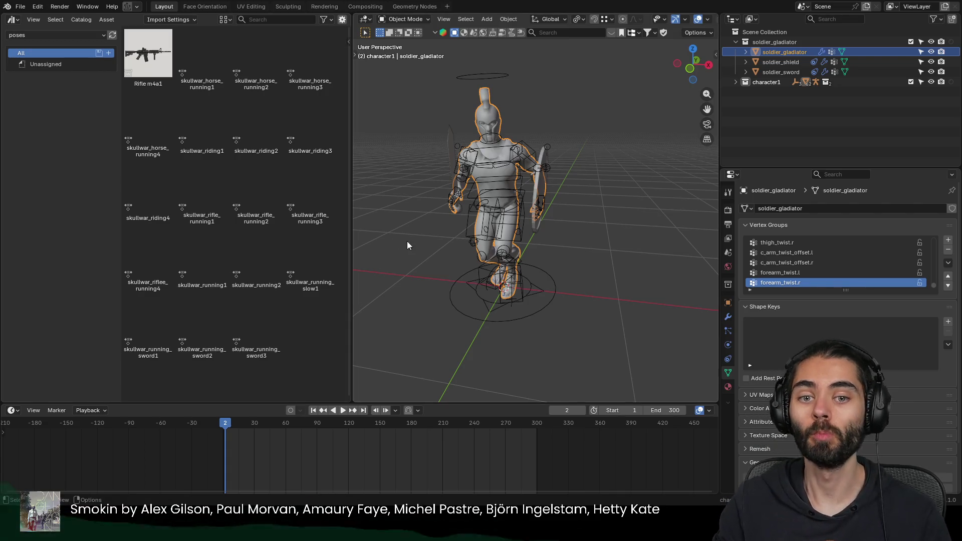
Step: Collapse and exclude the original soldier_gladiator collection from the scene
click(745, 42)
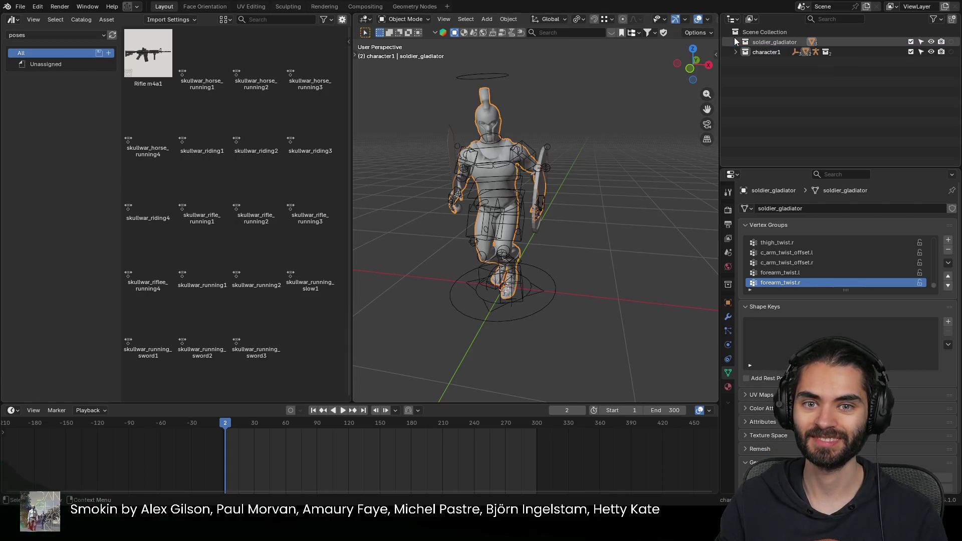
key(e)
click(735, 52)
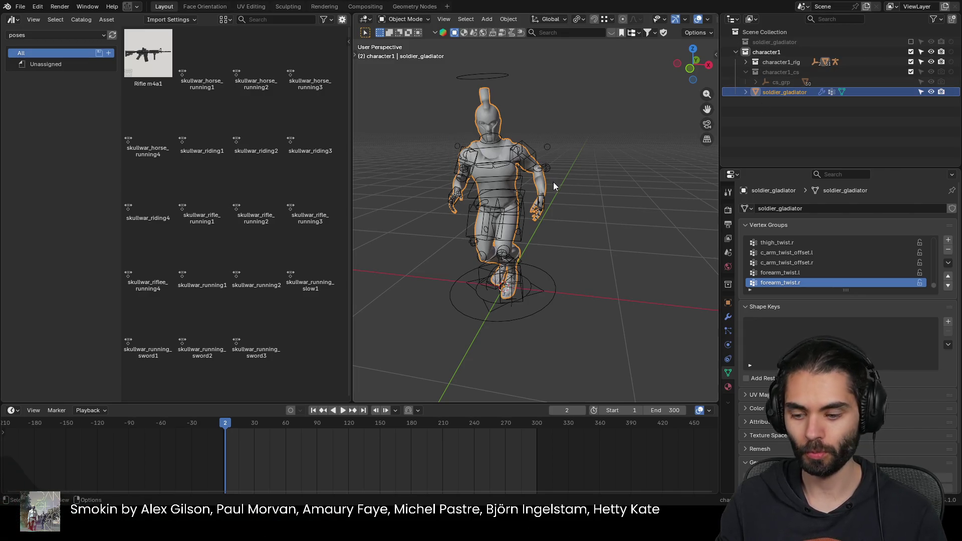
Step: Duplicate the gladiator mesh ten times in place, creating soldier_gladiator.001 through .010
key(shift+d)
key(Escape)
key(shift+d)
key(Escape)
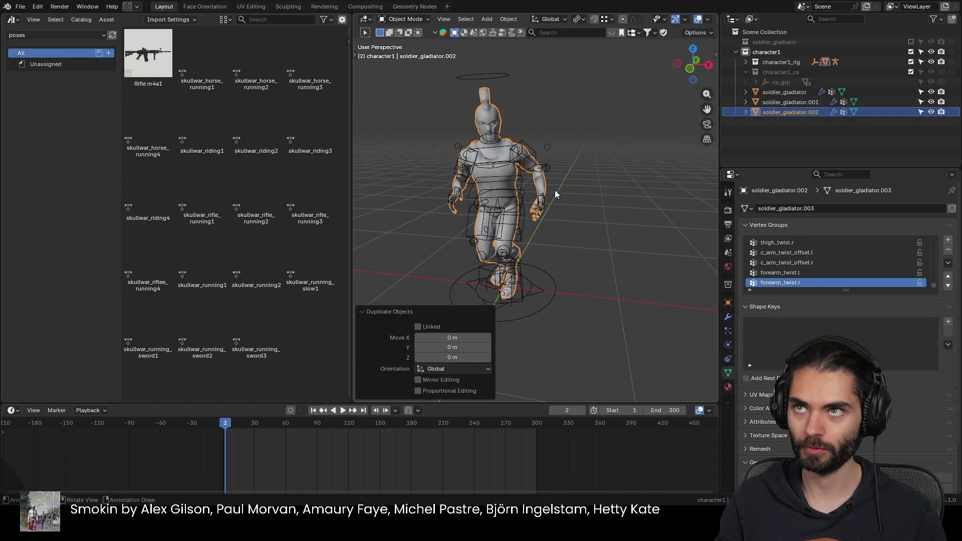
key(shift+d)
key(Escape)
key(shift+d)
key(Escape)
key(shift+d)
key(Escape)
key(shift+d)
key(Escape)
key(shift+d)
key(Escape)
key(shift+d)
key(Escape)
key(shift+d)
key(Escape)
key(shift+d)
key(Escape)
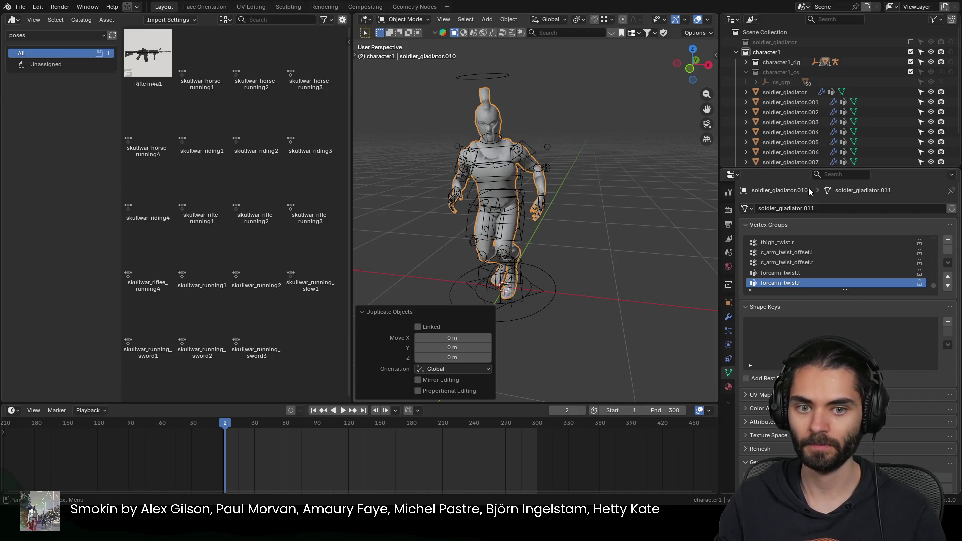
drag(804, 167, 806, 212)
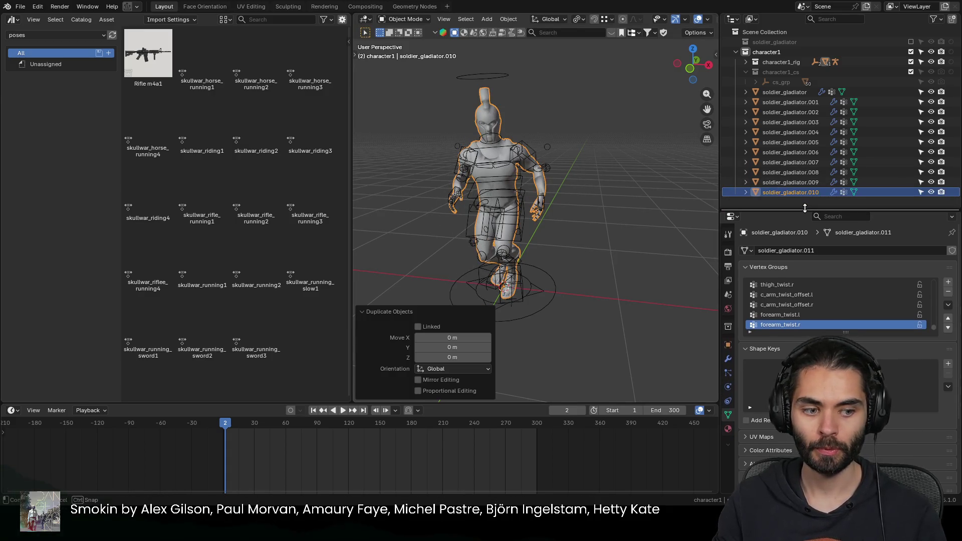
Step: Drag soldier_shield and soldier_sword into character1, then exclude the soldier_gladiator collection again
click(910, 41)
click(736, 42)
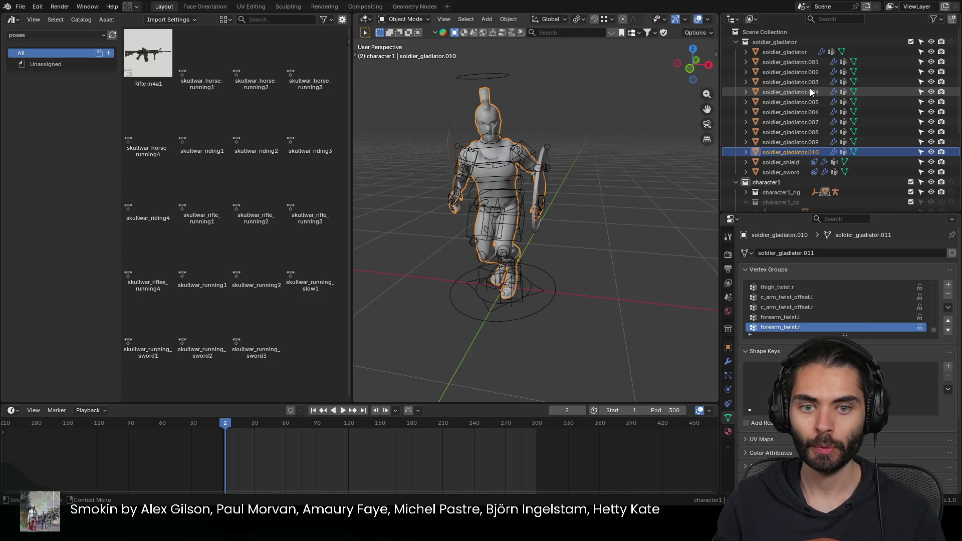
scroll(808, 94, down, 3)
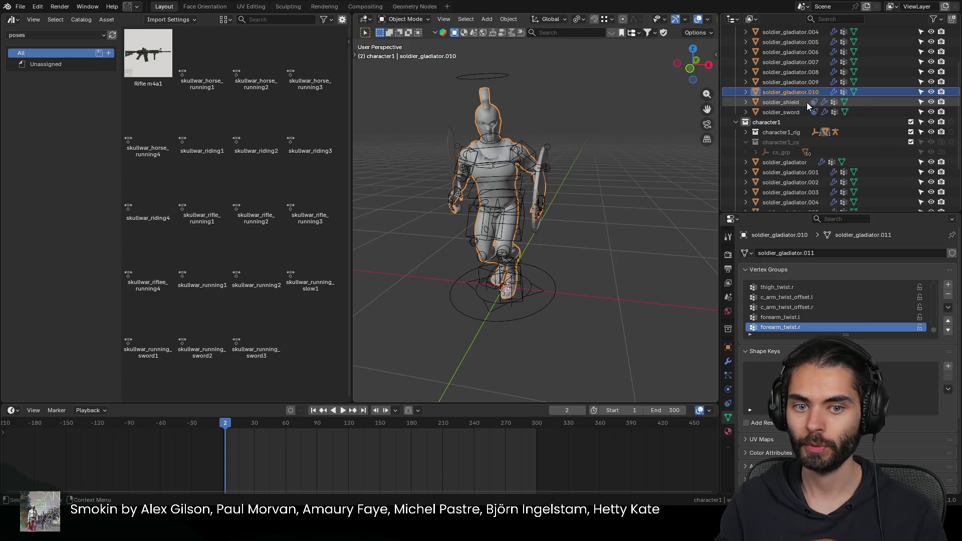
scroll(806, 101, up, 3)
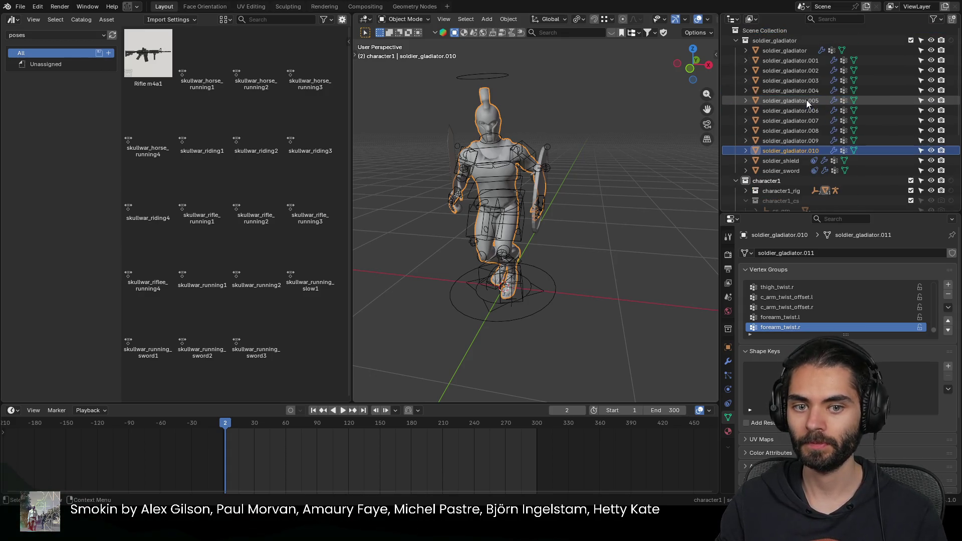
click(791, 164)
scroll(782, 152, down, 1)
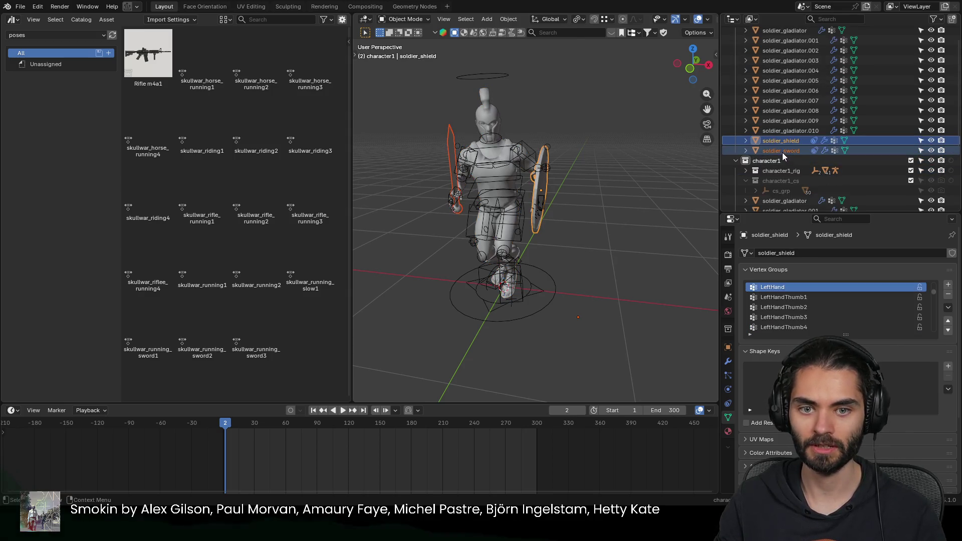
scroll(780, 147, down, 3)
scroll(778, 113, down, 1)
drag(779, 112, 788, 119)
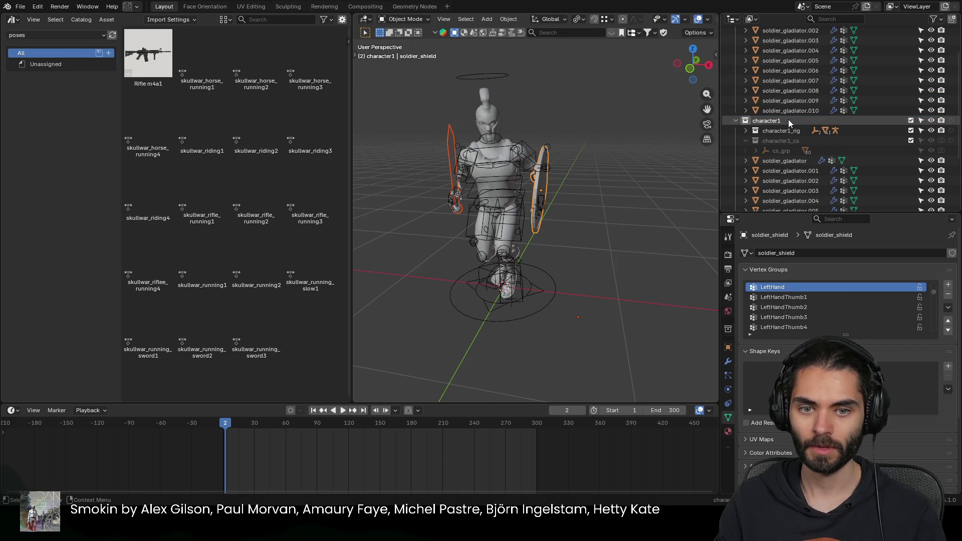
scroll(834, 83, up, 3)
click(909, 42)
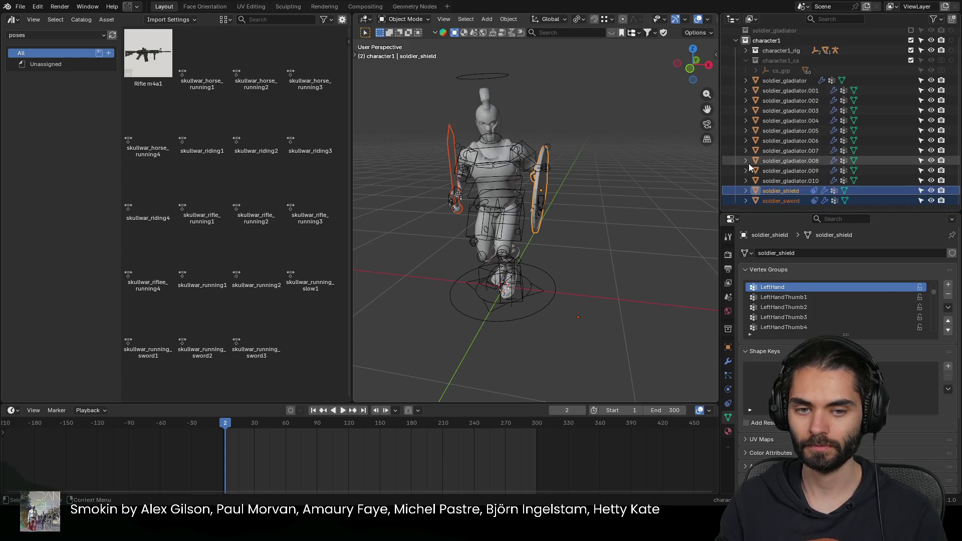
mouse_move(561, 174)
middle_down()
mouse_move(412, 166)
mouse_move(623, 163)
mouse_move(459, 166)
mouse_move(580, 161)
middle_up()
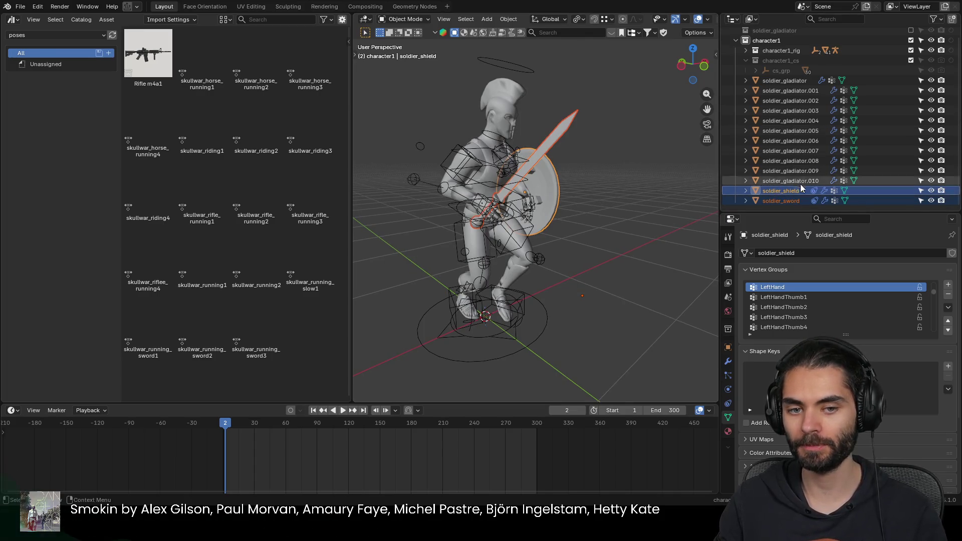
Step: Hide gladiator copies .002–.010 in the viewport, keep .001 visible, and select the character rig
click(635, 183)
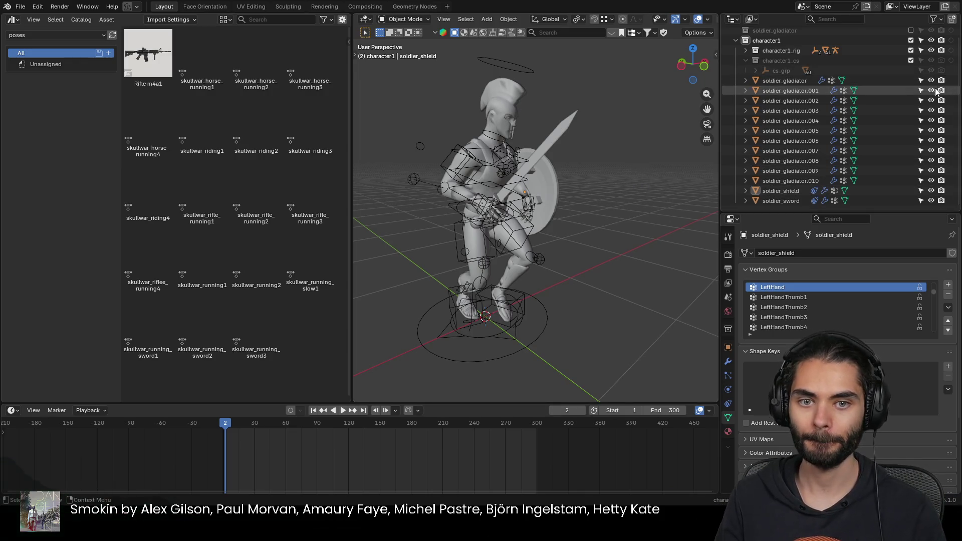
drag(930, 80, 932, 161)
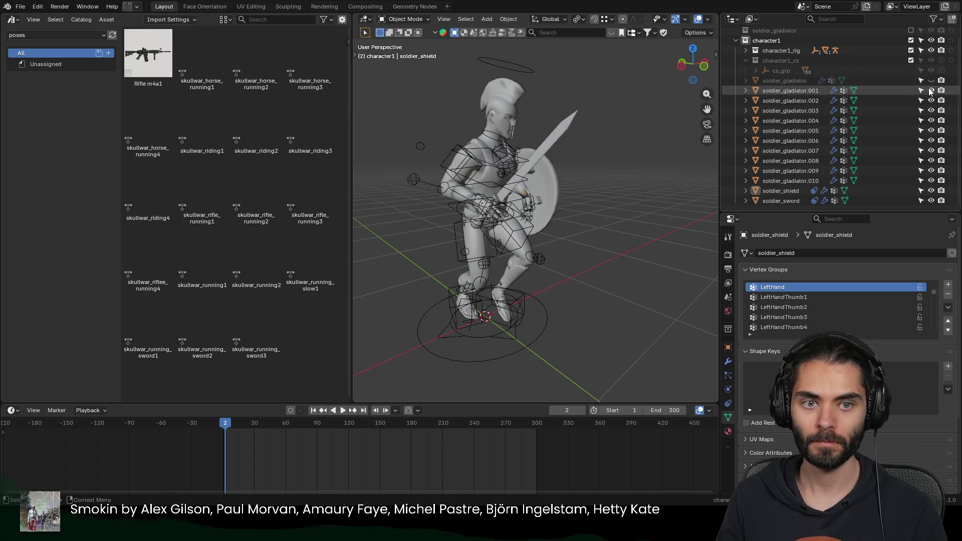
click(930, 181)
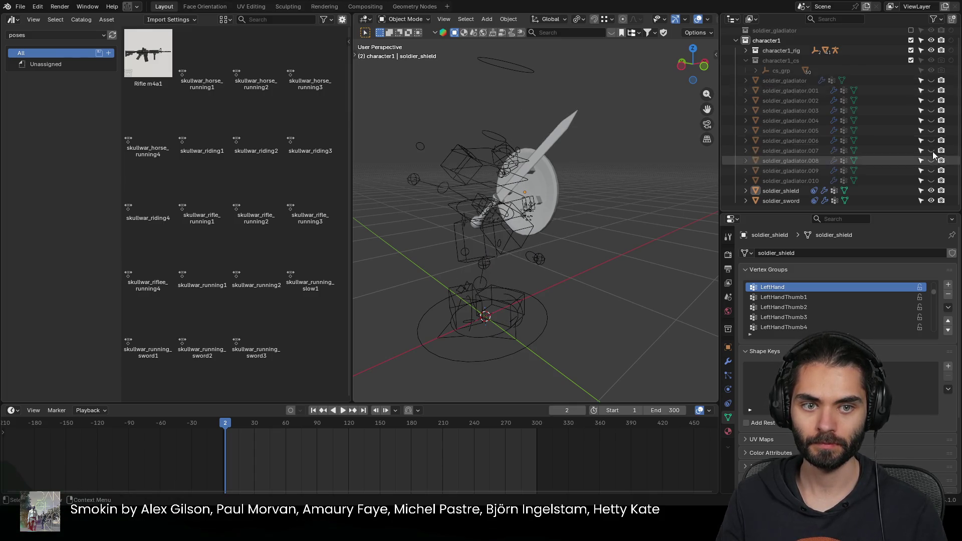
click(930, 91)
click(541, 319)
shift+middle_drag(570, 286, 612, 258)
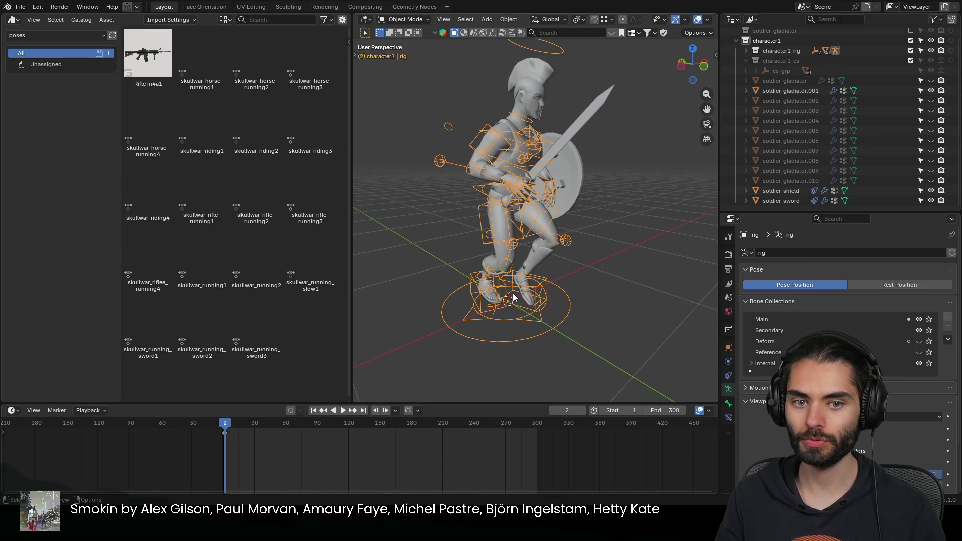
Step: Stop playback at frame 90 and apply the skullwar_riding1 pose to the rig in Pose Mode
middle_drag(511, 301, 526, 291)
key(space)
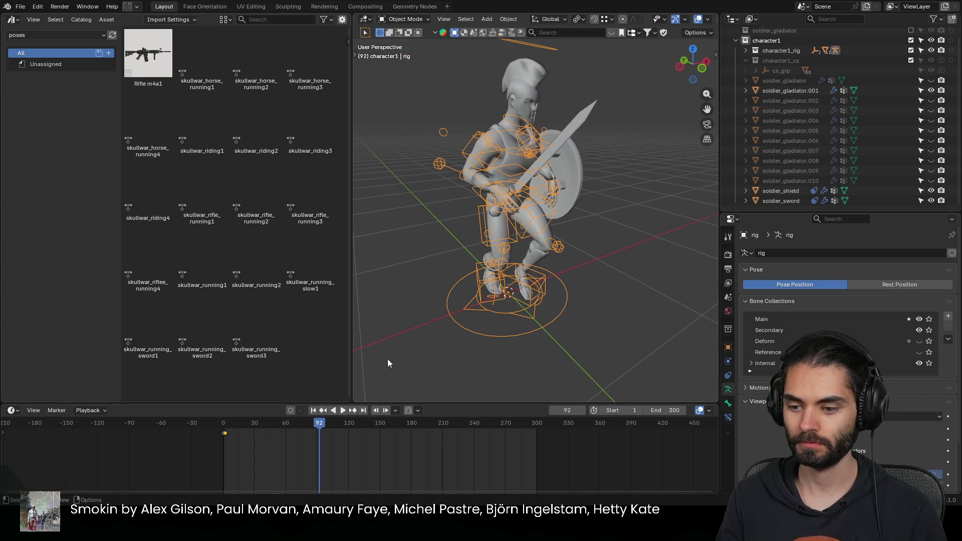
key(Left)
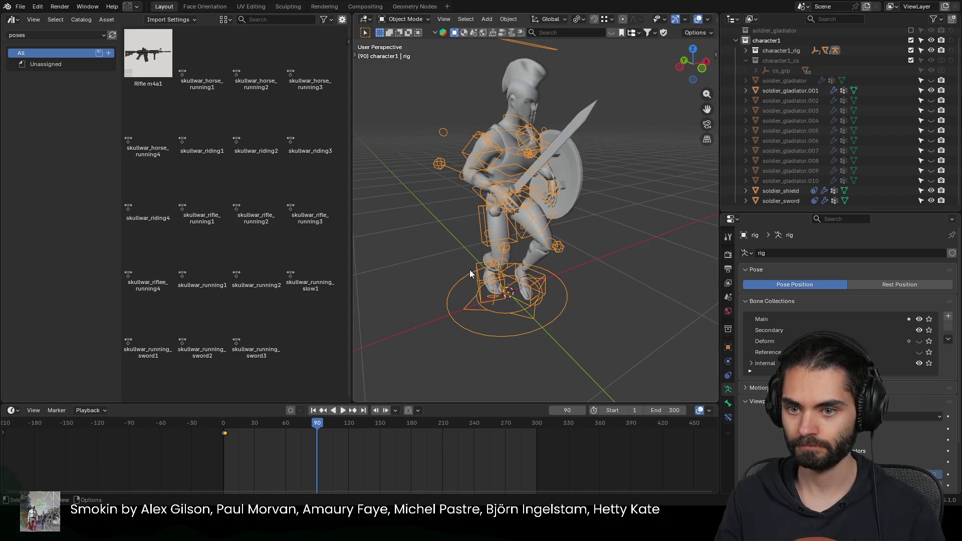
key(ctrl+Tab)
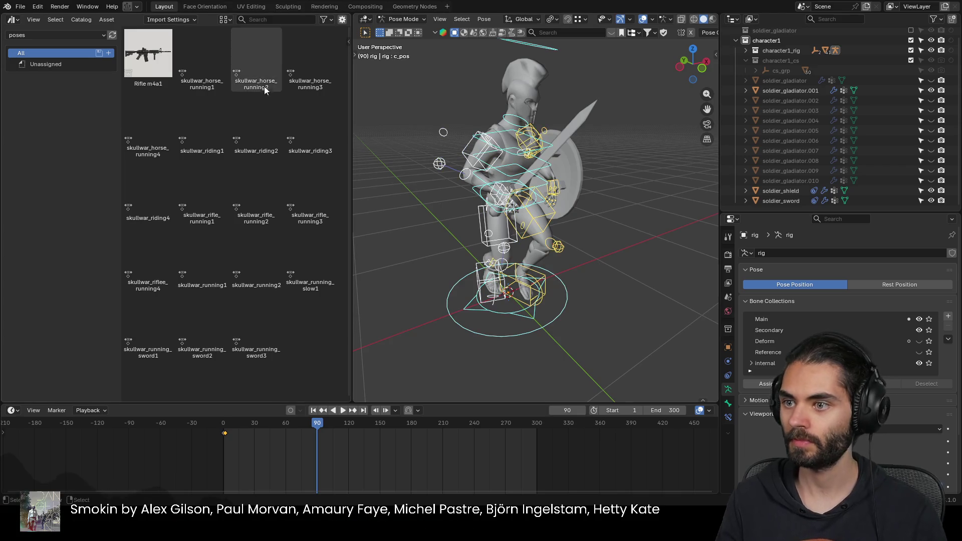
double_click(219, 85)
mouse_move(451, 226)
middle_down()
mouse_move(489, 246)
mouse_move(410, 225)
mouse_move(567, 223)
middle_up()
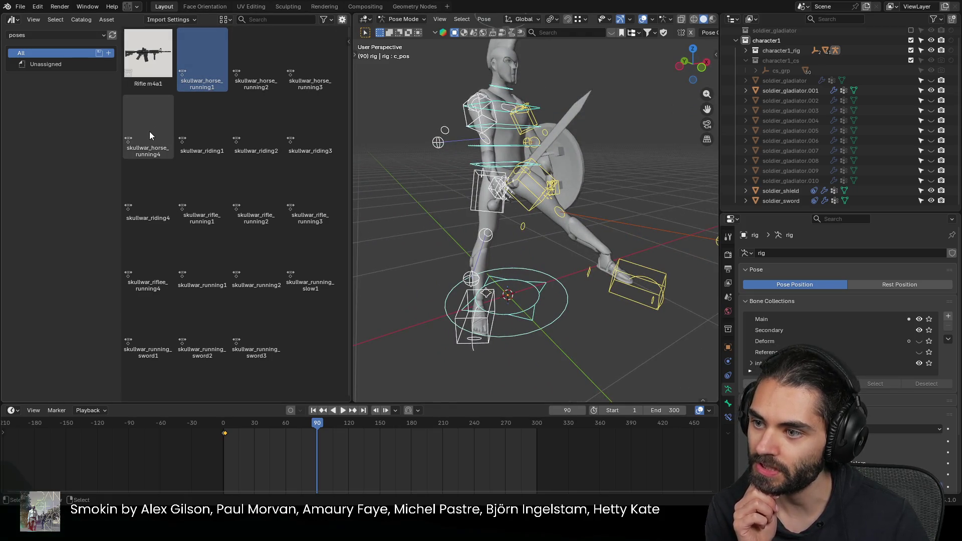
click(202, 134)
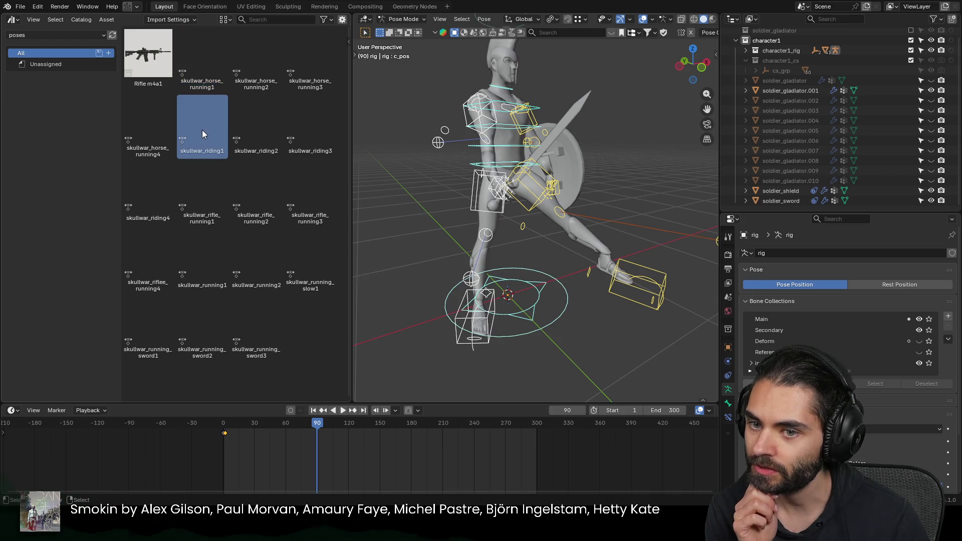
double_click(202, 134)
mouse_move(454, 176)
middle_down()
mouse_move(623, 180)
mouse_move(508, 173)
mouse_move(607, 174)
mouse_move(499, 188)
middle_up()
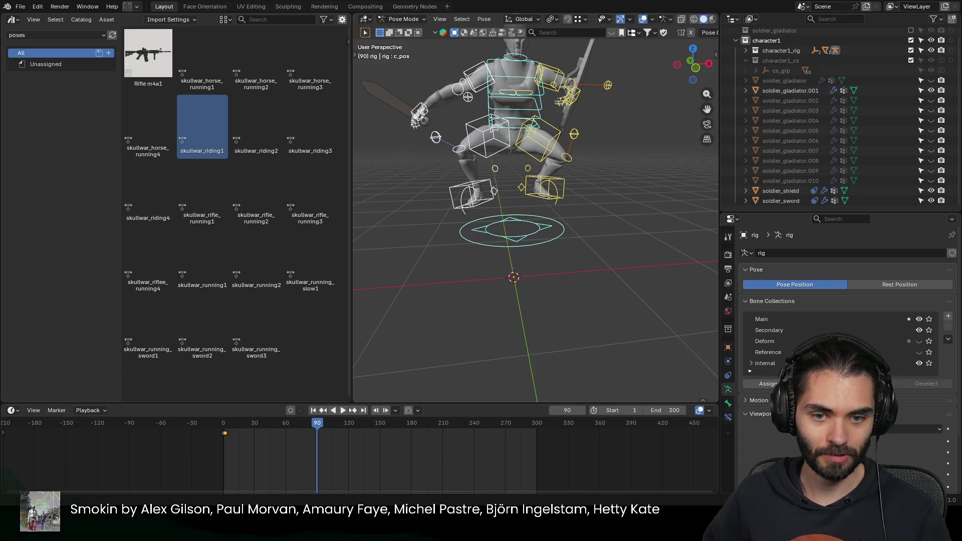
Step: Bring the horse1_poses collection with the horse rigs into the scene
key(m)
click(561, 302)
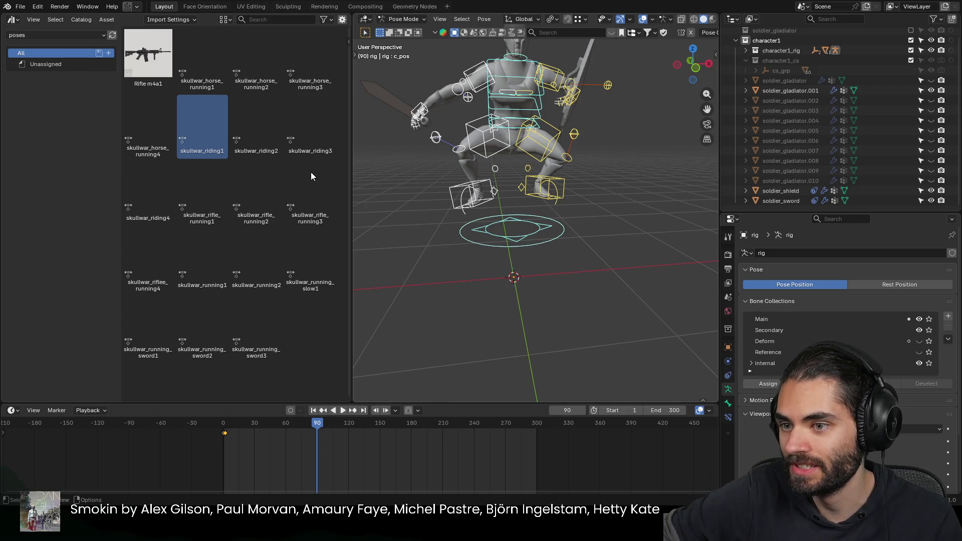
key(ctrl+z)
mouse_move(607, 157)
middle_down()
mouse_move(487, 163)
mouse_move(579, 159)
middle_up()
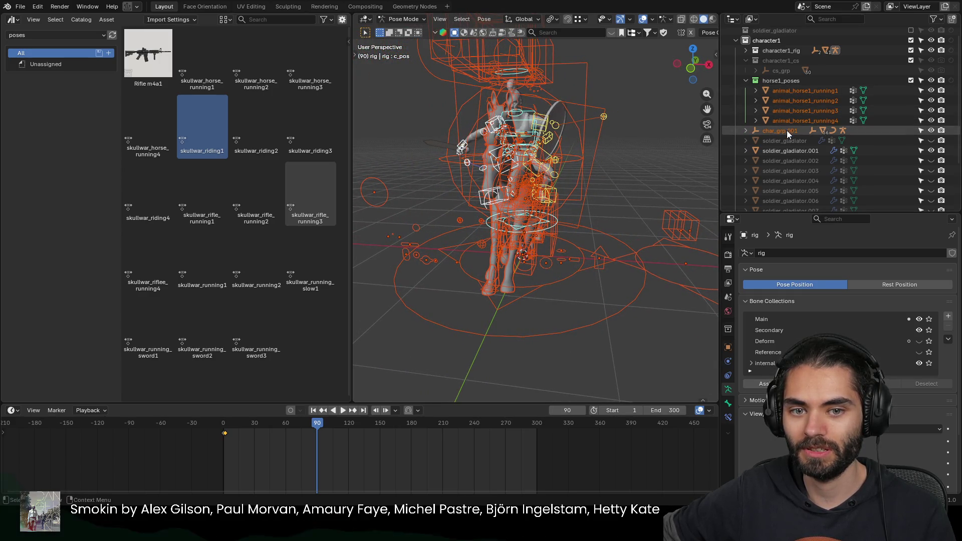
Step: Leave Pose Mode and delete the duplicate char_grp.001 empty
click(789, 131)
scroll(620, 165, down, 2)
click(583, 144)
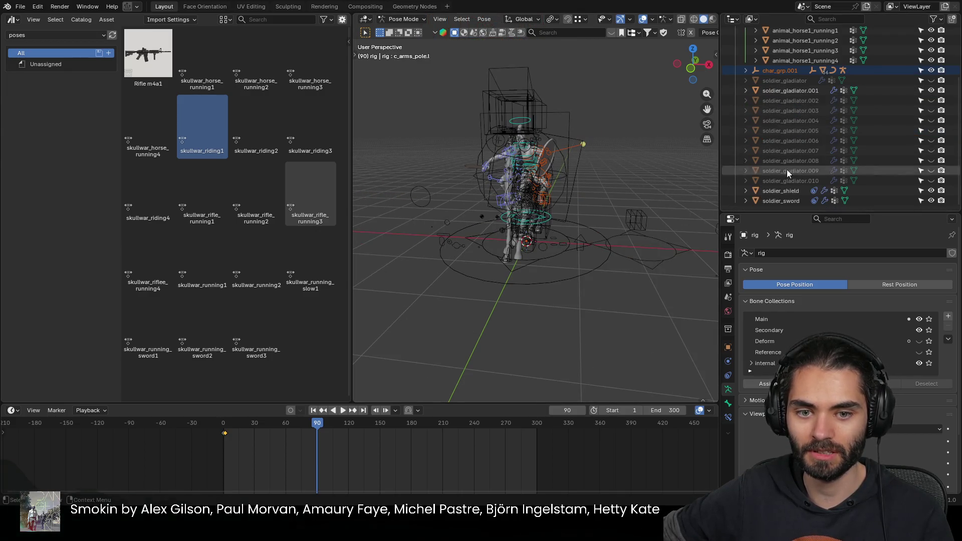
scroll(817, 131, up, 1)
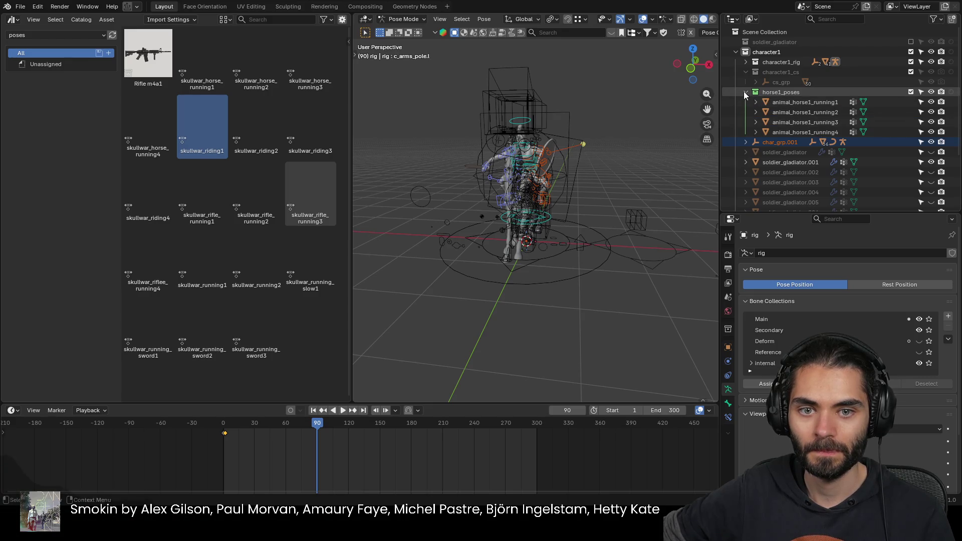
click(791, 141)
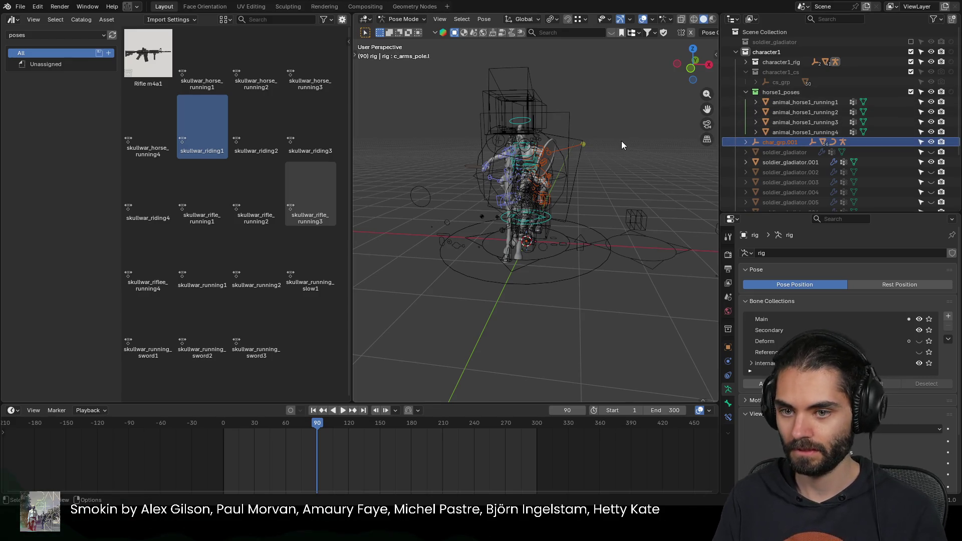
key(ctrl+Tab)
click(583, 147)
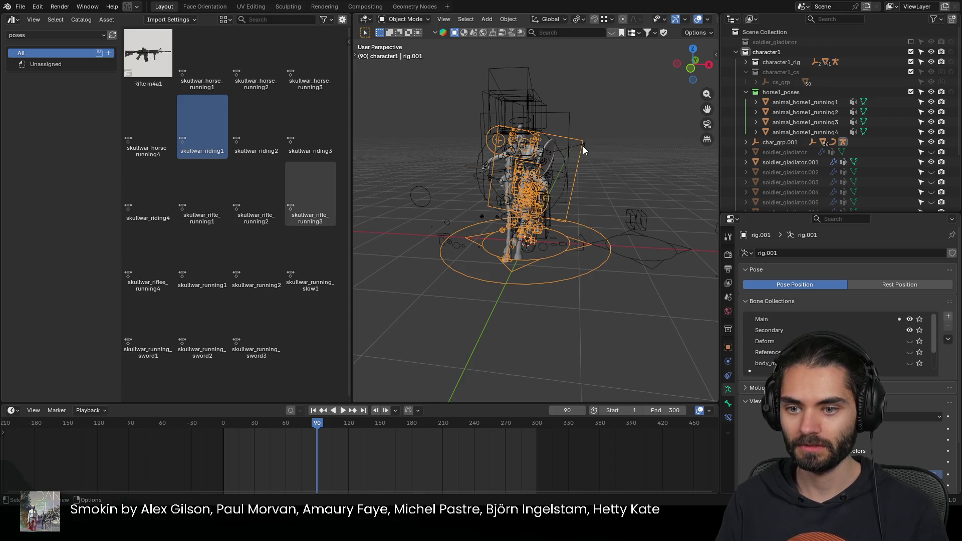
click(636, 221)
click(769, 145)
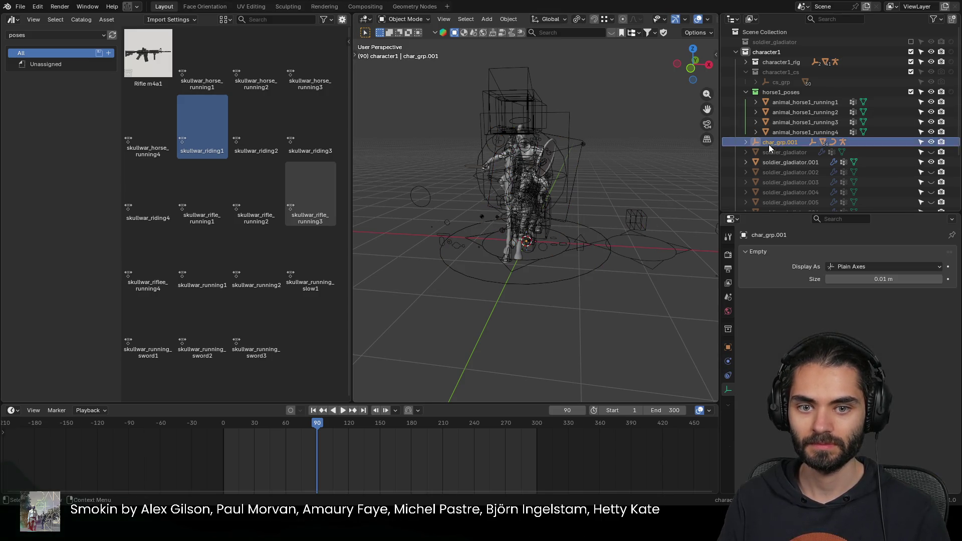
key(Delete)
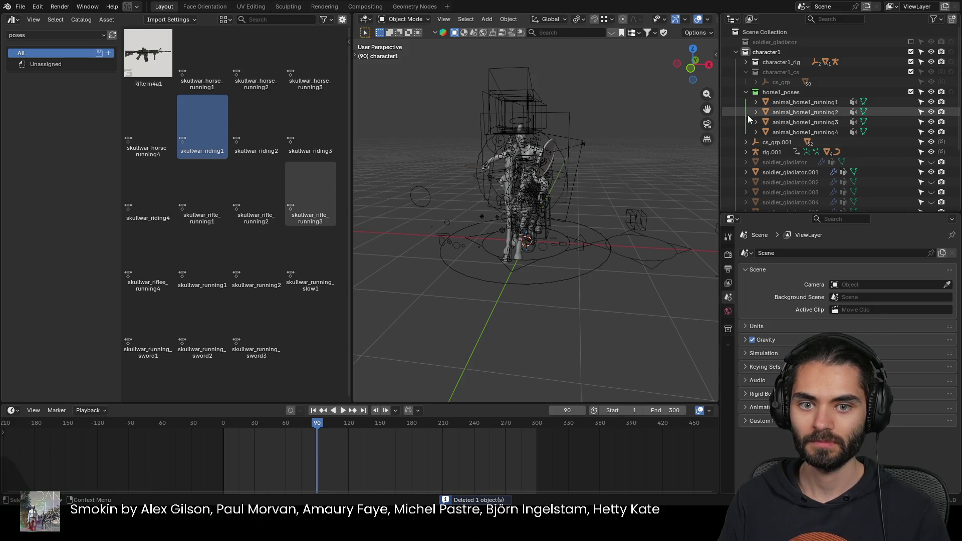
Step: Inspect the leftover control shapes and locate cs_grp.001 in the Outliner
click(756, 112)
click(756, 112)
click(511, 87)
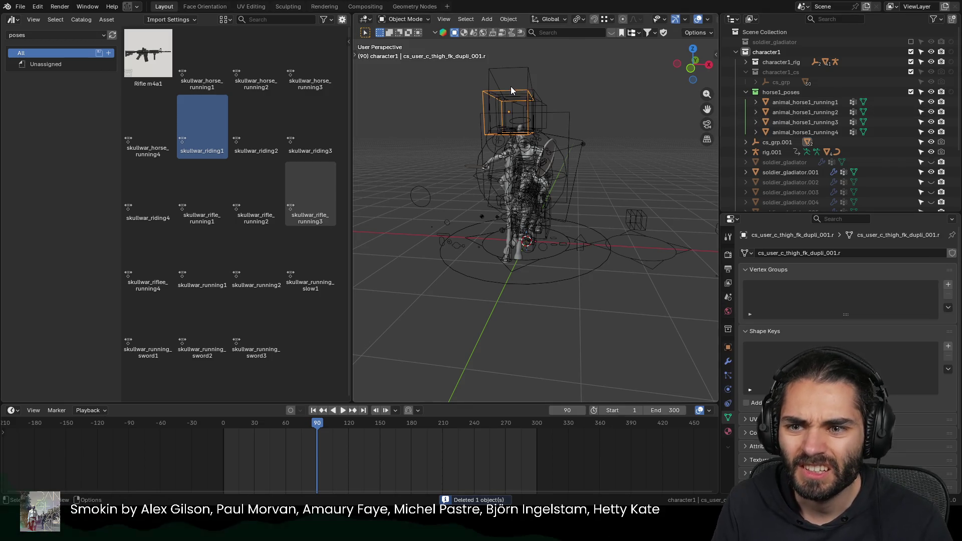
key(KP_Decimal)
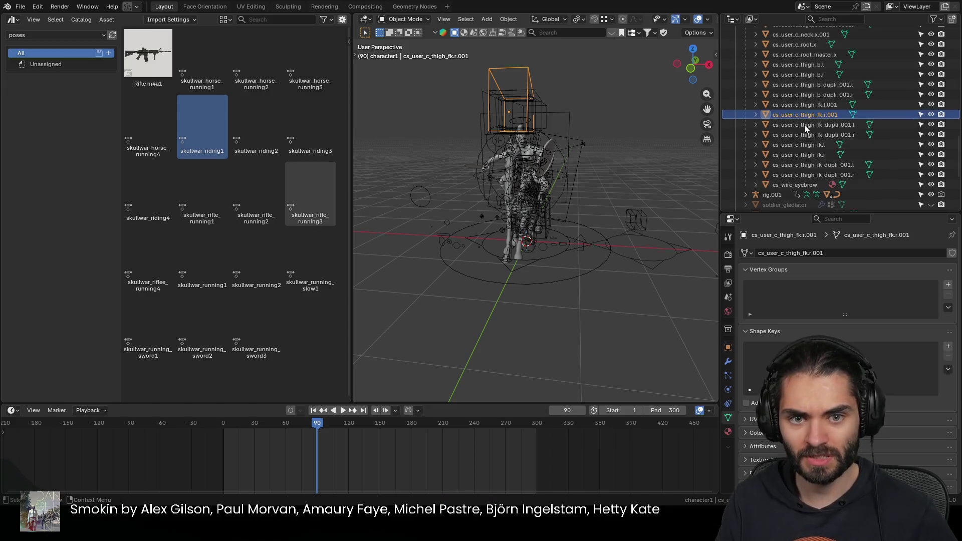
scroll(805, 124, up, 3)
scroll(799, 115, down, 2)
scroll(818, 123, down, 1)
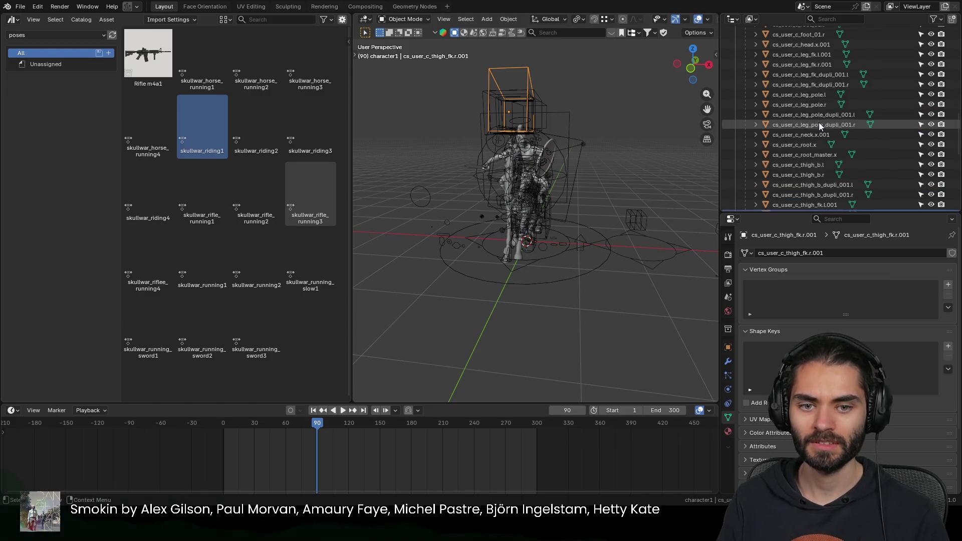
scroll(820, 163, down, 2)
click(802, 166)
scroll(807, 103, up, 5)
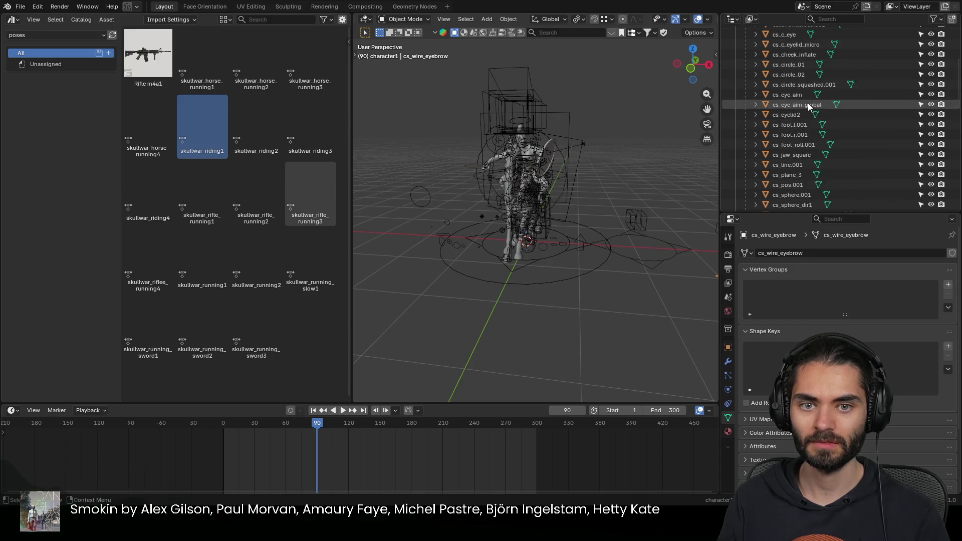
scroll(808, 103, up, 5)
right_click(763, 141)
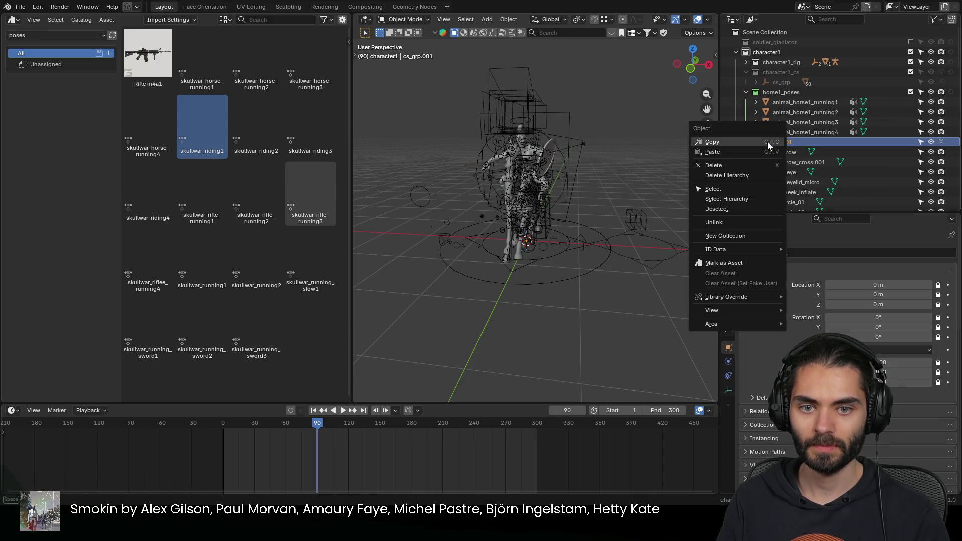
Step: Delete the cs_grp.001 hierarchy and the leftover rig.001 armature
click(749, 175)
mouse_move(568, 131)
middle_down()
mouse_move(581, 138)
mouse_move(616, 124)
middle_up()
scroll(624, 81, up, 4)
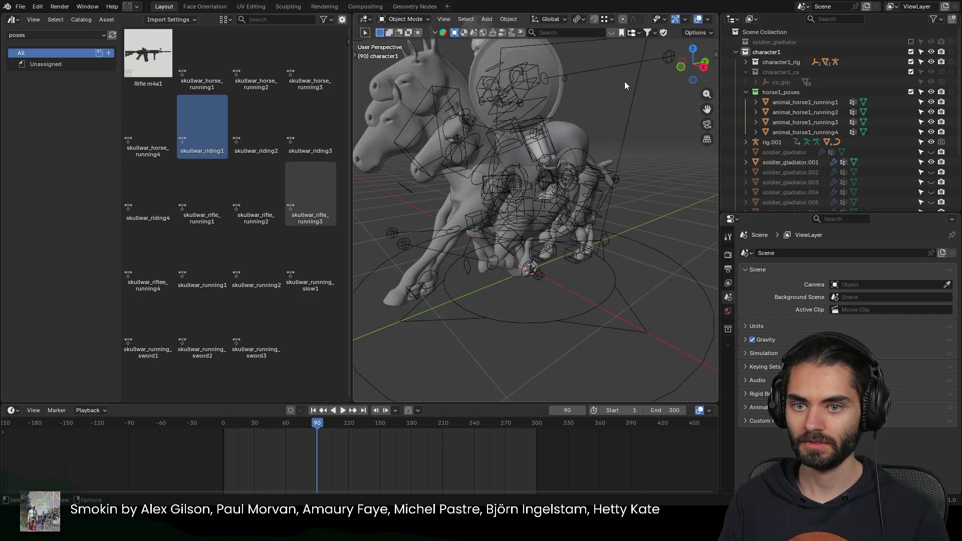
click(632, 90)
scroll(631, 91, down, 3)
middle_drag(590, 271, 600, 223)
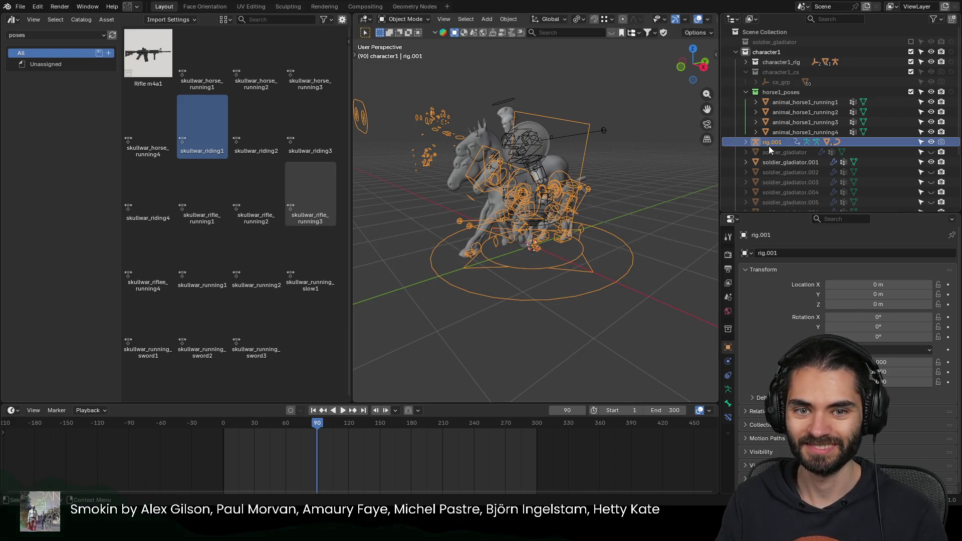
key(Delete)
Step: Hide horse poses running2–running4 so only one horse remains under the rider
mouse_move(626, 186)
middle_down()
mouse_move(474, 188)
mouse_move(565, 186)
middle_up()
scroll(565, 186, up, 5)
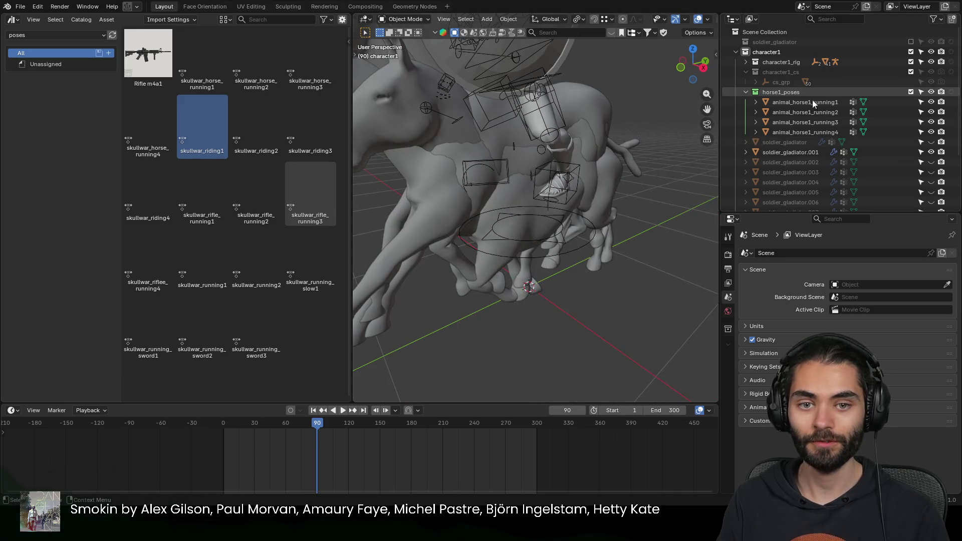
drag(930, 112, 928, 126)
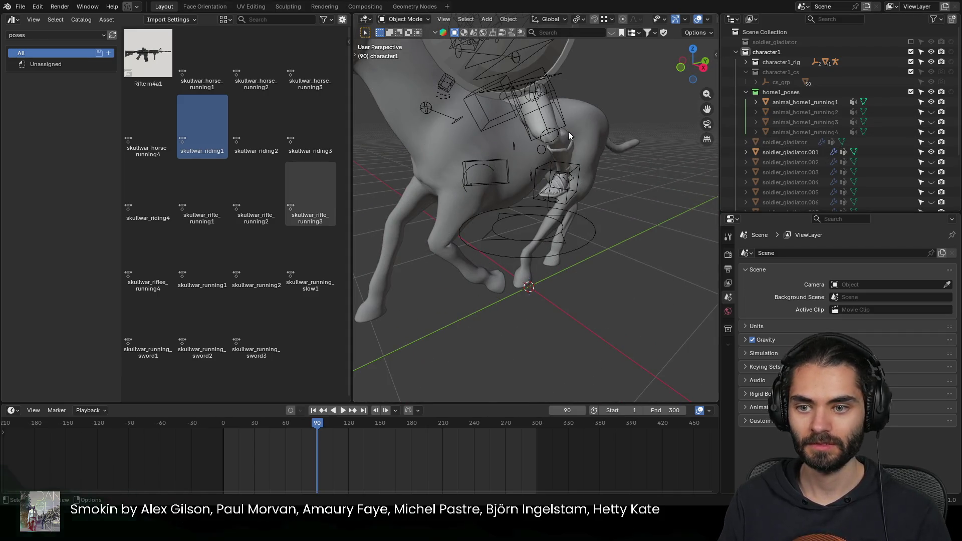
mouse_move(392, 175)
middle_down()
mouse_move(593, 186)
mouse_move(576, 148)
mouse_move(448, 186)
middle_up()
scroll(484, 181, down, 4)
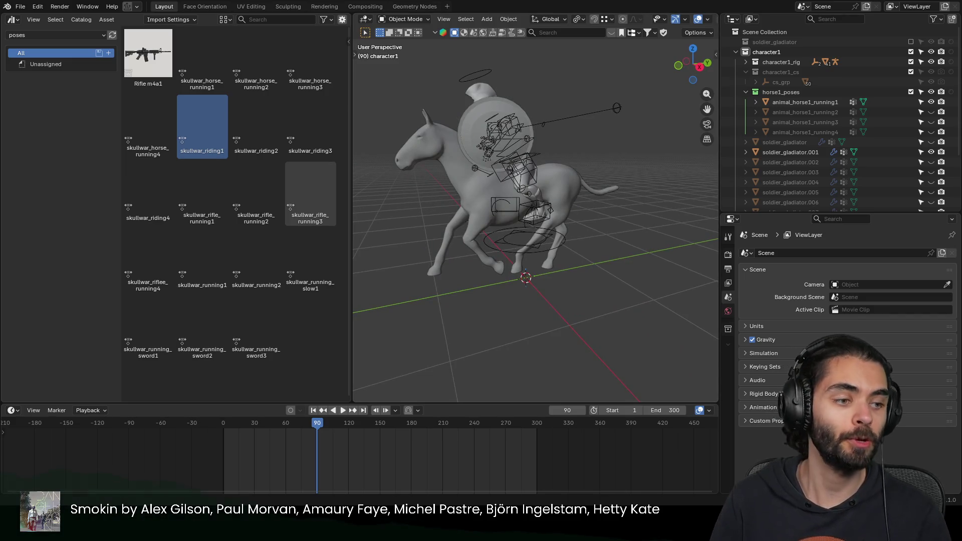
click(526, 192)
mouse_move(526, 192)
middle_down()
mouse_move(547, 223)
mouse_move(569, 172)
mouse_move(533, 216)
mouse_move(571, 214)
mouse_move(521, 224)
mouse_move(520, 193)
mouse_move(493, 204)
middle_up()
click(533, 216)
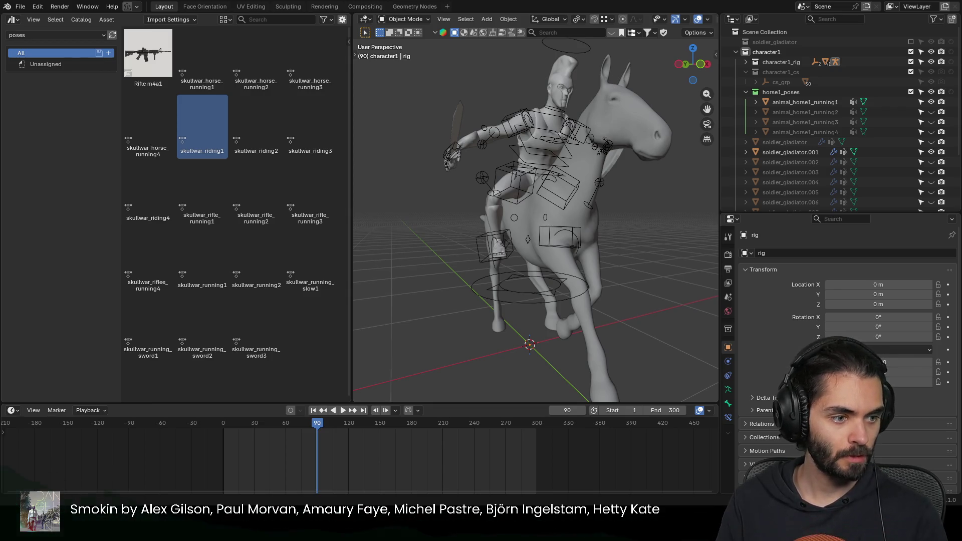
Step: In Pose Mode, rotate the right foot IK control about Z and move the right knee pole
middle_drag(451, 256, 522, 256)
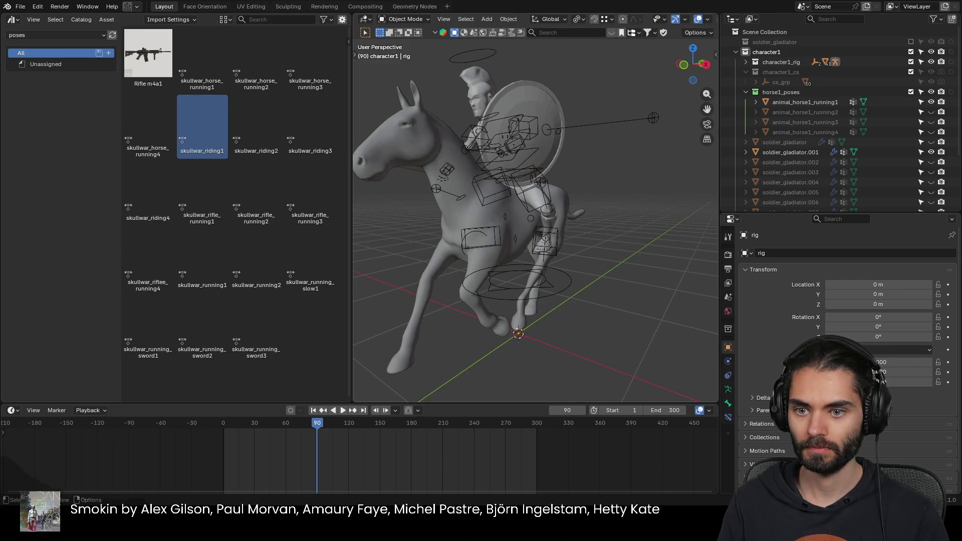
middle_drag(526, 276, 671, 276)
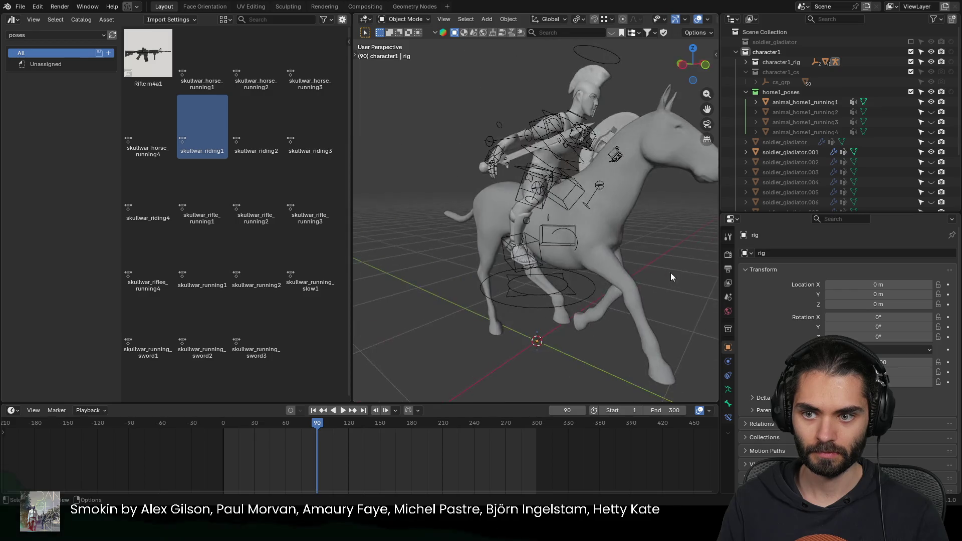
click(495, 164)
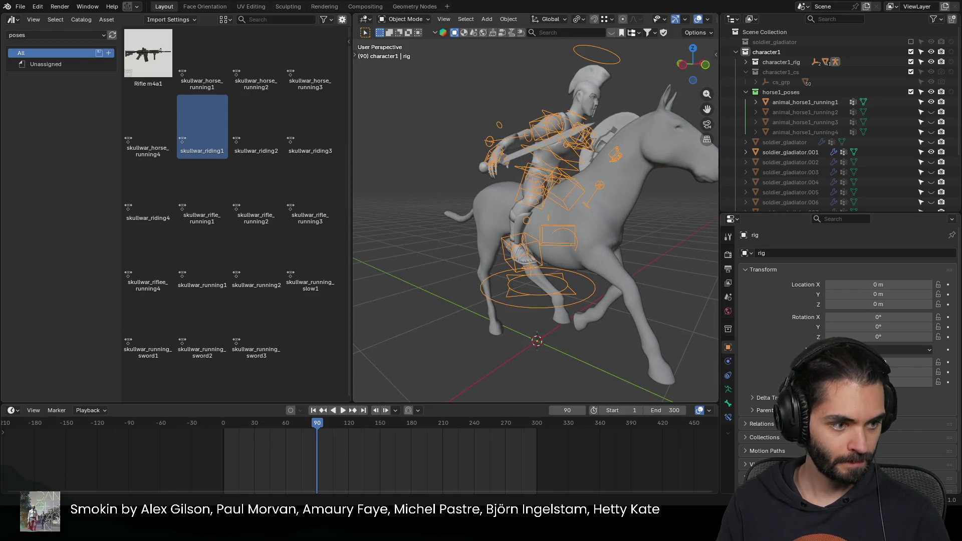
key(ctrl+Tab)
middle_drag(530, 213, 508, 241)
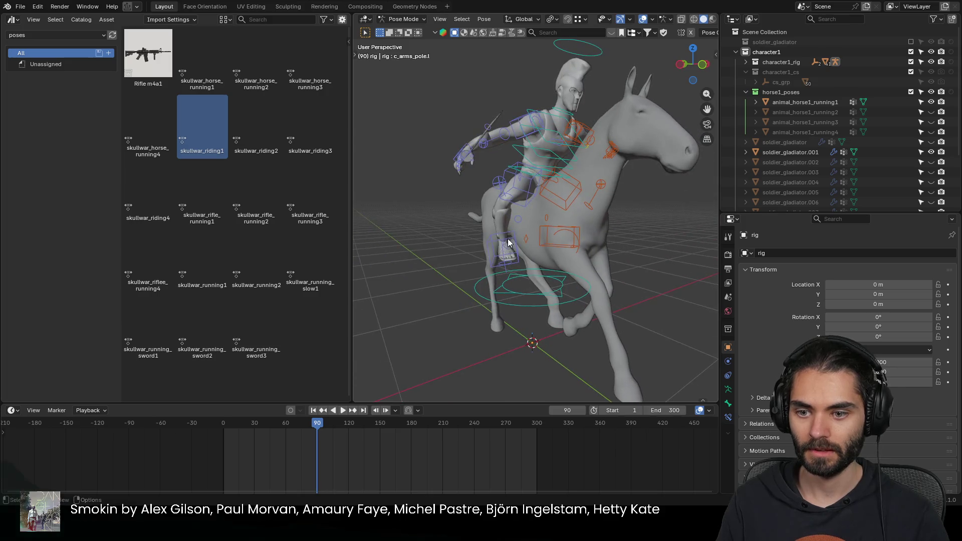
scroll(557, 242, up, 2)
scroll(555, 241, up, 1)
key(g)
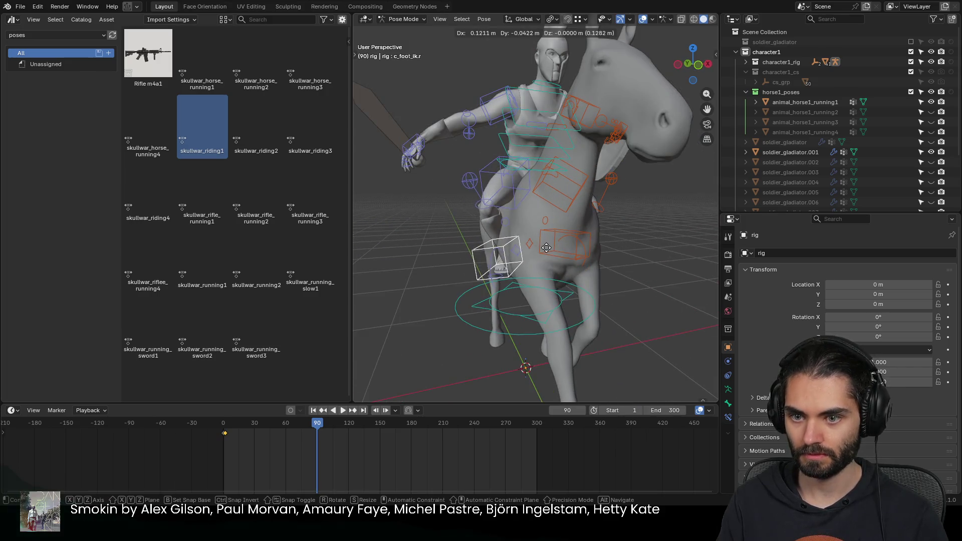
key(r)
key(z)
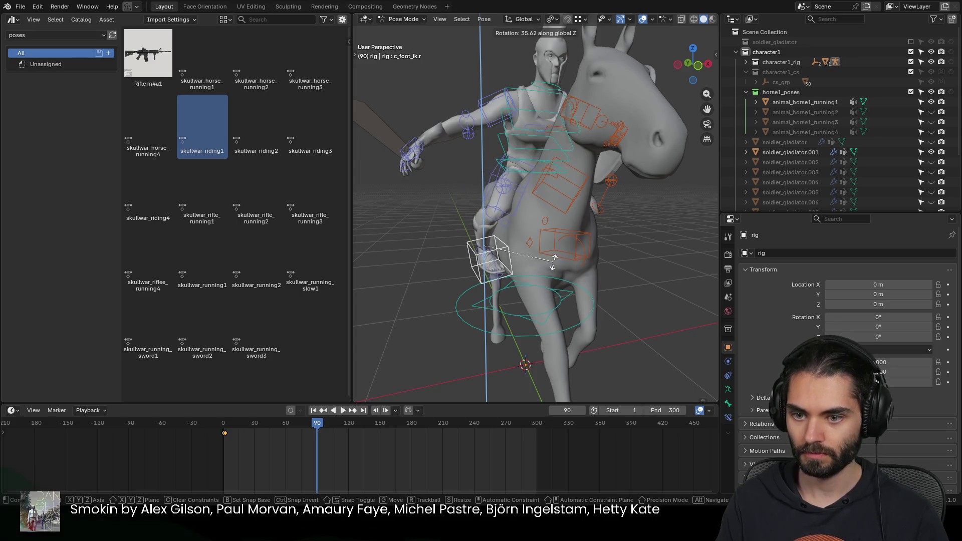
right_click(539, 274)
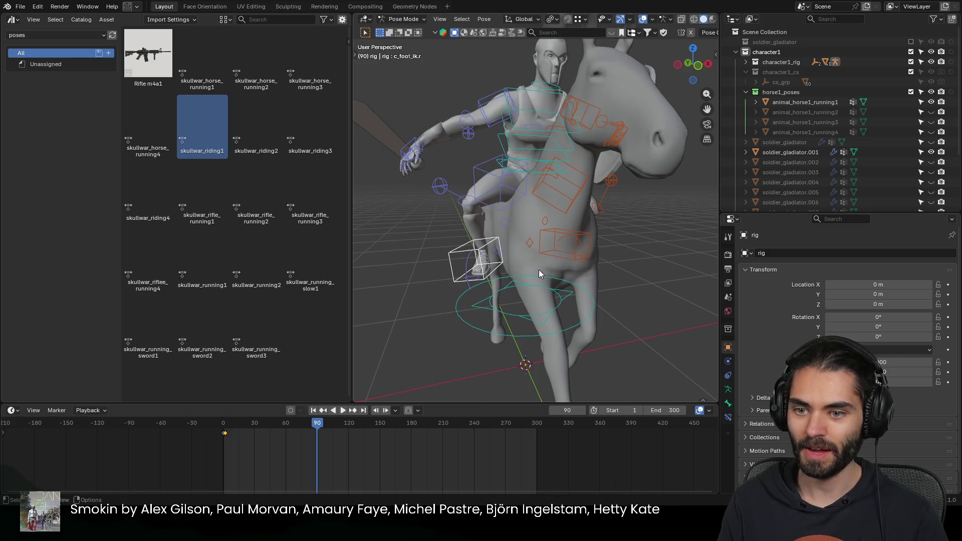
key(r)
key(z)
click(542, 259)
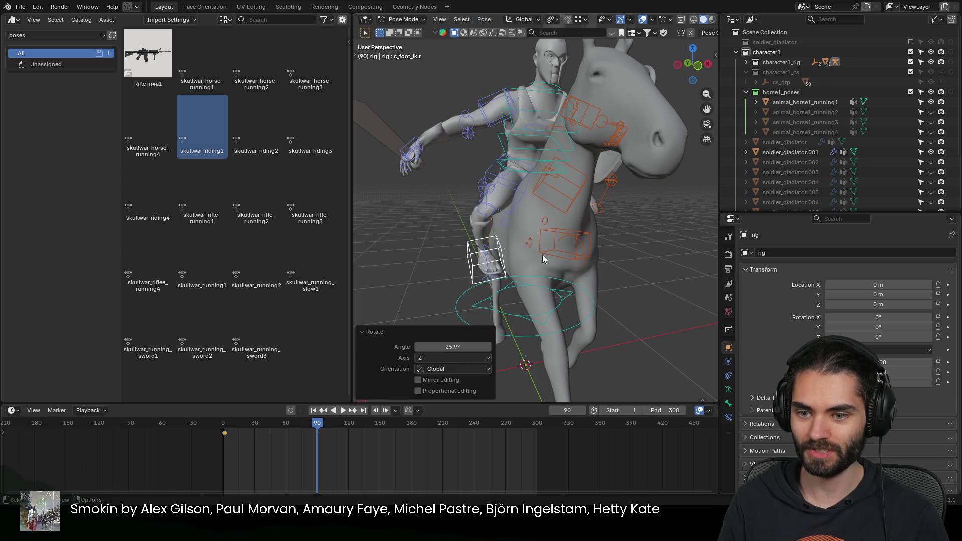
click(504, 239)
key(g)
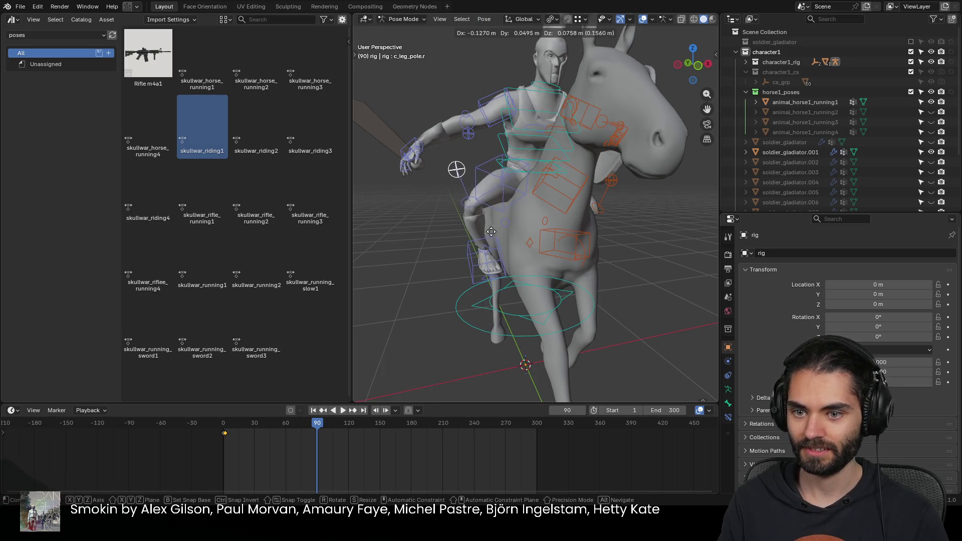
click(500, 257)
Step: Refine the right foot and knee pole positions so the leg sits against the horse
mouse_move(500, 257)
middle_down()
mouse_move(536, 243)
mouse_move(517, 264)
mouse_move(597, 285)
mouse_move(529, 255)
middle_up()
key(g)
click(519, 248)
key(g)
click(526, 248)
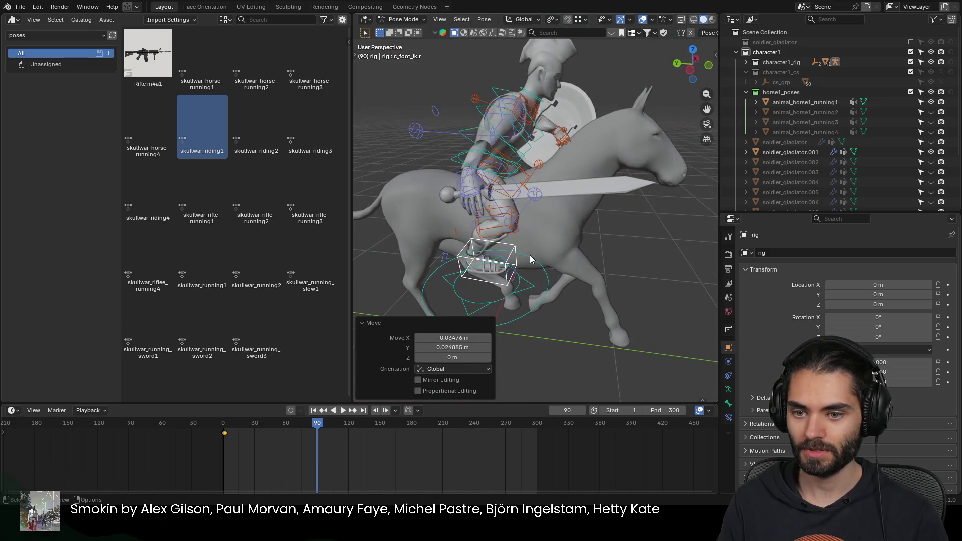
click(539, 195)
middle_drag(538, 195, 576, 192)
key(g)
click(562, 200)
mouse_move(579, 244)
middle_down()
mouse_move(518, 241)
mouse_move(497, 260)
mouse_move(500, 249)
mouse_move(460, 243)
middle_up()
click(470, 247)
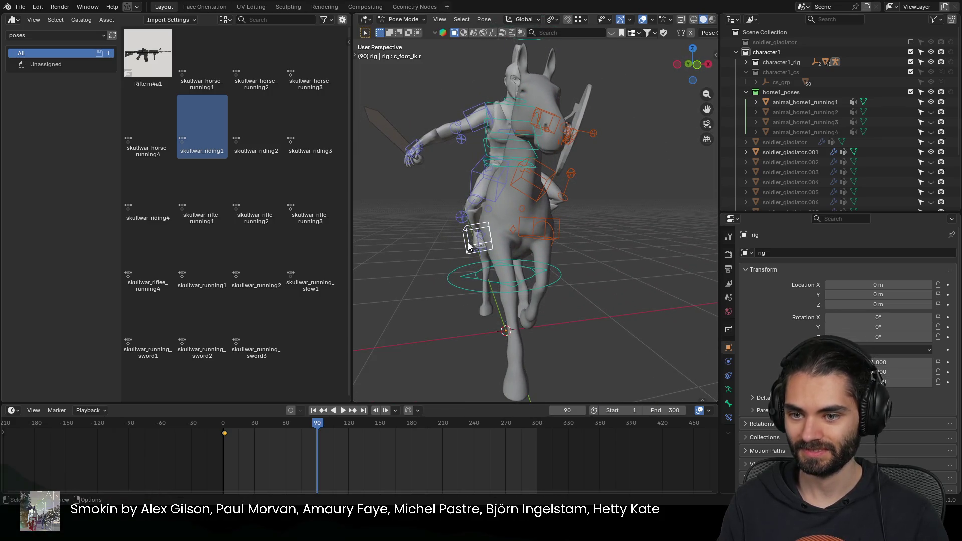
click(555, 244)
Step: Move the left knee pole and foot control, rotating the foot about X against the horse's side
mouse_move(555, 243)
middle_down()
mouse_move(547, 235)
mouse_move(561, 241)
mouse_move(545, 254)
mouse_move(488, 247)
mouse_move(522, 217)
mouse_move(533, 182)
mouse_move(555, 212)
mouse_move(602, 221)
middle_up()
click(561, 242)
scroll(488, 248, up, 2)
mouse_move(535, 143)
middle_down()
mouse_move(519, 191)
mouse_move(529, 168)
middle_up()
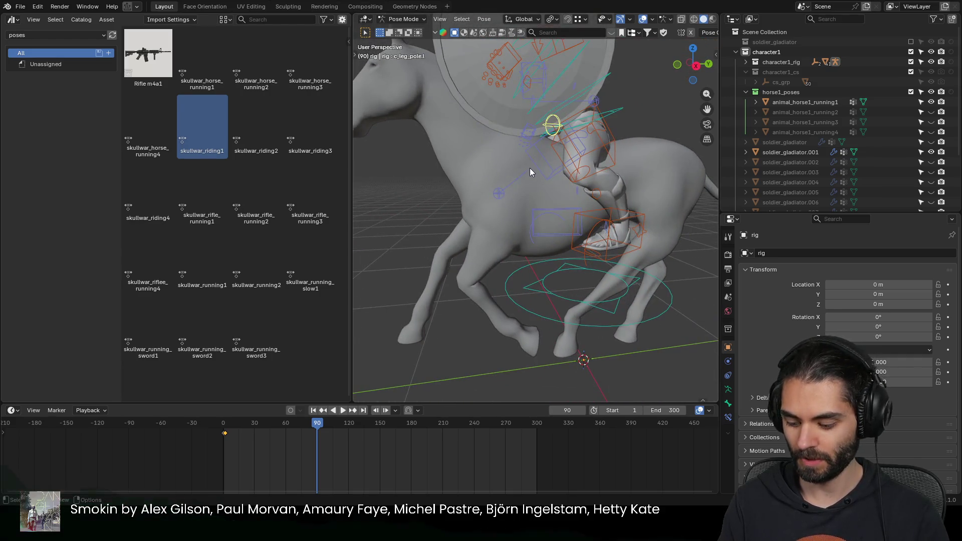
key(g)
click(457, 234)
mouse_move(499, 233)
middle_down()
mouse_move(632, 230)
mouse_move(555, 208)
mouse_move(558, 229)
mouse_move(410, 231)
mouse_move(552, 241)
mouse_move(546, 251)
middle_up()
click(520, 230)
key(g)
click(557, 228)
key(g)
click(574, 248)
key(r)
key(x)
key(x)
click(583, 253)
mouse_move(583, 253)
middle_down()
mouse_move(642, 203)
mouse_move(573, 204)
mouse_move(578, 188)
mouse_move(549, 218)
mouse_move(577, 241)
mouse_move(588, 213)
middle_up()
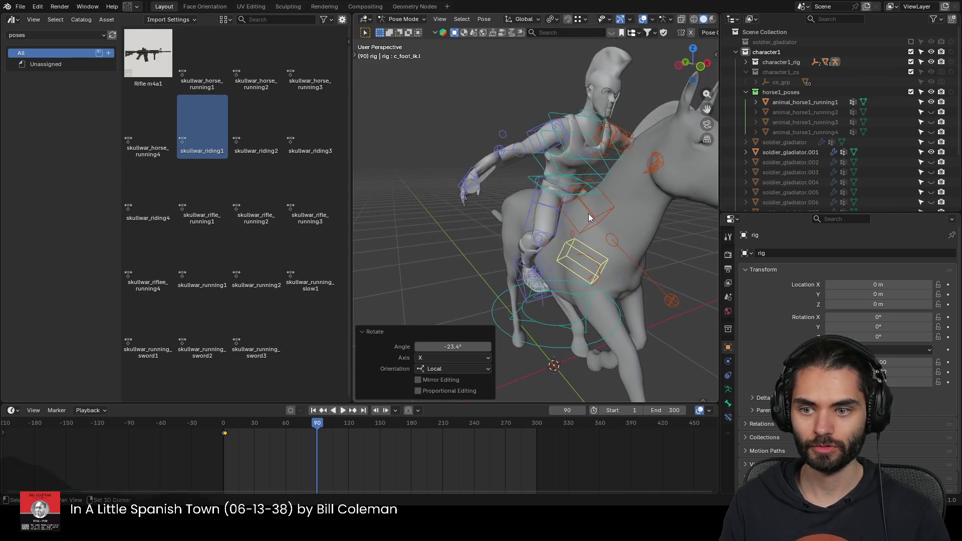
Step: Move and rotate the right hand IK so the sword hand sits close to the body, pointing up
click(465, 192)
mouse_move(464, 191)
middle_down()
mouse_move(492, 216)
mouse_move(526, 226)
mouse_move(628, 236)
mouse_move(525, 241)
mouse_move(613, 235)
middle_up()
key(g)
click(541, 233)
key(g)
click(530, 243)
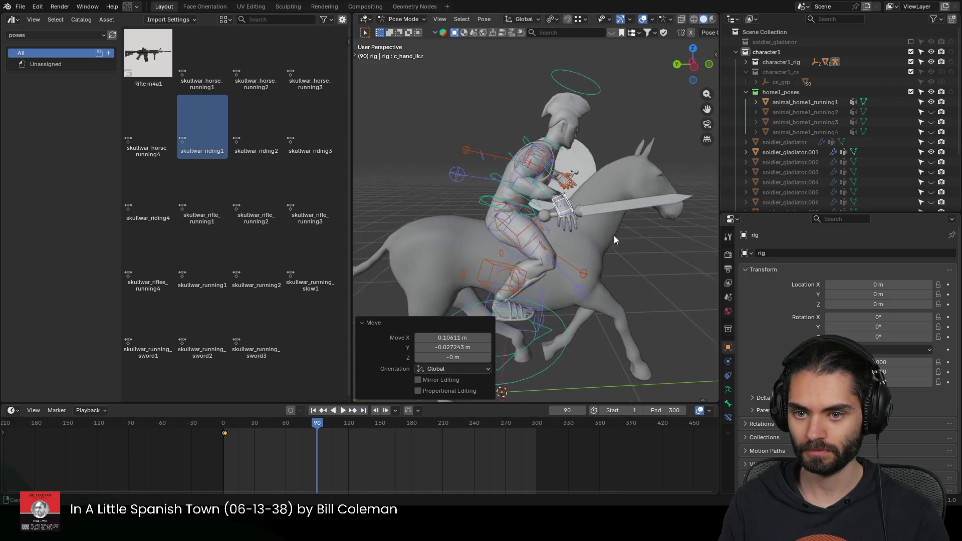
key(r)
click(588, 190)
mouse_move(589, 190)
middle_down()
mouse_move(523, 219)
mouse_move(447, 235)
middle_up()
key(g)
click(534, 227)
scroll(495, 197, up, 5)
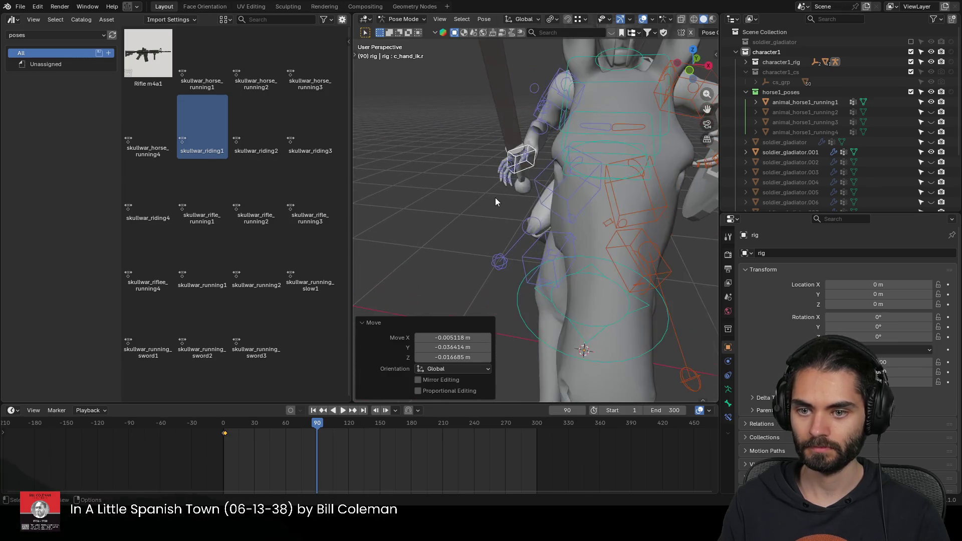
Step: Rotate the hand bone around its Y then local X axis to align the grip
key(r)
key(z)
key(Escape)
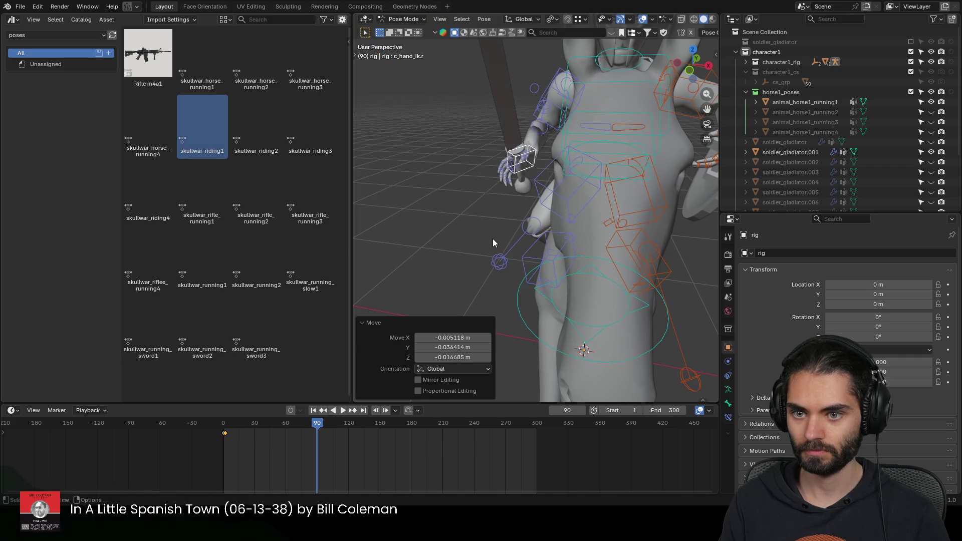
key(r)
key(y)
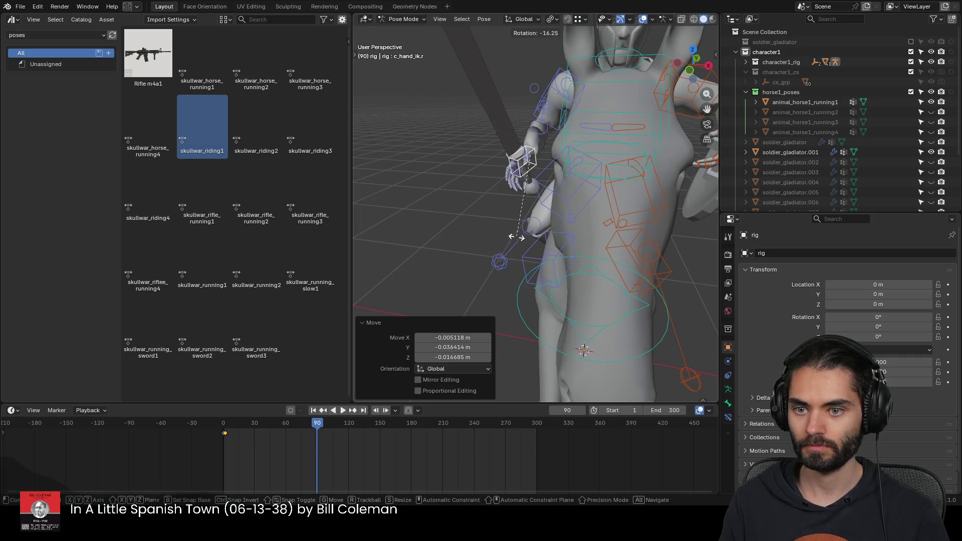
key(x)
key(x)
click(536, 239)
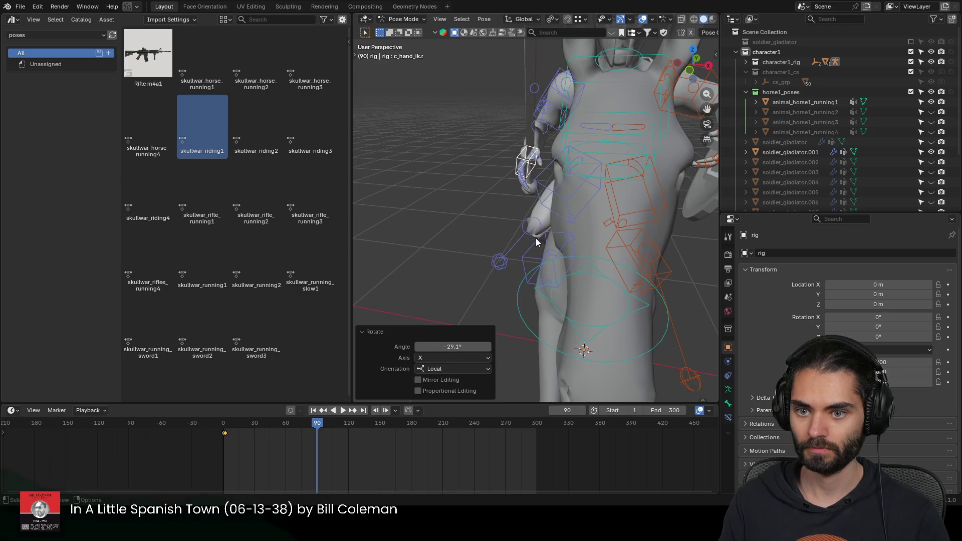
scroll(528, 213, down, 5)
mouse_move(534, 235)
middle_down()
mouse_move(577, 201)
mouse_move(531, 224)
middle_up()
scroll(530, 223, up, 3)
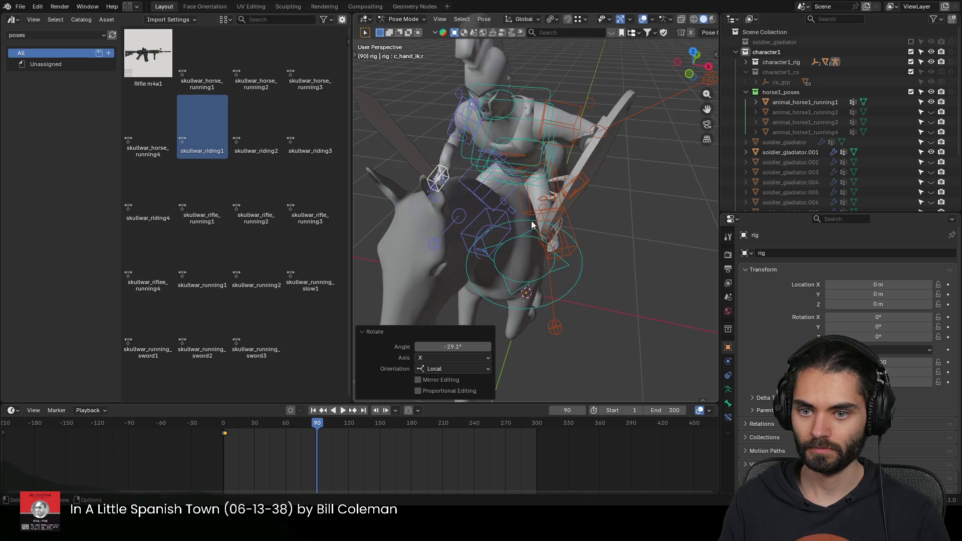
mouse_move(588, 188)
middle_down()
mouse_move(527, 219)
mouse_move(475, 223)
mouse_move(492, 245)
middle_up()
Step: Reposition and rotate c_hand_ik.l until the left hand grips the shield's inner handle
key(g)
click(446, 232)
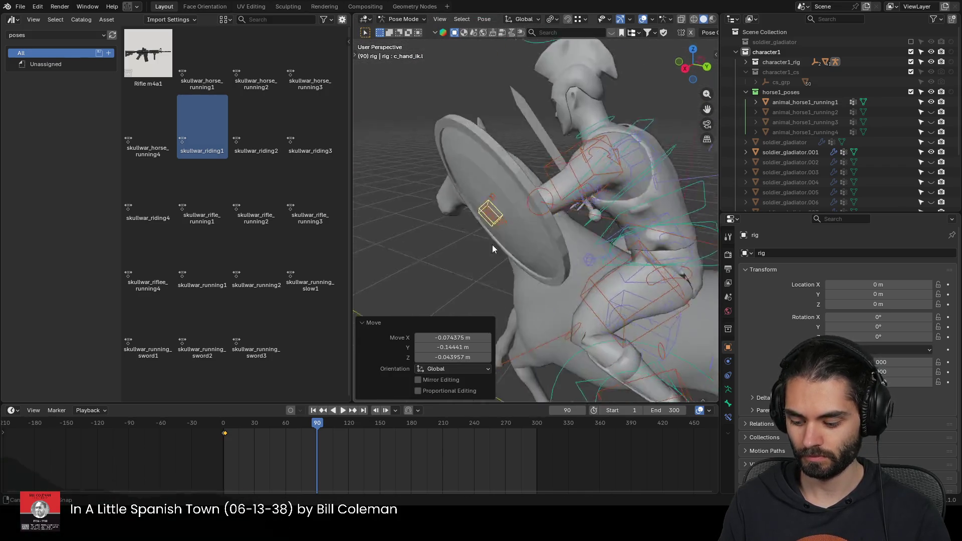
key(r)
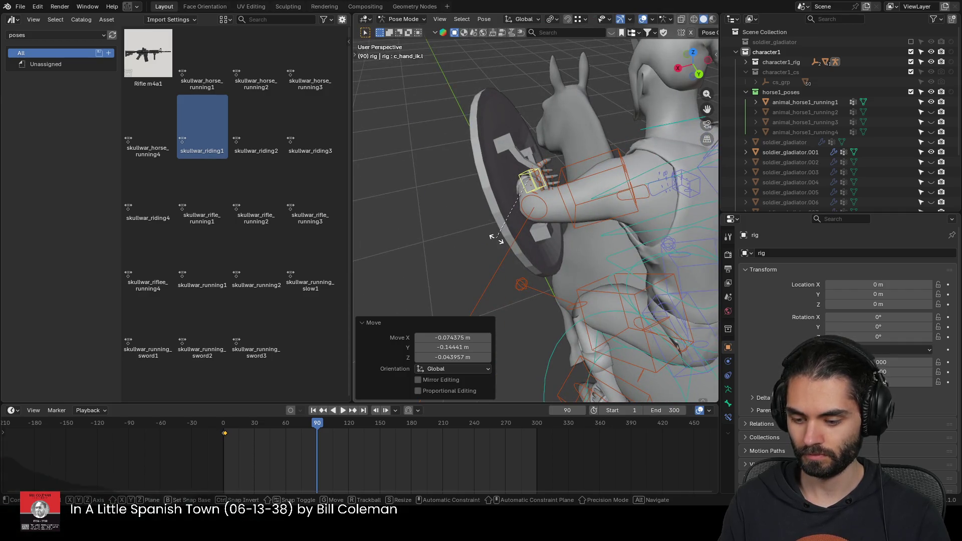
key(r)
click(473, 237)
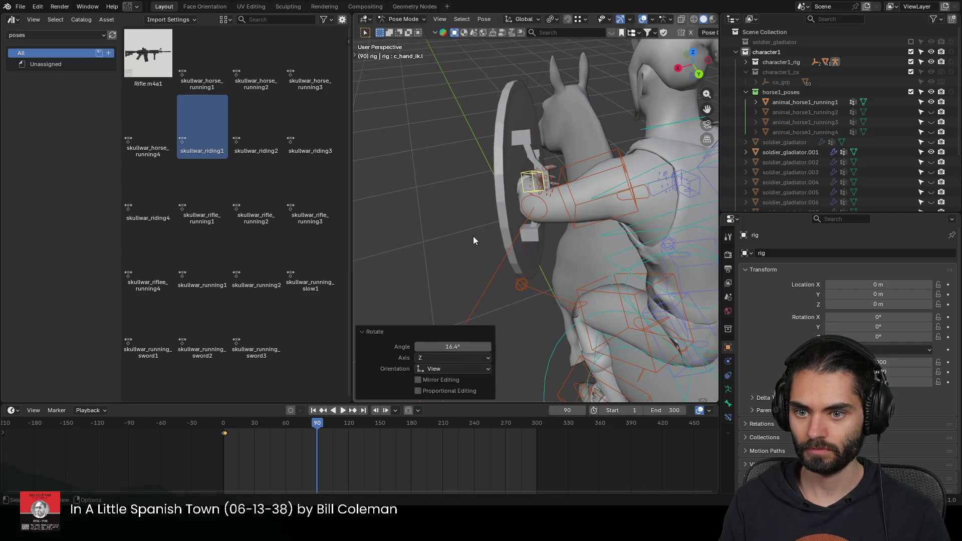
middle_drag(472, 236, 509, 189)
key(g)
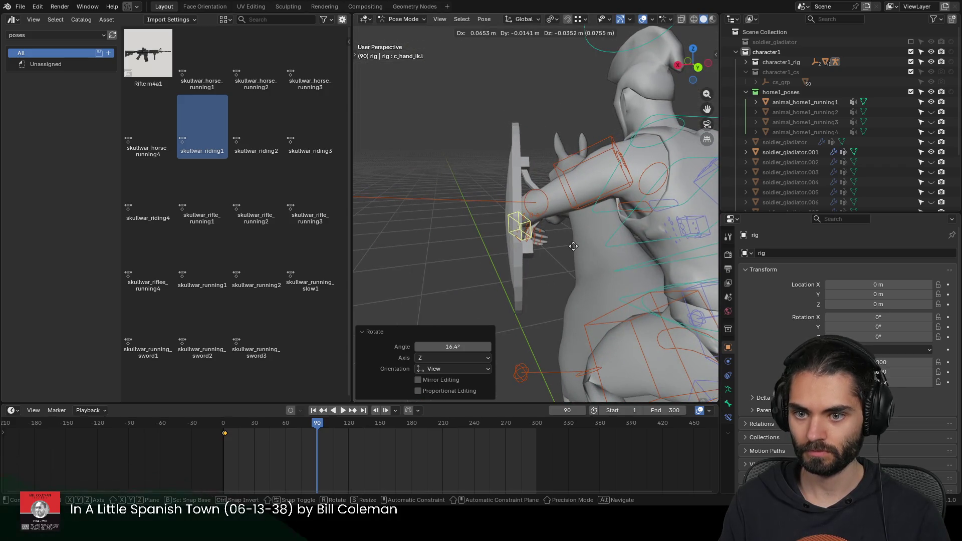
click(557, 233)
mouse_move(557, 233)
middle_down()
mouse_move(541, 176)
mouse_move(596, 206)
mouse_move(542, 228)
mouse_move(636, 245)
mouse_move(524, 229)
mouse_move(617, 235)
middle_up()
key(g)
click(590, 261)
scroll(524, 229, down, 3)
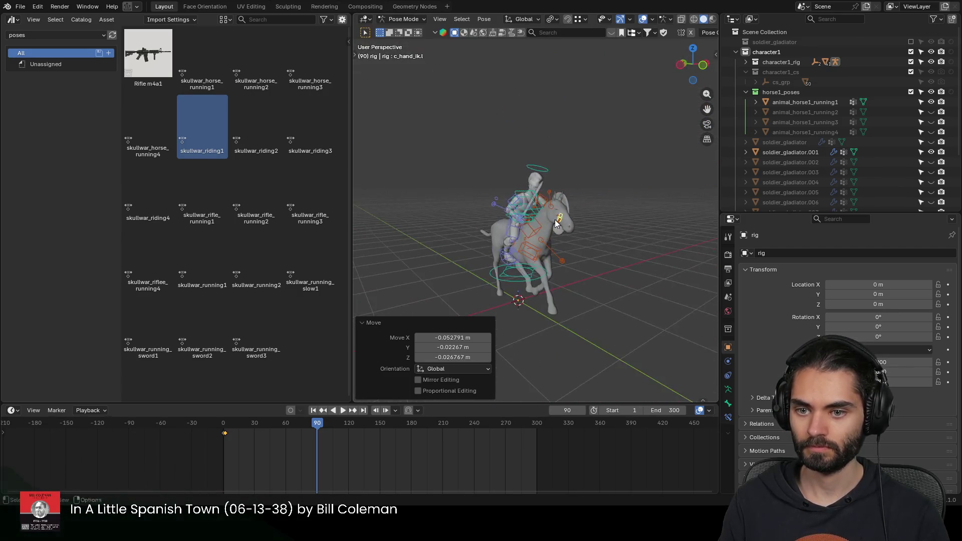
scroll(617, 235, up, 3)
key(ctrl+Tab)
Step: Deselect all, then select the rig, the shield and the gladiator body mesh in Object Mode
key(alt+a)
mouse_move(540, 237)
middle_down()
mouse_move(652, 220)
mouse_move(544, 215)
middle_up()
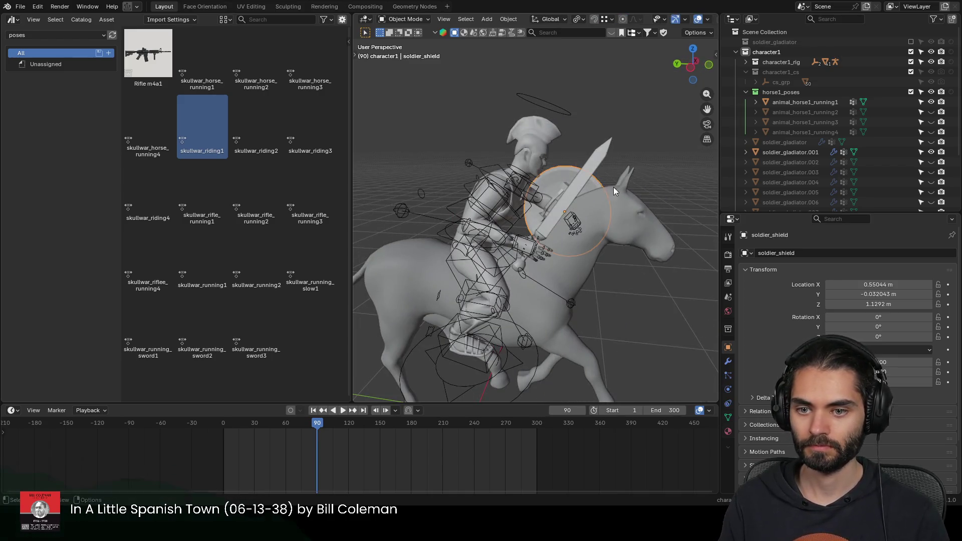
middle_drag(614, 187, 553, 207)
click(540, 191)
click(609, 190)
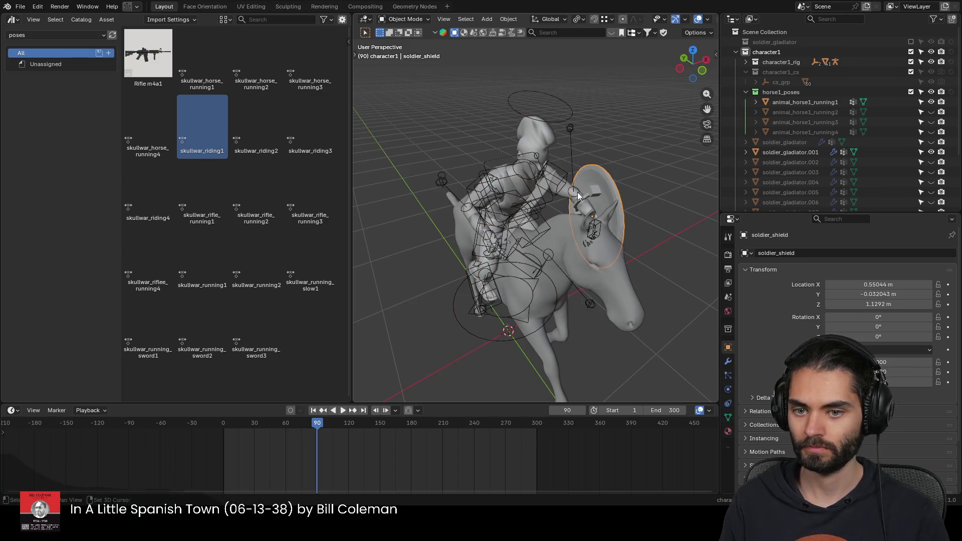
middle_drag(609, 190, 626, 178)
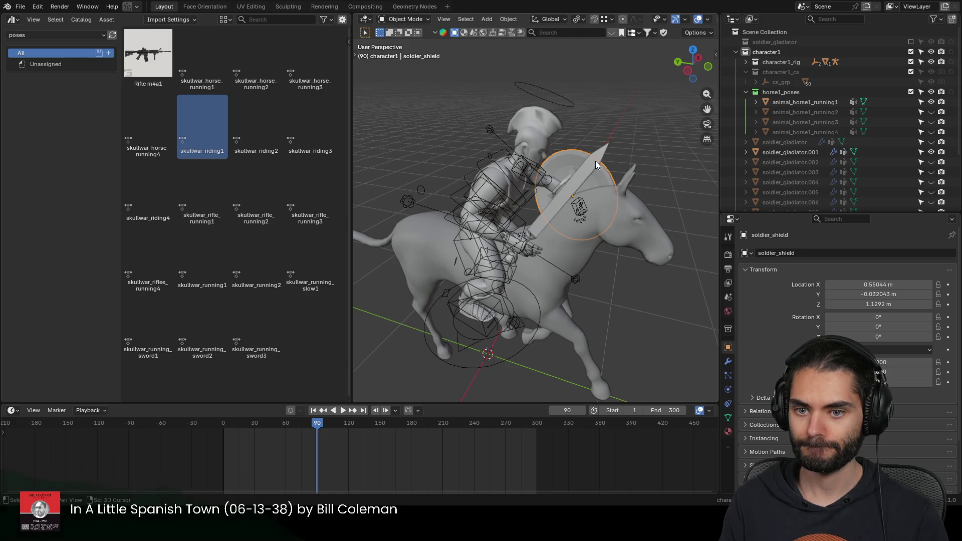
click(543, 125)
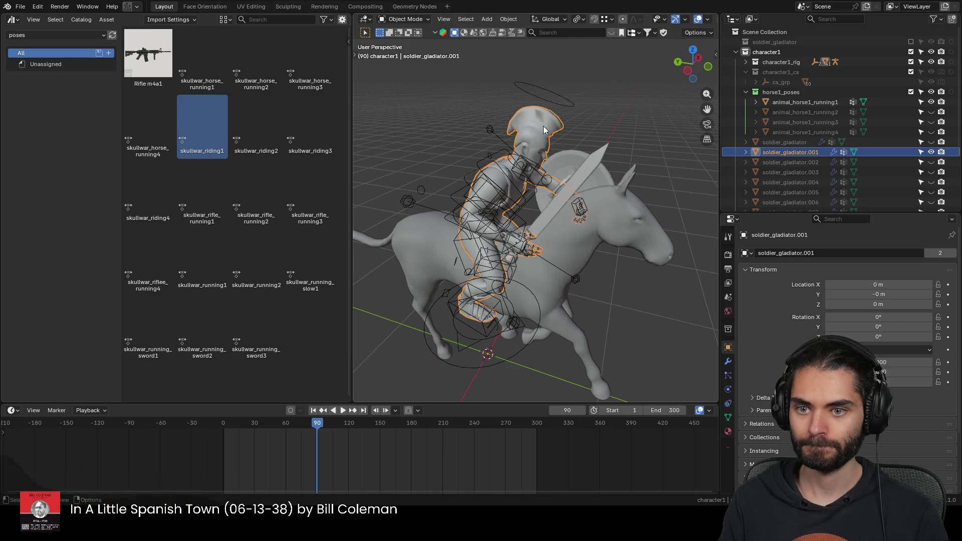
Step: Rename soldier_gladiator.001 to soldier_gladiator_riding1 and apply its Armature modifier
double_click(802, 151)
click(807, 153)
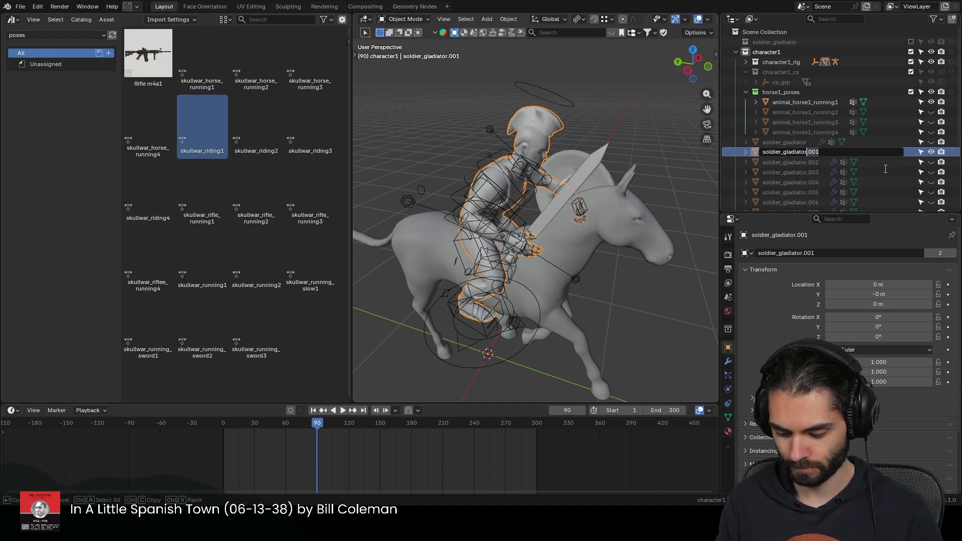
text(_running)
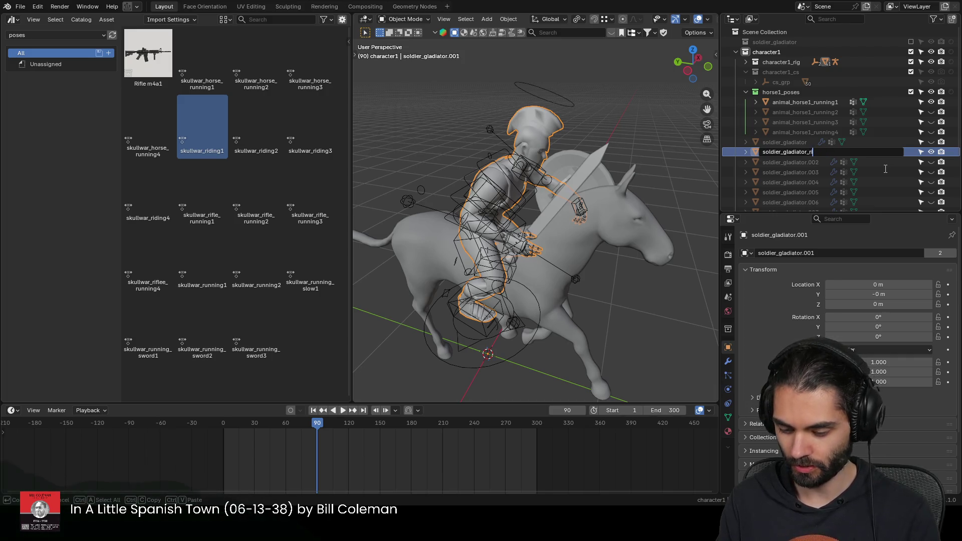
text(iding1)
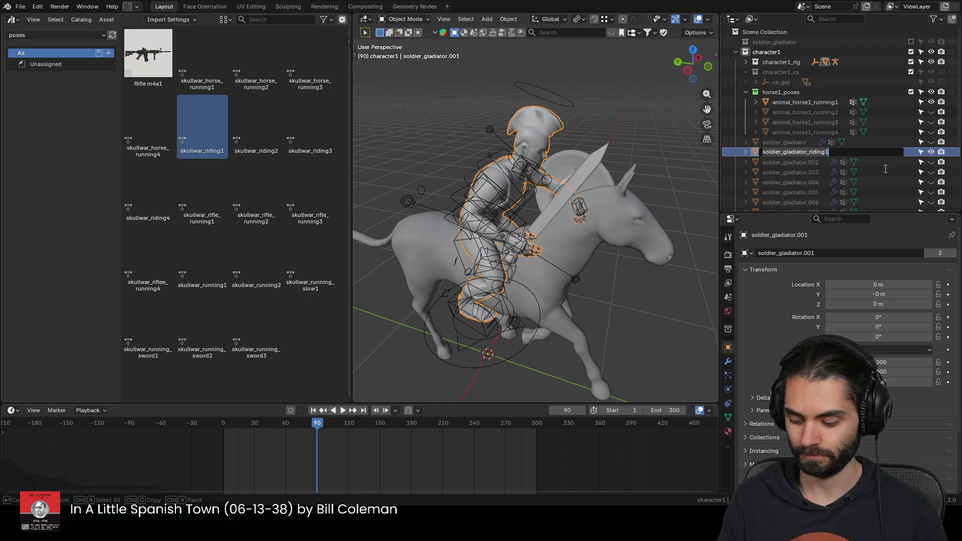
key(Return)
click(727, 361)
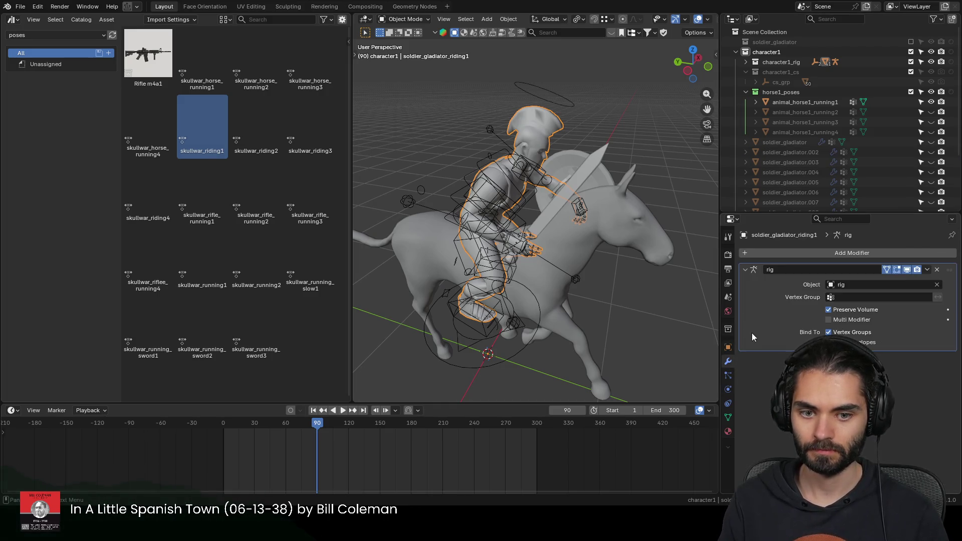
key(ctrl+a)
Step: Duplicate the sword and shield, undo it, and reselect the riding1 gladiator mesh
click(606, 178)
key(shift+d)
key(Escape)
key(ctrl+z)
click(529, 140)
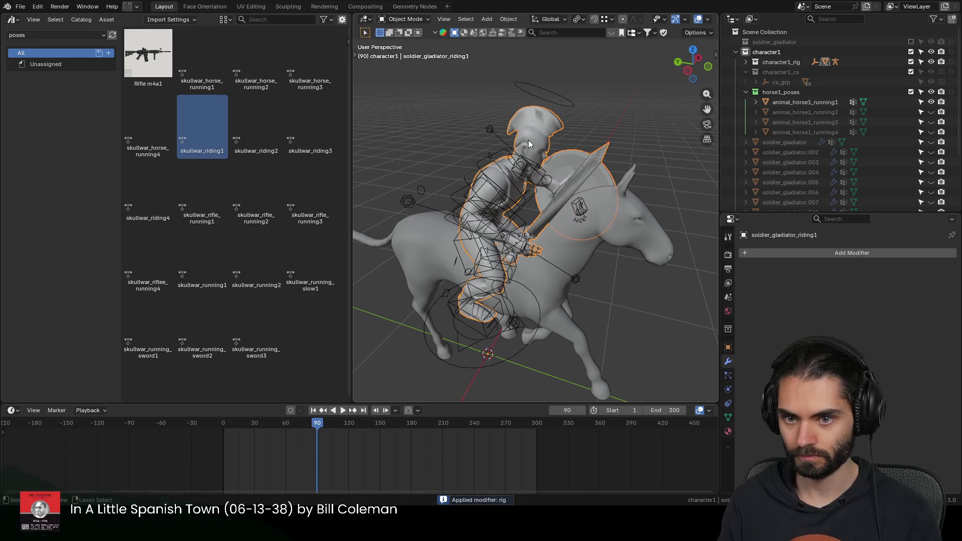
scroll(792, 107, down, 3)
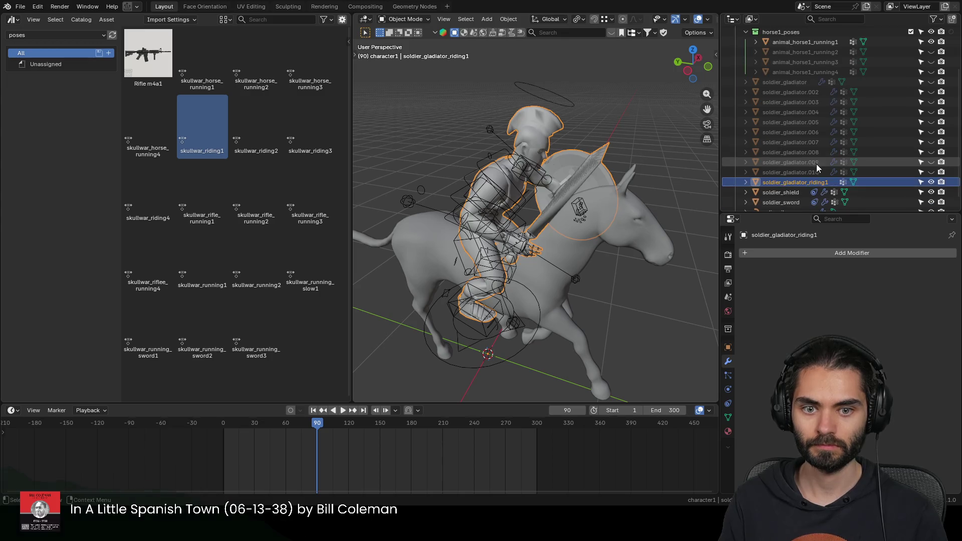
Step: Hide soldier_gladiator_riding1, show soldier_gladiator.002, and select the animal_horse1_running1 horse
click(930, 183)
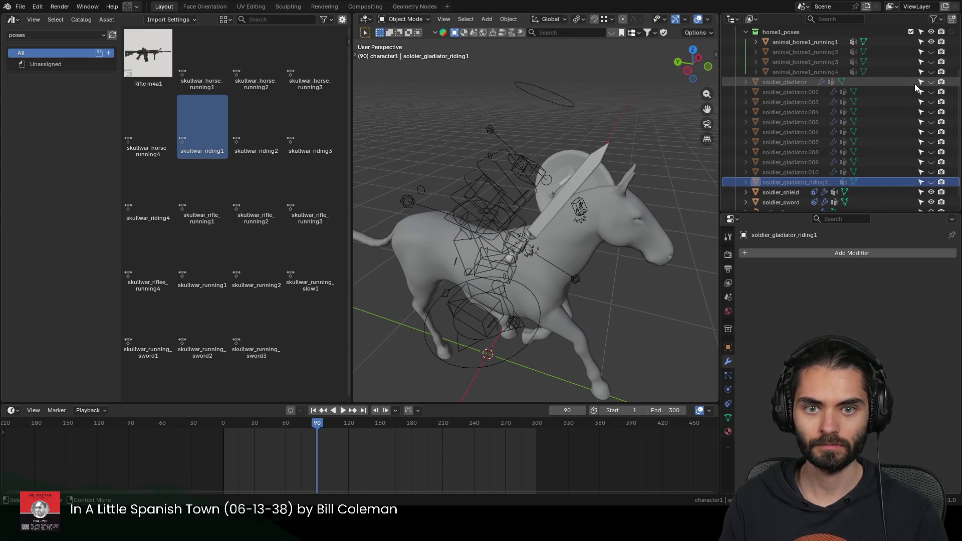
click(930, 92)
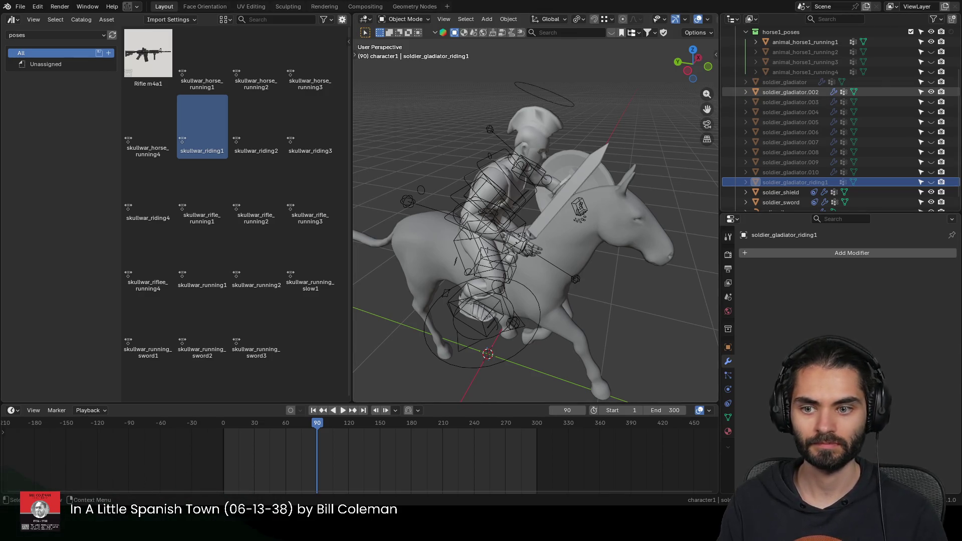
mouse_move(541, 169)
middle_down()
mouse_move(401, 164)
mouse_move(495, 164)
mouse_move(547, 182)
middle_up()
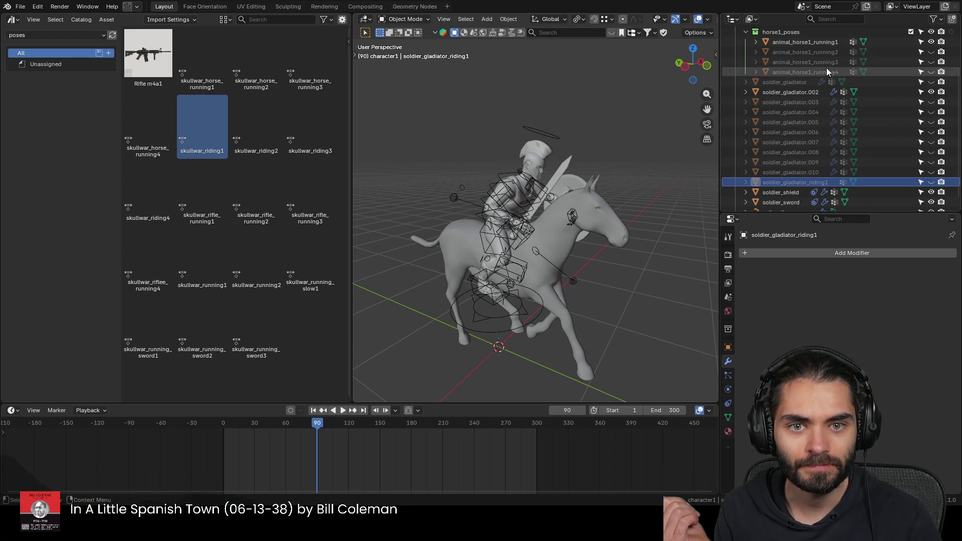
click(826, 42)
Step: Swap visibility back to riding1 and select the rider with the horse as the active object
middle_drag(629, 173, 571, 195)
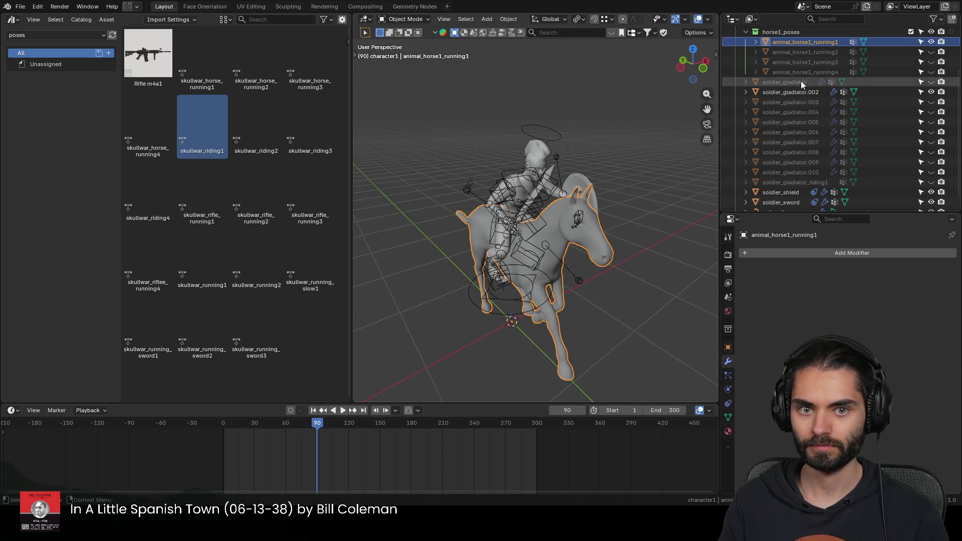
click(931, 92)
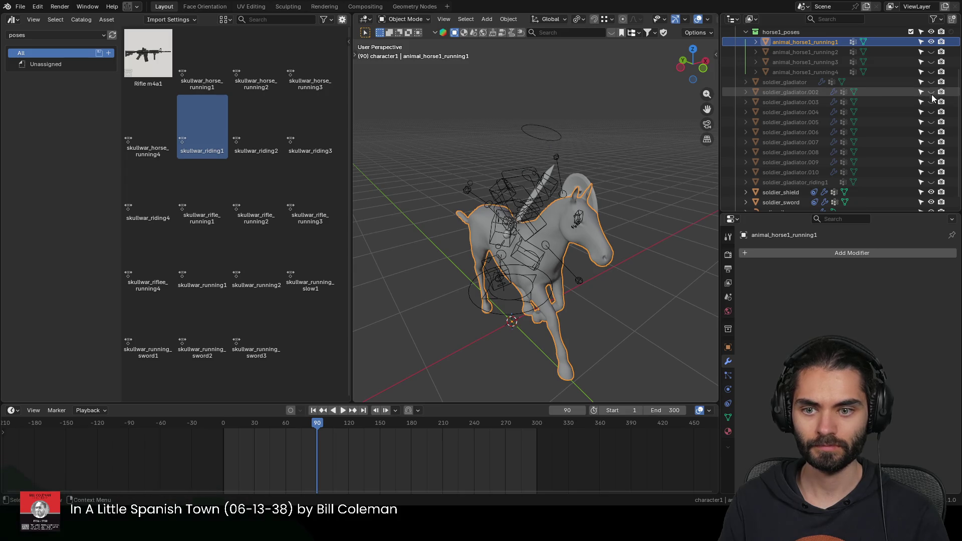
click(931, 182)
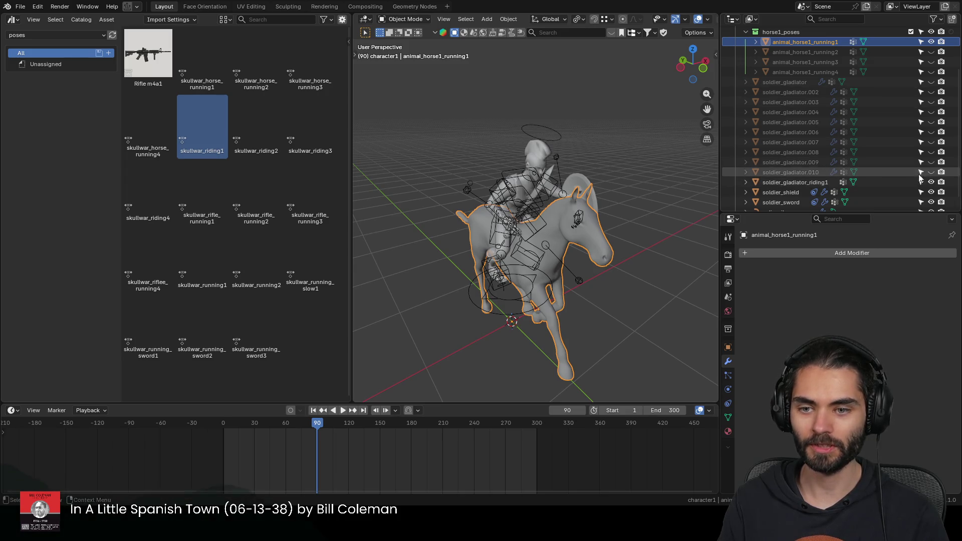
click(585, 170)
middle_drag(676, 131, 585, 173)
click(586, 174)
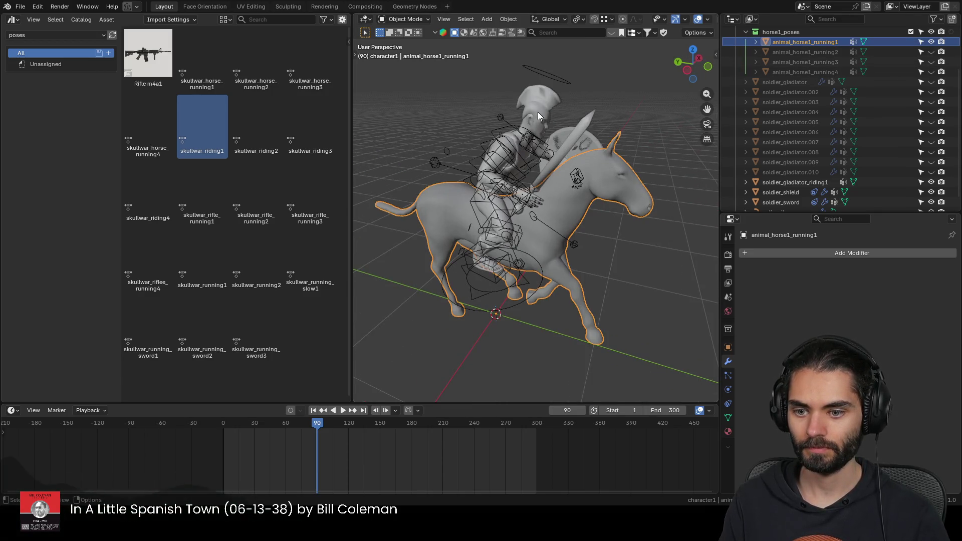
click(537, 112)
middle_drag(538, 114, 608, 182)
shift+click(616, 178)
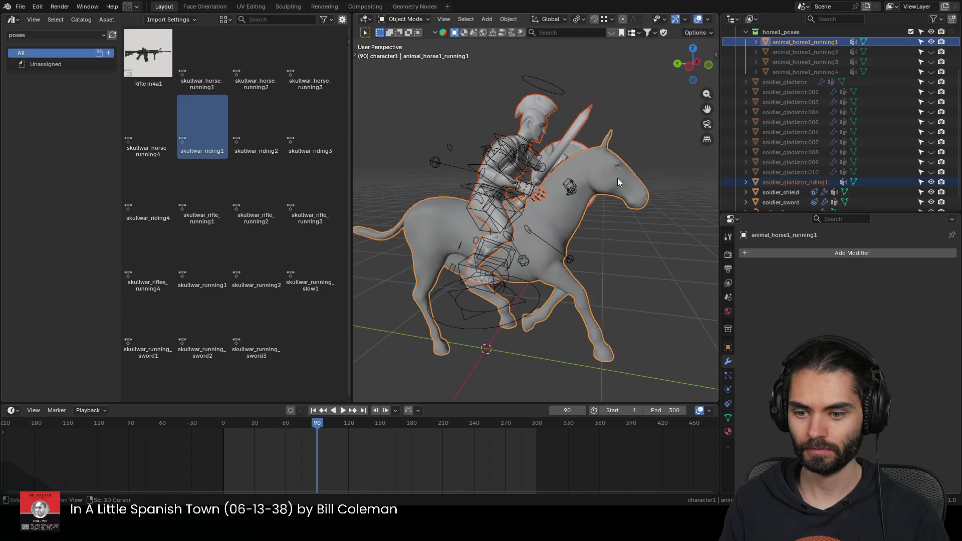
Step: Parent the rider to the horse and test-move the horse, cancelling the move
key(Delete)
mouse_move(622, 217)
middle_down()
mouse_move(456, 221)
mouse_move(451, 188)
middle_up()
key(g)
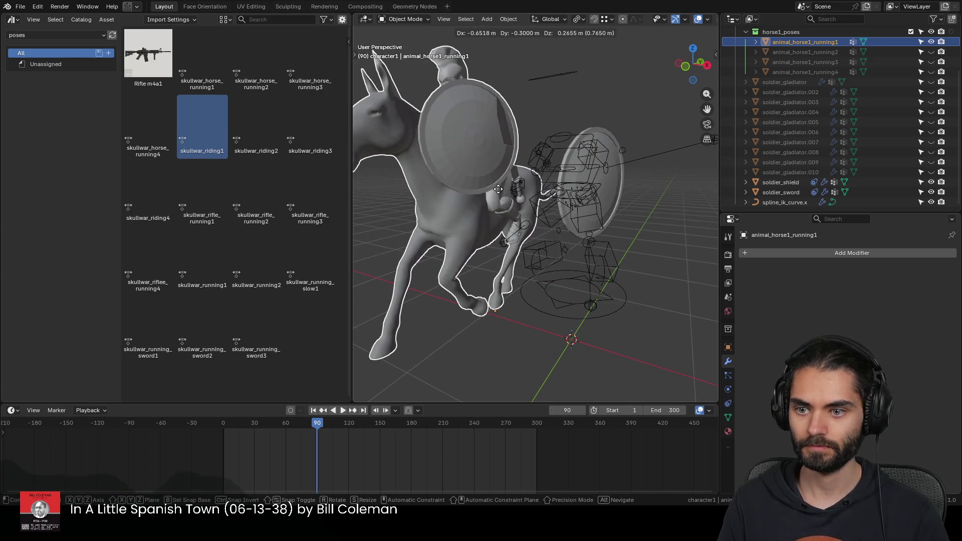
key(Escape)
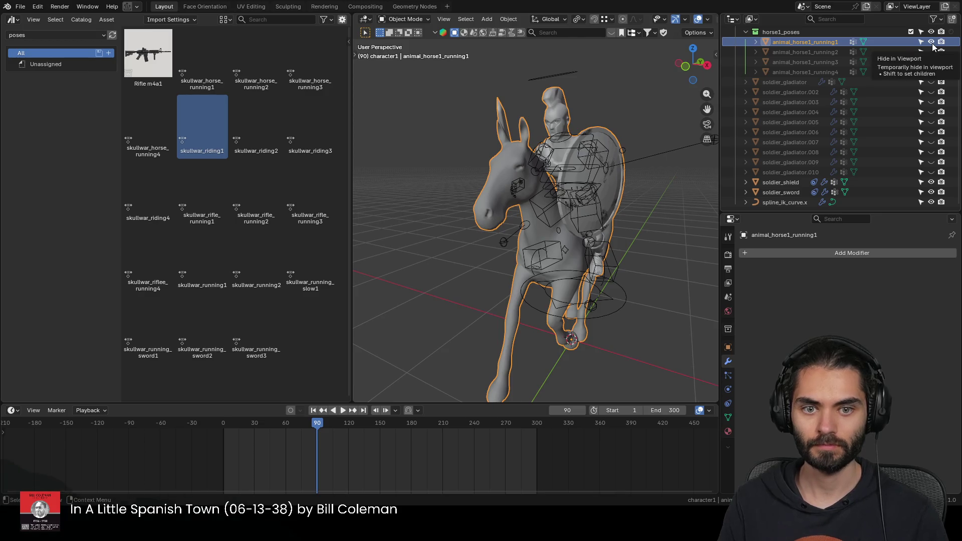
Step: Join animal_horse1_running1 into soldier_gladiator_riding1 as one mesh
click(931, 43)
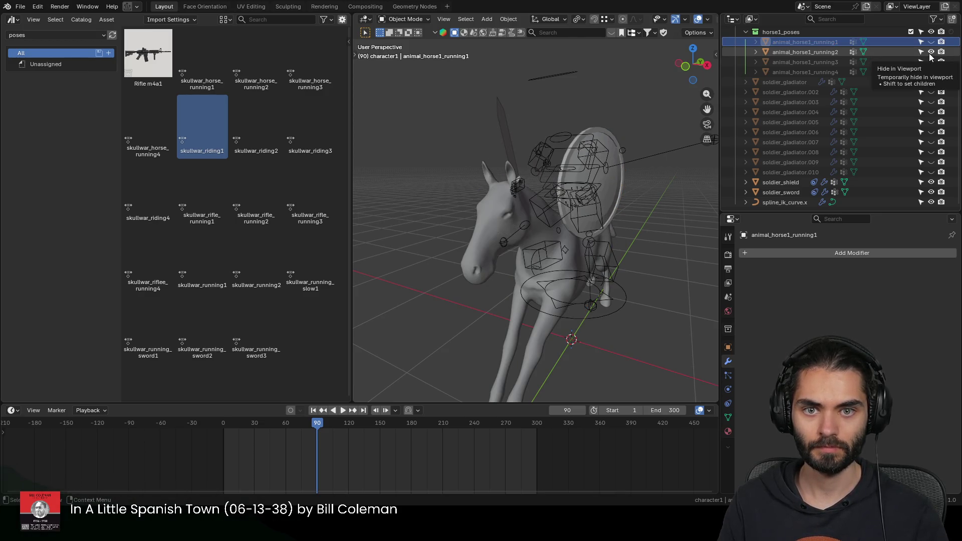
click(930, 53)
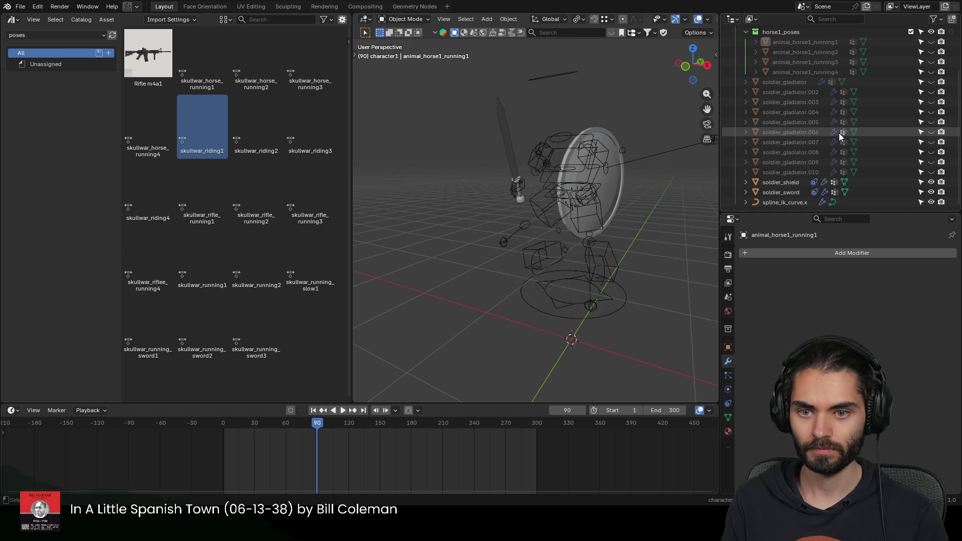
key(ctrl+z)
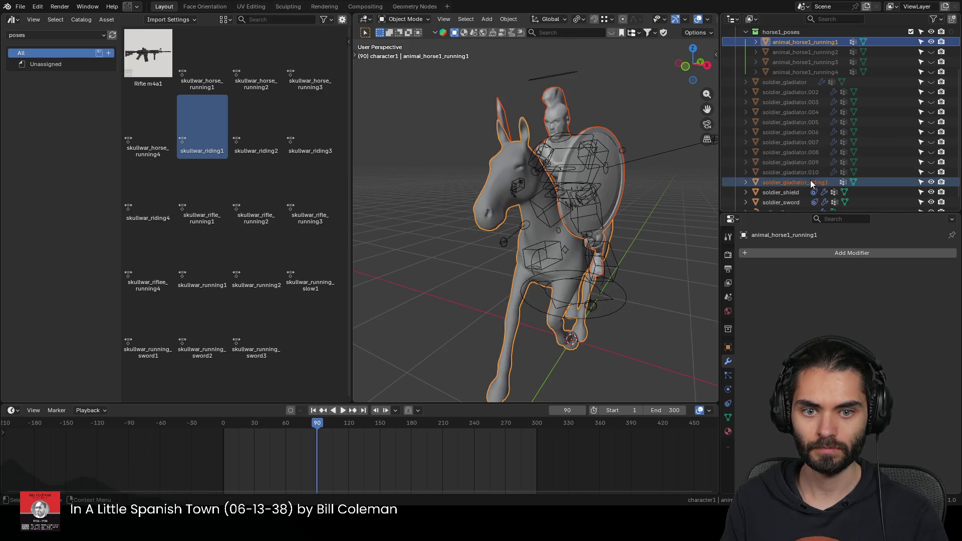
click(542, 100)
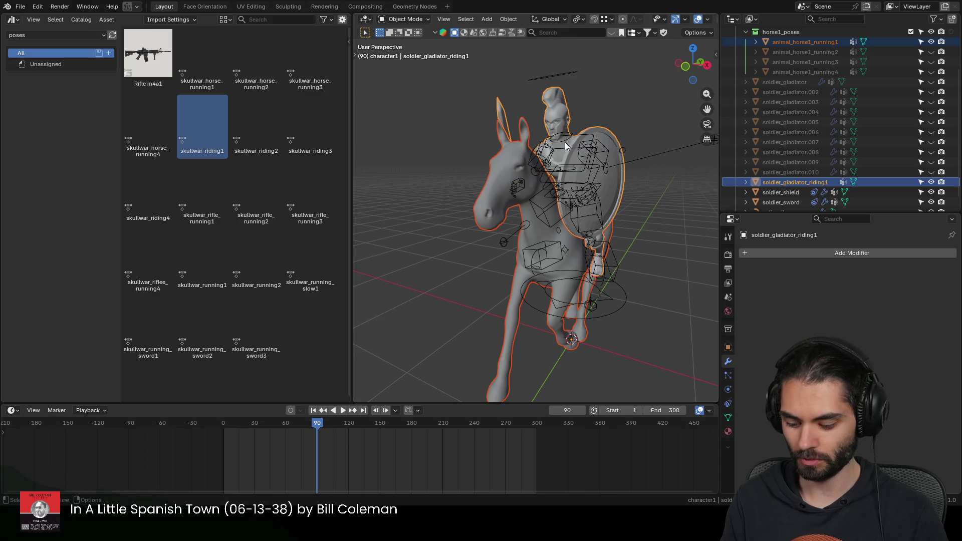
key(ctrl+j)
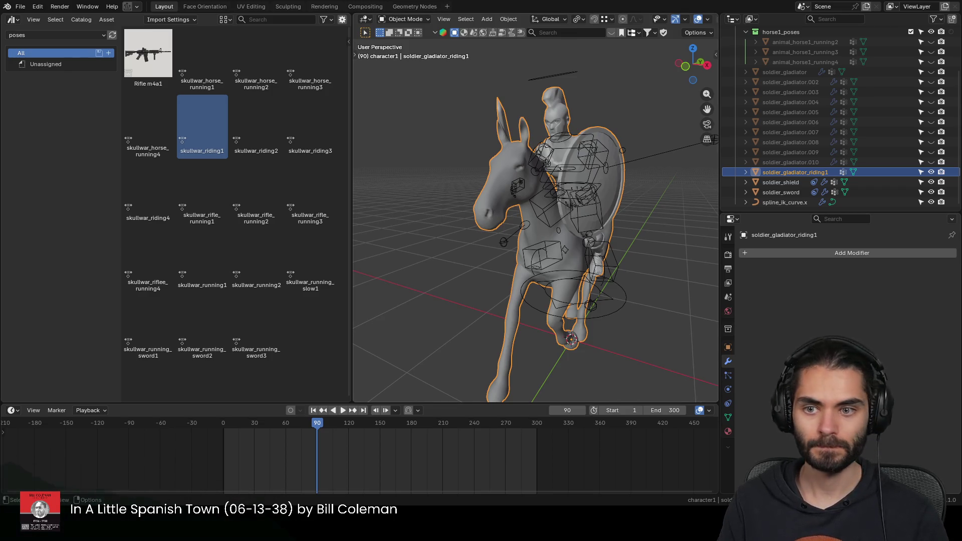
Step: Hide the joined riding1 result and show the animal_horse1_running2 horse
middle_drag(535, 226, 824, 145)
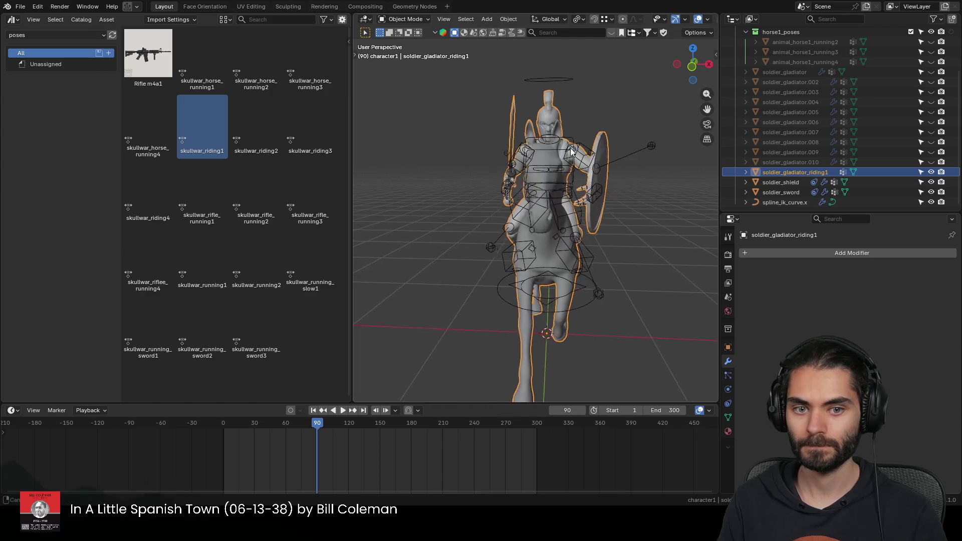
click(931, 172)
click(931, 42)
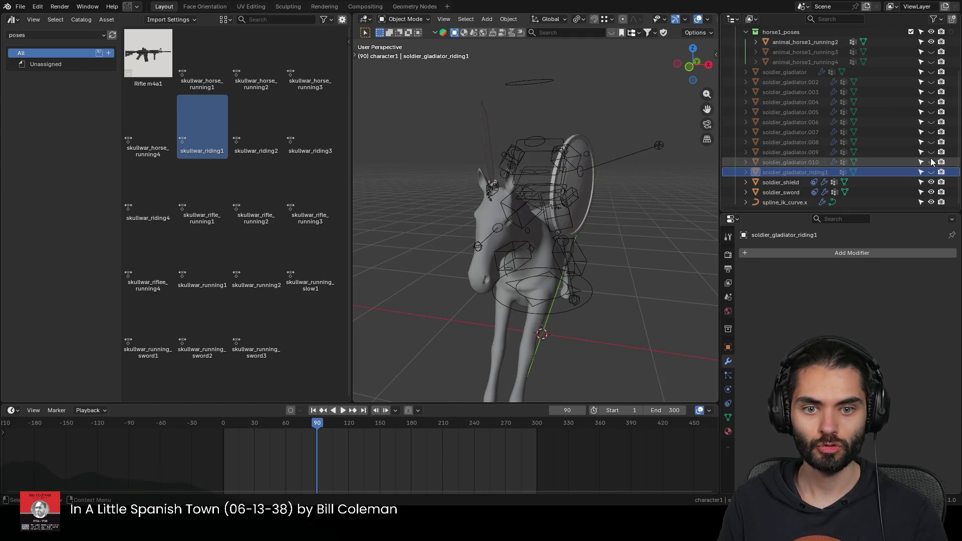
middle_drag(571, 180, 394, 177)
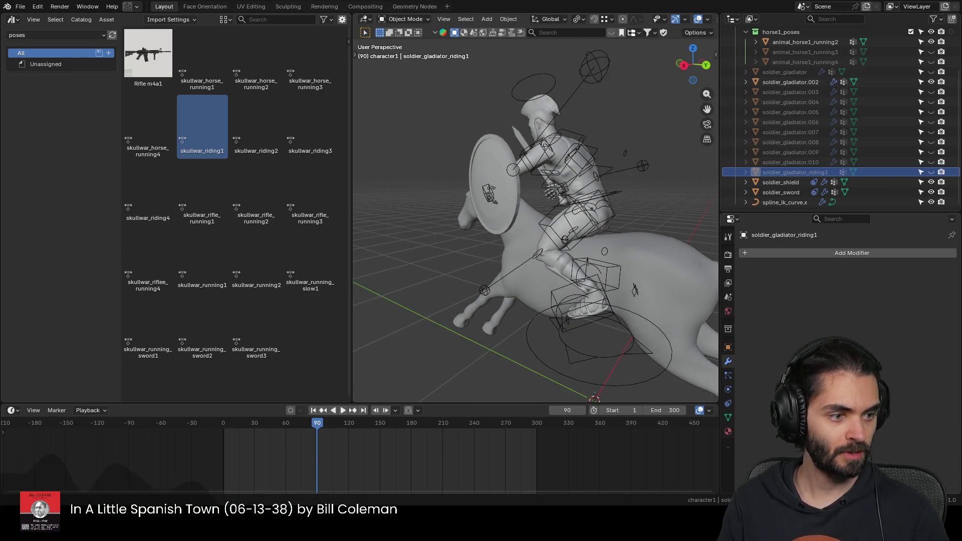
mouse_move(537, 179)
middle_down()
mouse_move(571, 175)
mouse_move(563, 150)
middle_up()
Step: Select the rig, enter Pose Mode and pick the left arm IK bone
click(872, 83)
click(570, 171)
key(ctrl+Tab)
click(562, 150)
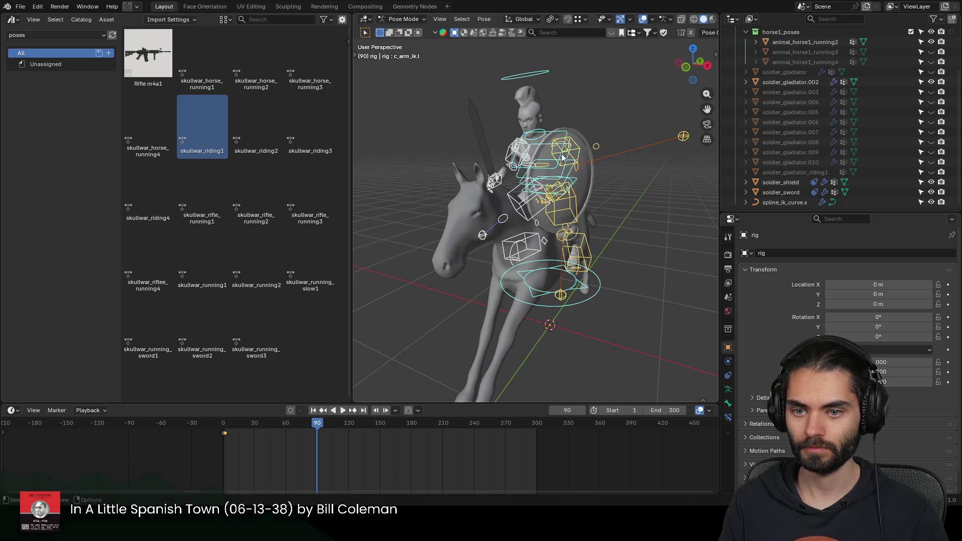
Step: Apply the skullwar_riding2 pose and raise the sword hand IK into place
double_click(250, 130)
mouse_move(501, 177)
middle_down()
mouse_move(590, 194)
mouse_move(548, 213)
middle_up()
mouse_move(631, 133)
middle_down()
mouse_move(540, 130)
mouse_move(532, 120)
mouse_move(571, 94)
mouse_move(591, 120)
mouse_move(560, 153)
mouse_move(492, 155)
mouse_move(600, 140)
mouse_move(572, 150)
mouse_move(557, 213)
middle_up()
click(575, 91)
key(g)
click(631, 113)
key(g)
click(622, 154)
scroll(557, 213, up, 3)
Step: Move the left and right leg pole bones so the knees sit against the horse's flanks
click(484, 197)
mouse_move(484, 198)
middle_down()
mouse_move(600, 216)
mouse_move(559, 261)
mouse_move(541, 225)
middle_up()
key(g)
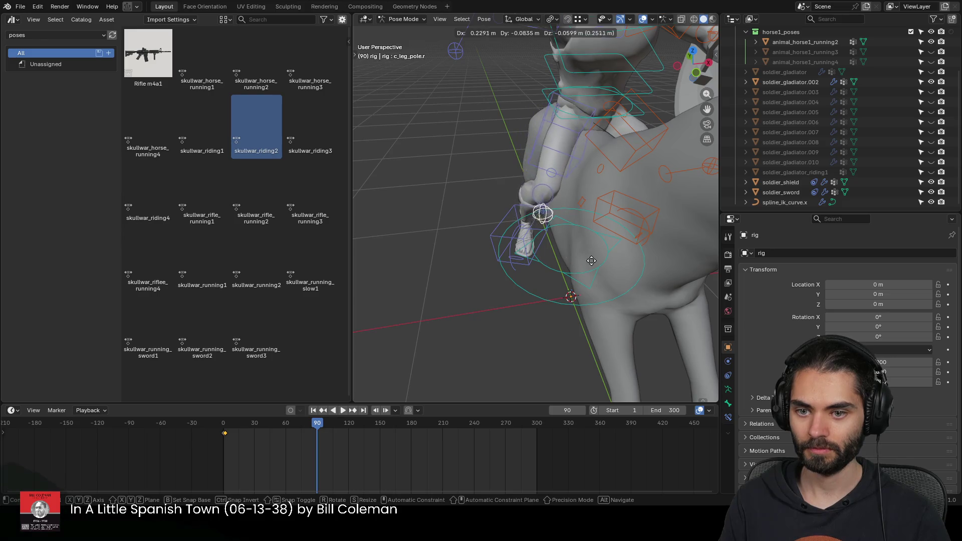
click(593, 261)
middle_drag(626, 247, 565, 216)
click(683, 167)
key(g)
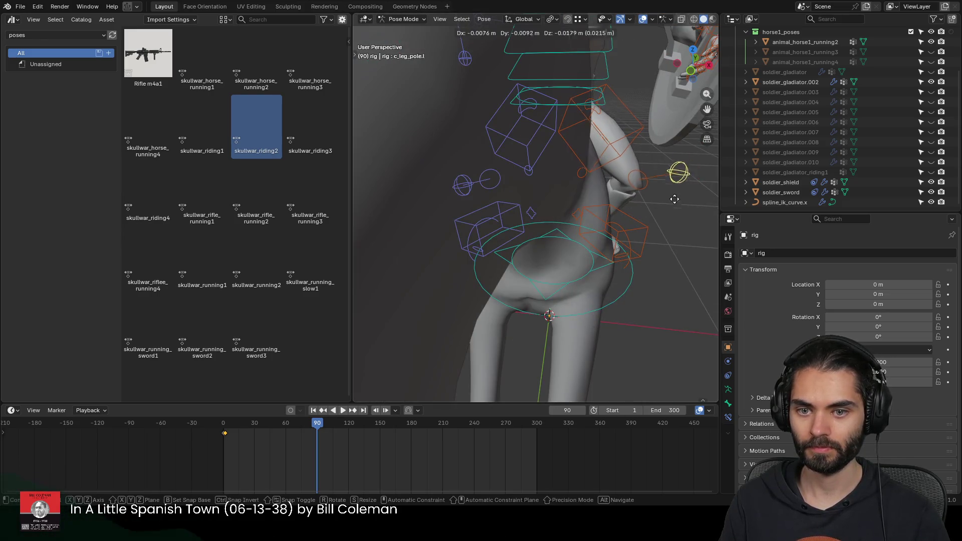
click(635, 235)
middle_drag(636, 235, 587, 285)
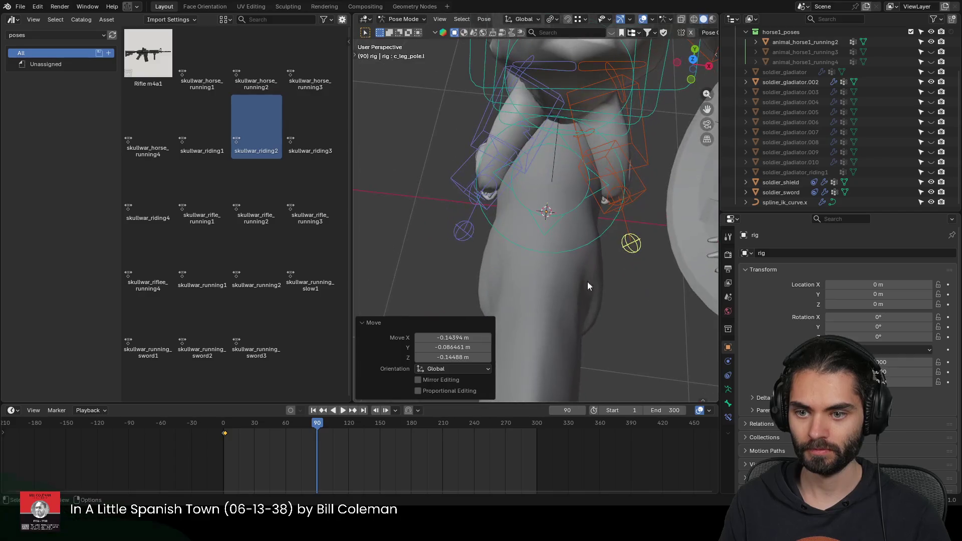
click(459, 240)
key(g)
click(456, 267)
mouse_move(634, 240)
middle_down()
mouse_move(578, 143)
mouse_move(636, 185)
middle_up()
Step: Reposition the left foot IK and nudge the right leg pole to seat the legs
click(638, 241)
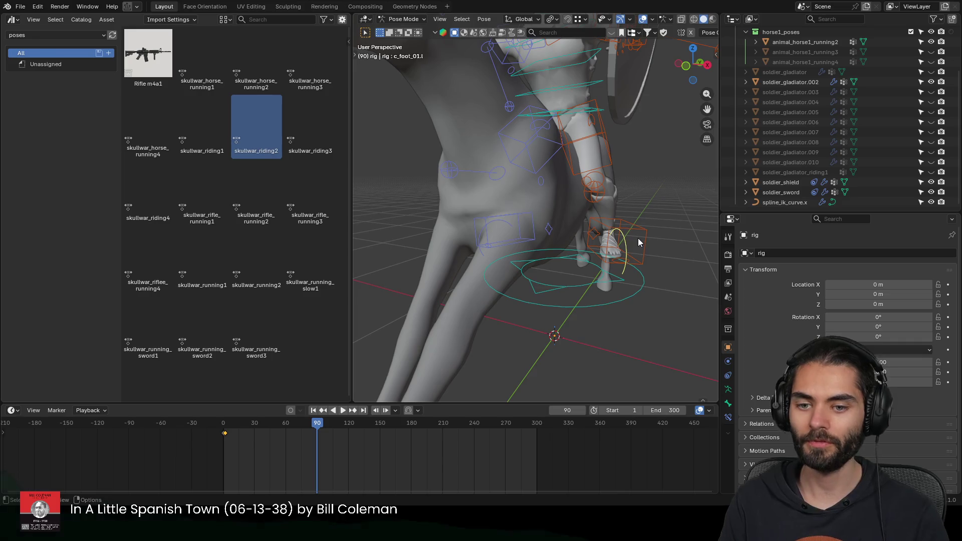
mouse_move(621, 246)
middle_down()
mouse_move(626, 257)
mouse_move(483, 264)
mouse_move(481, 226)
middle_up()
key(g)
click(627, 247)
key(g)
click(467, 210)
click(474, 179)
key(g)
click(511, 199)
mouse_move(510, 199)
middle_down()
mouse_move(546, 198)
mouse_move(604, 227)
mouse_move(541, 192)
mouse_move(526, 205)
mouse_move(588, 197)
middle_up()
key(g)
click(603, 226)
scroll(568, 189, down, 5)
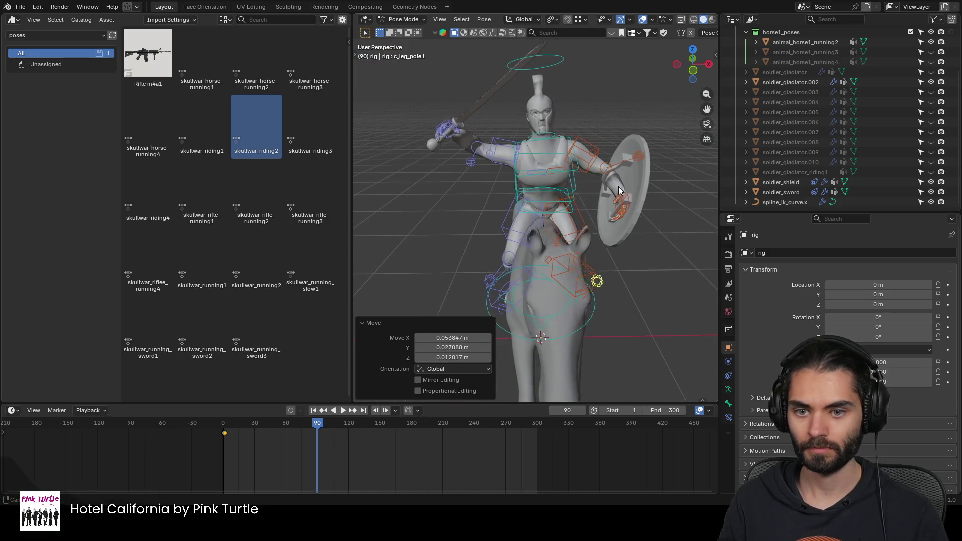
Step: Move and rotate the left hand IK onto the shield grip, cancelling a final nudge
click(588, 197)
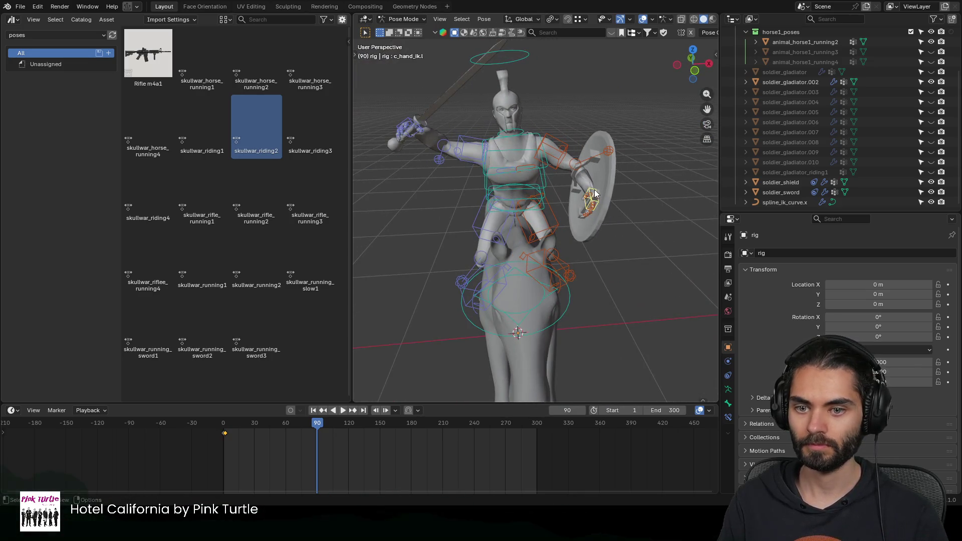
key(g)
click(594, 216)
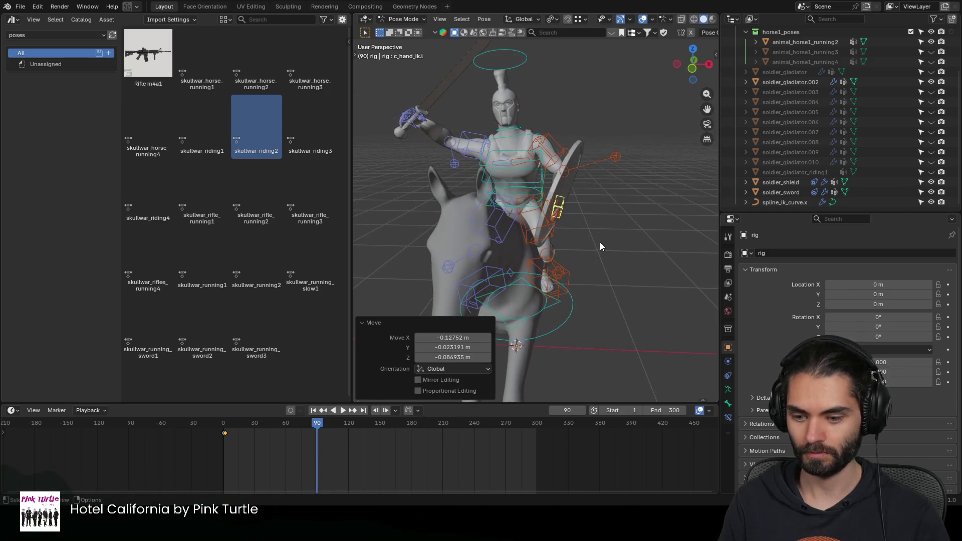
key(r)
click(607, 206)
key(g)
mouse_move(602, 213)
middle_down()
mouse_move(401, 236)
mouse_move(485, 208)
middle_up()
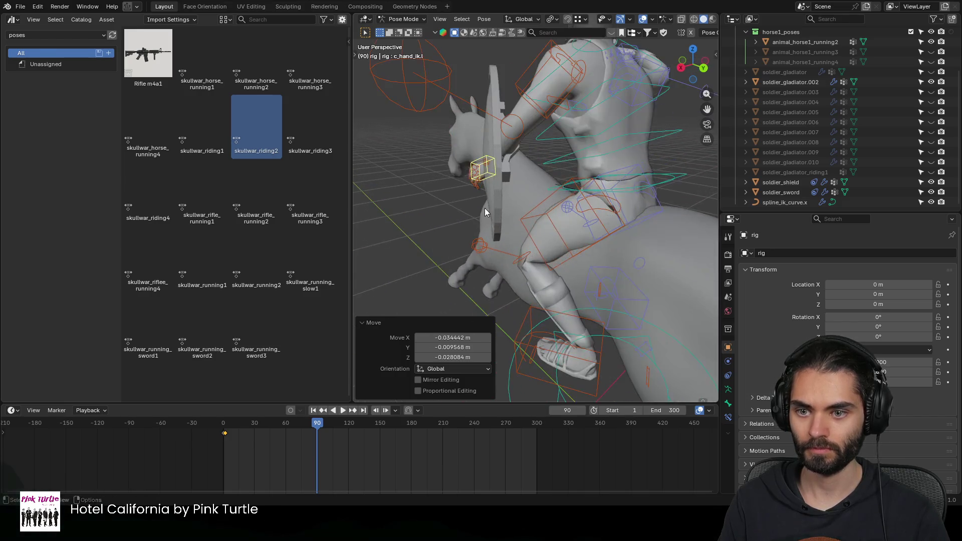
scroll(468, 207, up, 3)
key(g)
click(501, 187)
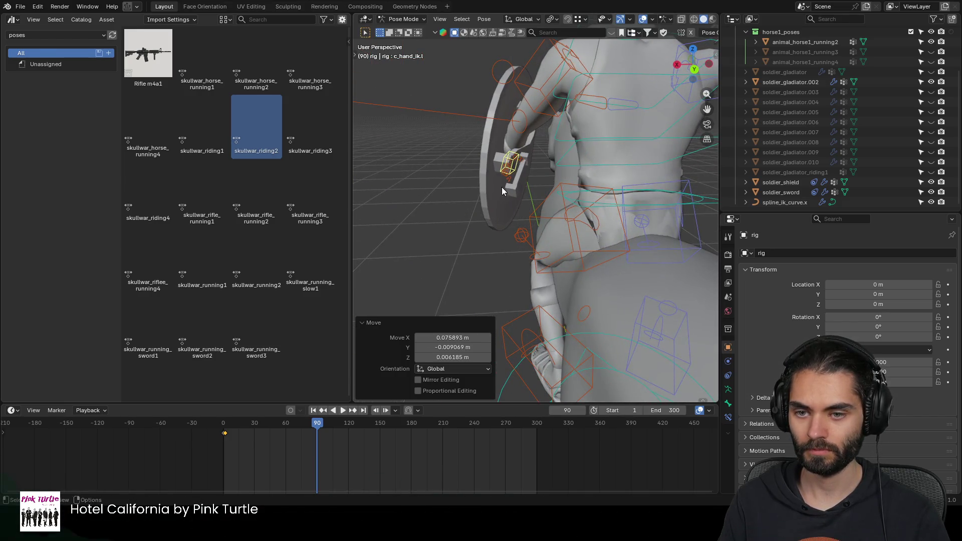
mouse_move(501, 188)
middle_down()
mouse_move(520, 220)
mouse_move(586, 204)
middle_up()
key(g)
right_click(490, 217)
mouse_move(491, 217)
middle_down()
mouse_move(584, 219)
mouse_move(581, 190)
middle_up()
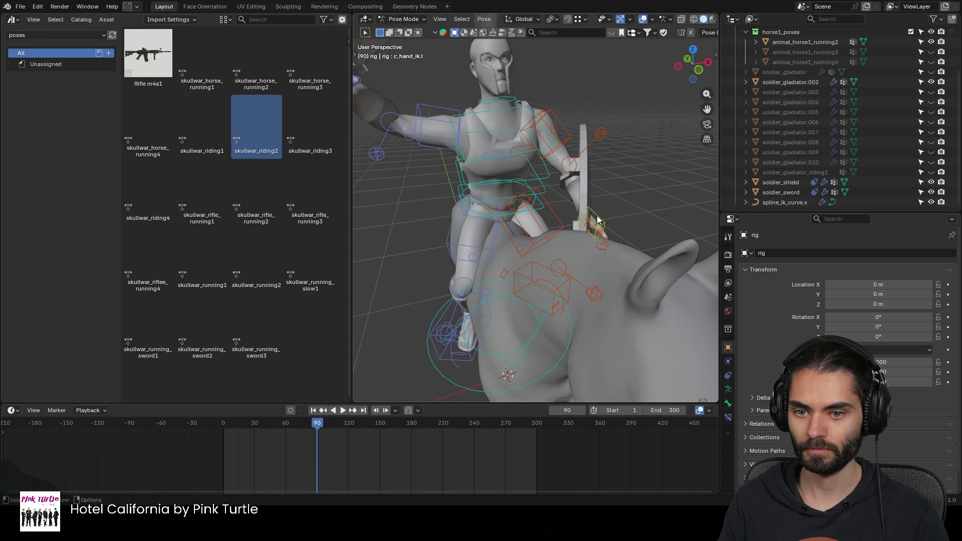
Step: Back in Object Mode, select the shield and begin rotating it about its local Y axis
key(ctrl+Tab)
click(593, 201)
middle_drag(594, 200, 591, 229)
key(r)
key(y)
right_click(621, 235)
key(r)
key(y)
key(y)
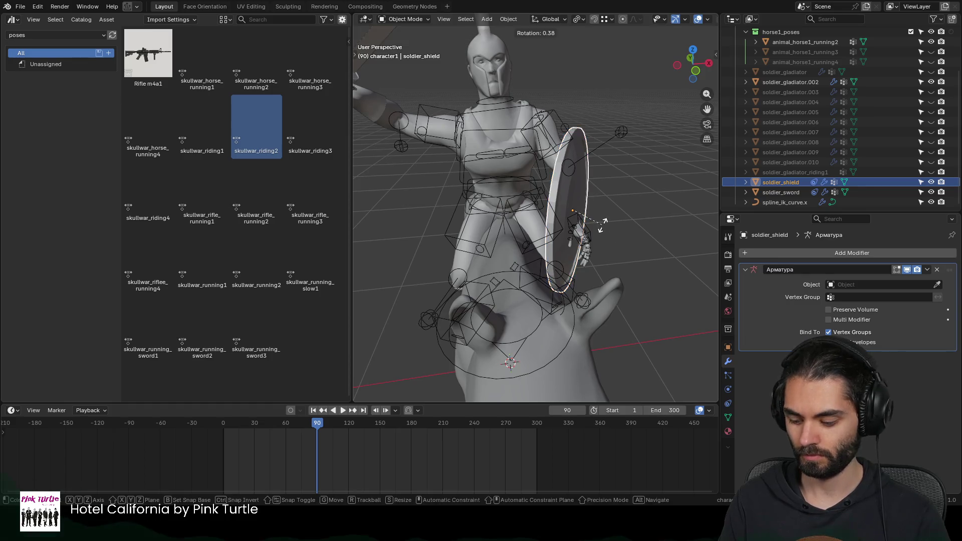
Step: Rotate soldier_shield about its Z axis to sit against the rider's left side
key(x)
key(x)
key(z)
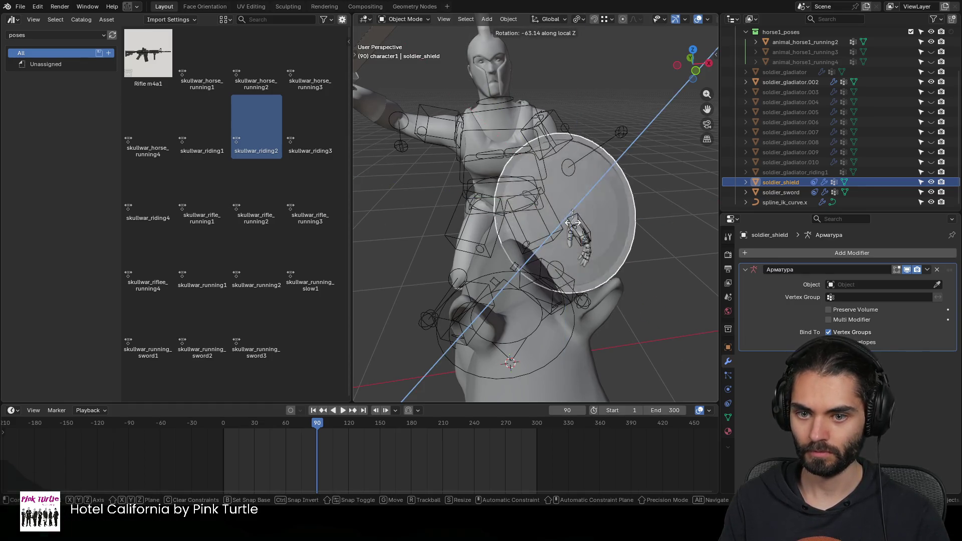
click(597, 228)
mouse_move(597, 228)
middle_down()
mouse_move(660, 247)
mouse_move(610, 259)
mouse_move(582, 243)
mouse_move(624, 238)
middle_up()
Step: In pose mode rotate c_hand_ik on its local X axis to re-grip the shield, then return to object mode
click(596, 255)
key(ctrl+Tab)
click(581, 234)
key(r)
key(x)
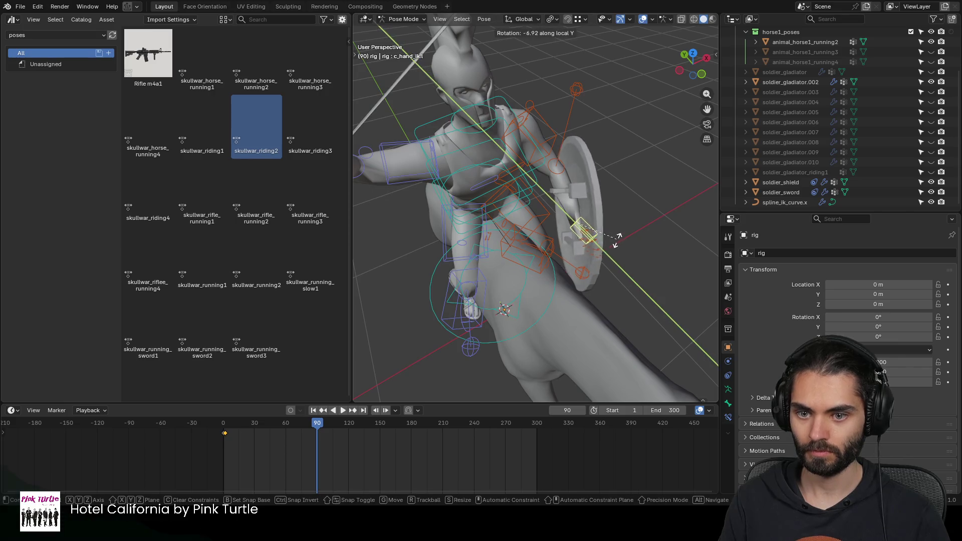
key(x)
click(589, 253)
mouse_move(588, 253)
middle_down()
mouse_move(581, 221)
mouse_move(513, 207)
mouse_move(581, 214)
mouse_move(514, 222)
mouse_move(586, 218)
mouse_move(672, 152)
mouse_move(555, 185)
mouse_move(508, 178)
mouse_move(525, 157)
middle_up()
key(ctrl+Tab)
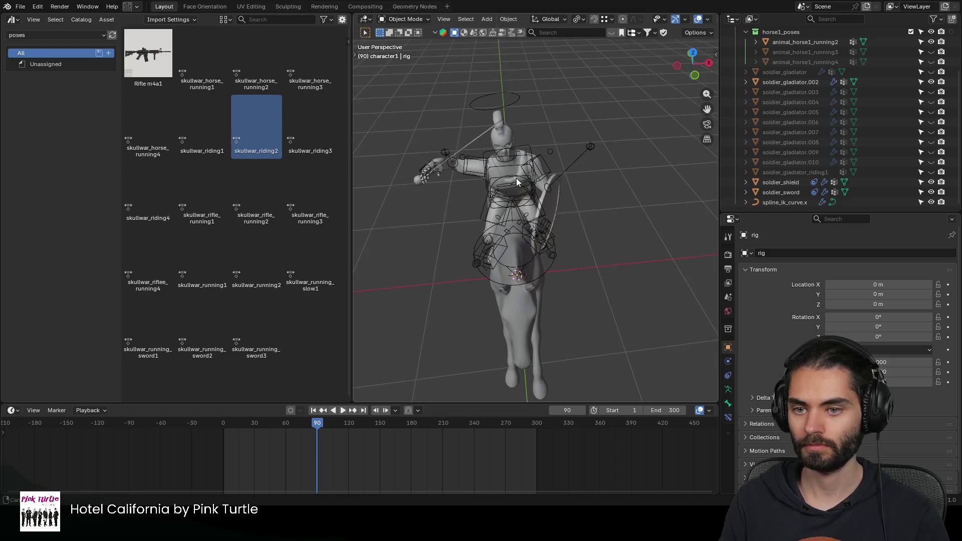
Step: Bake the pose into the soldier_gladiator.002 mesh, abandoning an accidental shield duplicate
click(525, 157)
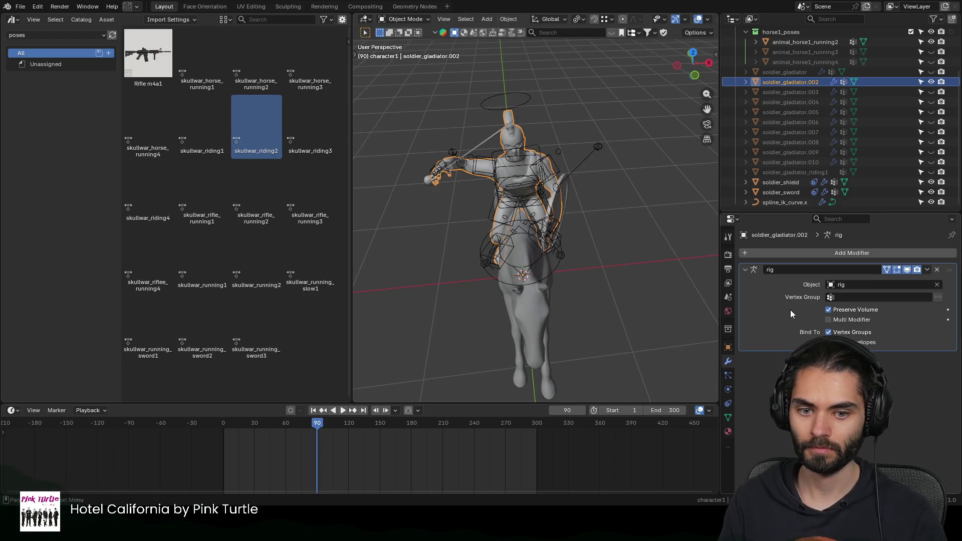
key(ctrl+a)
middle_drag(661, 250, 551, 173)
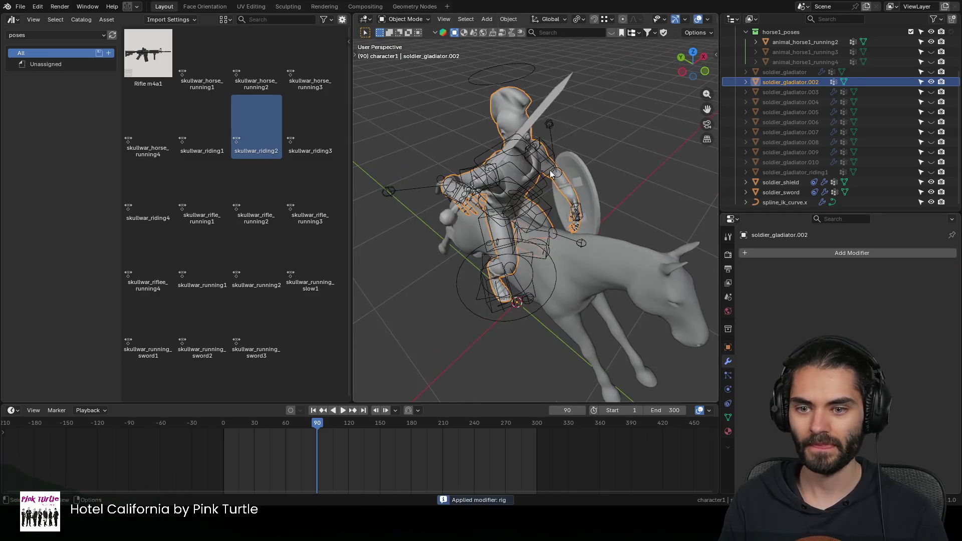
click(540, 107)
click(583, 175)
key(shift+d)
key(Escape)
key(ctrl+z)
key(ctrl+z)
key(ctrl+z)
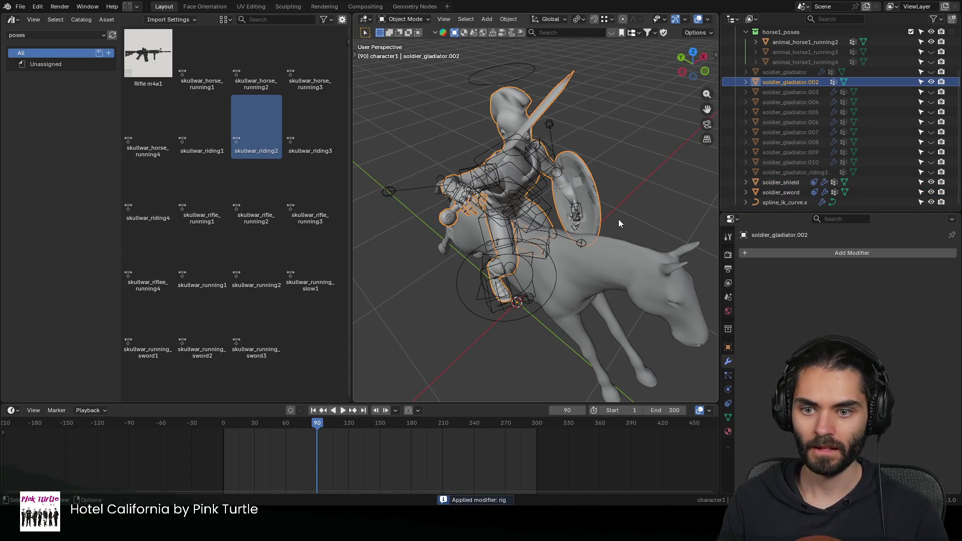
Step: Join the animal_horse1_running2 horse into soldier_gladiator.002
click(626, 251)
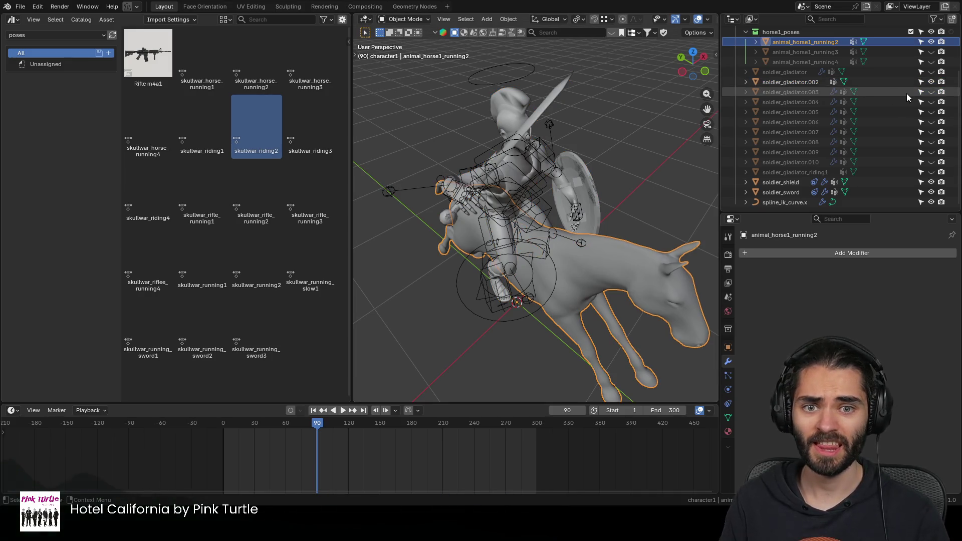
shift+click(492, 106)
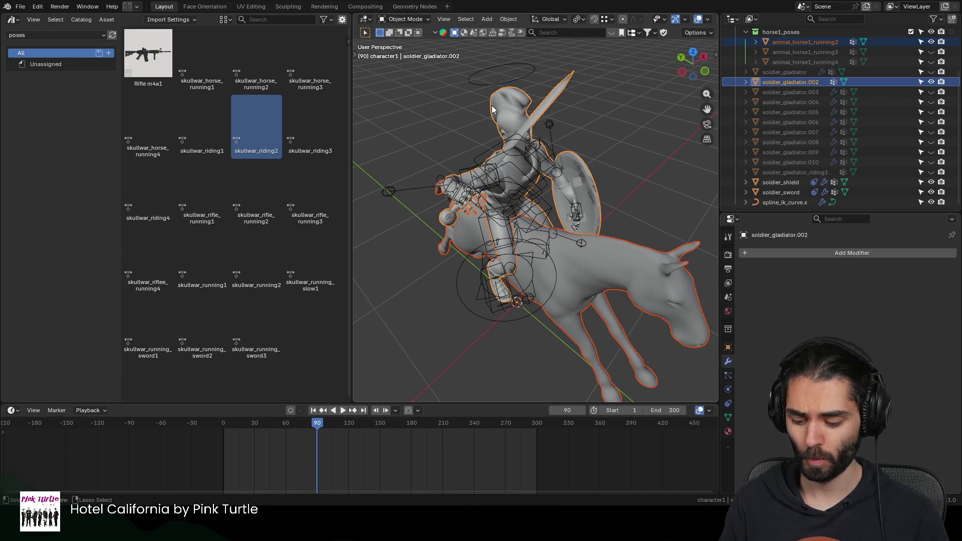
key(ctrl+j)
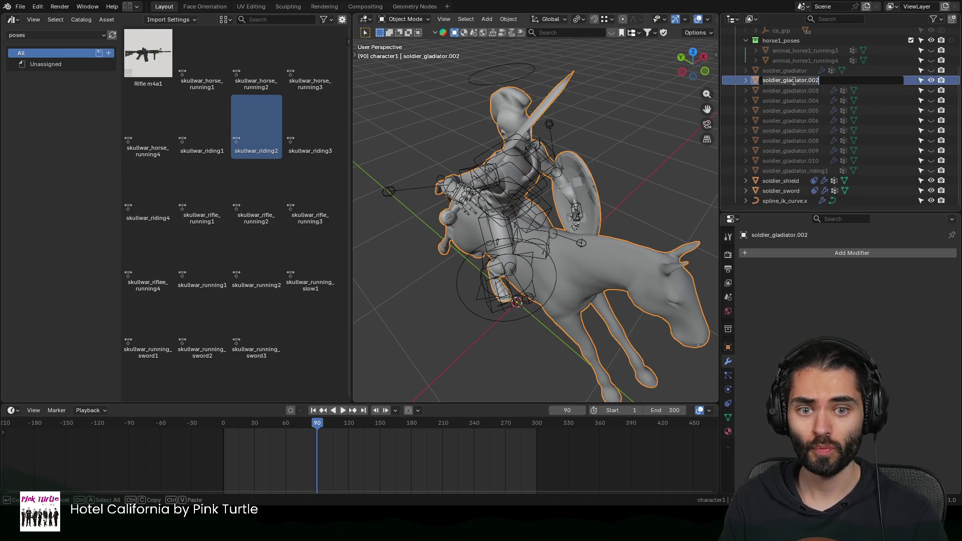
Step: Rename the joined copy soldier_gladiator_riding2 using the riding1 name, and hide it in the viewport
double_click(796, 171)
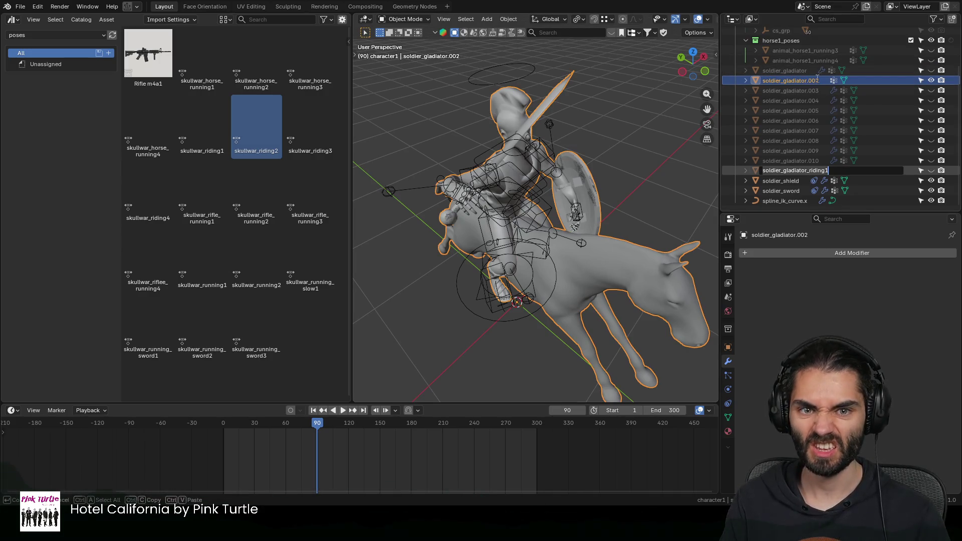
double_click(818, 80)
text(soldier_gladiator_riding1)
key(Return)
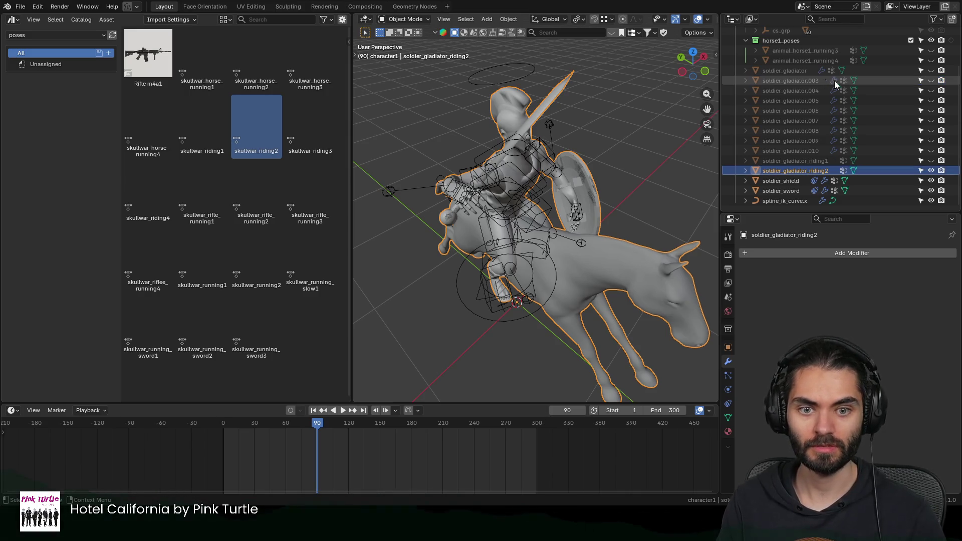
click(931, 171)
mouse_move(602, 210)
middle_down()
mouse_move(576, 209)
mouse_move(593, 201)
middle_up()
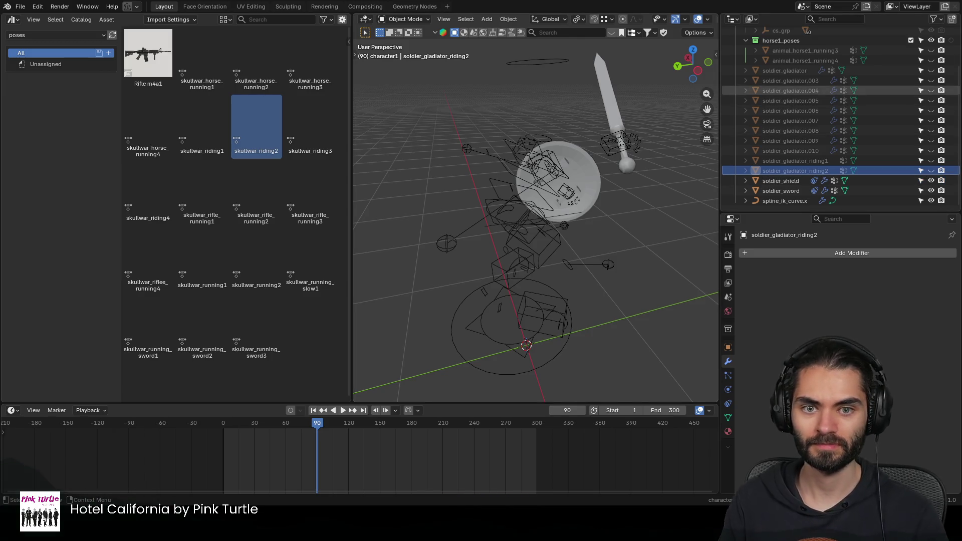
Step: Unhide soldier_gladiator.003, apply the skullwar_riding3 pose to all rig bones and show the horse beneath
click(931, 81)
click(558, 172)
key(ctrl+Tab)
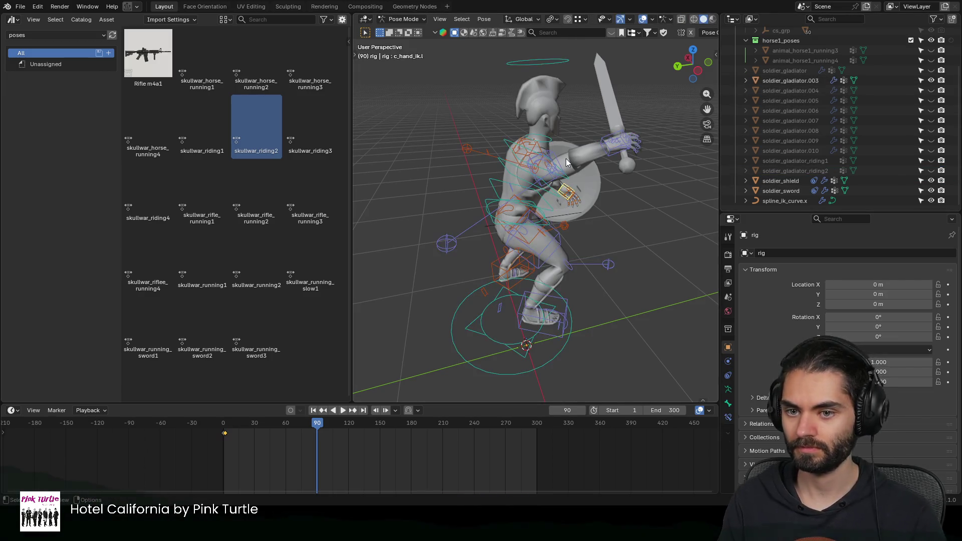
key(a)
double_click(304, 126)
middle_drag(430, 151, 489, 182)
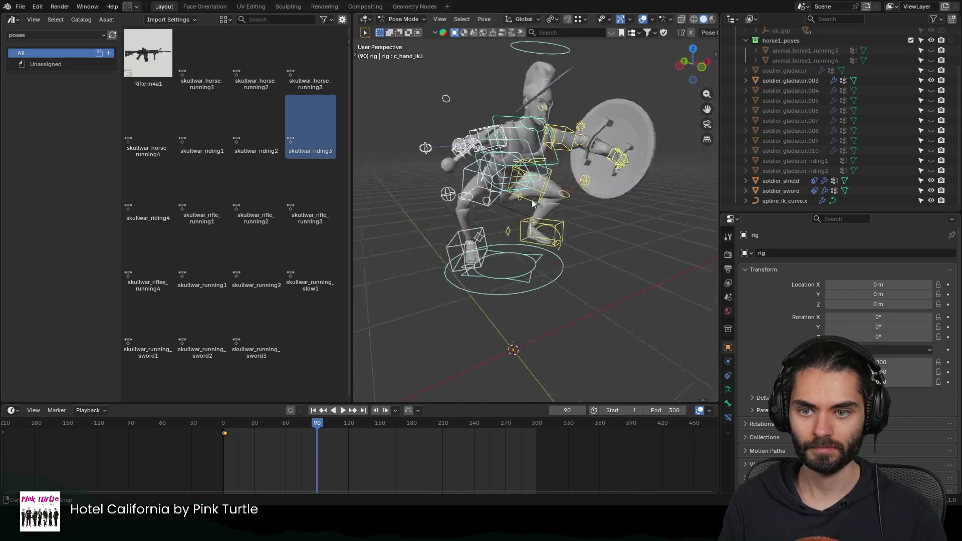
click(931, 51)
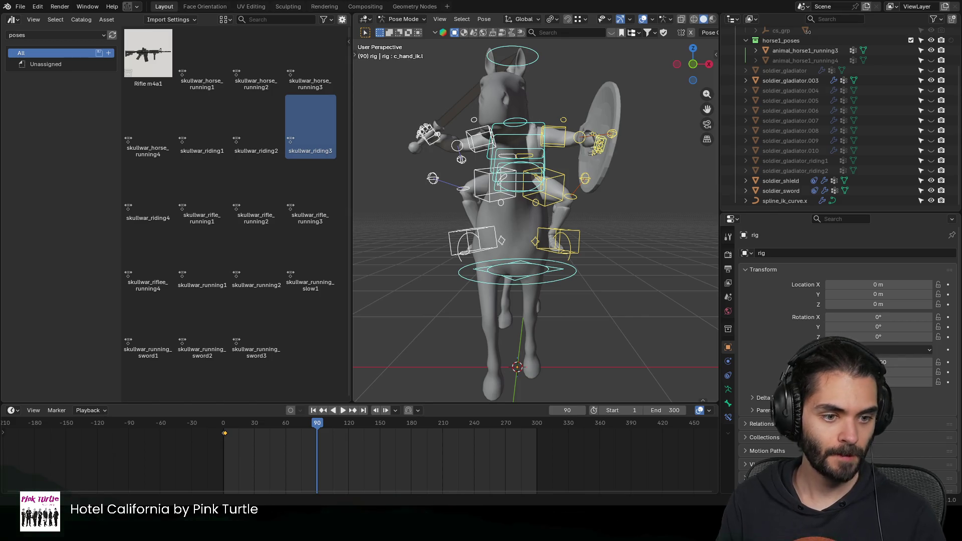
mouse_move(451, 218)
middle_down()
mouse_move(518, 212)
mouse_move(448, 214)
mouse_move(489, 224)
mouse_move(625, 222)
mouse_move(594, 191)
mouse_move(612, 193)
mouse_move(608, 200)
middle_up()
Step: Lower the left hand control with the shield and rotate it about Y and local X
key(g)
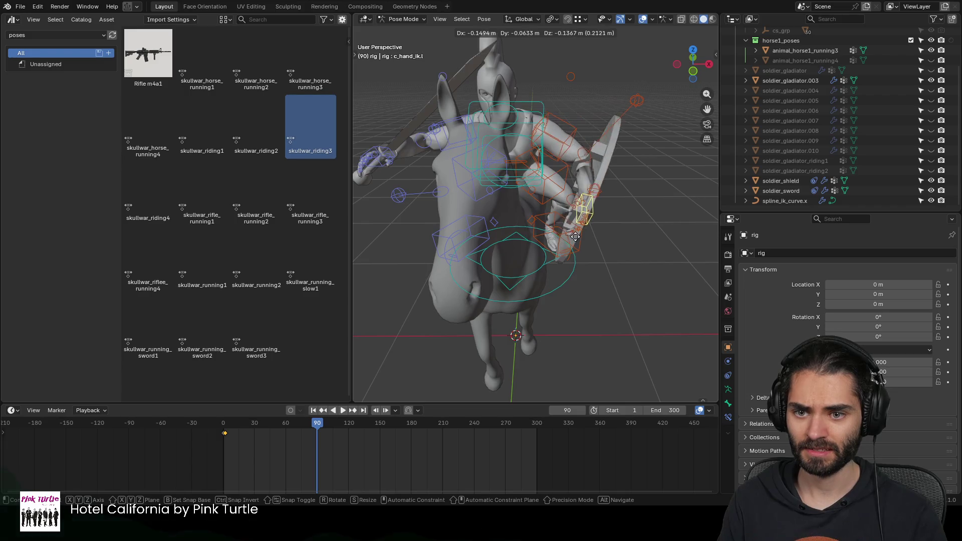
click(626, 242)
mouse_move(625, 242)
middle_down()
mouse_move(644, 240)
mouse_move(601, 222)
middle_up()
key(r)
key(y)
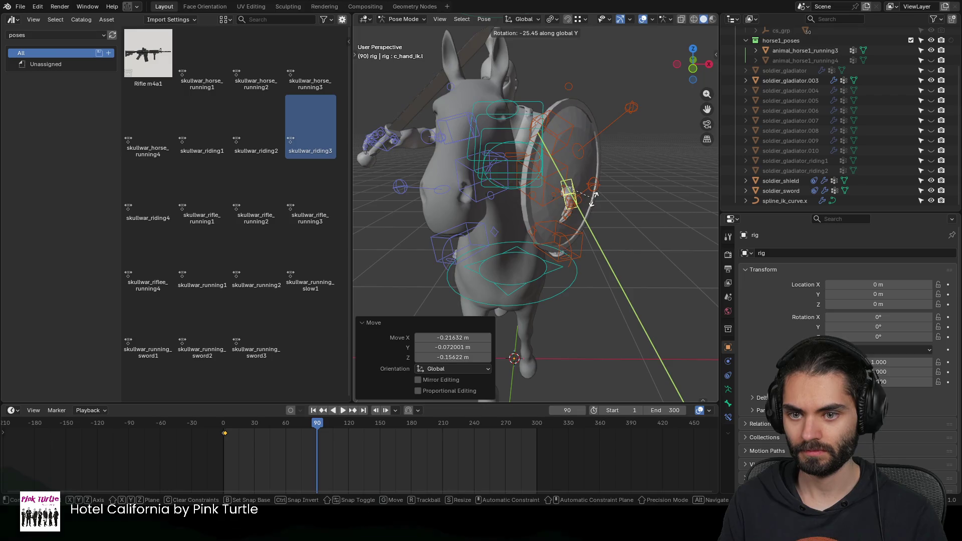
click(628, 200)
key(r)
key(x)
key(x)
click(616, 226)
mouse_move(615, 226)
middle_down()
mouse_move(524, 220)
mouse_move(412, 237)
mouse_move(477, 217)
mouse_move(432, 187)
mouse_move(524, 176)
mouse_move(581, 200)
mouse_move(546, 190)
mouse_move(624, 142)
mouse_move(625, 160)
middle_up()
Step: Reposition the right hand IK control higher with a couple of grab moves
click(512, 170)
click(625, 161)
key(g)
click(622, 162)
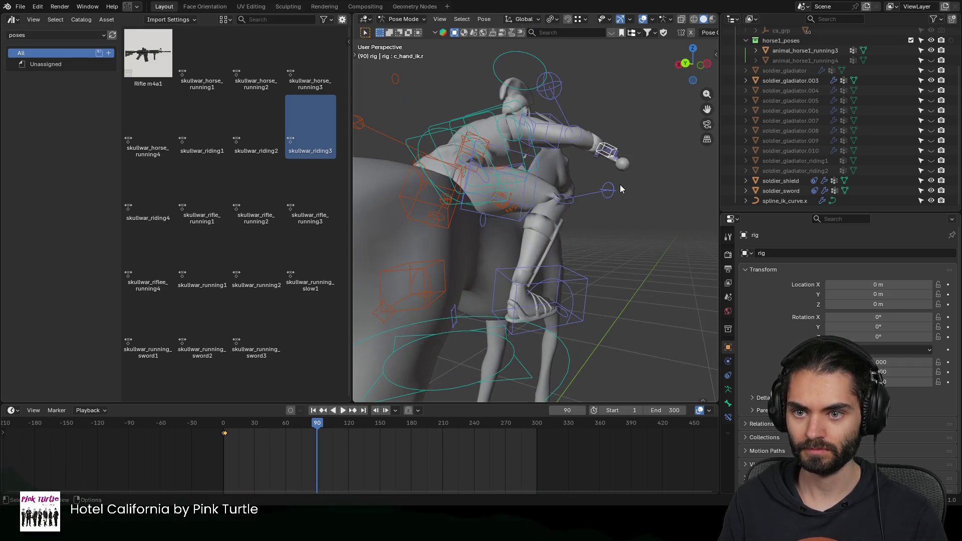
key(r)
key(Escape)
key(g)
click(647, 143)
key(g)
click(609, 209)
mouse_move(609, 207)
middle_down()
mouse_move(556, 221)
mouse_move(461, 152)
middle_up()
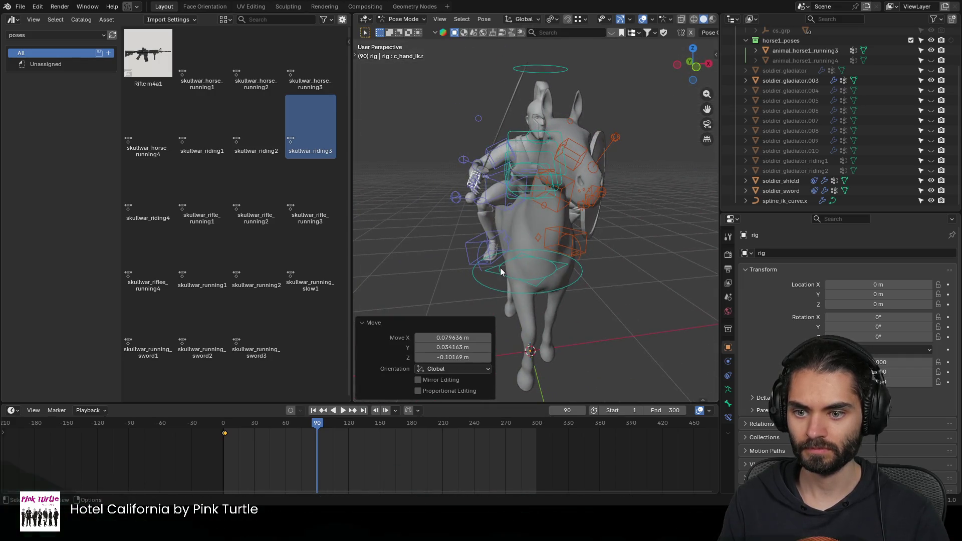
middle_drag(500, 248, 526, 225)
click(478, 168)
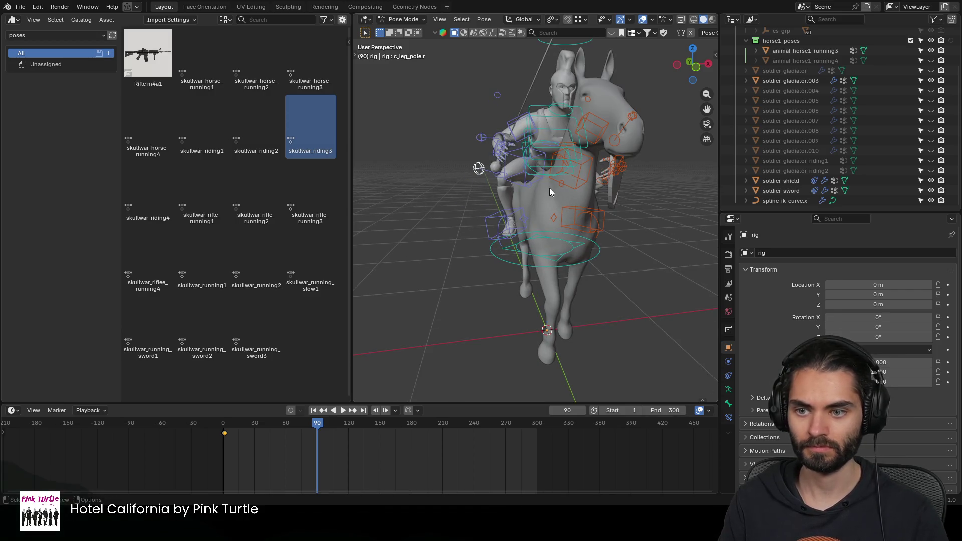
Step: Move the left leg pole control to a new spot beside the horse
middle_drag(549, 191, 502, 246)
click(655, 163)
middle_drag(658, 163, 634, 217)
key(g)
click(634, 271)
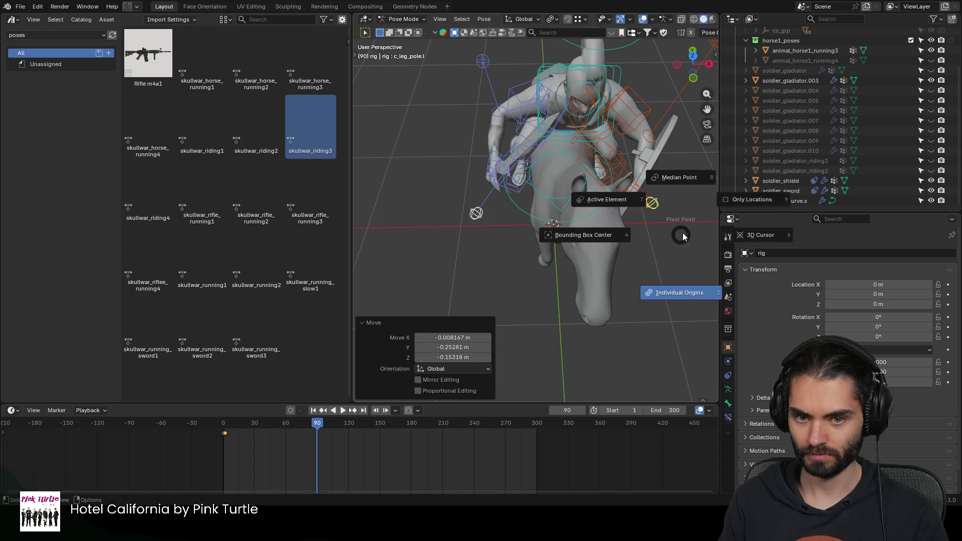
Step: Scale the left leg pole along the global X axis after a few cancelled attempts
key(s)
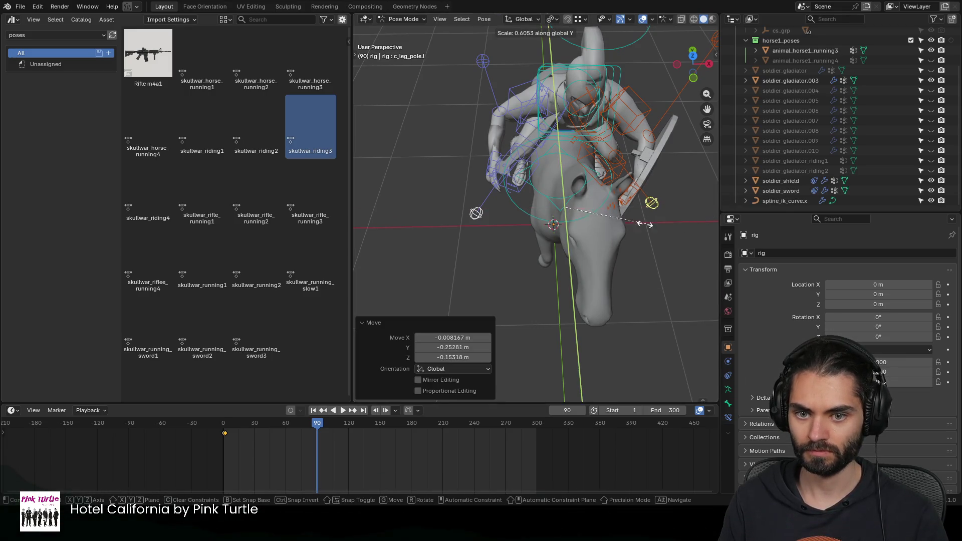
key(Escape)
key(z)
key(Escape)
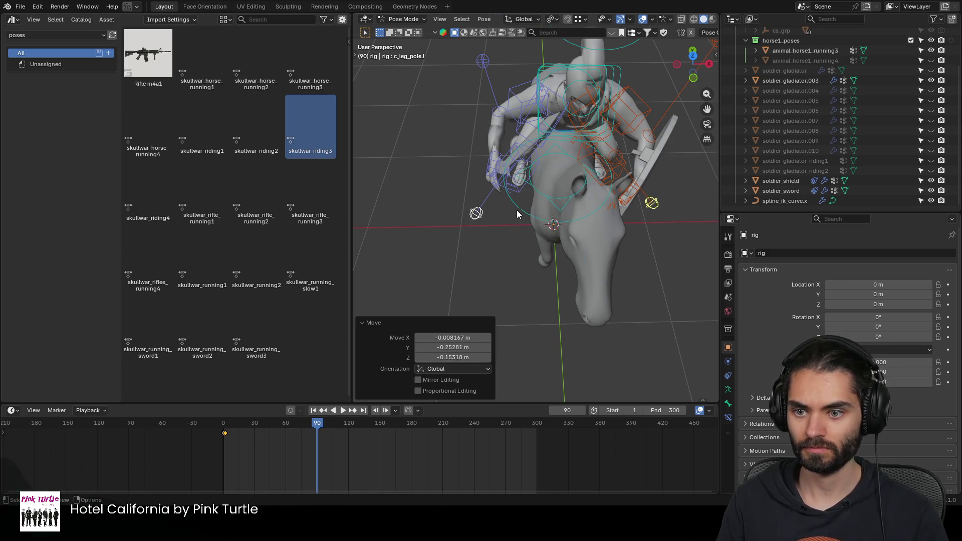
key(z)
key(Escape)
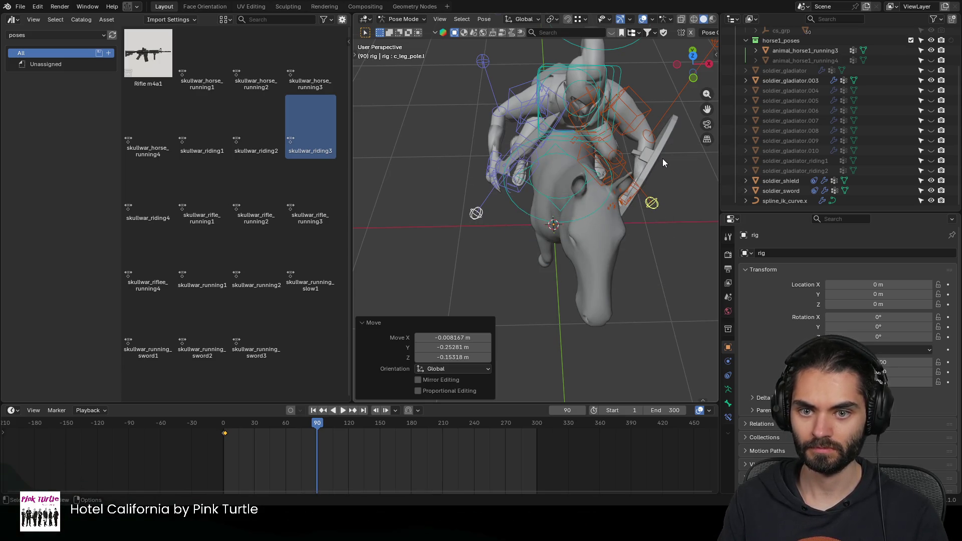
key(s)
key(x)
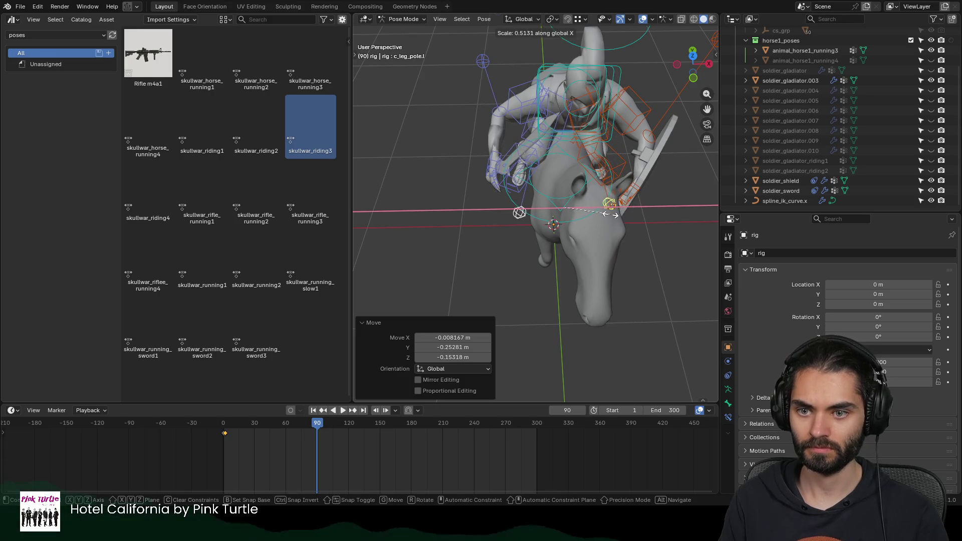
click(621, 215)
mouse_move(621, 216)
middle_down()
mouse_move(567, 159)
mouse_move(518, 191)
mouse_move(548, 217)
mouse_move(534, 186)
mouse_move(618, 181)
mouse_move(584, 200)
middle_up()
Step: Move the right leg pole control into place
click(516, 193)
key(g)
click(577, 215)
scroll(618, 165, up, 2)
mouse_move(610, 166)
middle_down()
mouse_move(566, 205)
mouse_move(638, 204)
mouse_move(596, 207)
mouse_move(612, 228)
middle_up()
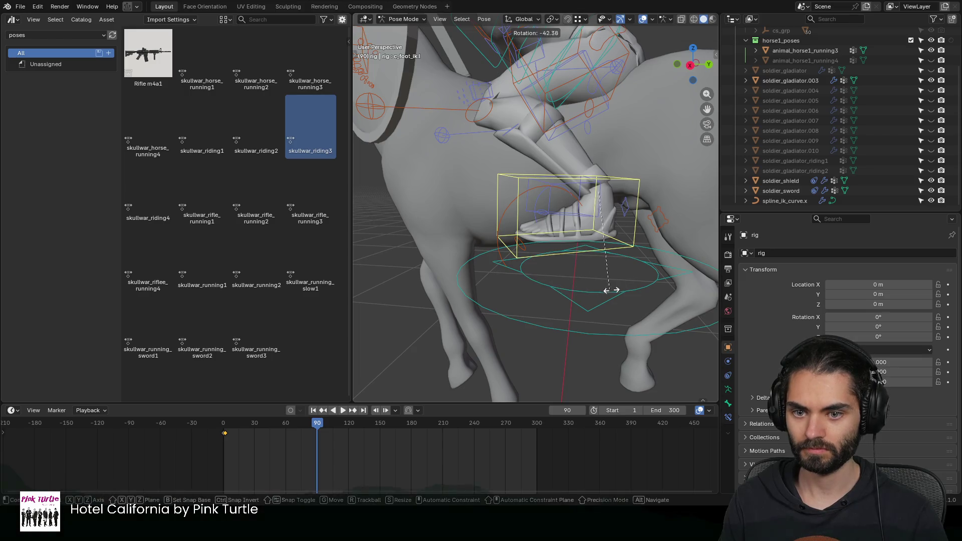
Step: Rotate both foot IK controls, turning the second foot about 21°
click(633, 252)
key(r)
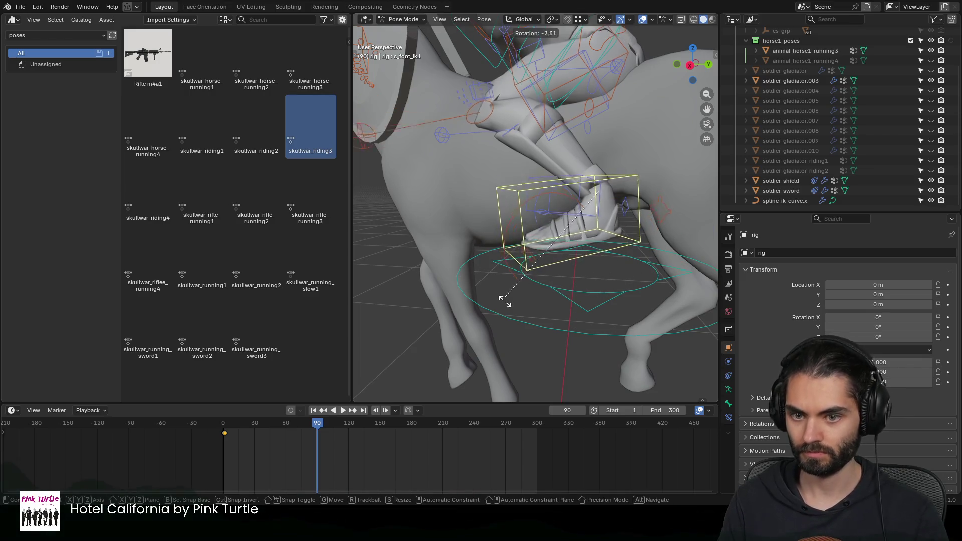
click(557, 309)
middle_drag(558, 311, 610, 278)
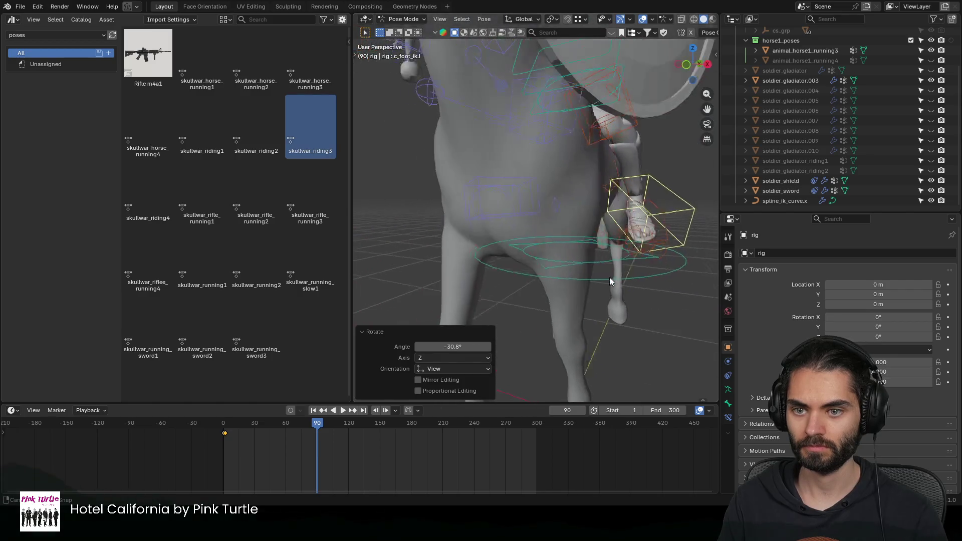
middle_drag(578, 246, 575, 254)
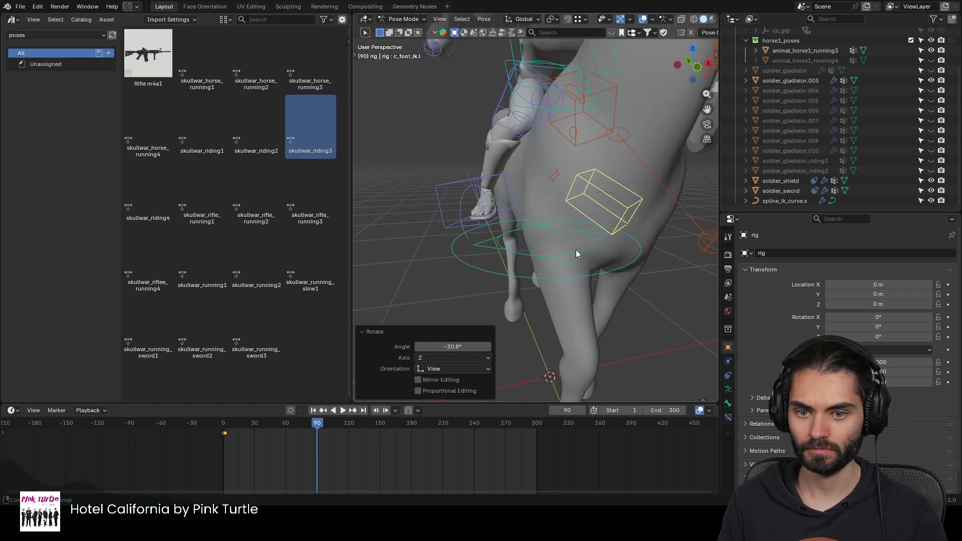
click(450, 219)
mouse_move(451, 222)
middle_down()
mouse_move(531, 259)
mouse_move(582, 227)
middle_up()
key(r)
click(617, 233)
middle_drag(636, 196, 606, 215)
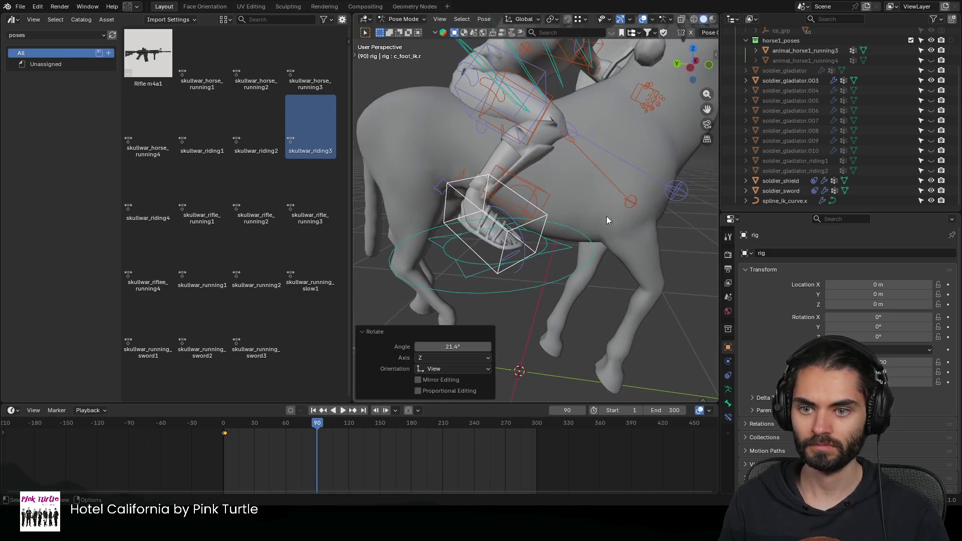
Step: Shift the right leg pole control further left into its final position
click(676, 189)
mouse_move(677, 189)
middle_down()
mouse_move(581, 215)
mouse_move(592, 183)
mouse_move(519, 194)
middle_up()
key(g)
click(542, 182)
key(g)
mouse_move(578, 238)
middle_down()
mouse_move(574, 199)
mouse_move(510, 236)
mouse_move(535, 206)
mouse_move(522, 238)
mouse_move(502, 216)
mouse_move(566, 198)
mouse_move(477, 185)
mouse_move(652, 193)
mouse_move(509, 192)
mouse_move(552, 192)
mouse_move(520, 186)
middle_up()
click(571, 190)
scroll(566, 198, down, 5)
scroll(570, 190, up, 1)
Step: Save soldier_gladiator.blend, return to object mode and select soldier_gladiator.003, cancelling a rename
key(ctrl+s)
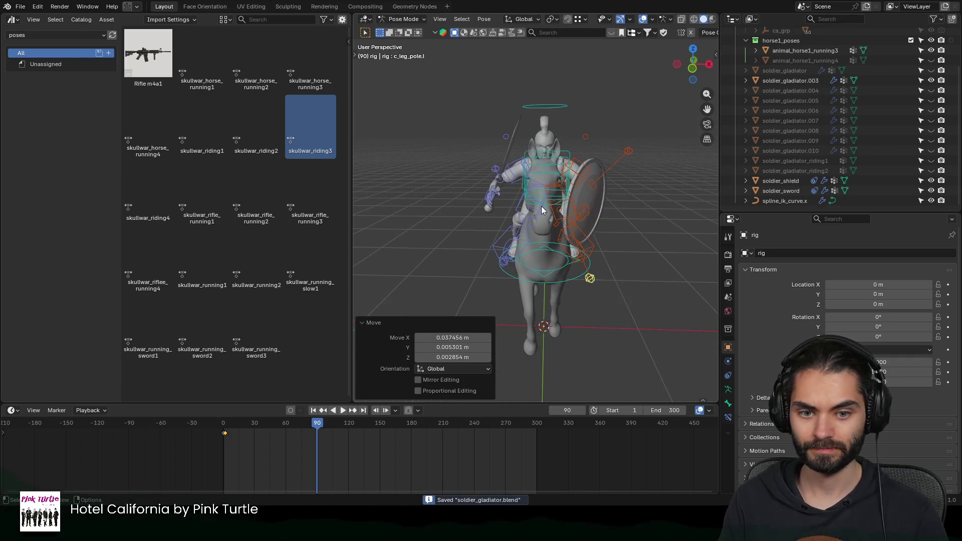
key(ctrl+Tab)
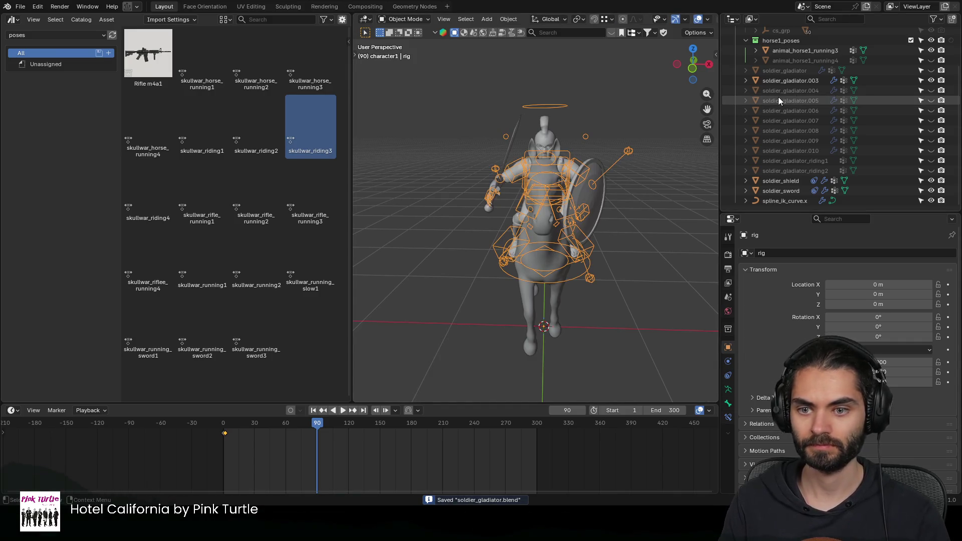
click(783, 81)
double_click(784, 80)
key(Escape)
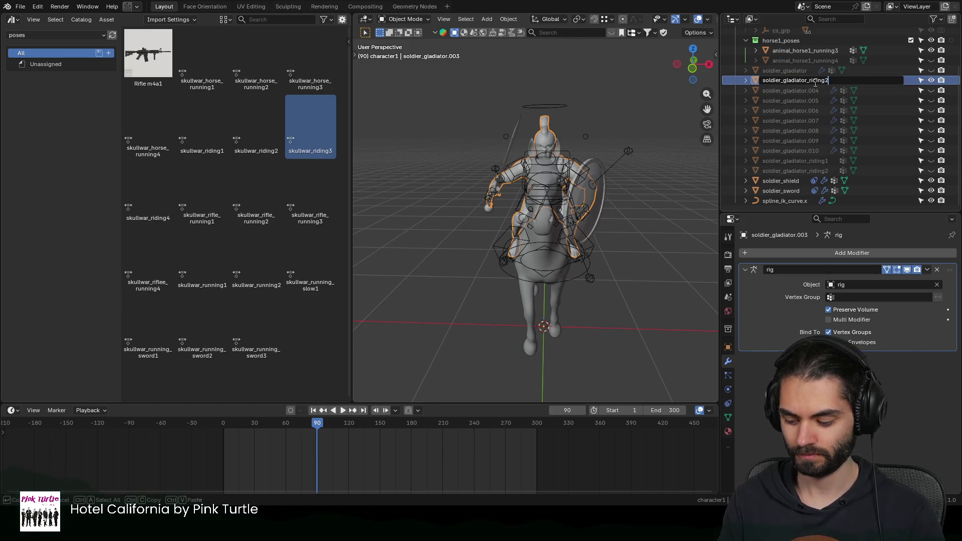
Step: Apply the rig modifier to the mesh and duplicate the shield and sword in place
key(ctrl+a)
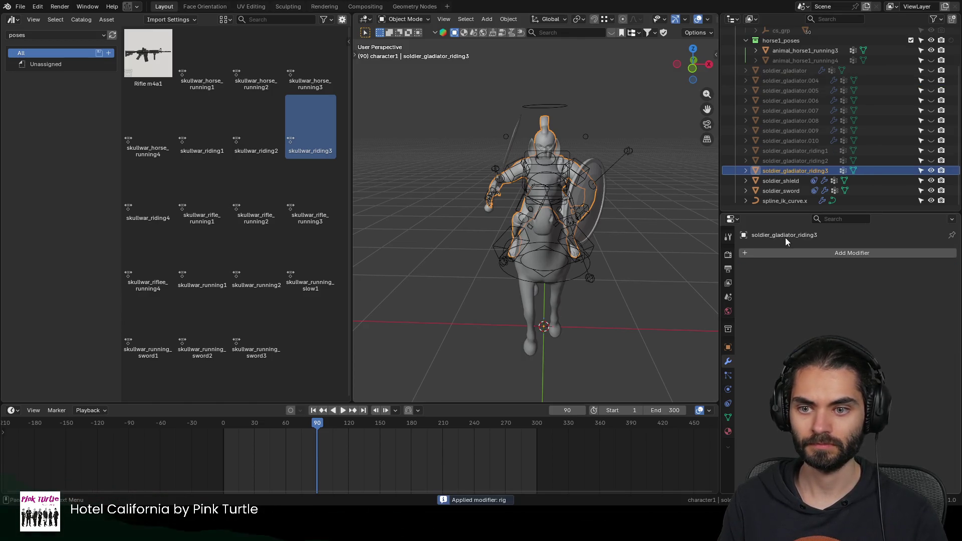
mouse_move(611, 154)
middle_down()
mouse_move(669, 175)
mouse_move(594, 179)
mouse_move(565, 162)
mouse_move(574, 186)
mouse_move(604, 182)
middle_up()
click(595, 178)
click(557, 175)
click(600, 164)
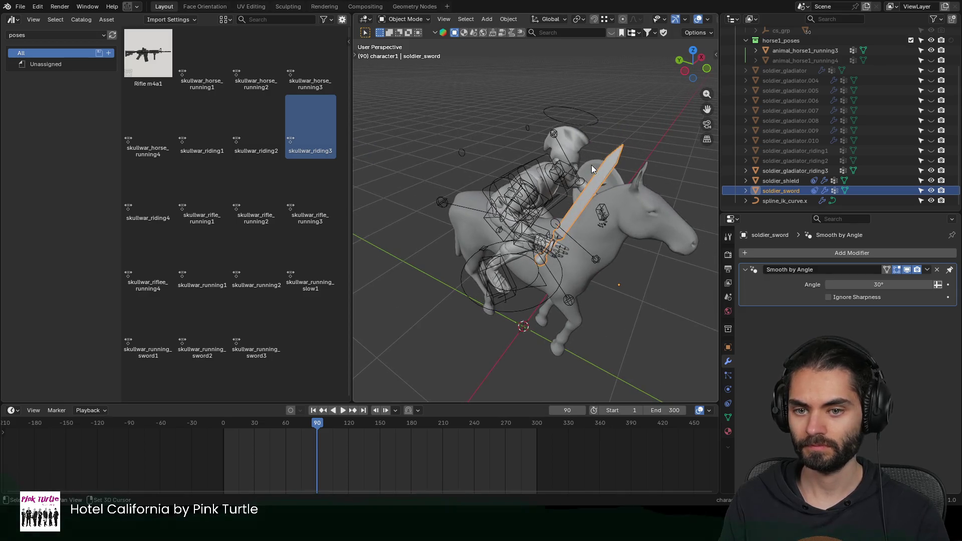
key(shift+d)
key(Escape)
Step: Select soldier_gladiator_riding3 with its horse, leave them in place and hide riding3 in the viewport
shift+click(577, 141)
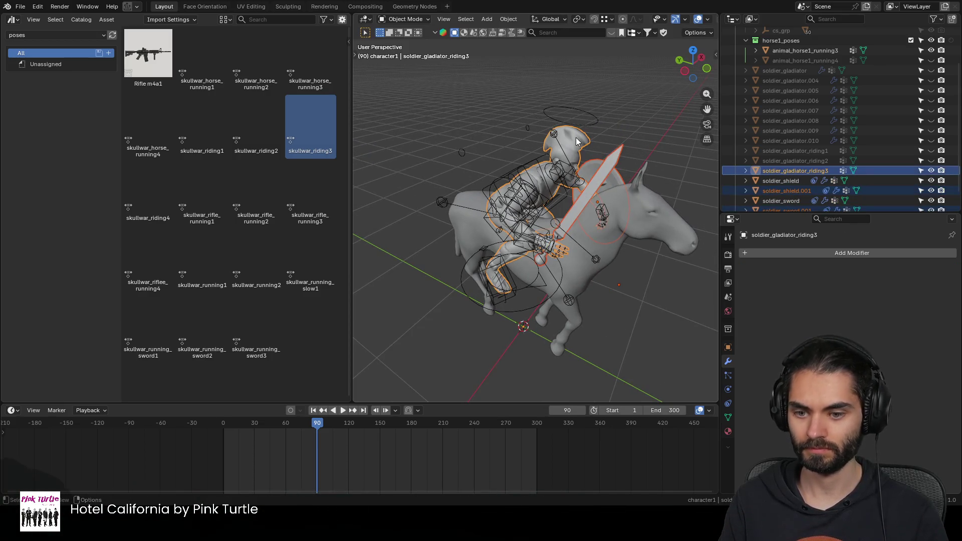
shift+click(642, 206)
shift+click(576, 144)
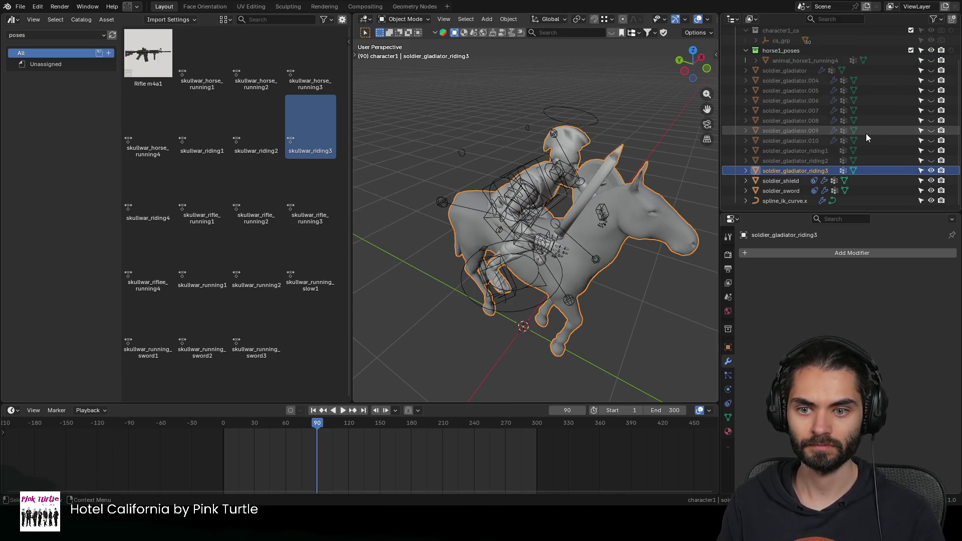
key(g)
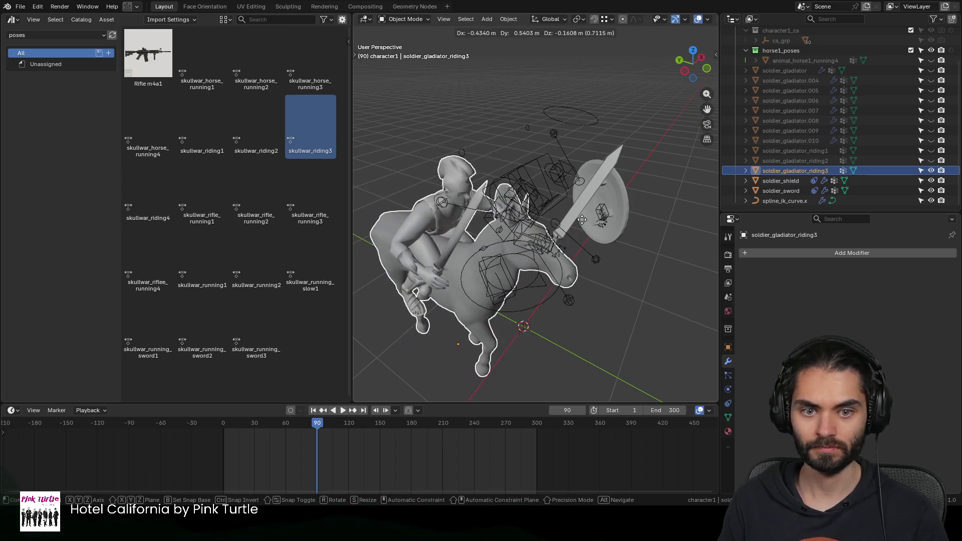
right_click(583, 134)
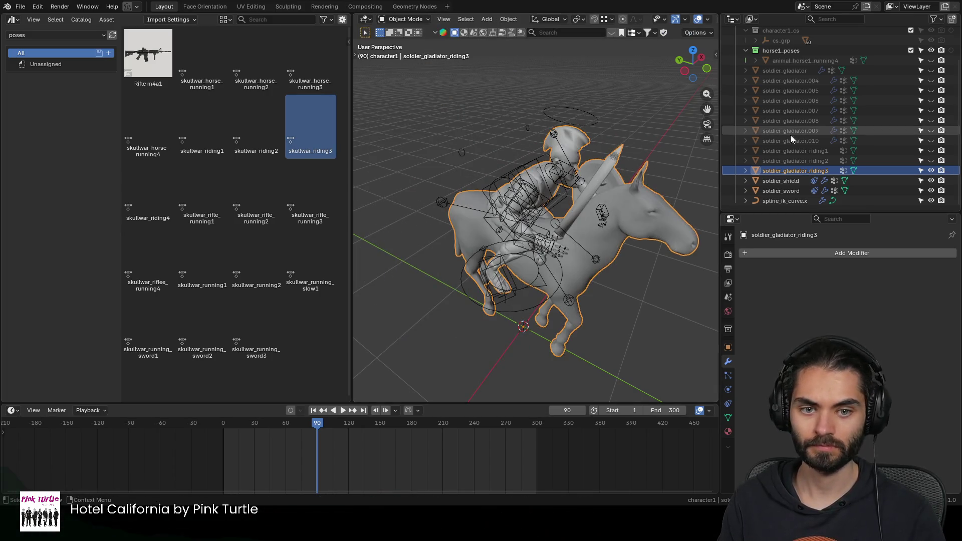
click(930, 172)
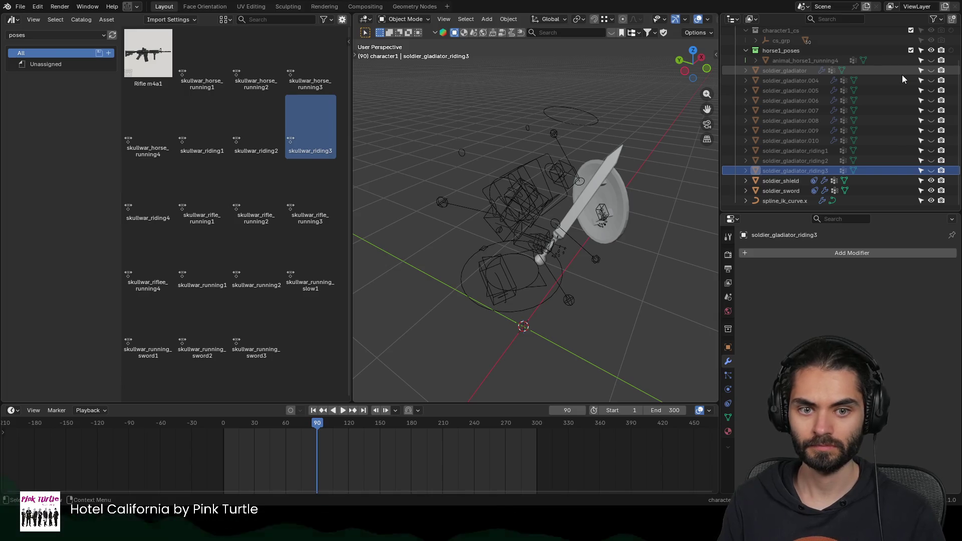
Step: Show animal_horse1_running4 and soldier_gladiator.004 again and select the gladiator mesh
click(930, 61)
click(930, 60)
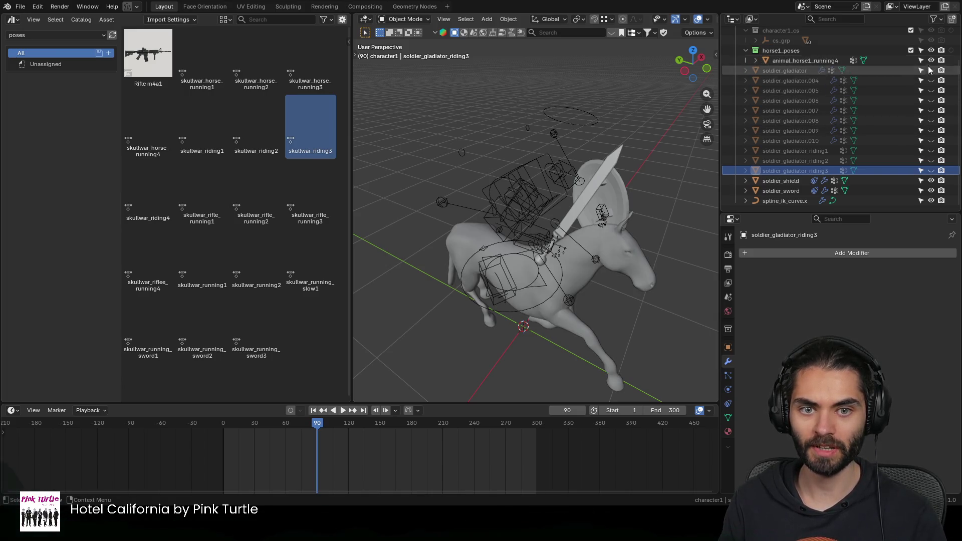
click(930, 81)
click(789, 81)
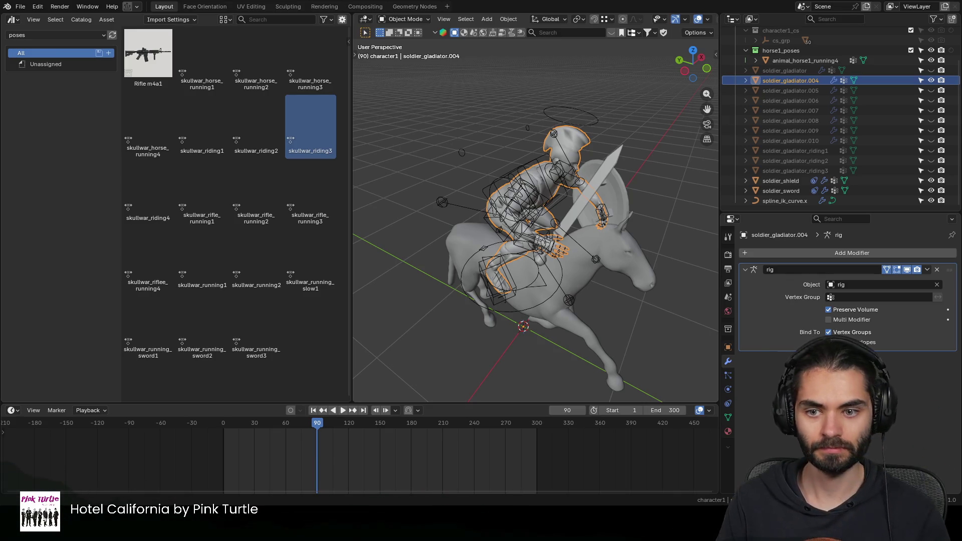
mouse_move(572, 240)
middle_down()
mouse_move(596, 237)
mouse_move(545, 242)
mouse_move(602, 213)
mouse_move(551, 219)
mouse_move(564, 211)
mouse_move(550, 205)
mouse_move(574, 200)
middle_up()
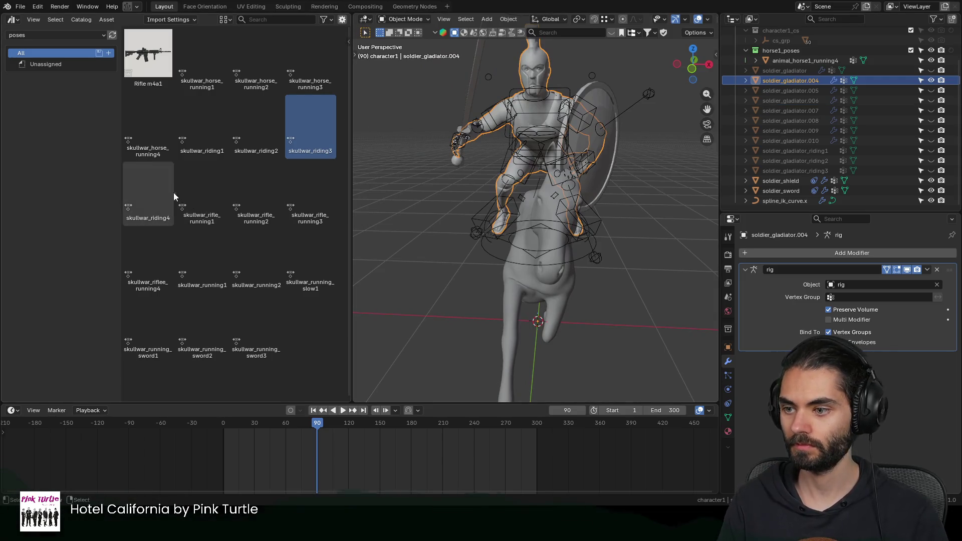
click(515, 136)
Step: Apply the skullwar_riding4 pose to the gladiator rig in Pose Mode
key(ctrl+Tab)
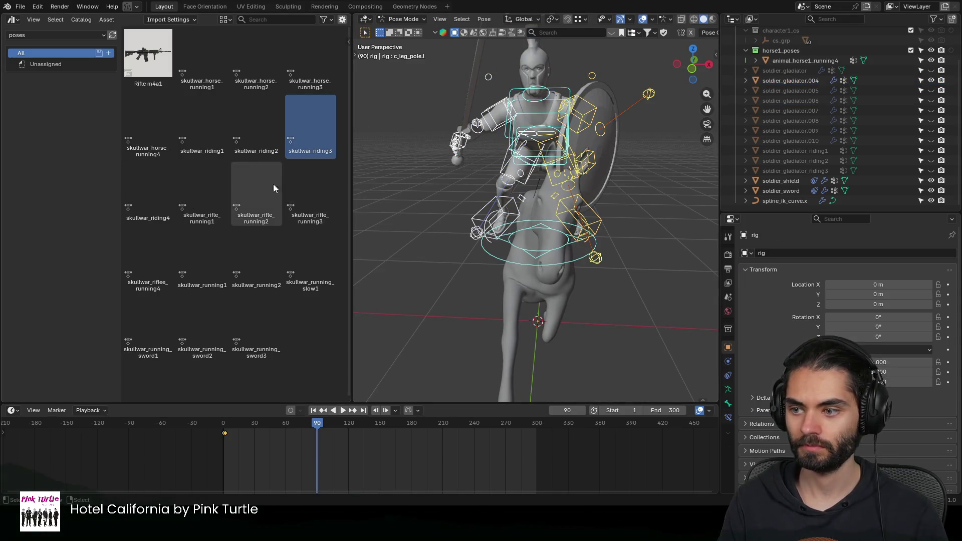
double_click(153, 188)
mouse_move(526, 203)
middle_down()
mouse_move(576, 208)
mouse_move(647, 192)
mouse_move(564, 188)
mouse_move(459, 207)
mouse_move(448, 226)
mouse_move(496, 237)
mouse_move(540, 244)
mouse_move(585, 230)
mouse_move(464, 248)
mouse_move(502, 250)
middle_up()
Step: Reposition both foot IK controls so the rider's legs sit against the horse
key(g)
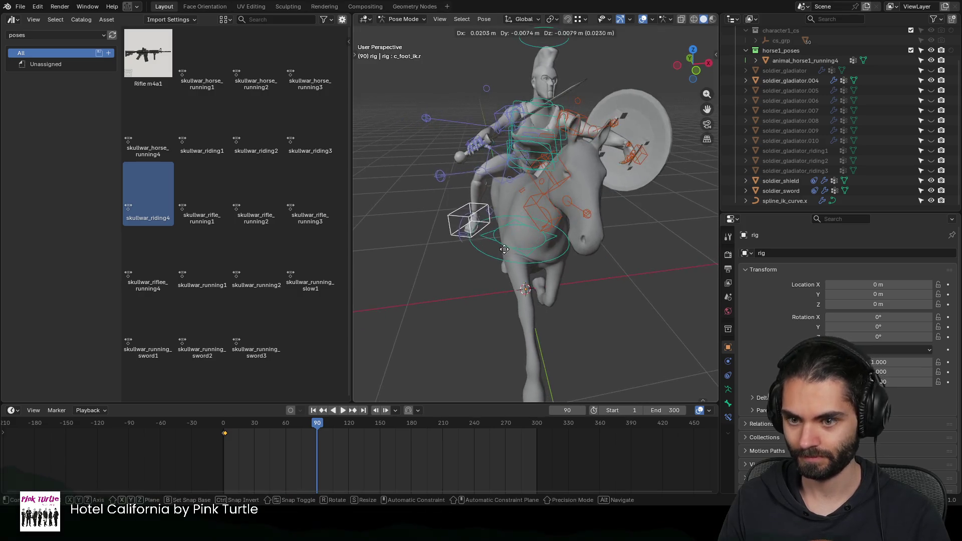
click(524, 265)
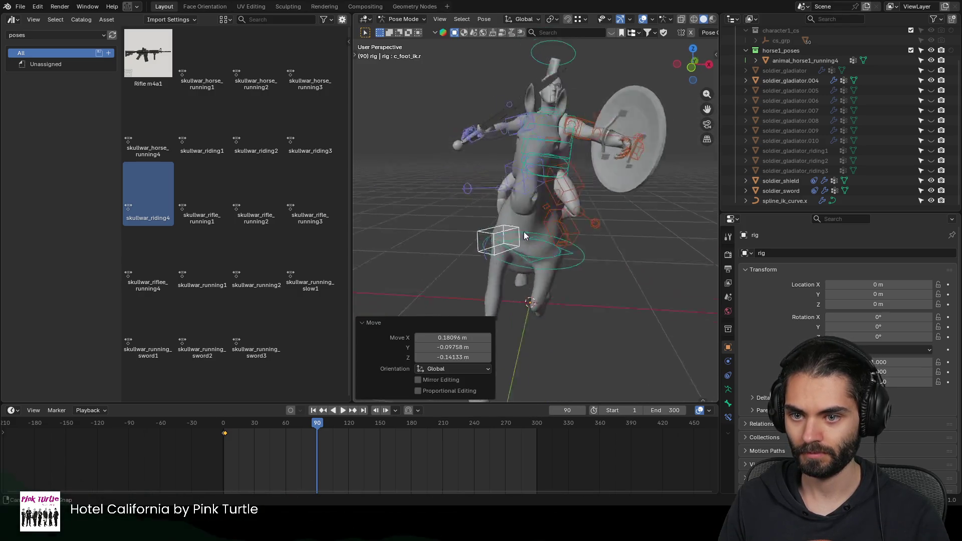
middle_drag(524, 232, 419, 220)
click(623, 254)
middle_drag(623, 255, 353, 238)
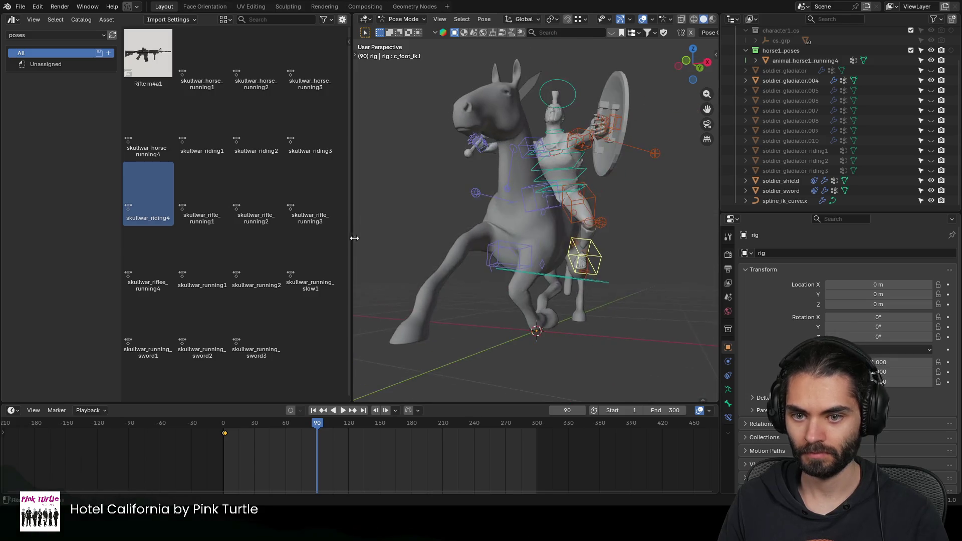
key(g)
click(608, 270)
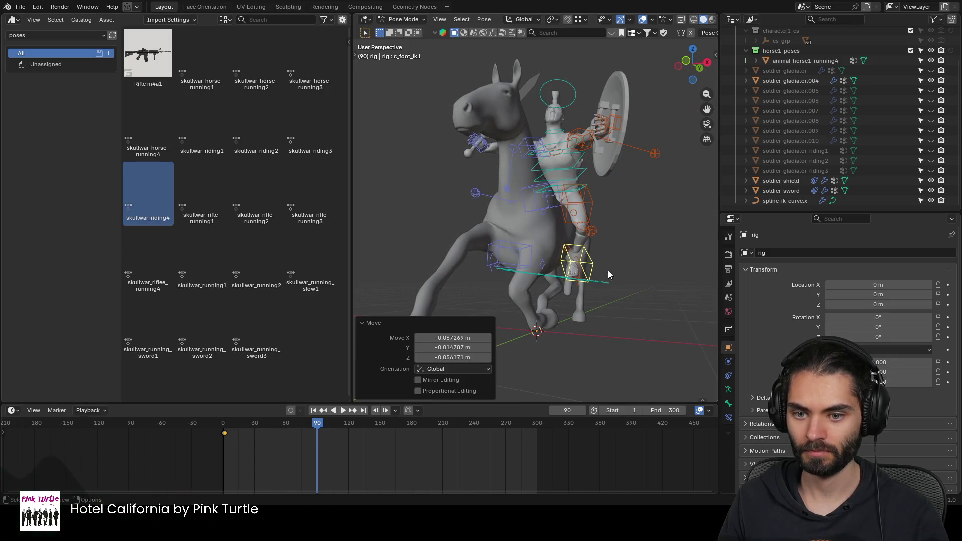
middle_drag(608, 270, 538, 270)
mouse_move(603, 282)
middle_down()
mouse_move(631, 233)
mouse_move(627, 265)
middle_up()
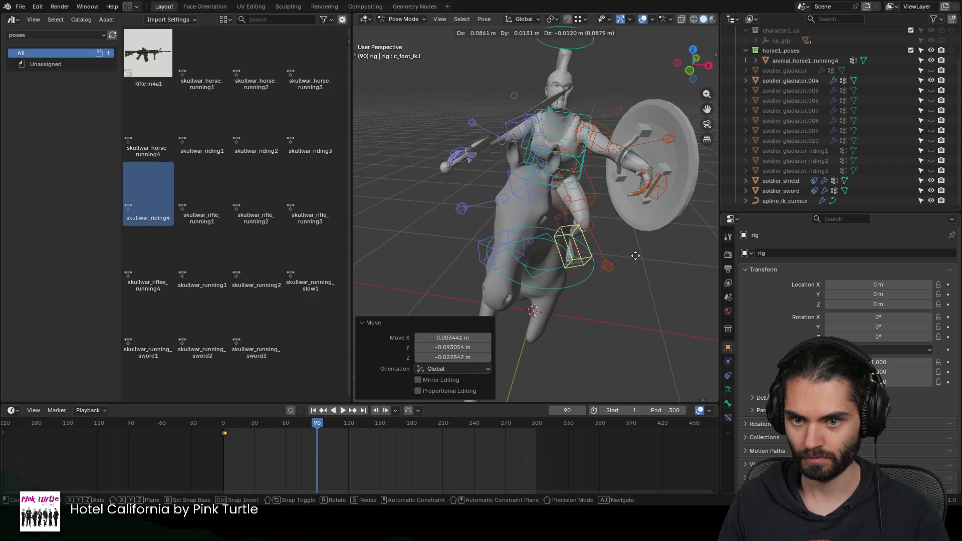
click(647, 269)
mouse_move(648, 270)
middle_down()
mouse_move(575, 243)
mouse_move(466, 232)
mouse_move(510, 231)
mouse_move(402, 228)
mouse_move(507, 236)
mouse_move(455, 243)
mouse_move(469, 235)
mouse_move(418, 226)
mouse_move(554, 214)
mouse_move(508, 189)
mouse_move(624, 179)
mouse_move(564, 194)
mouse_move(637, 201)
mouse_move(585, 164)
mouse_move(494, 171)
middle_up()
Step: Move and rotate the sword-hand IK control and shift the arm pole
click(453, 134)
mouse_move(459, 136)
middle_down()
mouse_move(556, 183)
mouse_move(647, 162)
mouse_move(556, 136)
mouse_move(599, 161)
mouse_move(639, 148)
mouse_move(591, 169)
mouse_move(605, 185)
middle_up()
key(g)
click(637, 156)
key(r)
click(609, 143)
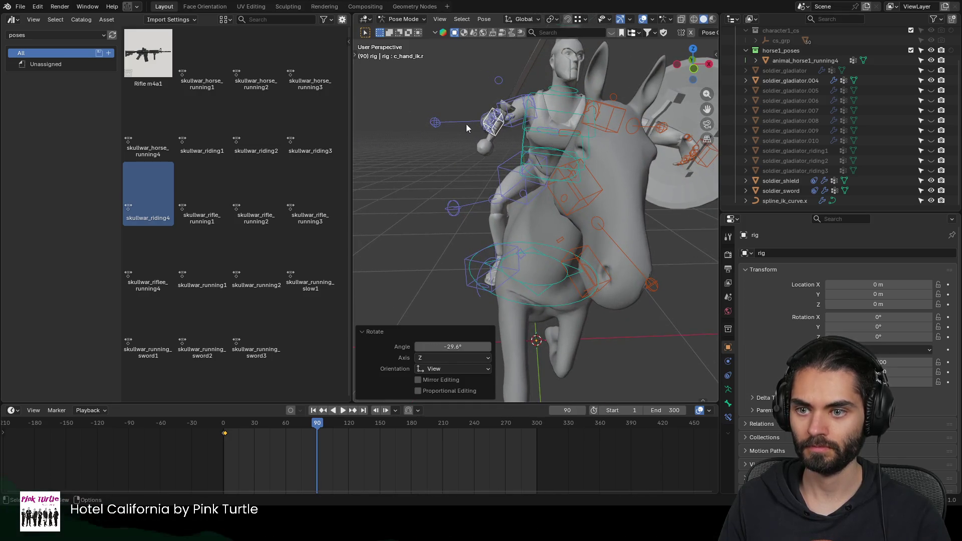
click(426, 122)
key(g)
click(451, 202)
mouse_move(452, 202)
middle_down()
mouse_move(708, 214)
mouse_move(628, 208)
mouse_move(660, 193)
mouse_move(642, 175)
mouse_move(609, 176)
mouse_move(623, 229)
mouse_move(492, 217)
mouse_move(631, 182)
mouse_move(638, 218)
mouse_move(493, 220)
mouse_move(451, 203)
mouse_move(526, 173)
middle_up()
Step: Adjust the shield-hand IK control, then return the rig to Object Mode
click(611, 179)
key(g)
click(623, 234)
key(g)
click(526, 233)
key(g)
scroll(451, 203, down, 3)
key(ctrl+Tab)
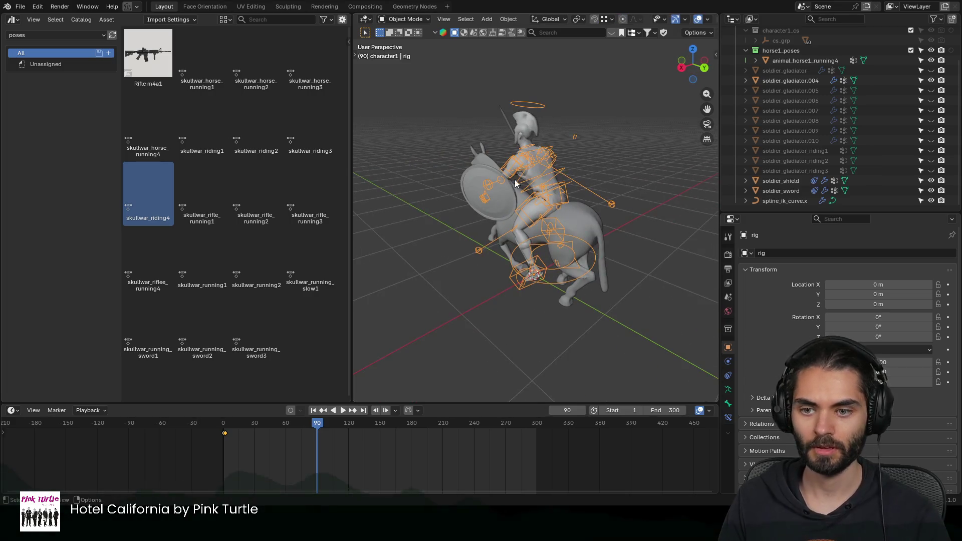
Step: Apply the rig modifier permanently on the soldier_gladiator.004 mesh
mouse_move(531, 171)
middle_down()
mouse_move(603, 184)
mouse_move(526, 106)
middle_up()
click(526, 106)
click(727, 361)
key(ctrl+a)
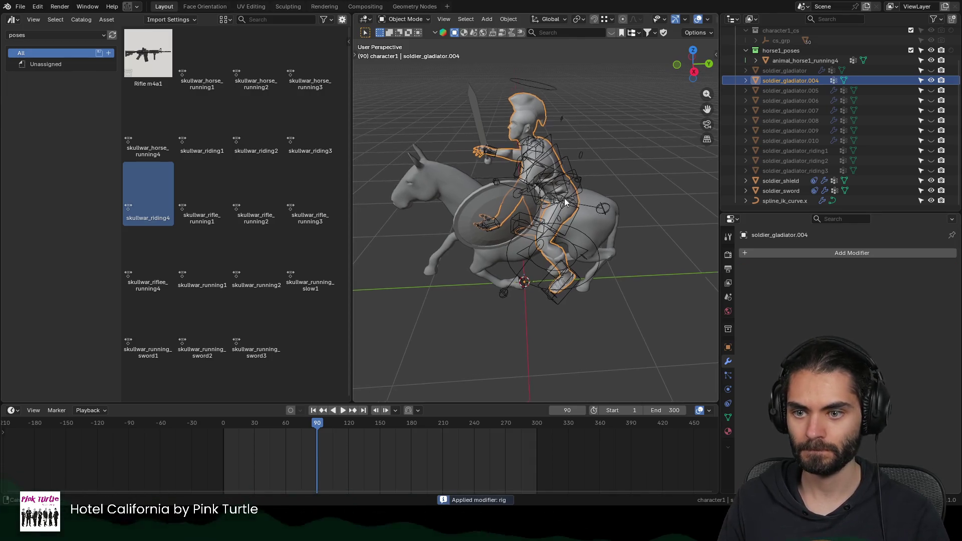
Step: Duplicate the sword and shield and join them with the horse into soldier_gladiator.004
middle_drag(586, 248, 528, 212)
click(528, 213)
shift+click(470, 126)
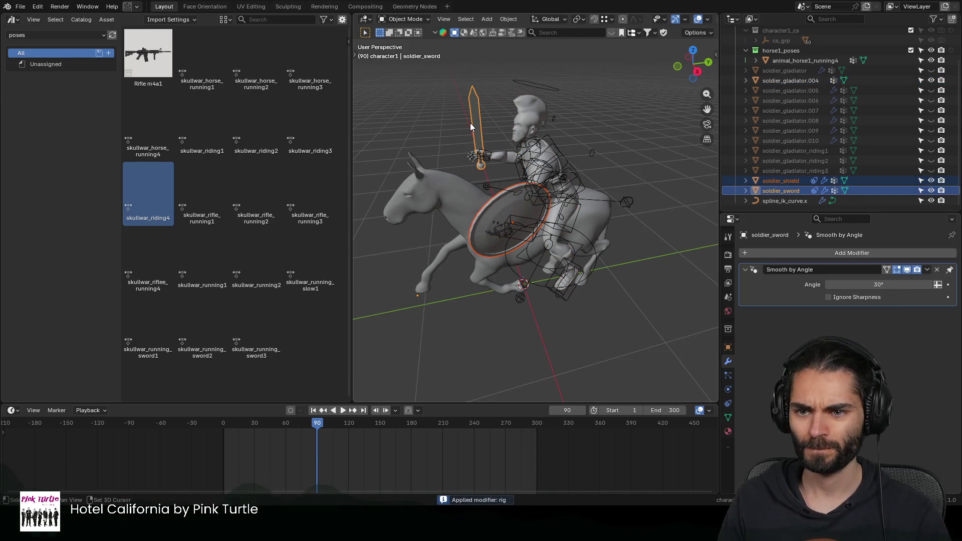
key(shift+d)
right_click(533, 120)
shift+click(530, 127)
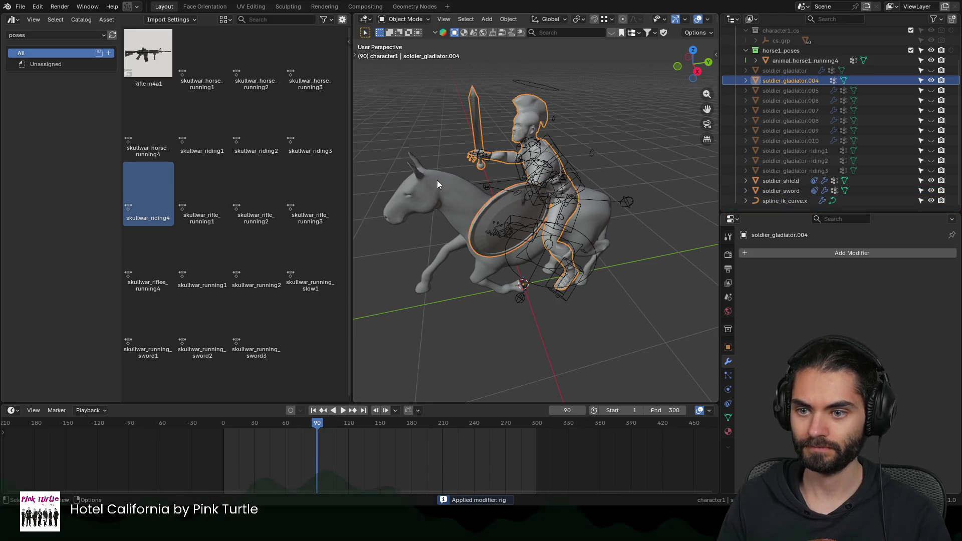
shift+click(435, 185)
shift+click(527, 111)
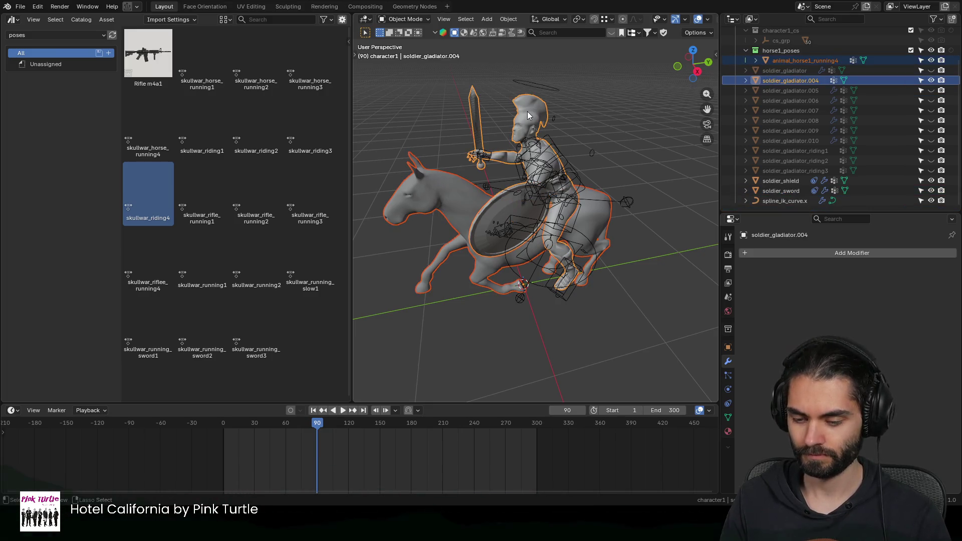
key(ctrl+j)
Step: Rename the baked mesh soldier_gladiator_riding4, hide it and show soldier_gladiator.005
double_click(799, 171)
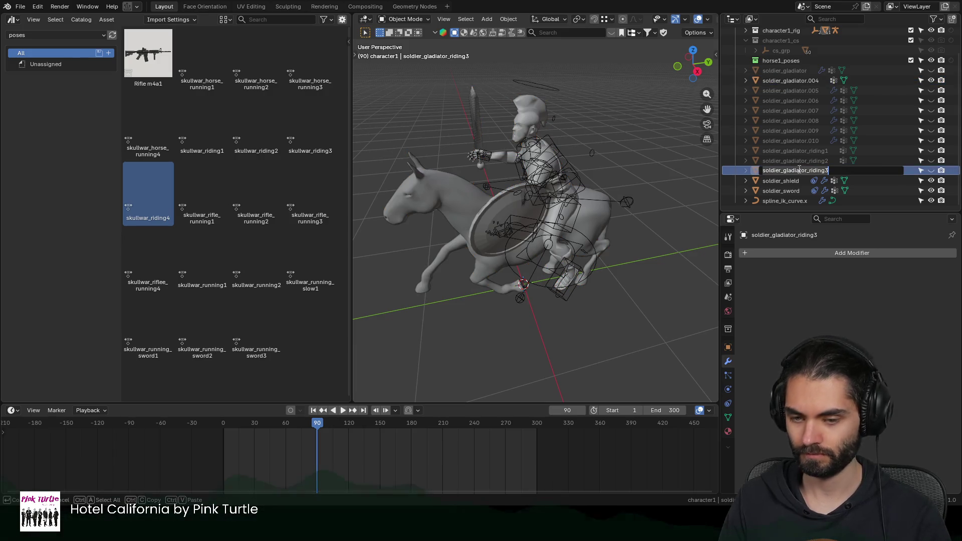
key(BackSpace)
text(4)
key(Return)
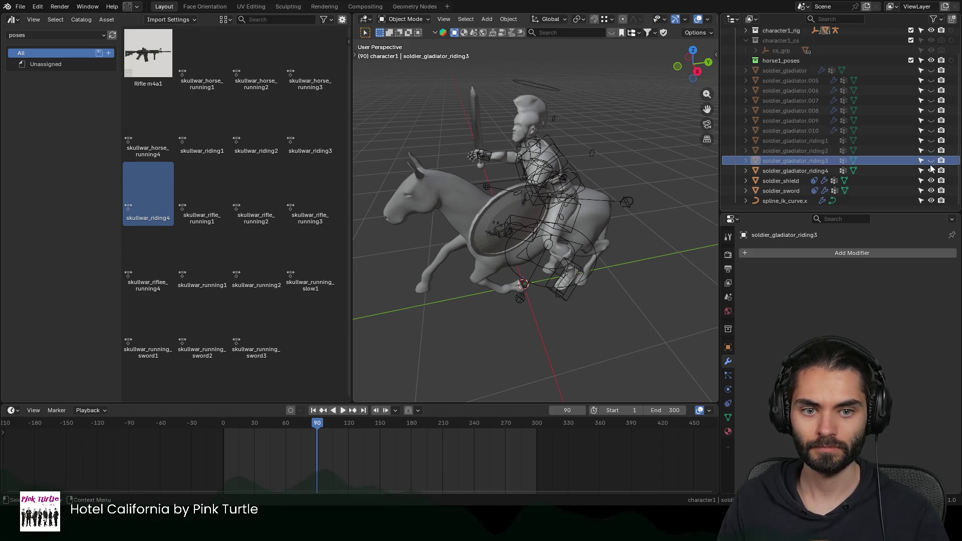
click(931, 171)
click(932, 81)
middle_drag(586, 189, 522, 190)
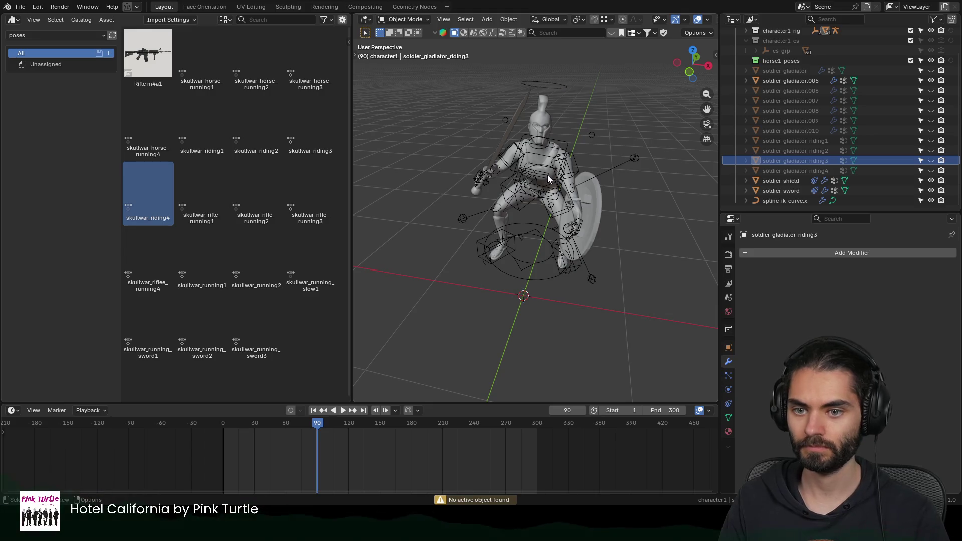
Step: Apply skullwar_running1 to the rig, briefly comparing it with skullwar_running2
click(547, 178)
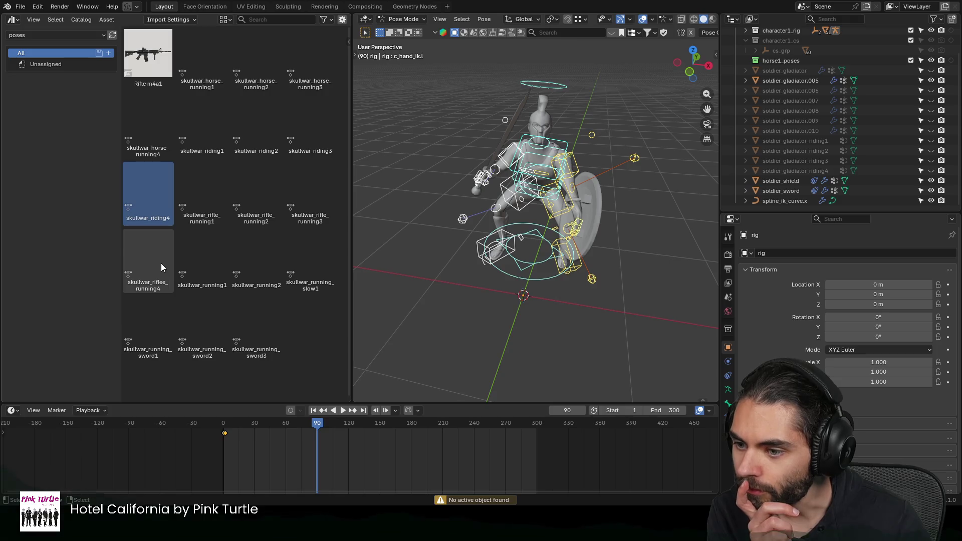
click(202, 267)
mouse_move(450, 240)
middle_down()
mouse_move(661, 214)
mouse_move(428, 260)
middle_up()
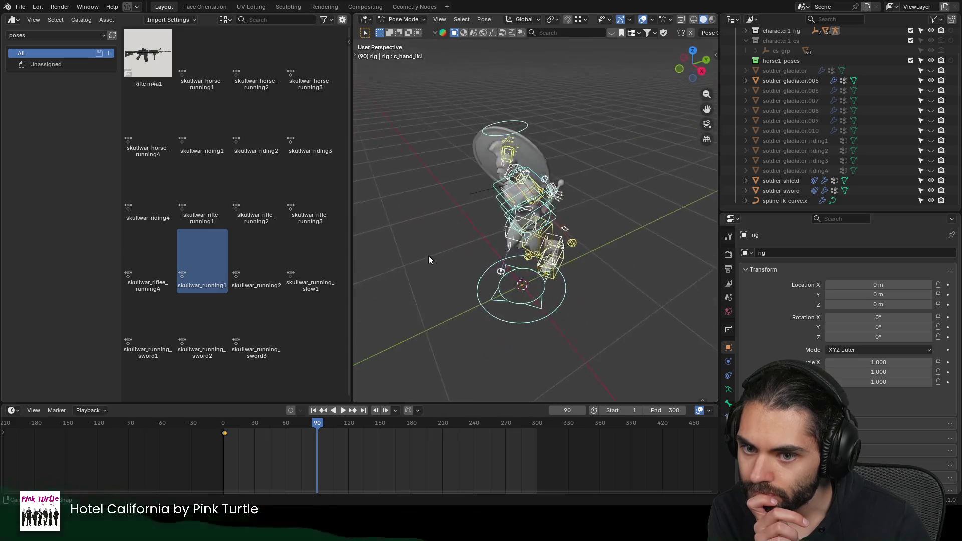
scroll(587, 214, up, 3)
mouse_move(587, 215)
middle_down()
mouse_move(443, 214)
mouse_move(517, 178)
mouse_move(443, 218)
mouse_move(466, 195)
mouse_move(419, 192)
mouse_move(473, 176)
mouse_move(632, 170)
middle_up()
double_click(263, 252)
double_click(204, 261)
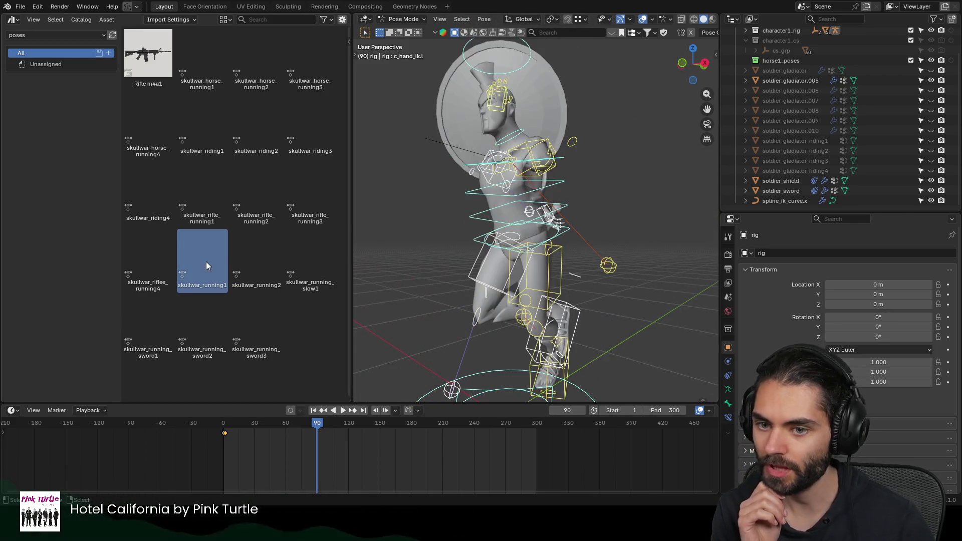
mouse_move(517, 207)
middle_down()
mouse_move(636, 231)
mouse_move(553, 253)
mouse_move(605, 192)
middle_up()
Step: Reposition the foot IK control, keeping the move level with the ground
click(565, 229)
mouse_move(565, 229)
middle_down()
mouse_move(579, 238)
mouse_move(561, 279)
mouse_move(519, 271)
middle_up()
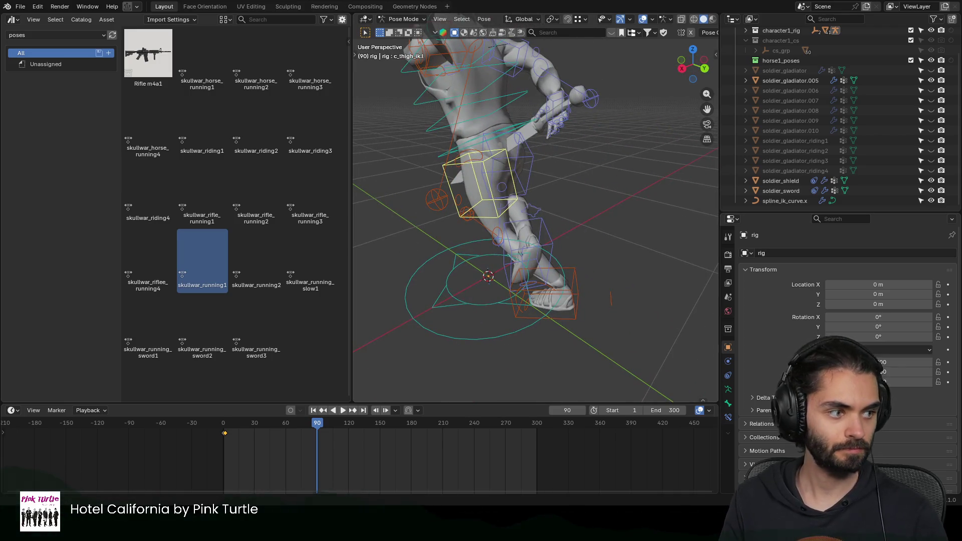
click(576, 284)
mouse_move(576, 283)
middle_down()
mouse_move(596, 264)
mouse_move(558, 255)
mouse_move(536, 207)
middle_up()
click(536, 213)
key(g)
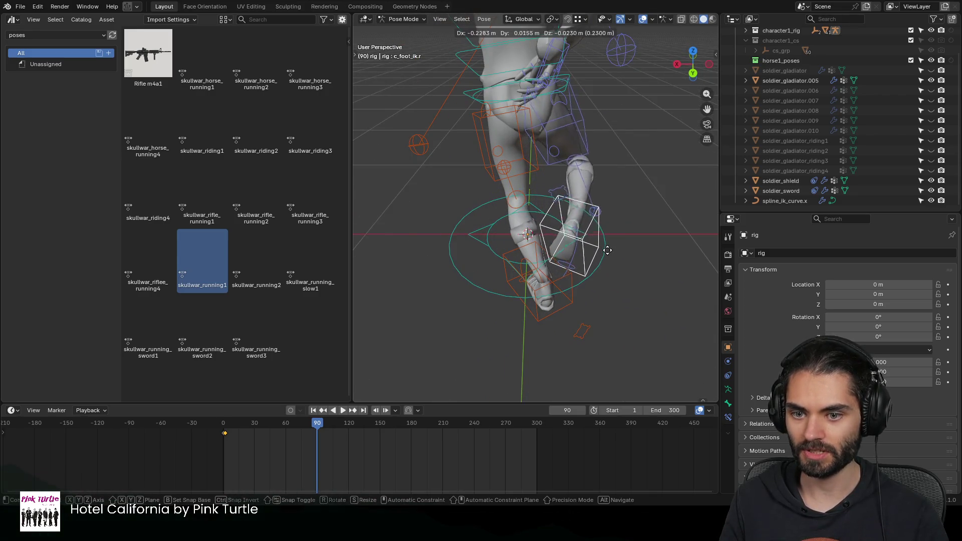
click(594, 259)
key(ctrl+z)
key(shift+z)
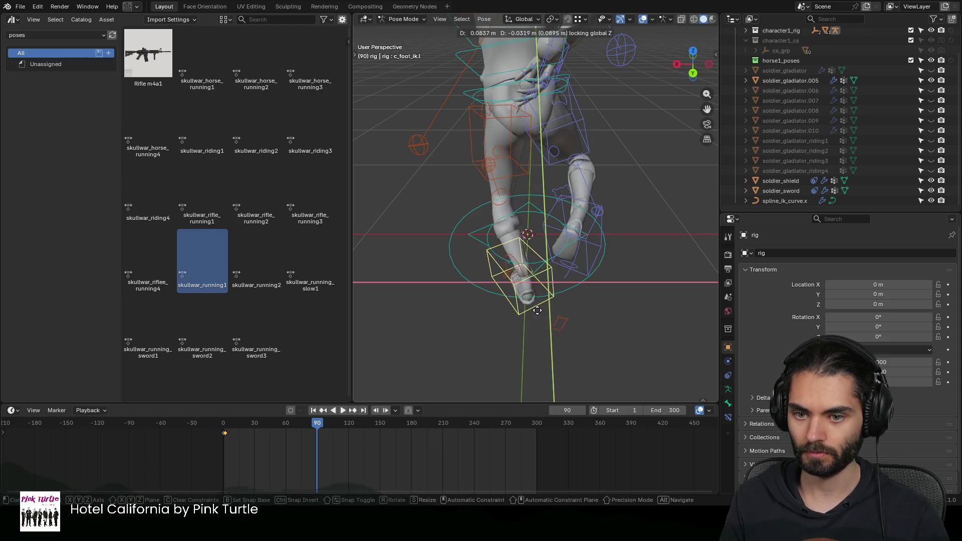
click(537, 310)
mouse_move(569, 268)
middle_down()
mouse_move(600, 251)
mouse_move(470, 231)
mouse_move(420, 236)
mouse_move(510, 155)
mouse_move(529, 186)
middle_up()
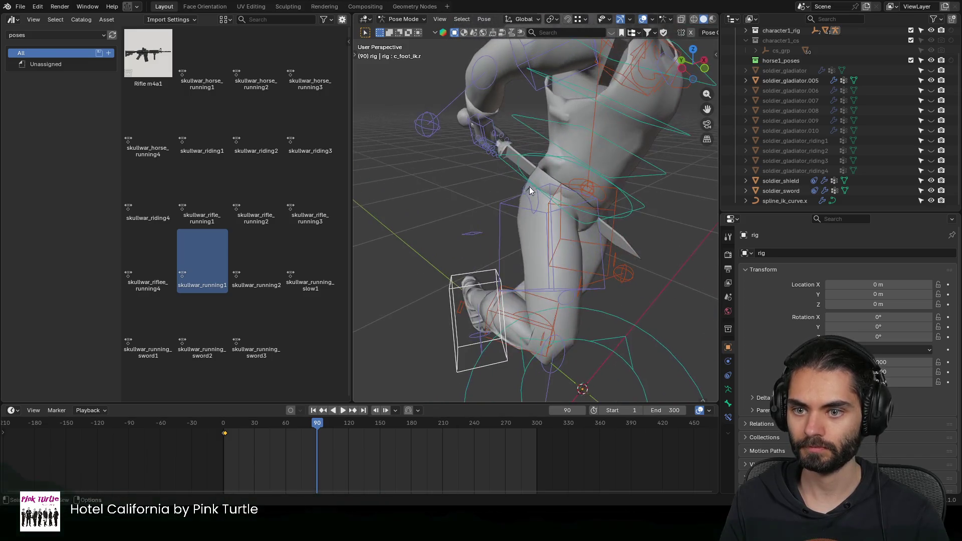
Step: Move the sword-hand IK control into place
mouse_move(497, 126)
middle_down()
mouse_move(532, 162)
mouse_move(519, 177)
mouse_move(577, 206)
mouse_move(622, 174)
mouse_move(562, 227)
middle_up()
key(g)
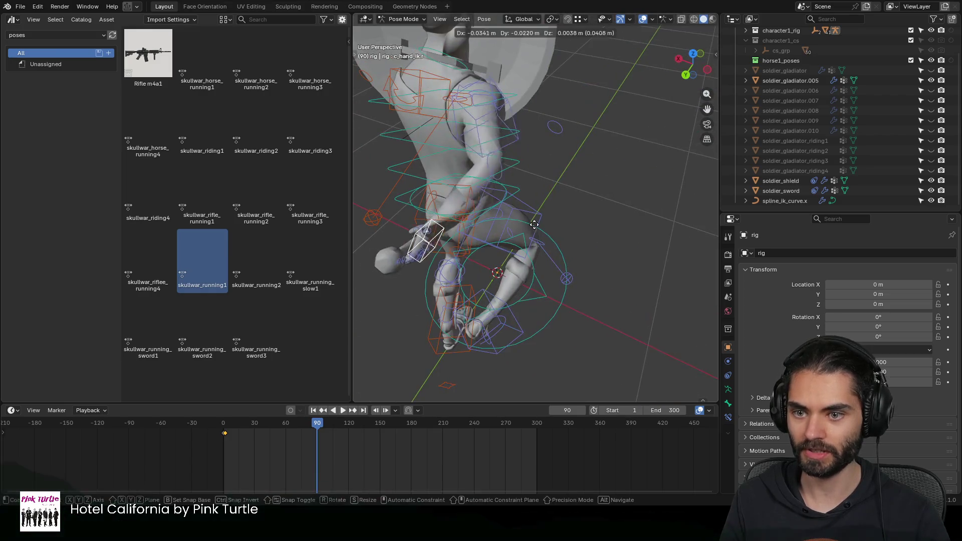
click(562, 227)
mouse_move(463, 206)
middle_down()
mouse_move(564, 236)
mouse_move(540, 207)
middle_up()
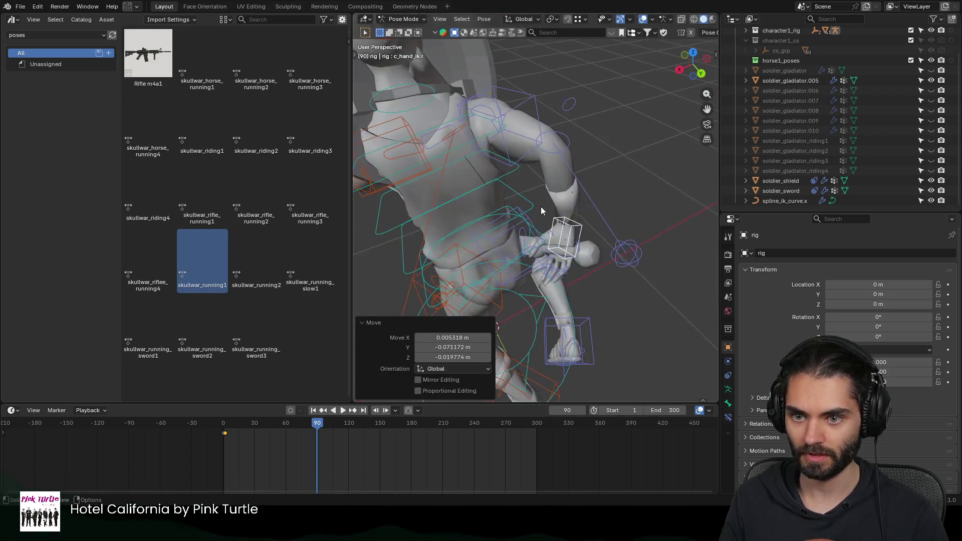
key(g)
click(631, 250)
mouse_move(631, 250)
middle_down()
mouse_move(403, 195)
mouse_move(509, 191)
mouse_move(569, 205)
mouse_move(540, 212)
mouse_move(516, 165)
mouse_move(598, 164)
mouse_move(584, 218)
middle_up()
click(561, 225)
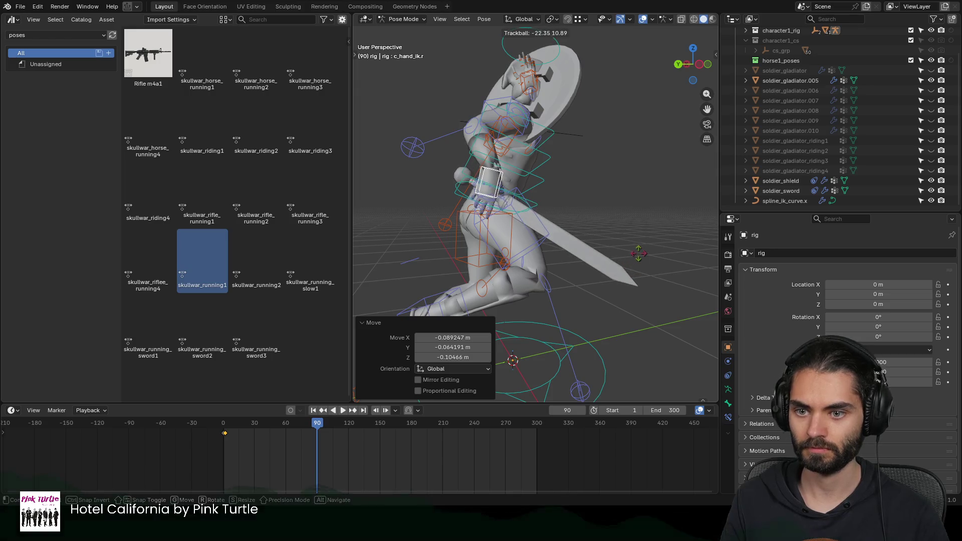
Step: Rotate the sword hand to correct the sword angle
click(682, 162)
mouse_move(682, 161)
middle_down()
mouse_move(459, 187)
mouse_move(622, 202)
mouse_move(474, 194)
mouse_move(605, 189)
mouse_move(524, 197)
mouse_move(545, 111)
mouse_move(520, 206)
middle_up()
key(r)
click(627, 186)
Step: Move and rotate the left hand IK control onto the shield grip
click(560, 120)
key(g)
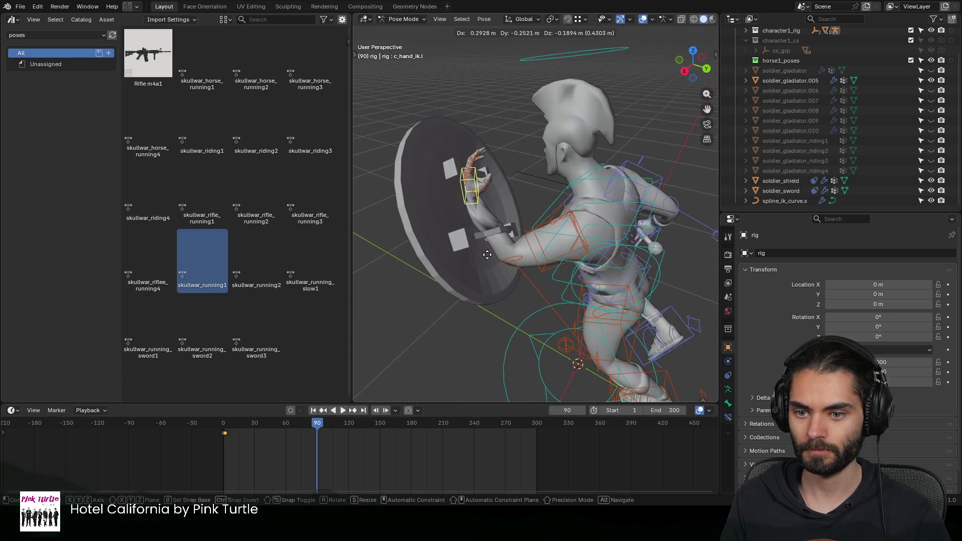
click(497, 251)
mouse_move(497, 250)
middle_down()
mouse_move(567, 235)
mouse_move(628, 199)
mouse_move(664, 225)
mouse_move(506, 187)
mouse_move(516, 218)
mouse_move(544, 222)
mouse_move(539, 187)
mouse_move(489, 233)
middle_up()
key(g)
click(517, 218)
key(r)
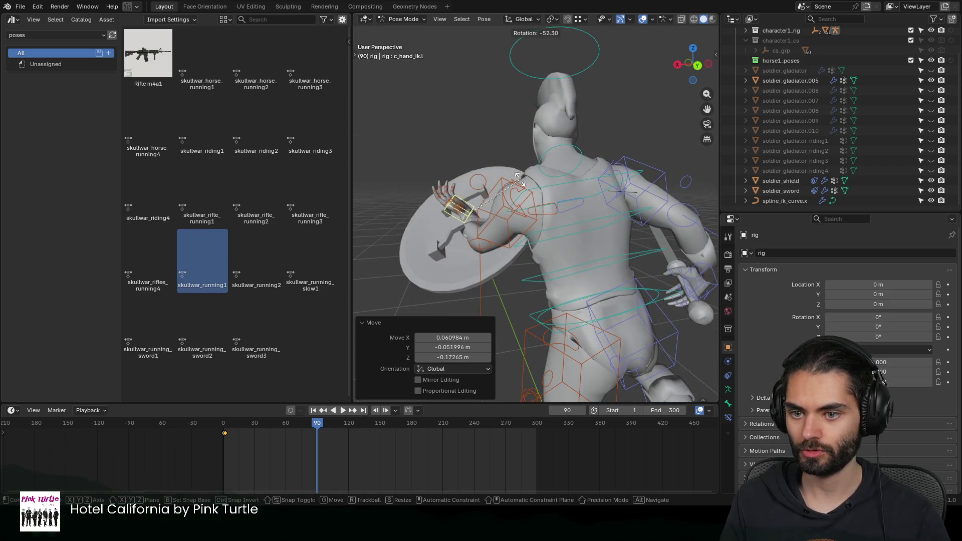
click(453, 294)
Step: Refine the shield angle with further hand rotations and move the left arm pole
mouse_move(453, 294)
middle_down()
mouse_move(517, 286)
mouse_move(458, 208)
middle_up()
key(r)
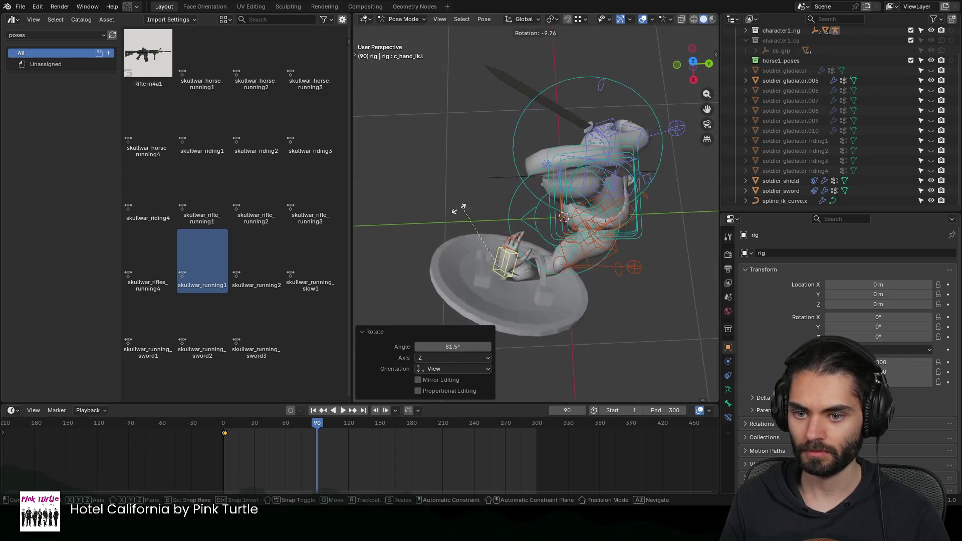
click(489, 270)
mouse_move(488, 270)
middle_down()
mouse_move(629, 133)
mouse_move(642, 180)
mouse_move(534, 188)
mouse_move(658, 169)
mouse_move(534, 174)
mouse_move(649, 241)
mouse_move(585, 223)
mouse_move(554, 178)
mouse_move(452, 196)
mouse_move(553, 176)
mouse_move(522, 183)
mouse_move(563, 185)
mouse_move(606, 171)
mouse_move(537, 193)
mouse_move(571, 193)
mouse_move(541, 191)
mouse_move(644, 159)
mouse_move(580, 169)
mouse_move(603, 189)
mouse_move(529, 157)
mouse_move(586, 174)
middle_up()
key(r)
click(618, 189)
click(556, 175)
key(g)
click(632, 225)
scroll(560, 194, down, 5)
scroll(537, 193, up, 2)
Step: Save soldier_gladiator.blend and return the rig to Object Mode
key(ctrl+s)
key(ctrl+Tab)
mouse_move(659, 143)
middle_down()
mouse_move(457, 189)
mouse_move(503, 176)
middle_up()
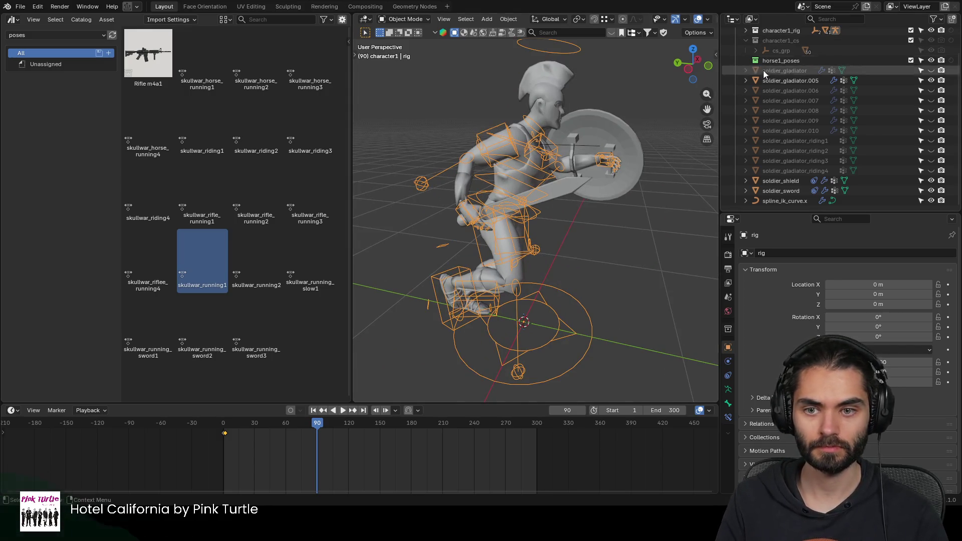
click(562, 183)
Step: Apply the Armature modifier to freeze the soldier_gladiator.005 mesh
click(556, 106)
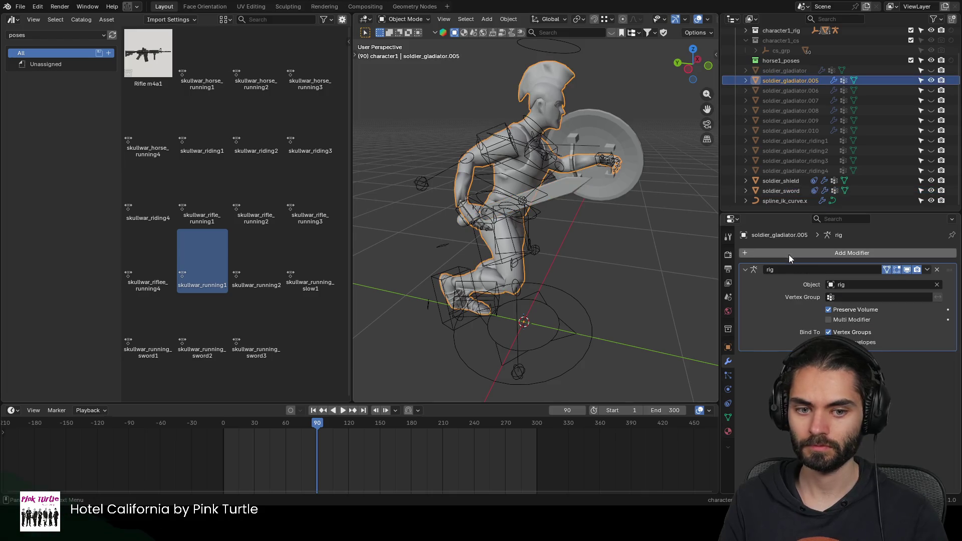
key(ctrl+a)
middle_drag(639, 198, 565, 157)
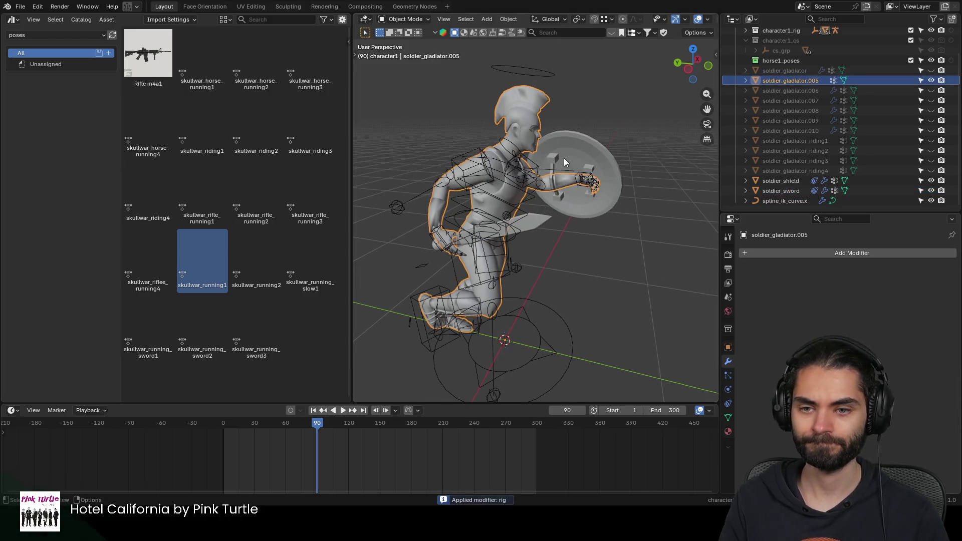
click(533, 221)
shift+click(597, 144)
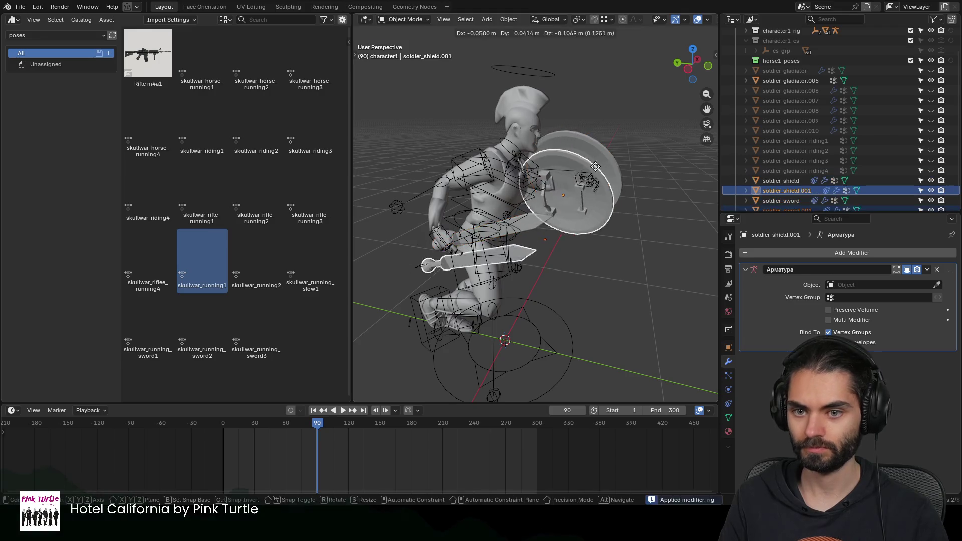
shift+click(535, 139)
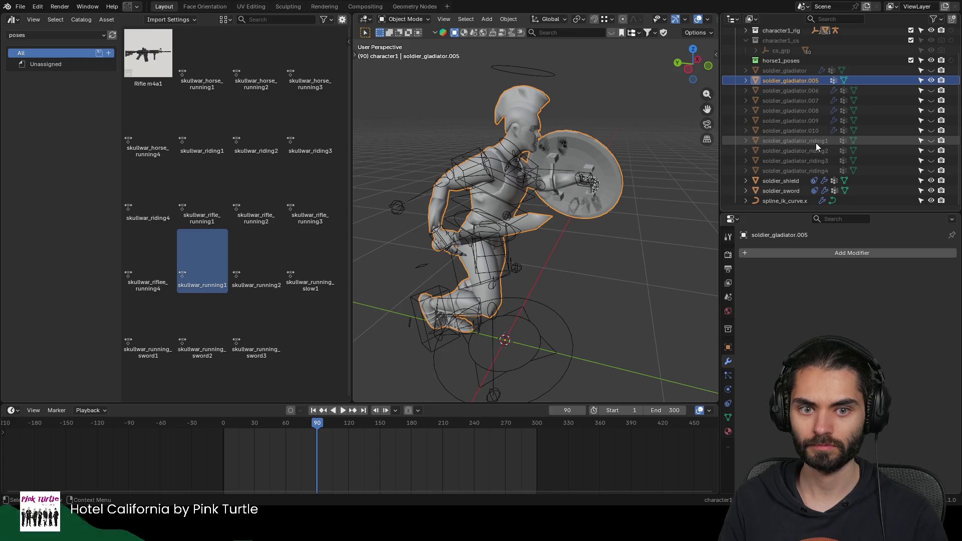
Step: Rename the copy soldier_gladiator_running1, hide it and show soldier_gladiator.006
double_click(810, 80)
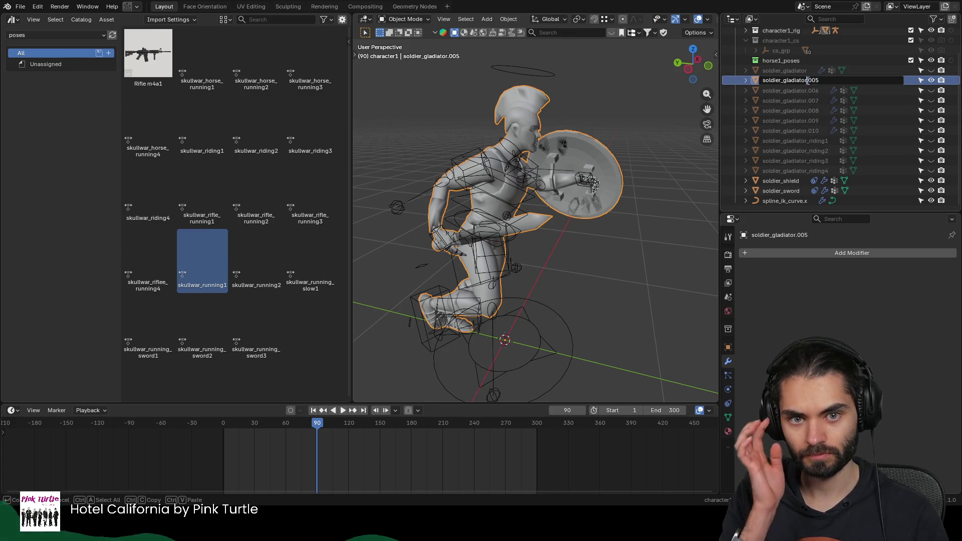
key(BackSpace)
key(BackSpace)
key(BackSpace)
text(_runnin)
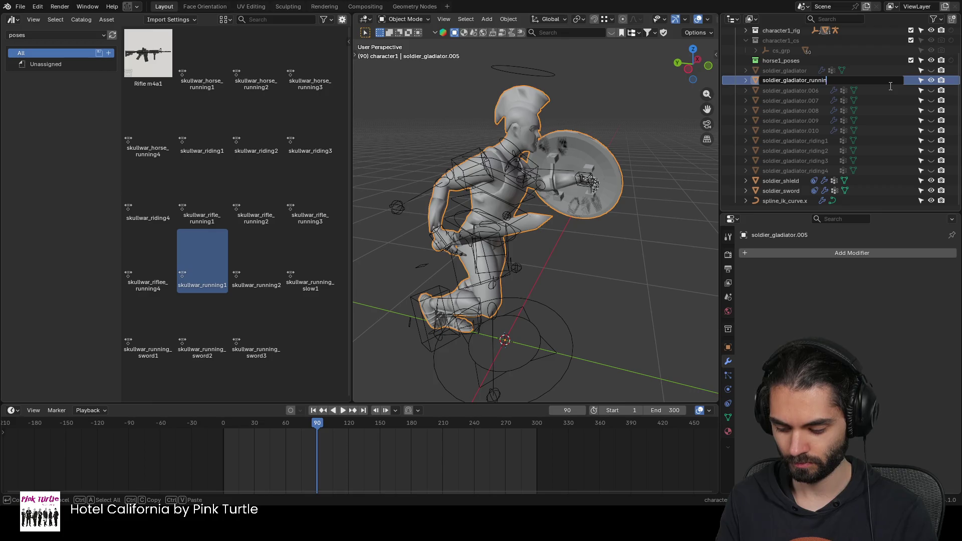
text(g1)
key(Return)
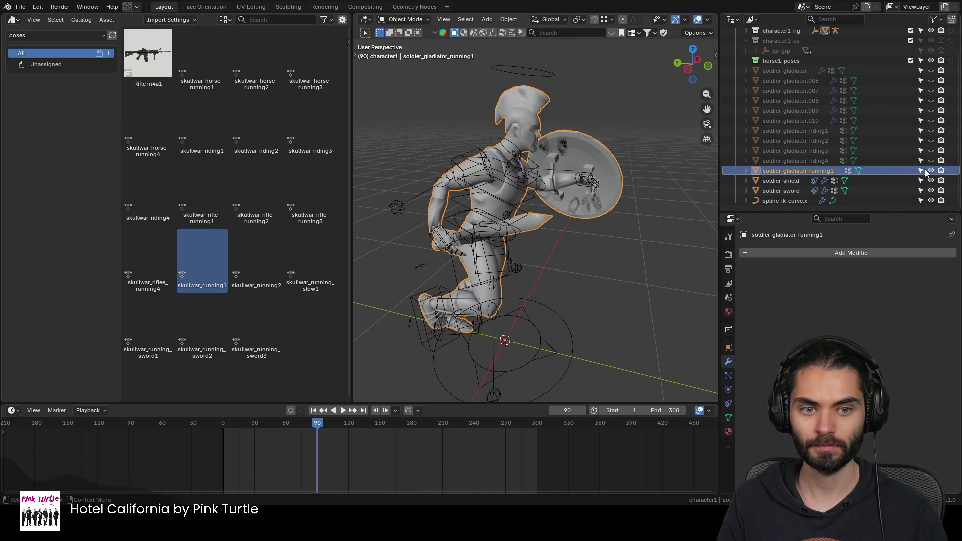
click(931, 171)
click(930, 81)
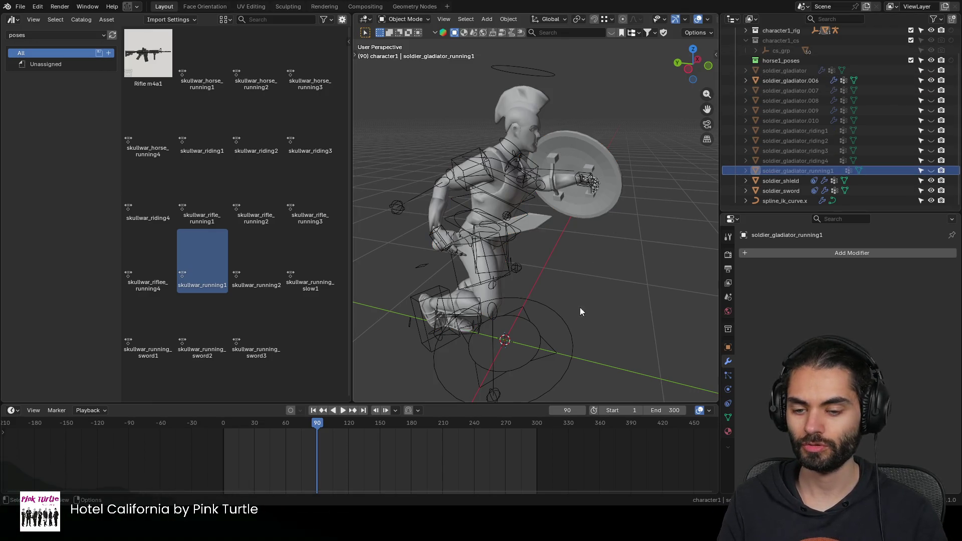
Step: Put the rig into Pose Mode and apply the skullwar_running2 pose
click(572, 322)
middle_drag(572, 322, 626, 290)
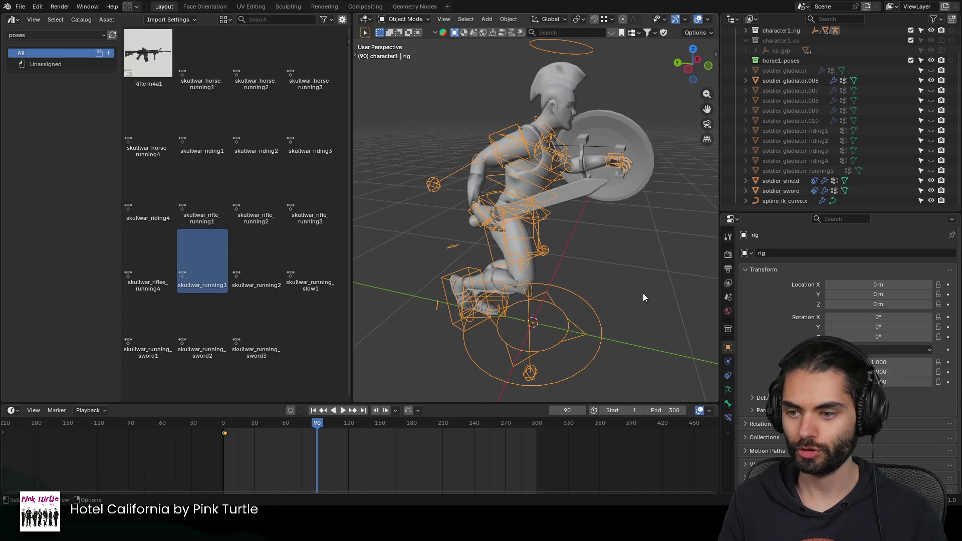
key(ctrl+Tab)
double_click(256, 264)
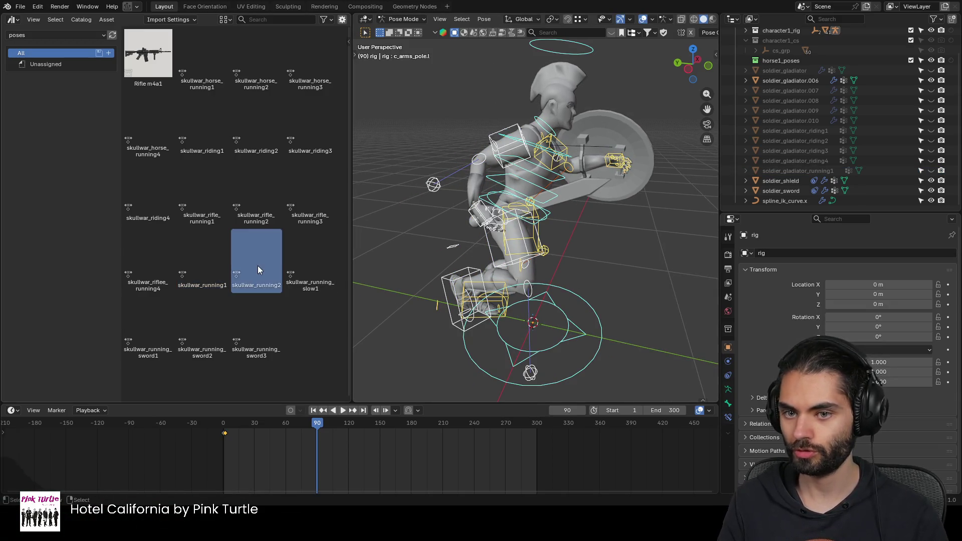
Step: Slide the right foot IK control along the X axis into place
mouse_move(587, 214)
middle_down()
mouse_move(549, 231)
mouse_move(561, 226)
middle_up()
click(547, 262)
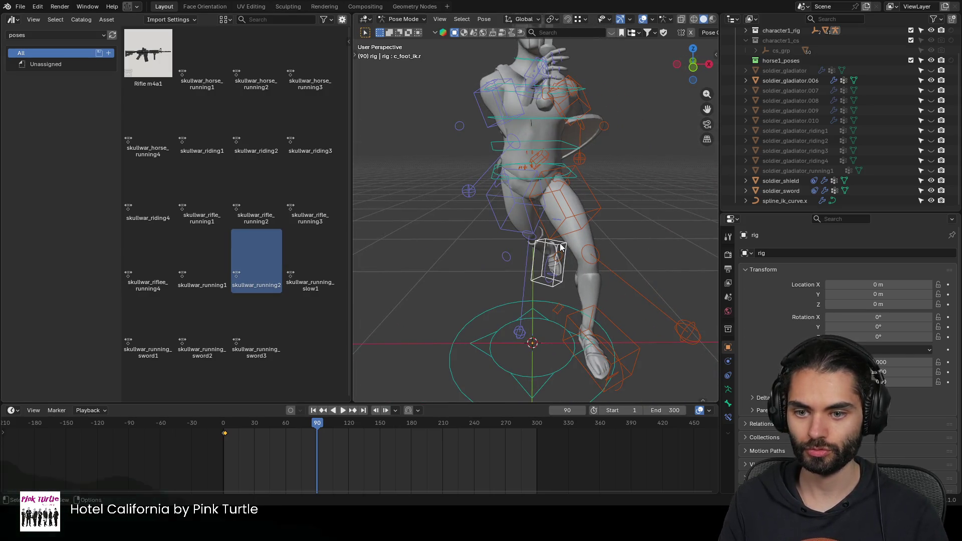
middle_drag(578, 295, 584, 279)
shift+click(597, 282)
key(g)
key(x)
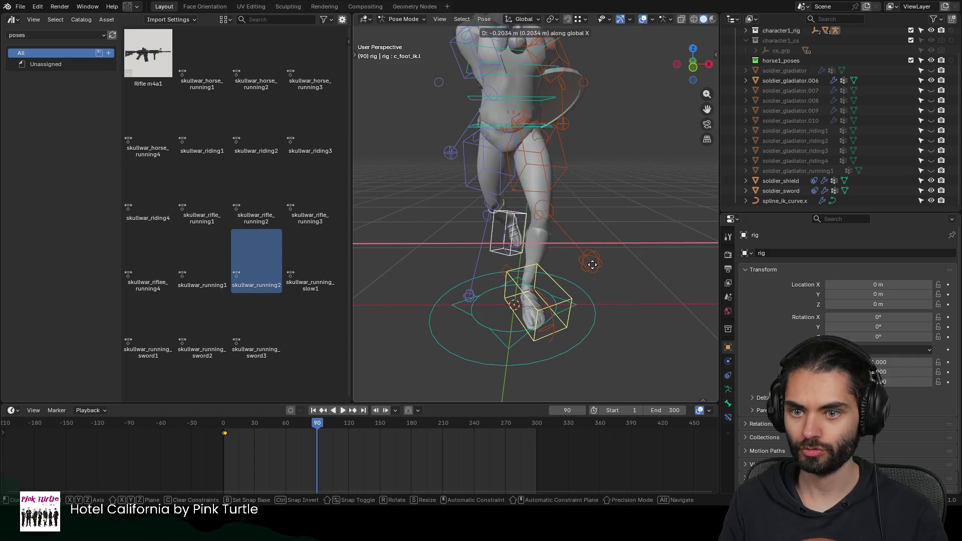
click(599, 243)
scroll(604, 239, down, 3)
mouse_move(605, 239)
middle_down()
mouse_move(554, 209)
mouse_move(614, 185)
mouse_move(615, 198)
middle_up()
Step: Reposition the right and left hand IK controls
click(605, 183)
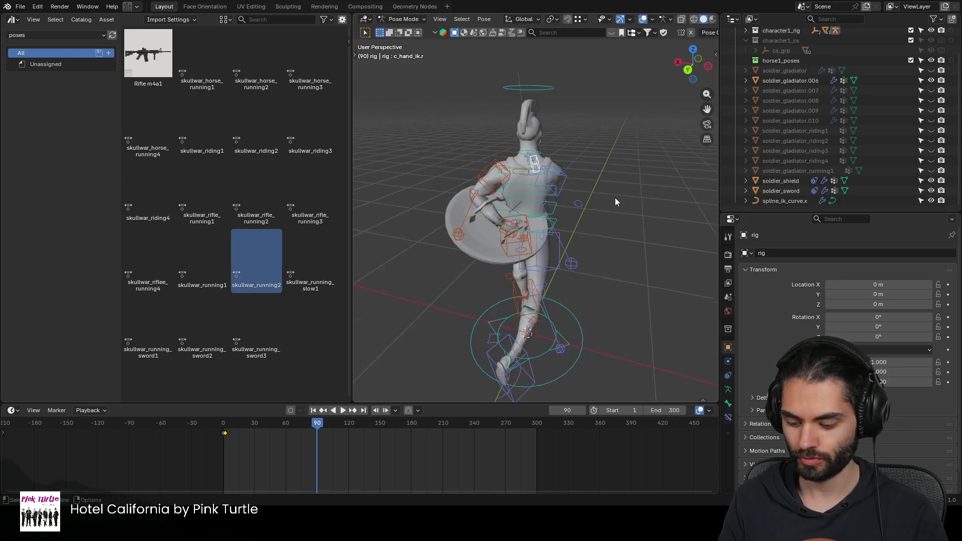
key(g)
click(644, 157)
mouse_move(644, 157)
middle_down()
mouse_move(627, 194)
mouse_move(584, 190)
middle_up()
click(552, 223)
mouse_move(552, 223)
middle_down()
mouse_move(626, 211)
mouse_move(668, 231)
mouse_move(607, 230)
mouse_move(571, 246)
mouse_move(591, 251)
mouse_move(491, 236)
middle_up()
key(g)
click(601, 226)
scroll(607, 228, down, 4)
scroll(614, 202, up, 5)
Step: Rotate the left hand 50° on local X and return the rig to Object Mode
key(r)
key(x)
key(x)
click(591, 251)
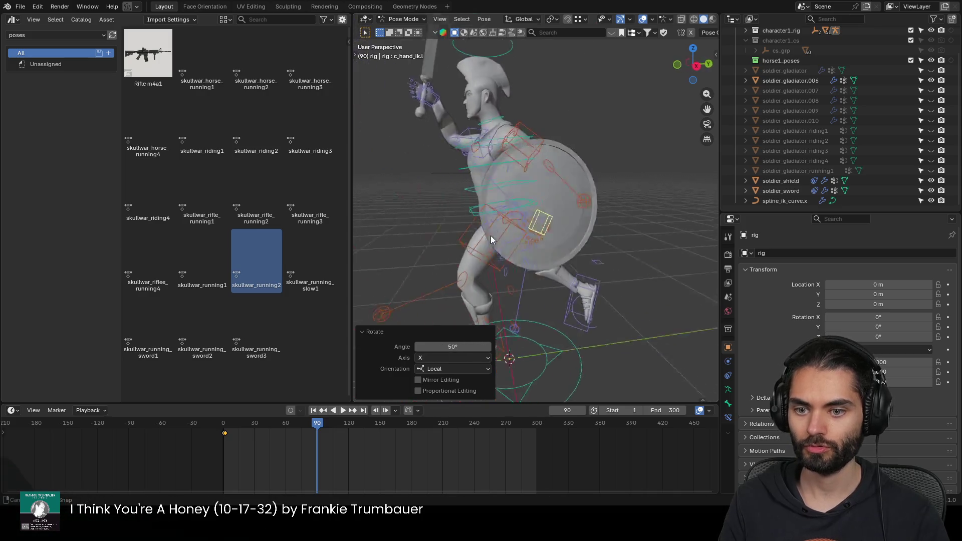
scroll(502, 185, down, 3)
mouse_move(502, 184)
middle_down()
mouse_move(597, 195)
mouse_move(574, 207)
middle_up()
key(ctrl+Tab)
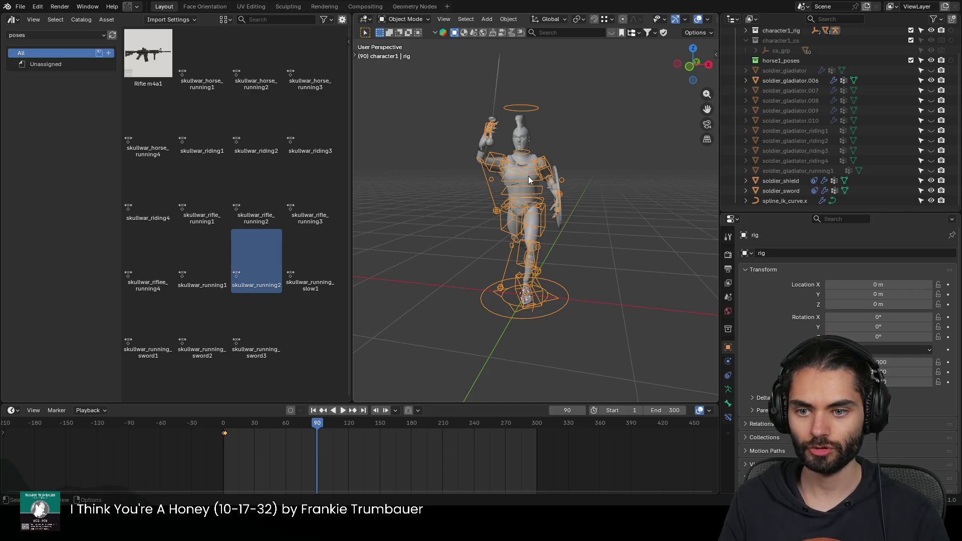
Step: Rename soldier_gladiator.006 to soldier_gladiator_running2 and apply the rig deformation to it
click(783, 82)
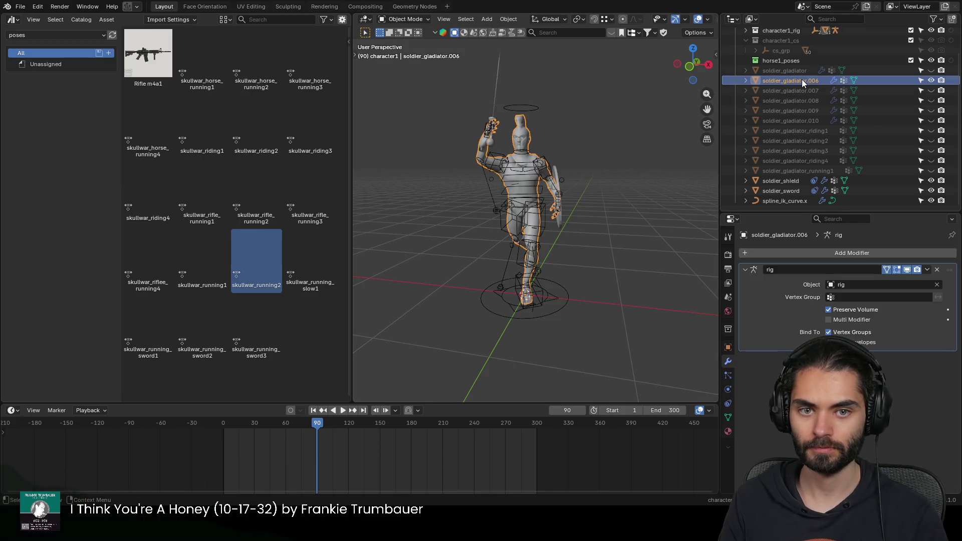
double_click(802, 80)
text(_running2)
key(Return)
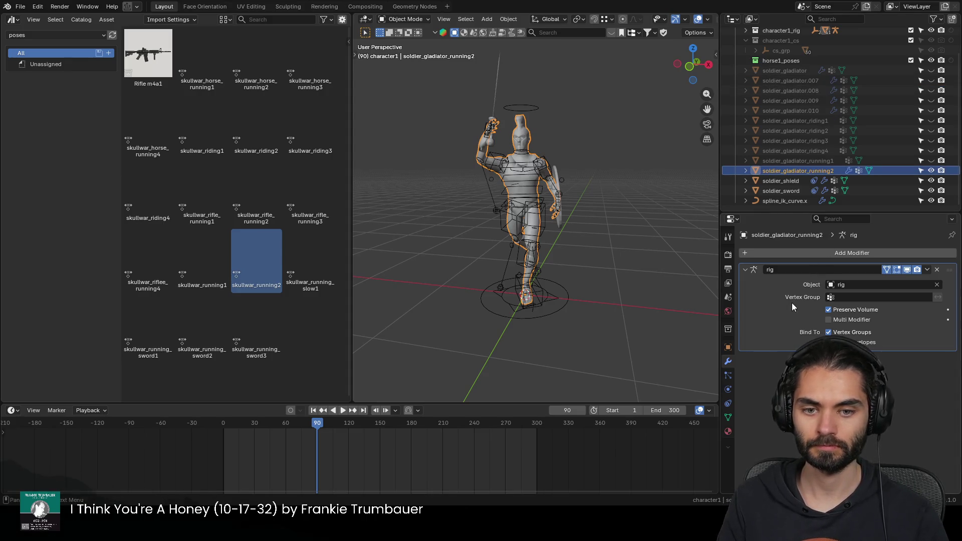
key(ctrl+a)
Step: Duplicate the sword and shield and join the copies into the running2 mesh
click(491, 96)
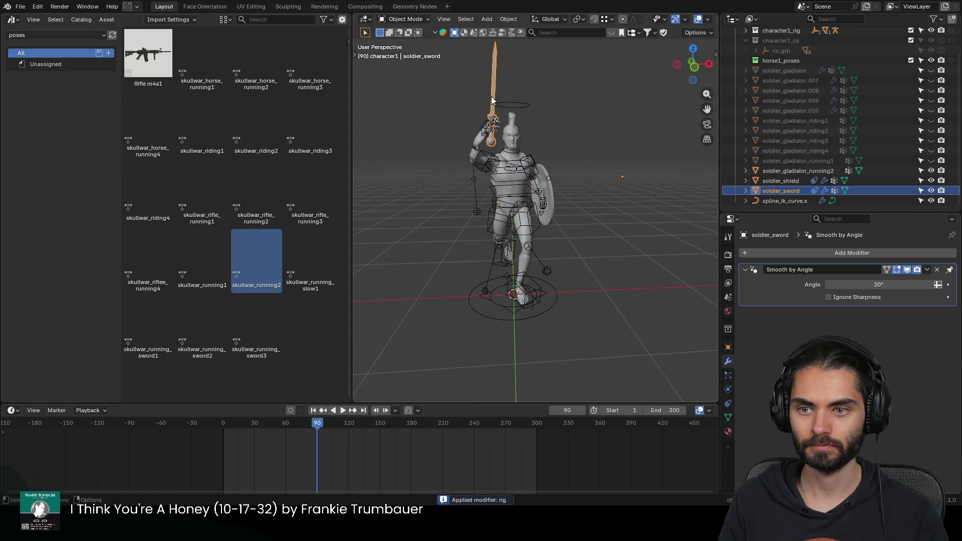
shift+click(552, 176)
key(shift+d)
key(Escape)
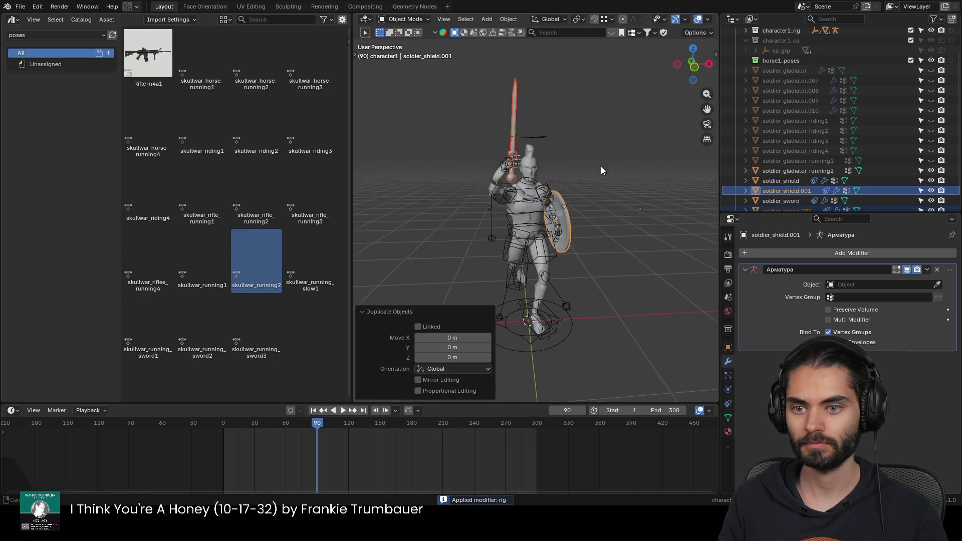
click(529, 157)
key(ctrl+j)
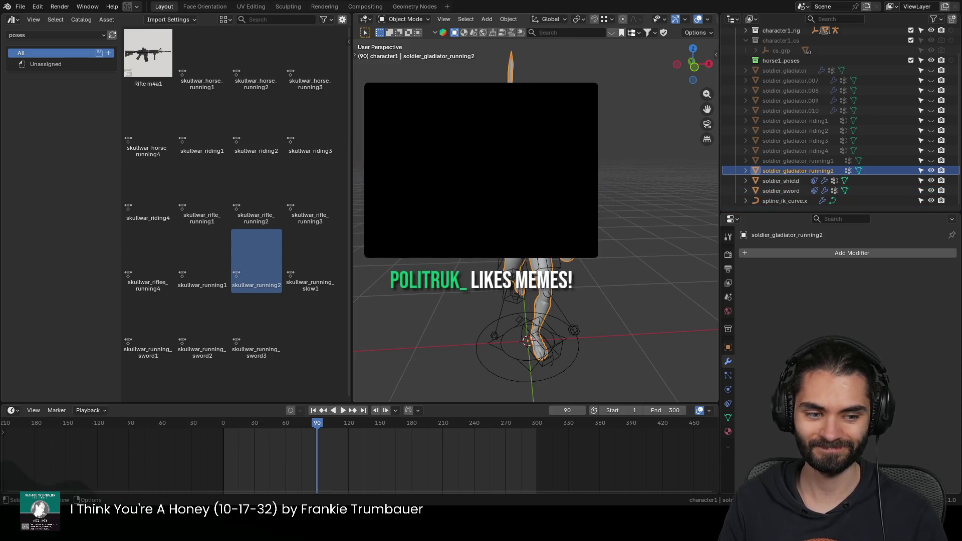
Step: Move the spline IK curve to a new position beside the character
middle_drag(530, 156, 496, 162)
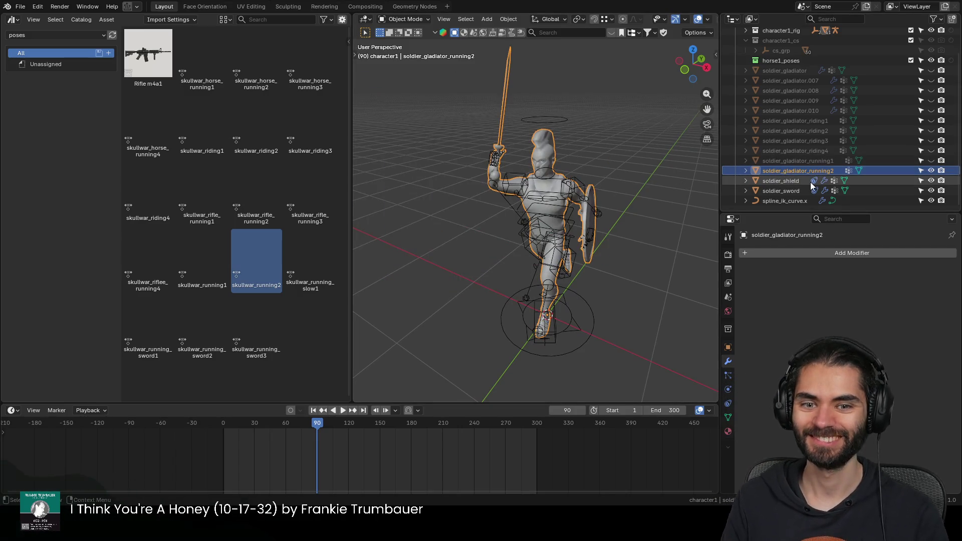
click(782, 201)
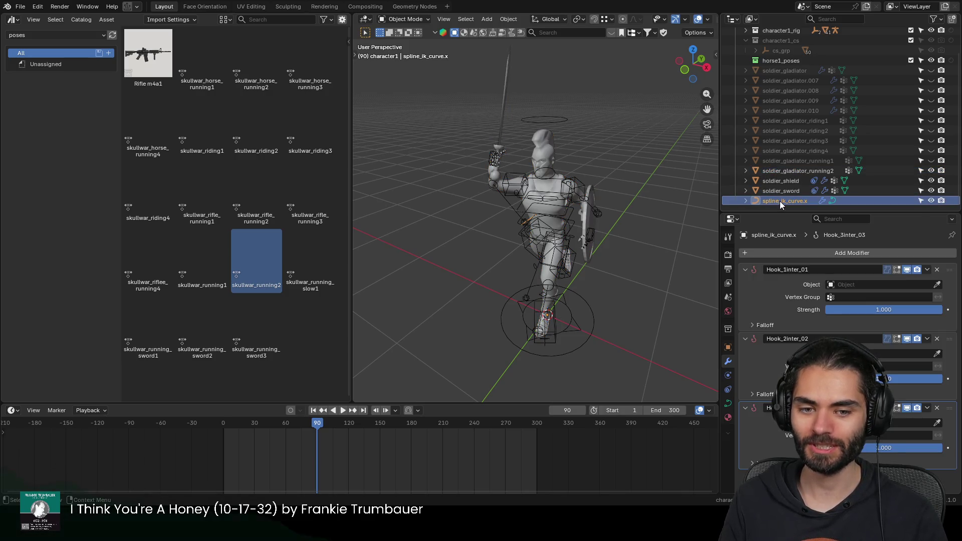
mouse_move(661, 207)
middle_down()
mouse_move(573, 212)
mouse_move(485, 186)
middle_up()
scroll(573, 212, up, 5)
key(g)
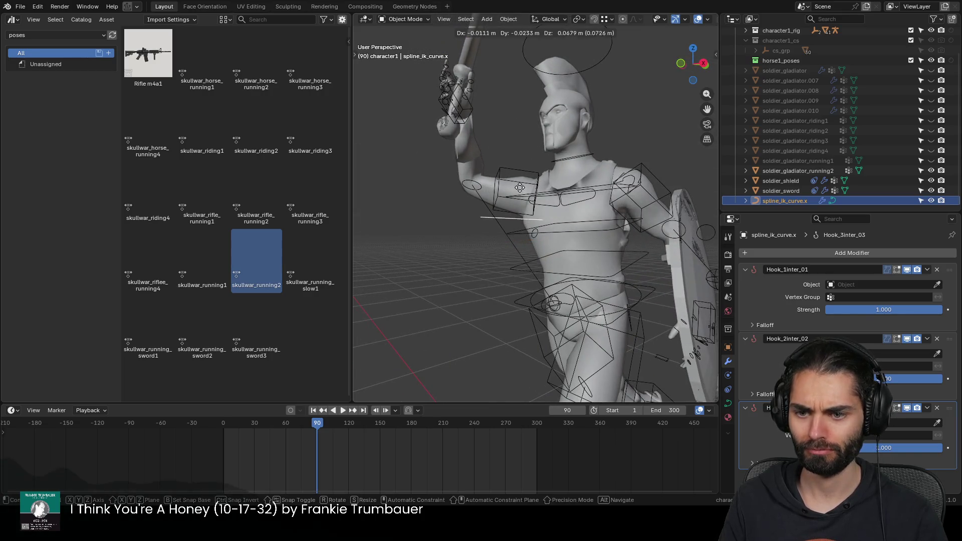
key(Escape)
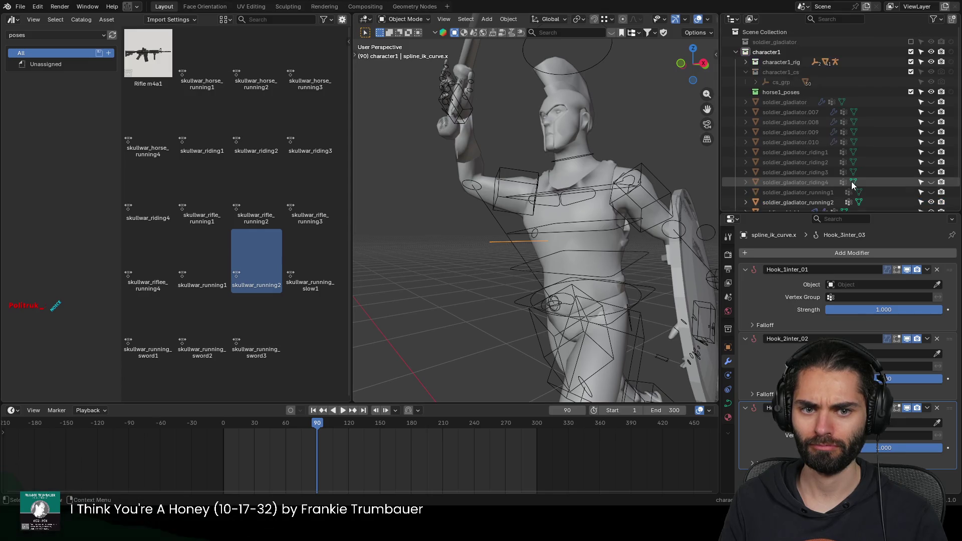
key(g)
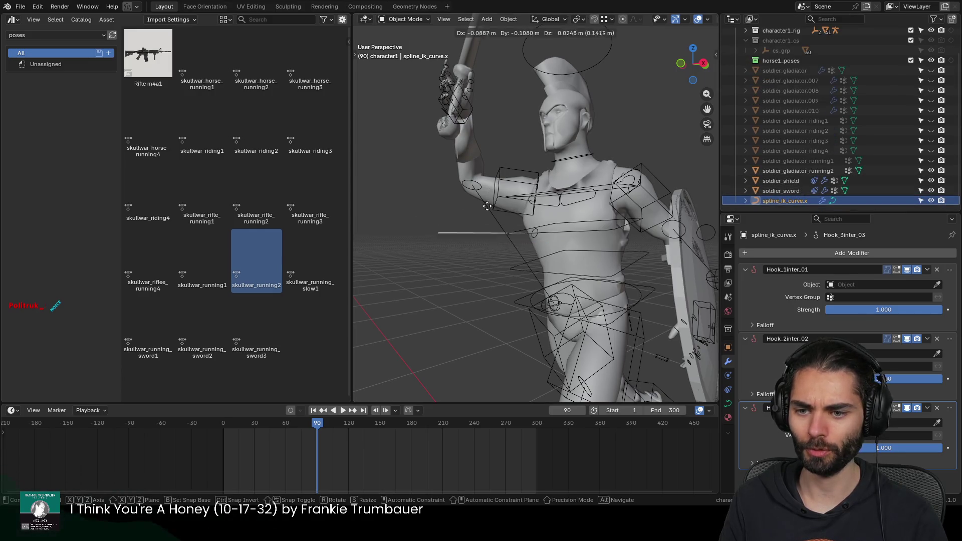
click(495, 219)
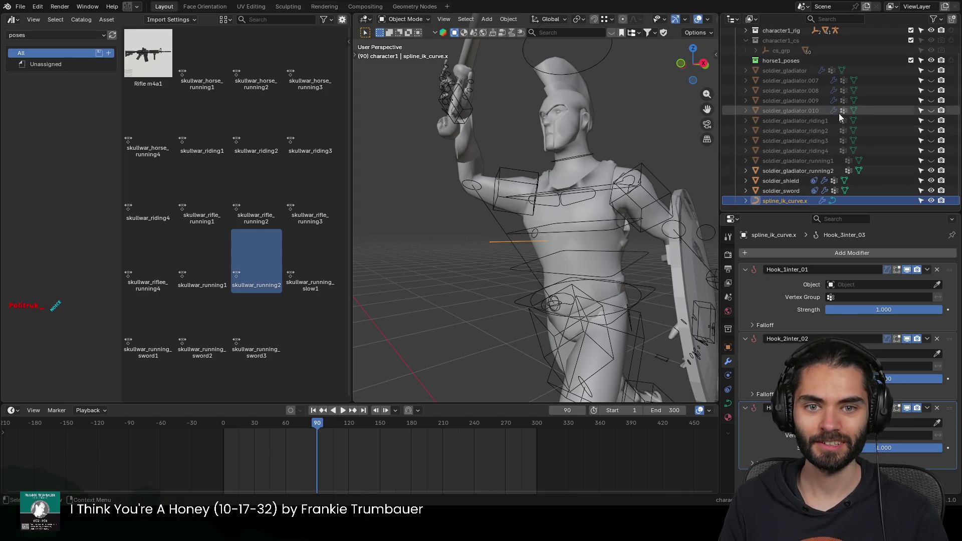
Step: Hide running2, show soldier_gladiator.007, and put the rig in pose mode with all bones selected
click(930, 171)
click(930, 80)
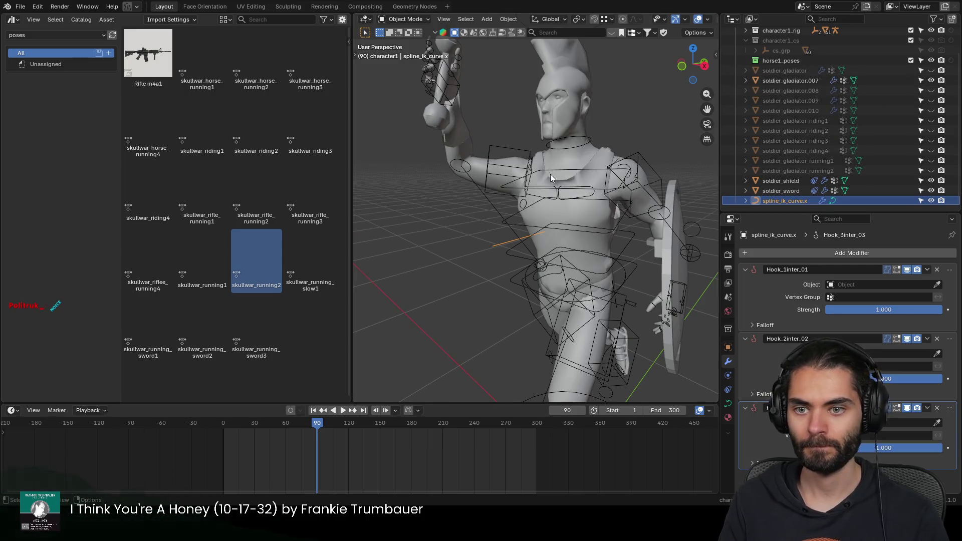
click(571, 144)
key(ctrl+Tab)
key(a)
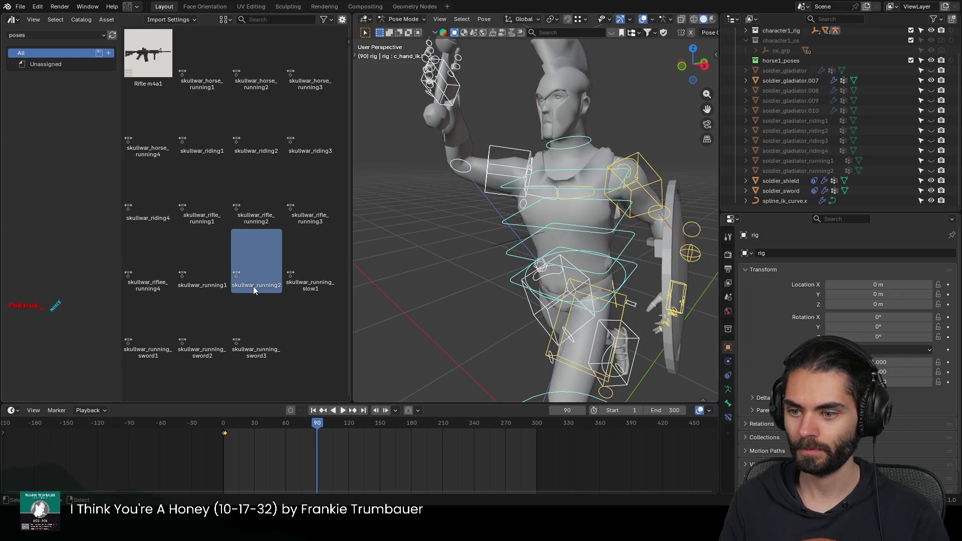
Step: Apply the skullwar_running_slow1 pose and raise the sword hand control
double_click(313, 251)
mouse_move(444, 214)
middle_down()
mouse_move(557, 199)
mouse_move(587, 183)
mouse_move(537, 191)
middle_up()
scroll(538, 192, up, 3)
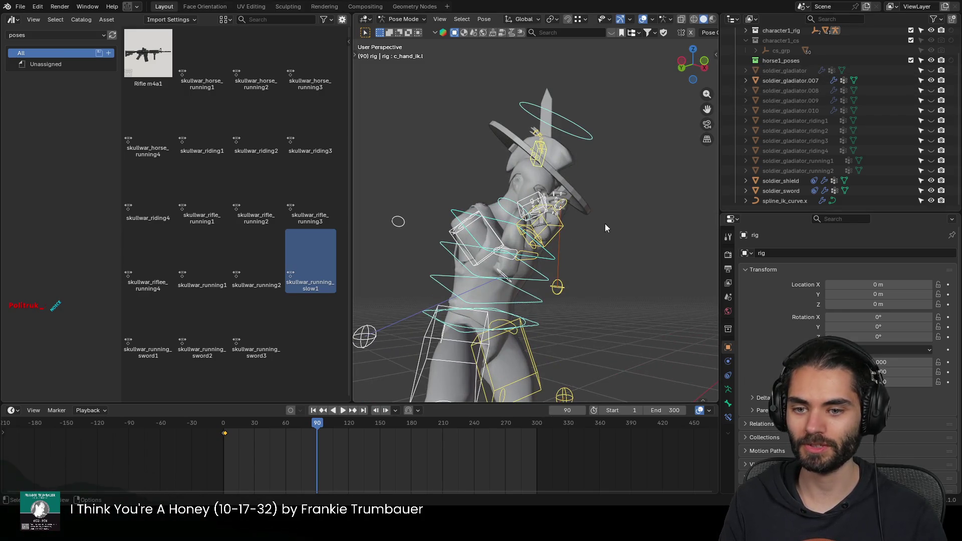
mouse_move(580, 225)
middle_down()
mouse_move(598, 251)
mouse_move(609, 194)
mouse_move(656, 223)
mouse_move(557, 175)
mouse_move(595, 181)
mouse_move(476, 186)
mouse_move(600, 161)
mouse_move(643, 162)
mouse_move(613, 157)
mouse_move(630, 158)
middle_up()
key(g)
click(628, 190)
key(g)
click(621, 164)
key(g)
click(670, 220)
Step: Reposition the right arm pole, then move and rotate the right hand to tilt the sword
mouse_move(670, 221)
middle_down()
mouse_move(551, 205)
mouse_move(534, 121)
mouse_move(489, 253)
mouse_move(451, 246)
middle_up()
click(491, 253)
key(g)
click(436, 142)
click(637, 169)
mouse_move(648, 168)
middle_down()
mouse_move(663, 203)
mouse_move(594, 201)
mouse_move(566, 231)
mouse_move(605, 167)
middle_up()
key(g)
click(578, 207)
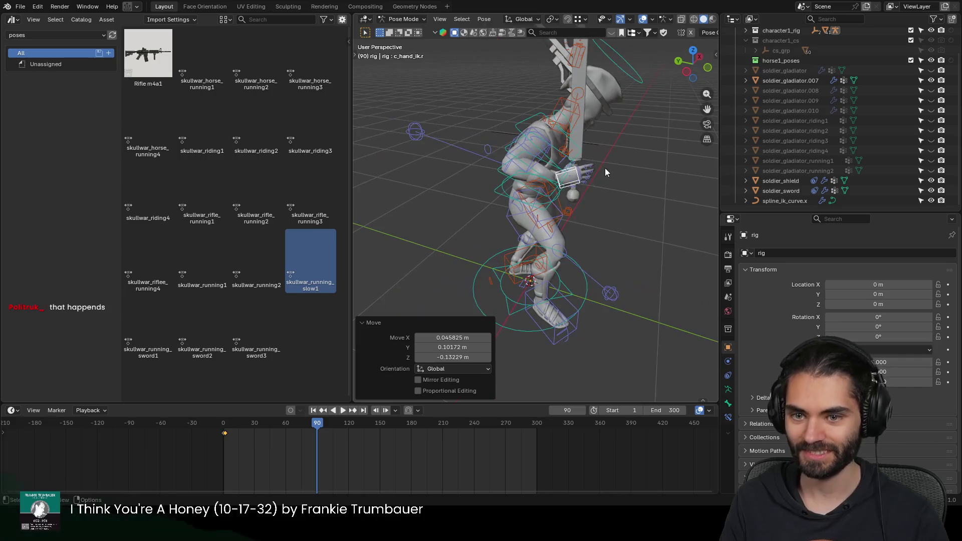
key(r)
click(599, 212)
Step: Adjust the right hand control's position from a top-down orthographic view
middle_drag(599, 213, 634, 220)
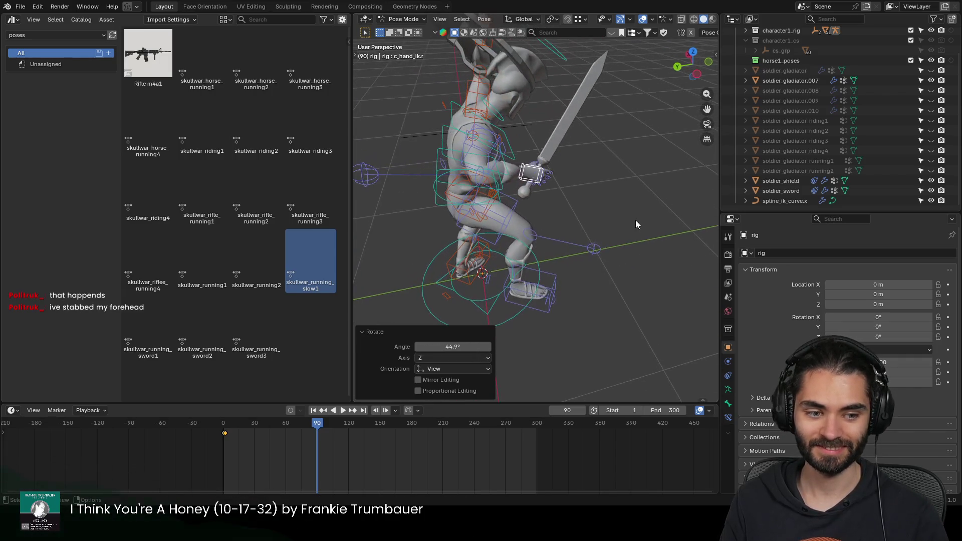
mouse_move(582, 201)
middle_down()
mouse_move(604, 221)
mouse_move(576, 244)
mouse_move(592, 226)
middle_up()
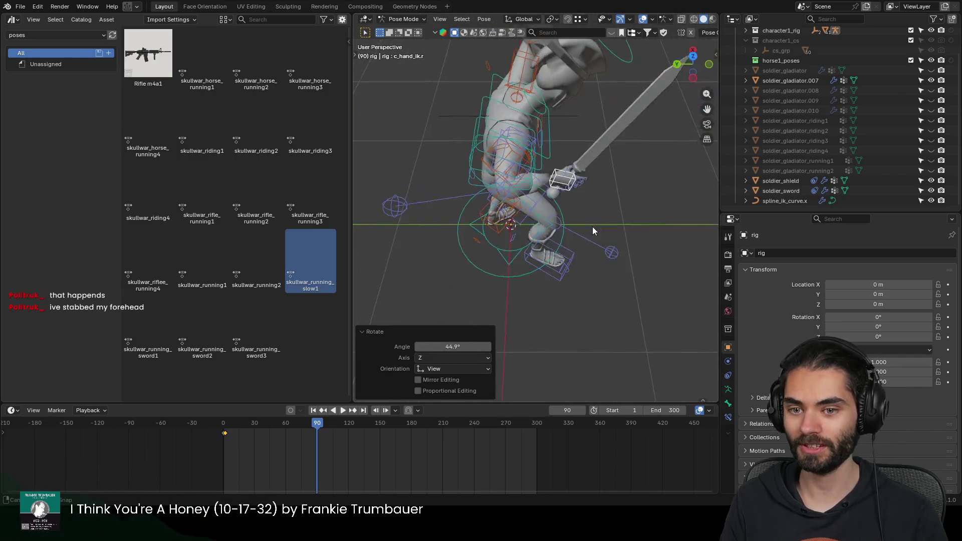
key(KP_7)
shift+middle_drag(672, 225, 578, 214)
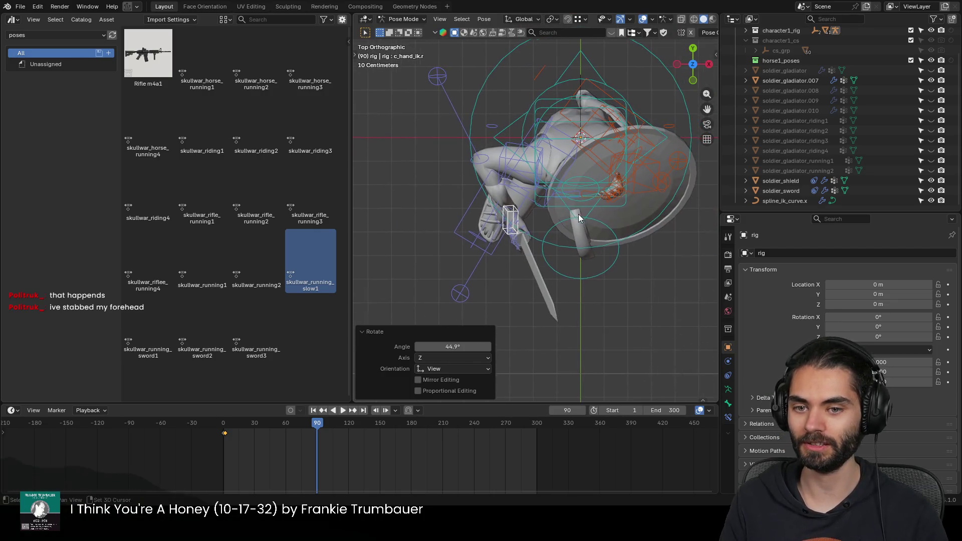
key(g)
click(532, 271)
mouse_move(532, 274)
middle_down()
mouse_move(575, 201)
mouse_move(593, 254)
mouse_move(577, 221)
mouse_move(442, 207)
mouse_move(604, 136)
middle_up()
scroll(577, 221, up, 5)
scroll(578, 217, down, 5)
Step: Move the shield hand control and rotate it on its local X axis
mouse_move(584, 87)
middle_down()
mouse_move(562, 171)
mouse_move(481, 173)
middle_up()
key(g)
click(464, 163)
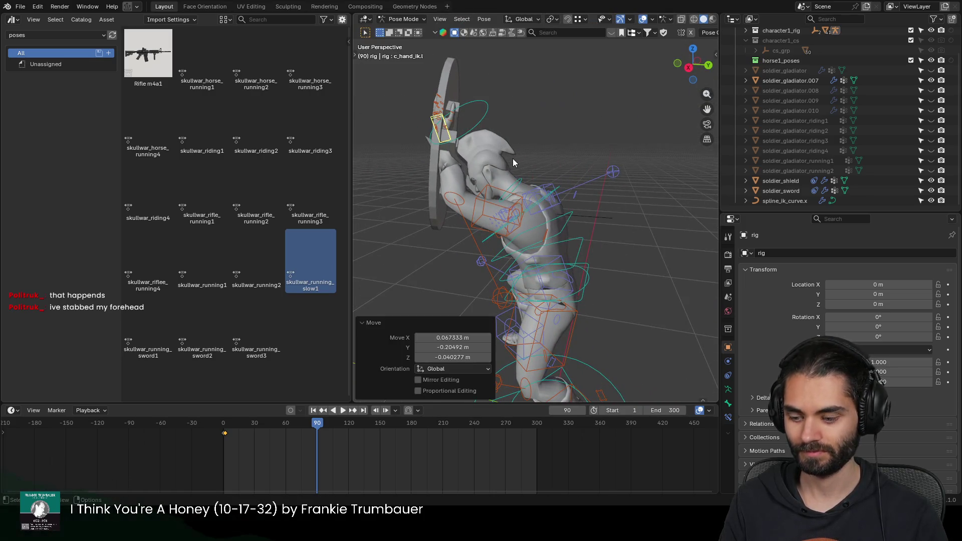
key(r)
key(x)
key(x)
click(522, 219)
mouse_move(519, 179)
middle_down()
mouse_move(603, 143)
mouse_move(648, 149)
mouse_move(572, 171)
mouse_move(645, 183)
middle_up()
scroll(569, 166, down, 5)
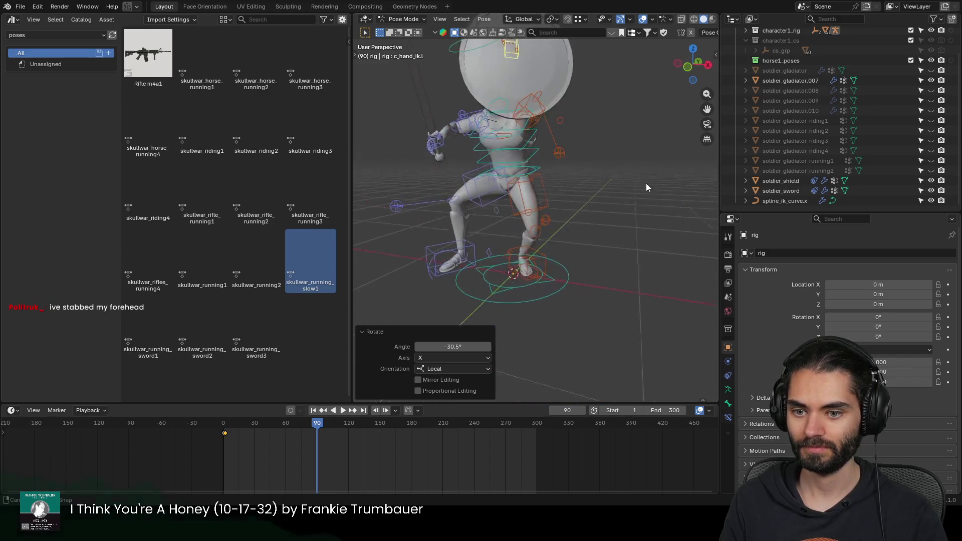
mouse_move(527, 214)
middle_down()
mouse_move(594, 200)
mouse_move(599, 224)
middle_up()
scroll(599, 223, up, 4)
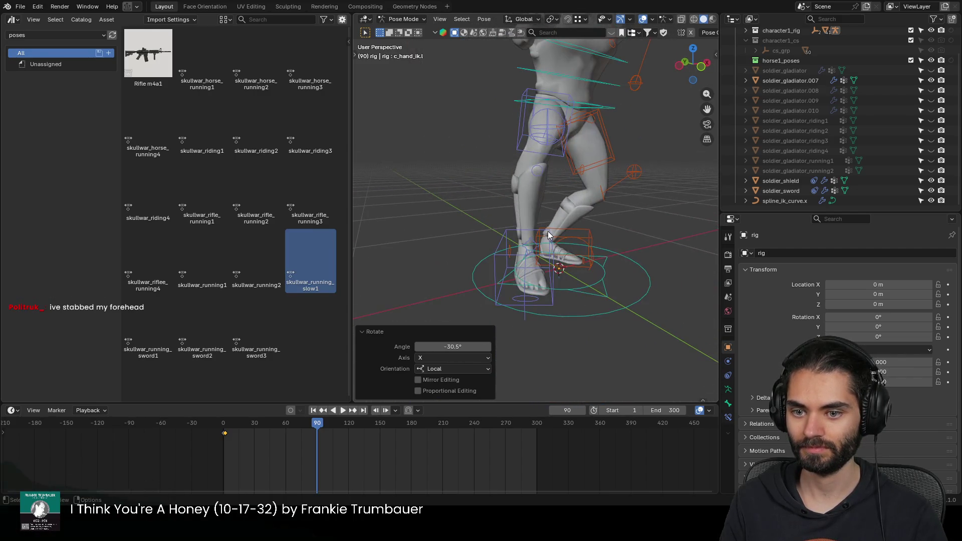
Step: Try moving the right foot and undo it, then shift the left foot along Y
click(556, 271)
key(g)
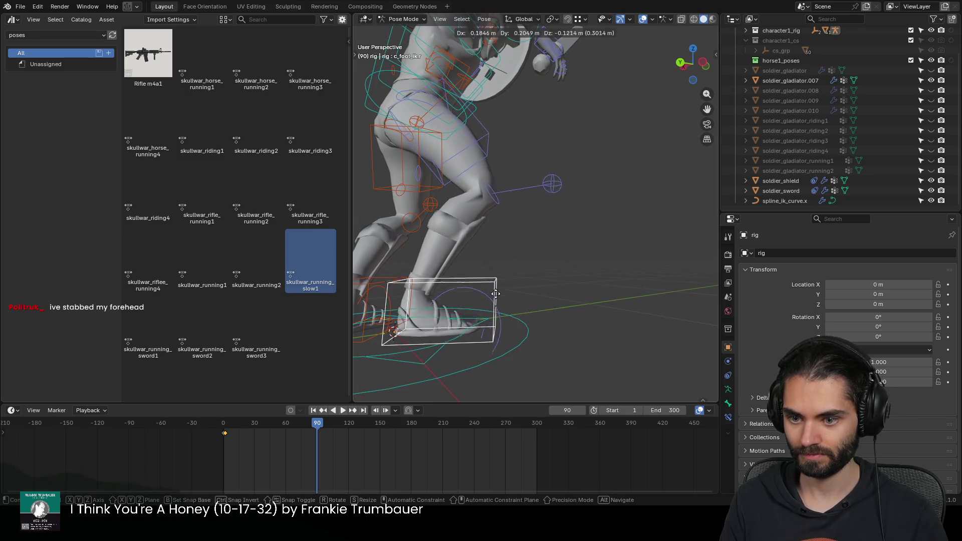
click(535, 248)
mouse_move(535, 248)
middle_down()
mouse_move(568, 168)
mouse_move(489, 221)
mouse_move(538, 183)
mouse_move(551, 207)
mouse_move(547, 250)
mouse_move(470, 276)
mouse_move(474, 216)
mouse_move(497, 226)
mouse_move(528, 213)
middle_up()
key(ctrl+z)
scroll(555, 218, down, 3)
click(564, 260)
scroll(539, 254, up, 3)
key(g)
key(y)
click(502, 283)
scroll(566, 174, down, 3)
Step: Rotate and move the left hand with the shield, then reposition the left arm pole
mouse_move(566, 174)
middle_down()
mouse_move(531, 187)
mouse_move(436, 189)
mouse_move(541, 193)
mouse_move(444, 210)
mouse_move(512, 195)
middle_up()
scroll(512, 191, up, 3)
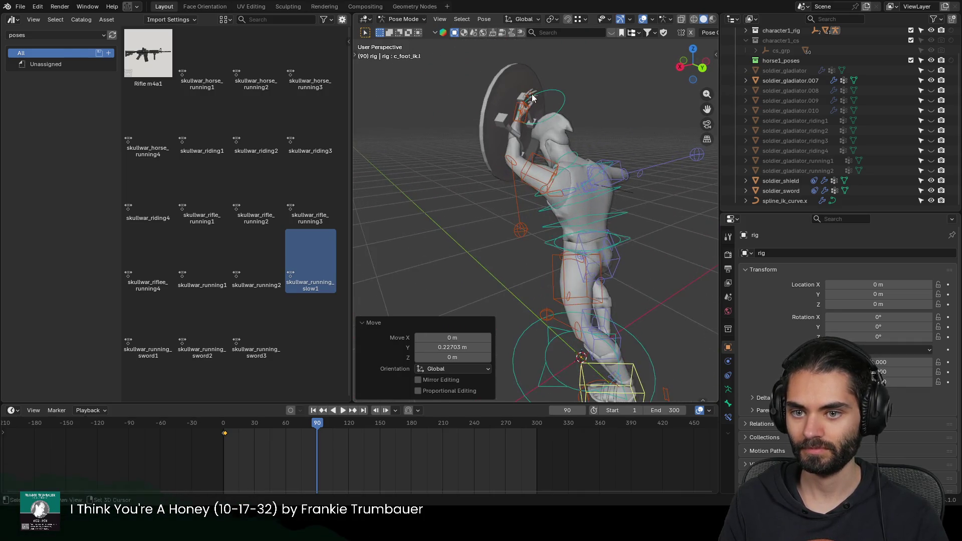
scroll(503, 136, up, 2)
click(501, 128)
key(r)
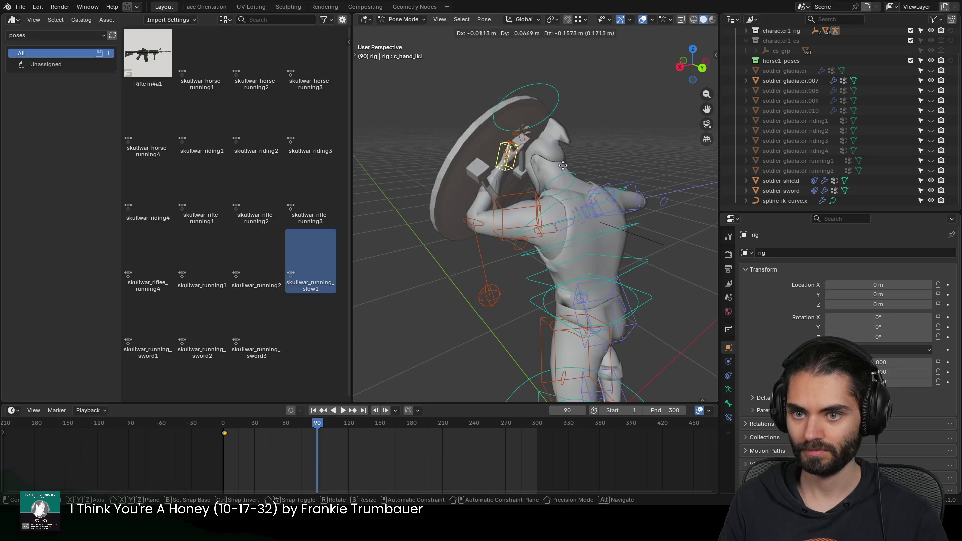
click(546, 153)
middle_drag(546, 152, 569, 150)
key(g)
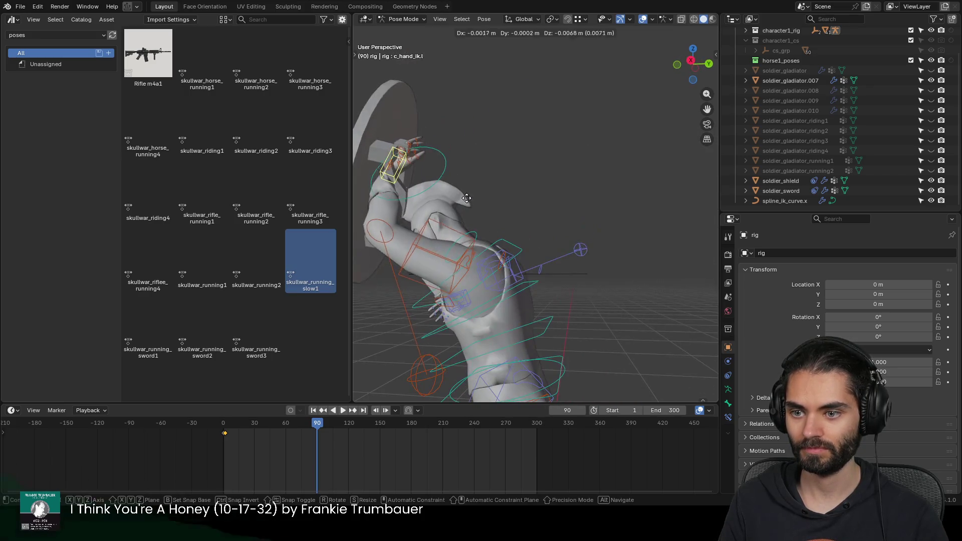
click(425, 223)
mouse_move(427, 223)
middle_down()
mouse_move(443, 208)
mouse_move(557, 190)
mouse_move(498, 196)
mouse_move(578, 257)
mouse_move(548, 180)
mouse_move(509, 197)
mouse_move(511, 185)
mouse_move(601, 184)
mouse_move(502, 204)
mouse_move(583, 204)
mouse_move(598, 146)
middle_up()
click(572, 252)
key(g)
click(561, 260)
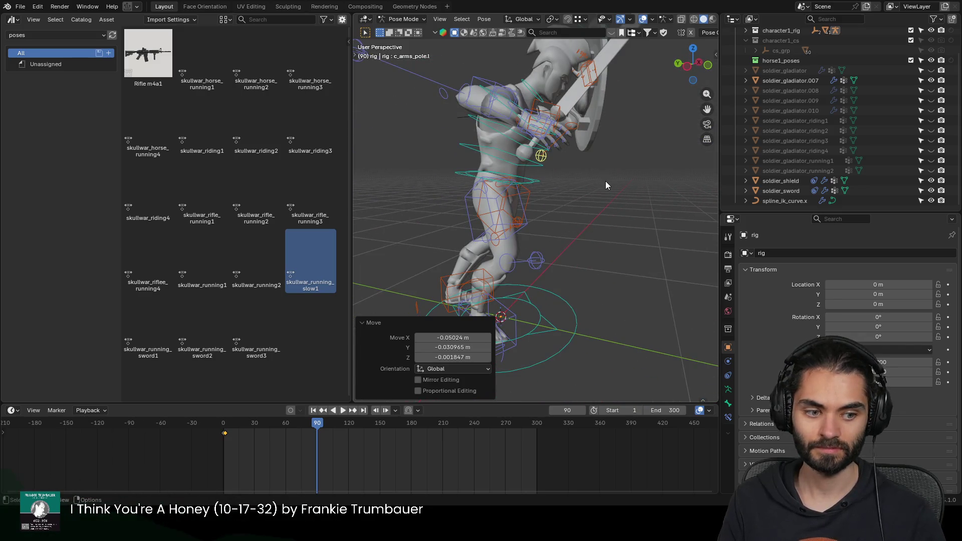
Step: Return the rig to object mode and select the soldier_gladiator.007 mesh
key(ctrl+Tab)
middle_drag(595, 185, 537, 202)
scroll(536, 202, down, 3)
click(519, 233)
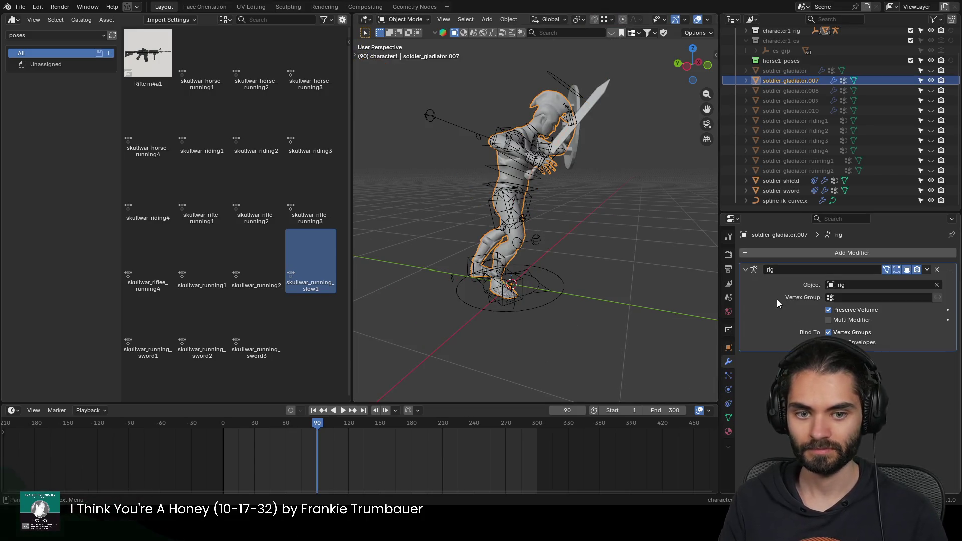
Step: Bake the rig deformation into the mesh and undo an accidental shield duplicate
key(ctrl+a)
click(601, 102)
mouse_move(619, 112)
middle_down()
mouse_move(566, 141)
mouse_move(608, 153)
middle_up()
click(572, 146)
key(ctrl+a)
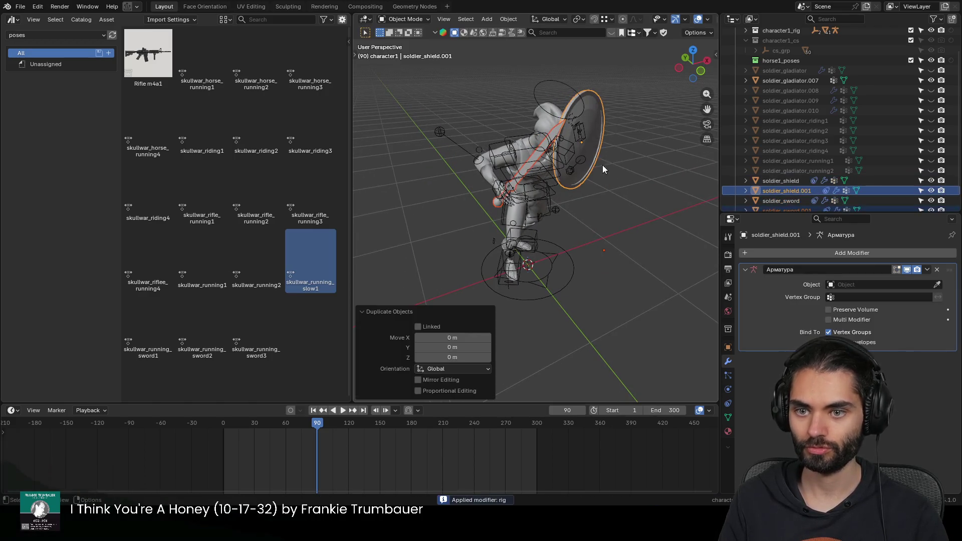
click(545, 122)
key(ctrl+z)
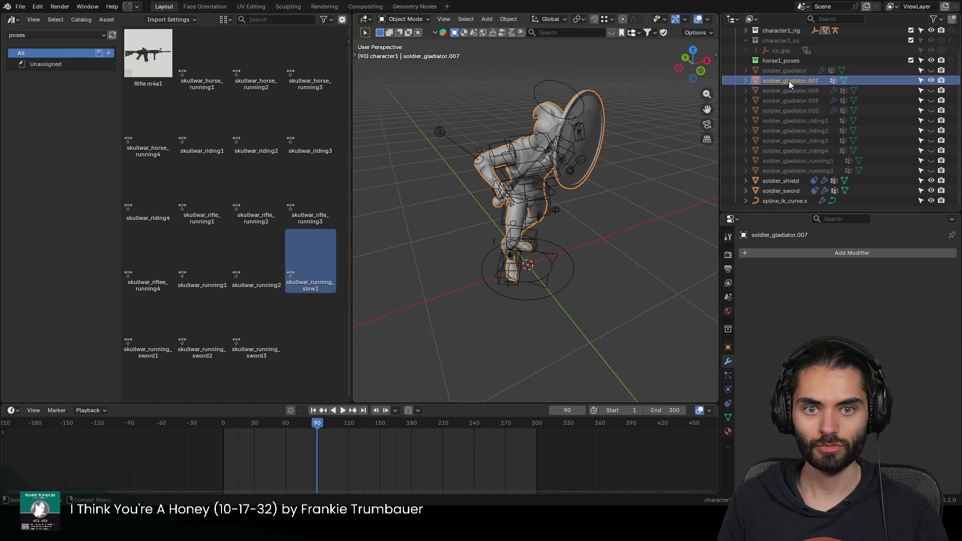
Step: Rename the baked mesh to soldier_gladiator_running3
double_click(796, 79)
click(874, 81)
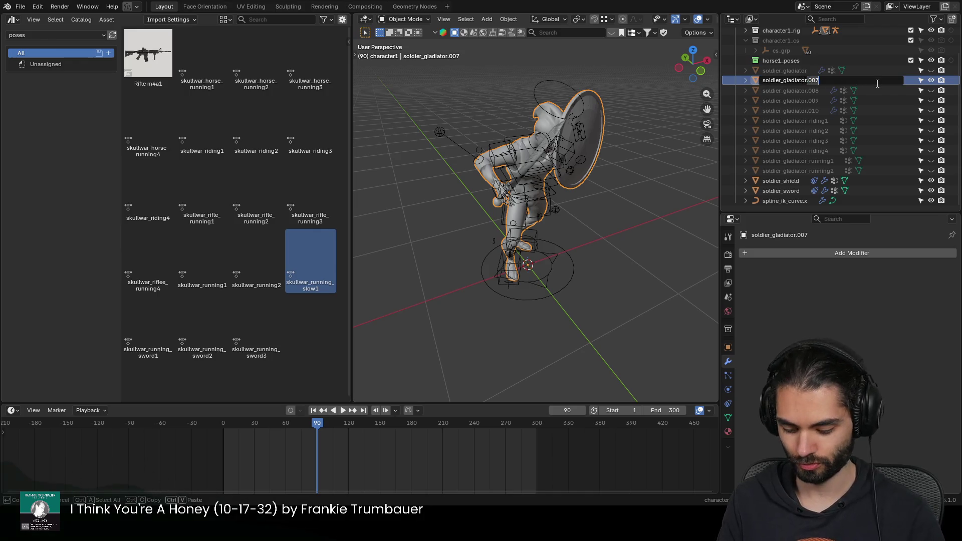
text(_running3)
key(Return)
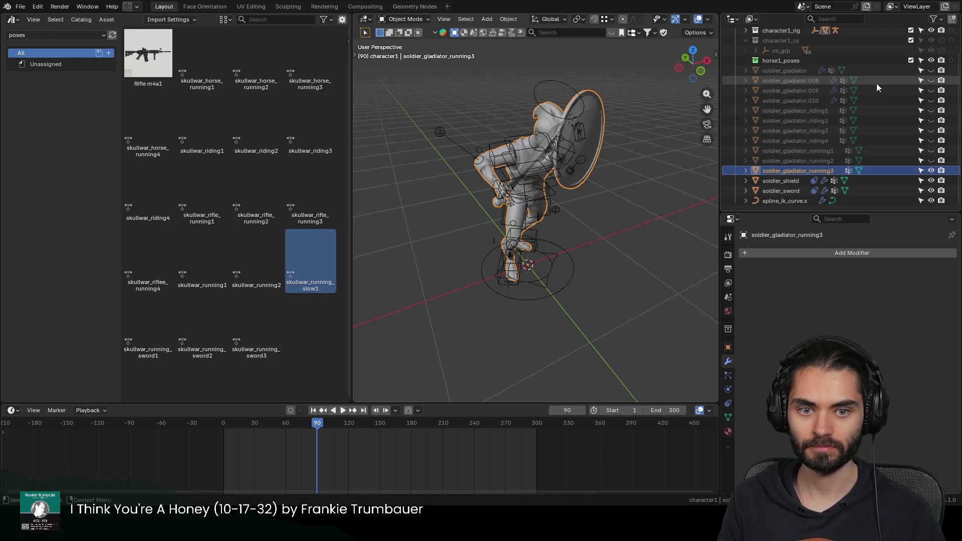
Step: Hide running3, show soldier_gladiator.008, and put the rig back in pose mode
click(930, 171)
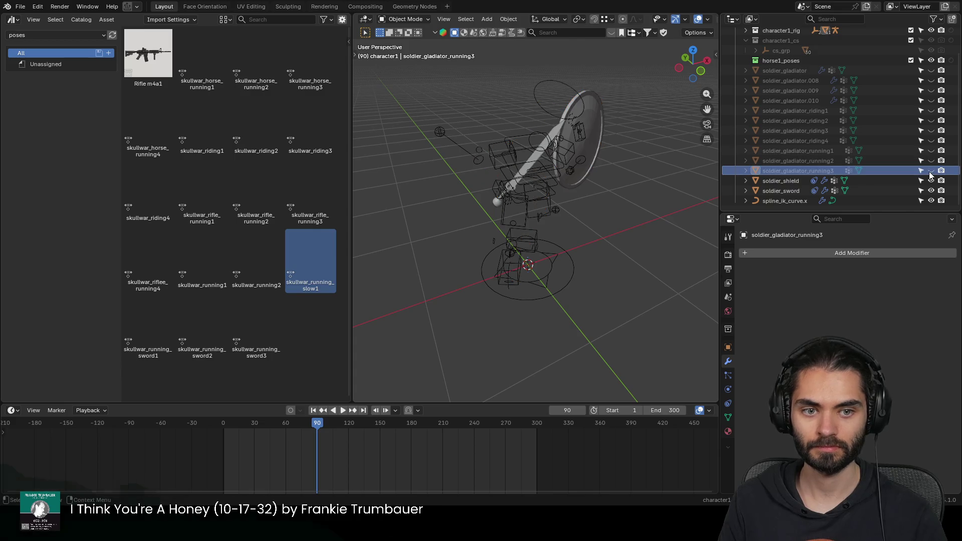
click(930, 80)
click(576, 260)
key(ctrl+Tab)
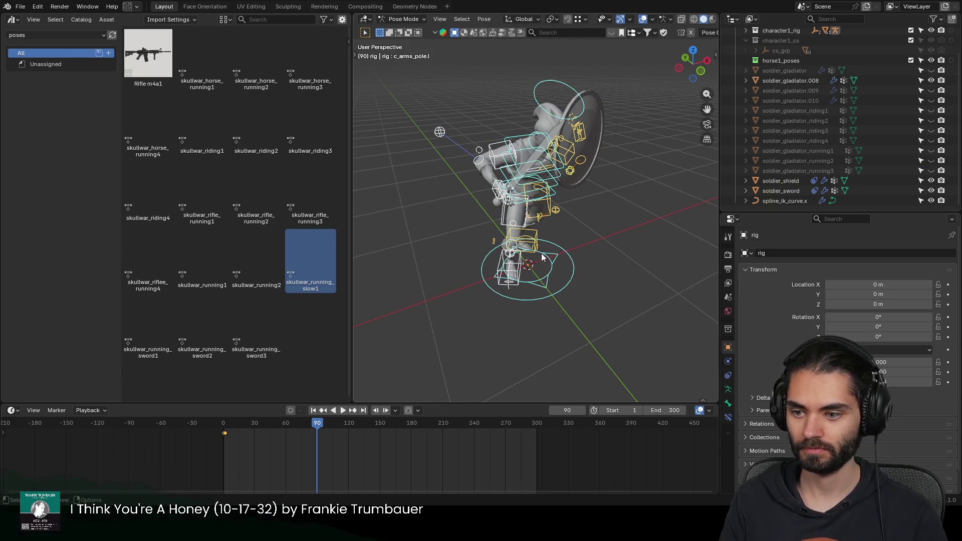
Step: Apply the skullwar_running_sword1 pose and inspect it from several angles
double_click(154, 324)
mouse_move(587, 190)
middle_down()
mouse_move(420, 221)
mouse_move(469, 215)
mouse_move(432, 233)
middle_up()
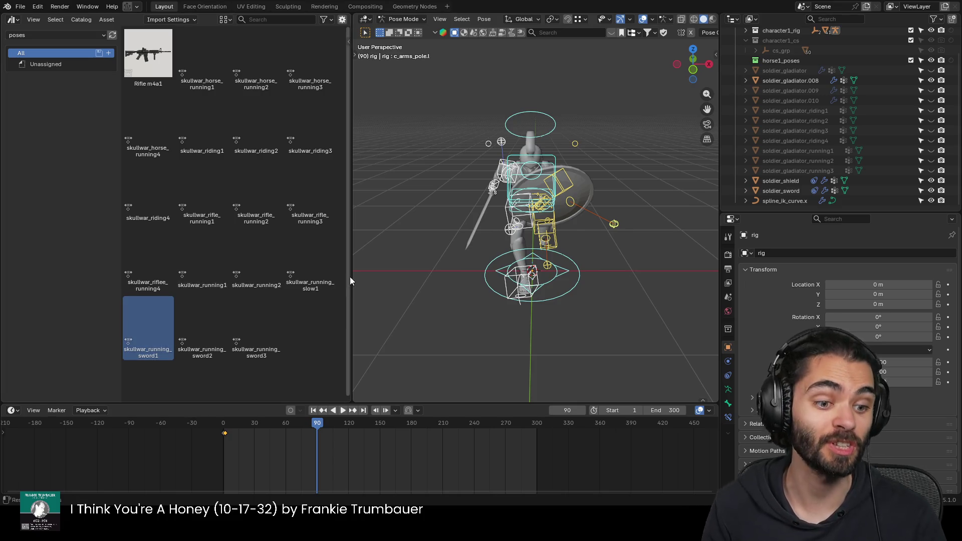
scroll(477, 253, up, 5)
middle_drag(477, 253, 515, 229)
mouse_move(590, 203)
middle_down()
mouse_move(617, 181)
mouse_move(585, 225)
middle_up()
Step: Rotate the left (shield) hand IK control on its local X axis
click(558, 171)
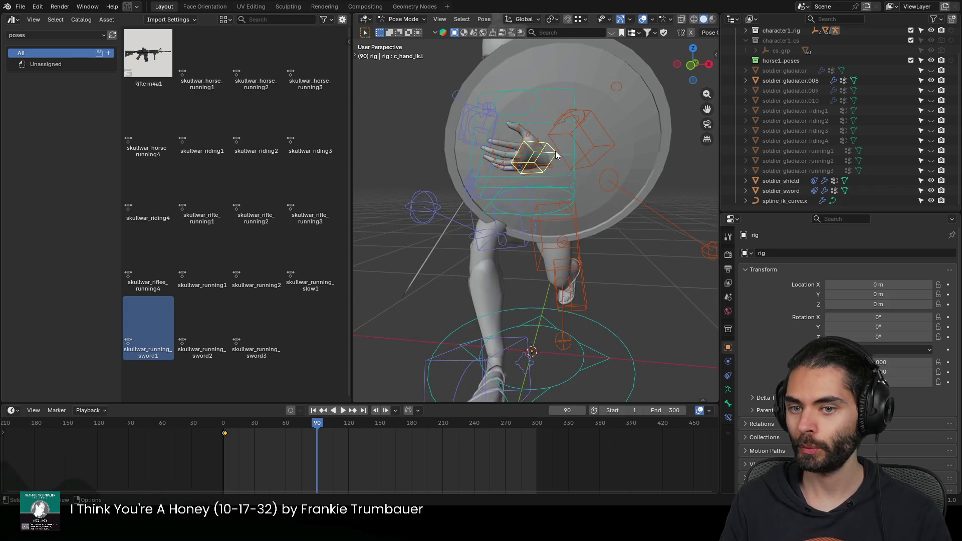
key(r)
key(x)
key(x)
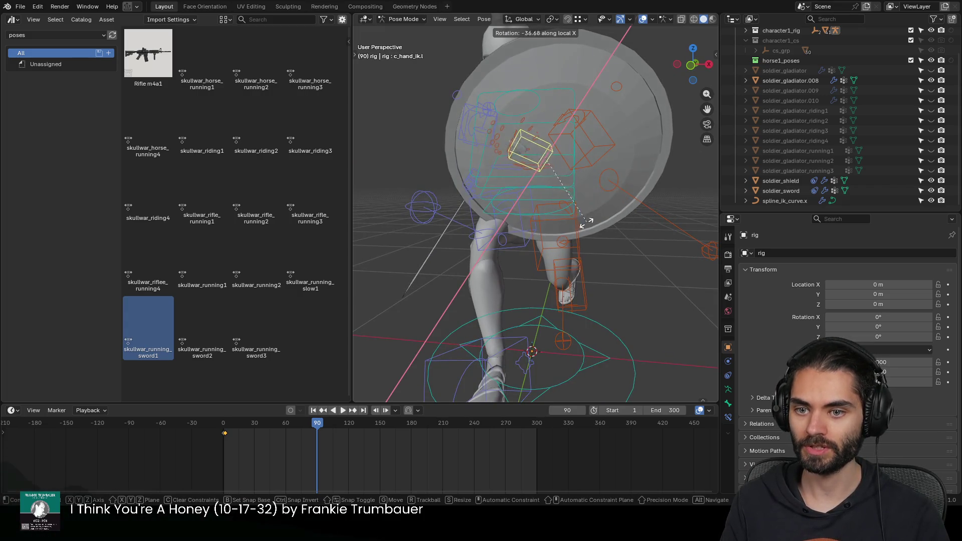
click(555, 215)
Step: Return the rig to object mode and start renaming soldier_gladiator.008
mouse_move(555, 214)
middle_down()
mouse_move(662, 216)
mouse_move(557, 224)
middle_up()
key(ctrl+Tab)
double_click(806, 79)
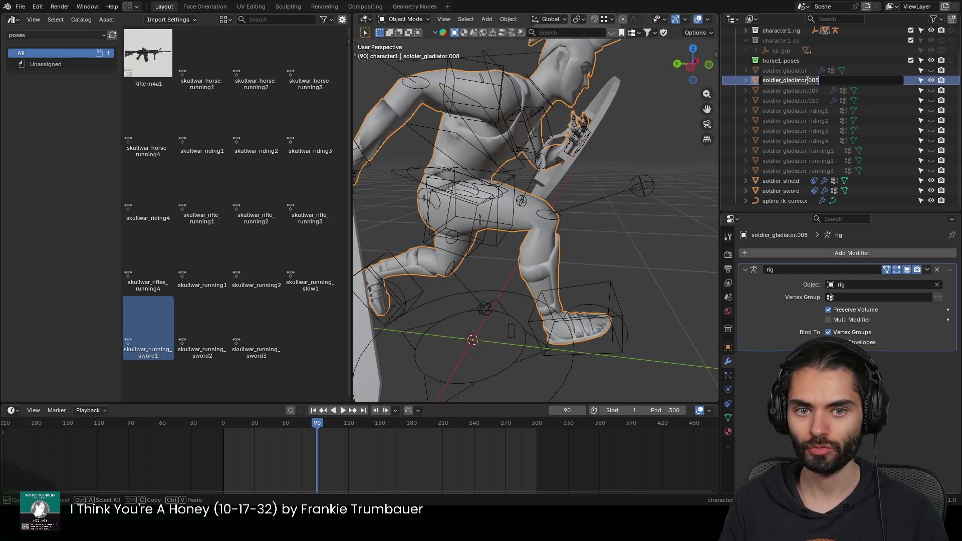
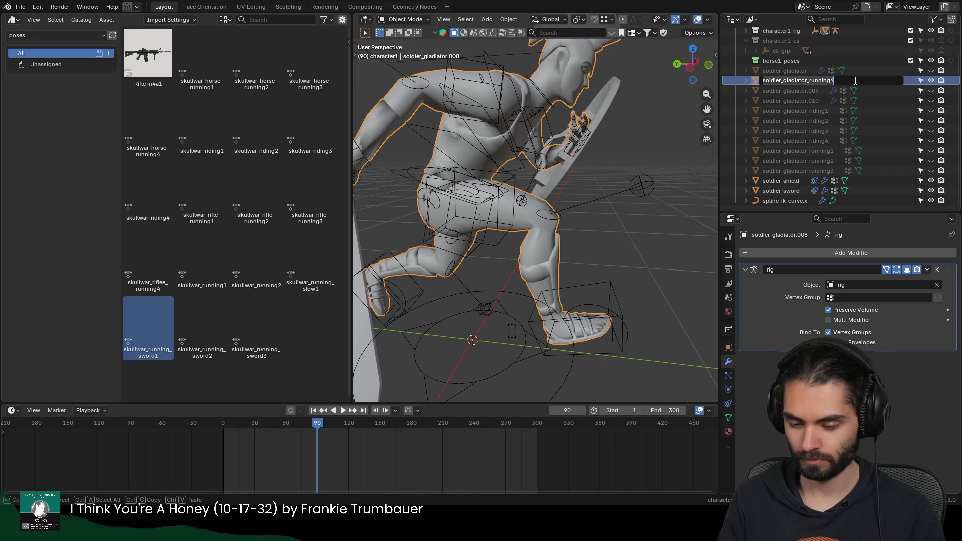
Step: Confirm the name soldier_gladiator_running4 and bake the rig deformation into that body
key(Return)
middle_drag(662, 187, 646, 207)
key(ctrl+a)
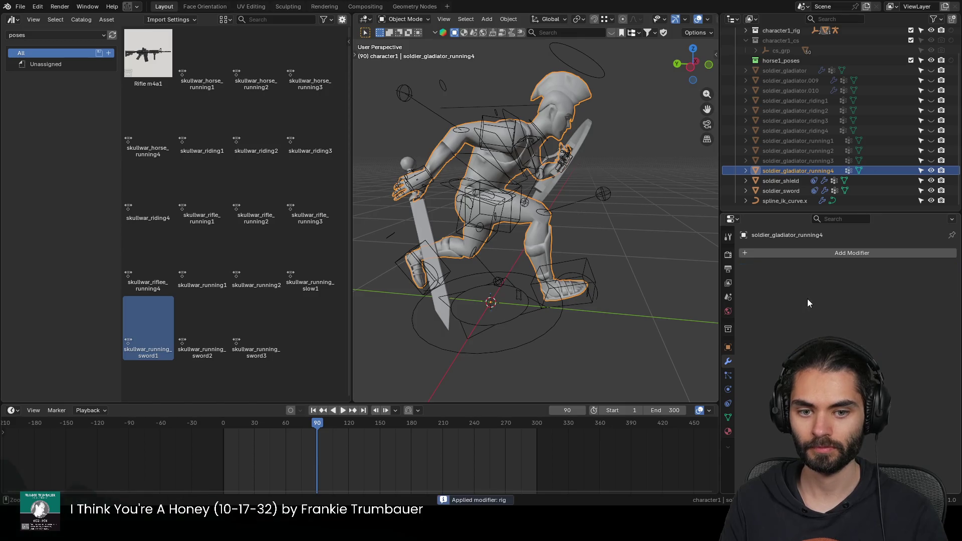
middle_drag(676, 241, 575, 223)
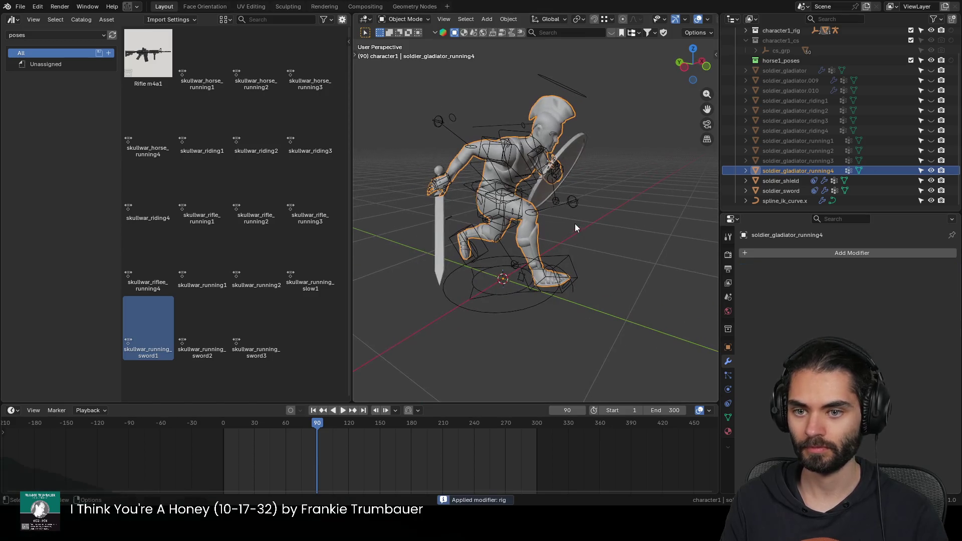
Step: Hide running4, reveal soldier_gladiator.009 and put the rig back into posing
click(571, 156)
shift+click(442, 217)
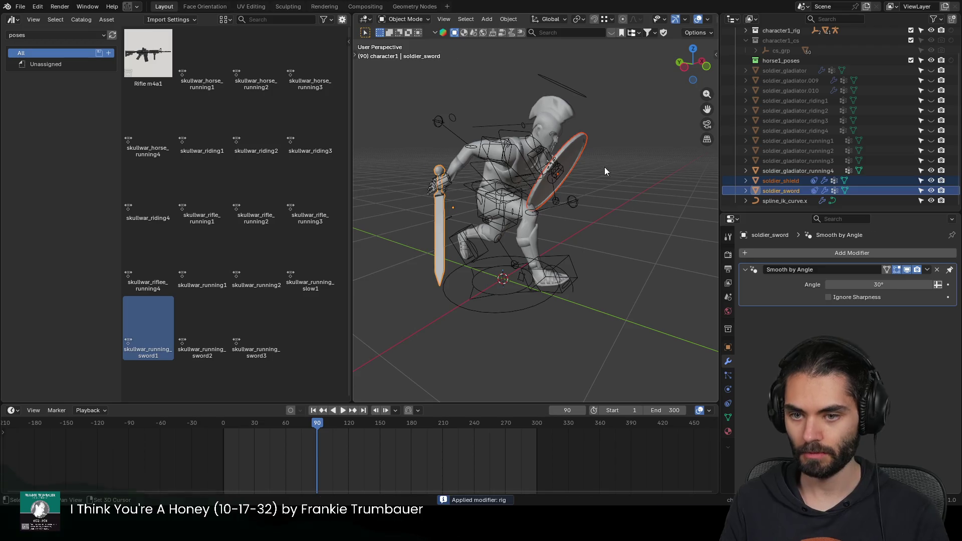
click(562, 143)
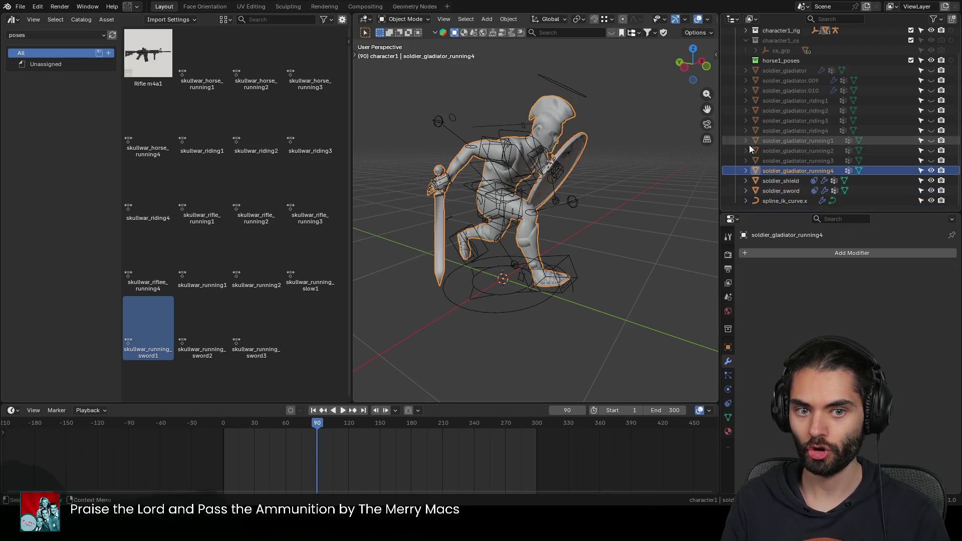
click(930, 171)
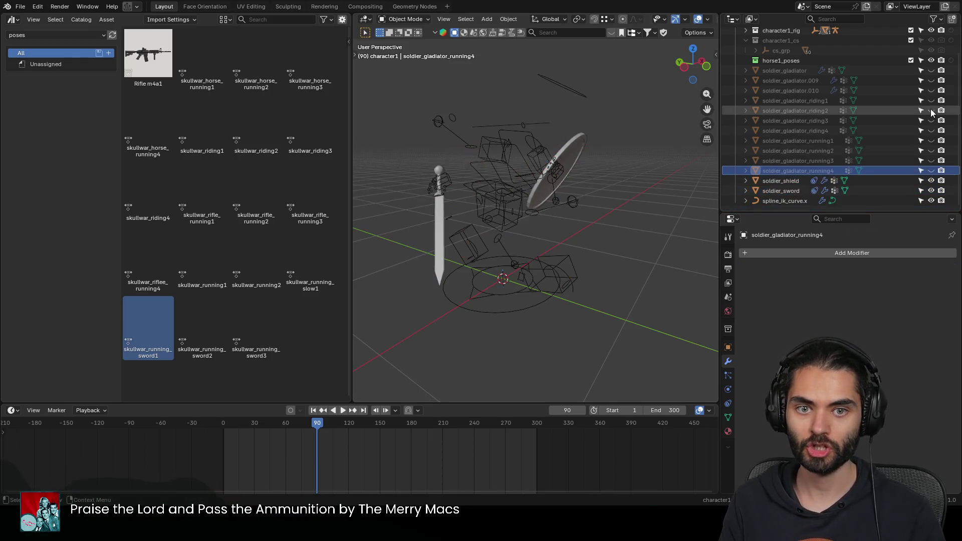
click(931, 81)
click(493, 143)
key(ctrl+Tab)
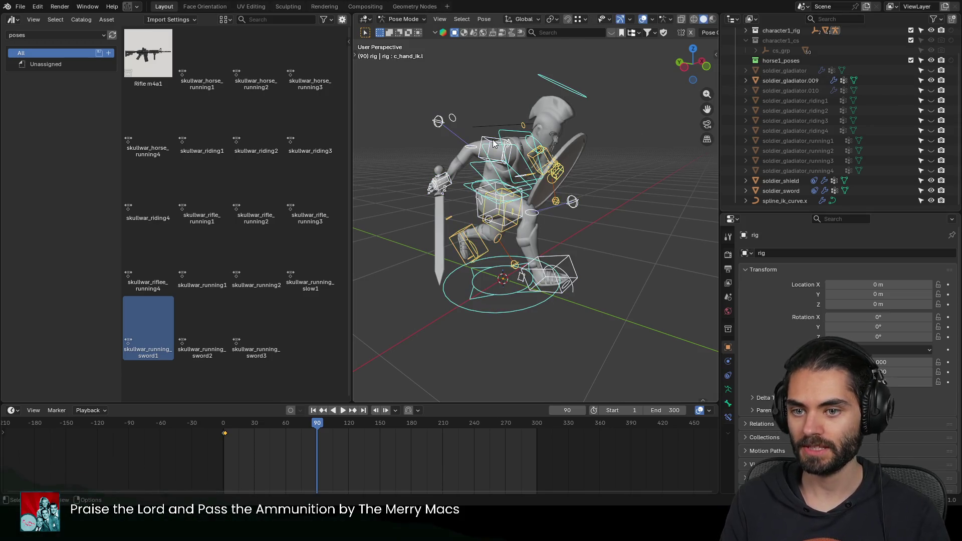
Step: Apply the skullwar_running_sword2 pose and bake it into the soldier_gladiator.009 body
click(212, 323)
mouse_move(390, 256)
middle_down()
mouse_move(456, 230)
mouse_move(562, 219)
mouse_move(528, 167)
middle_up()
key(ctrl+Tab)
click(557, 147)
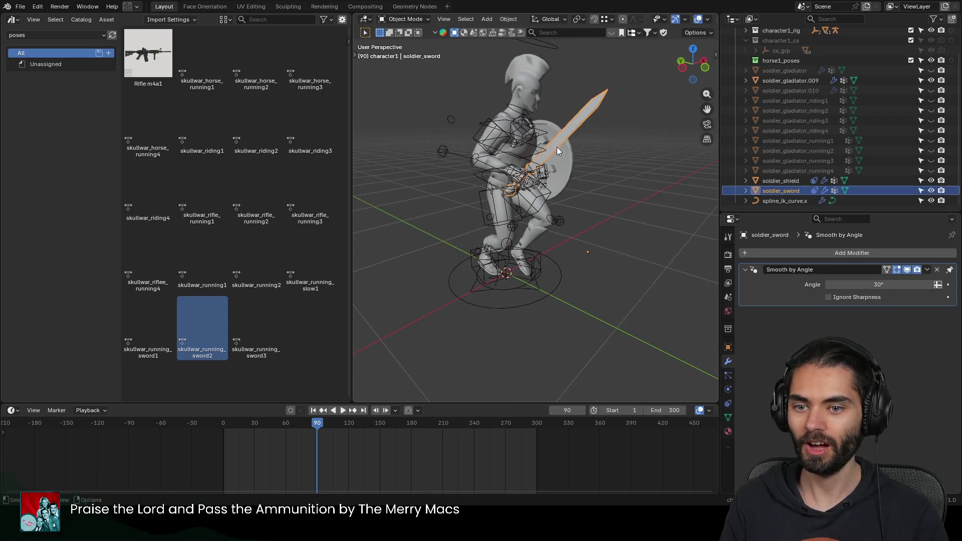
click(789, 81)
key(ctrl+a)
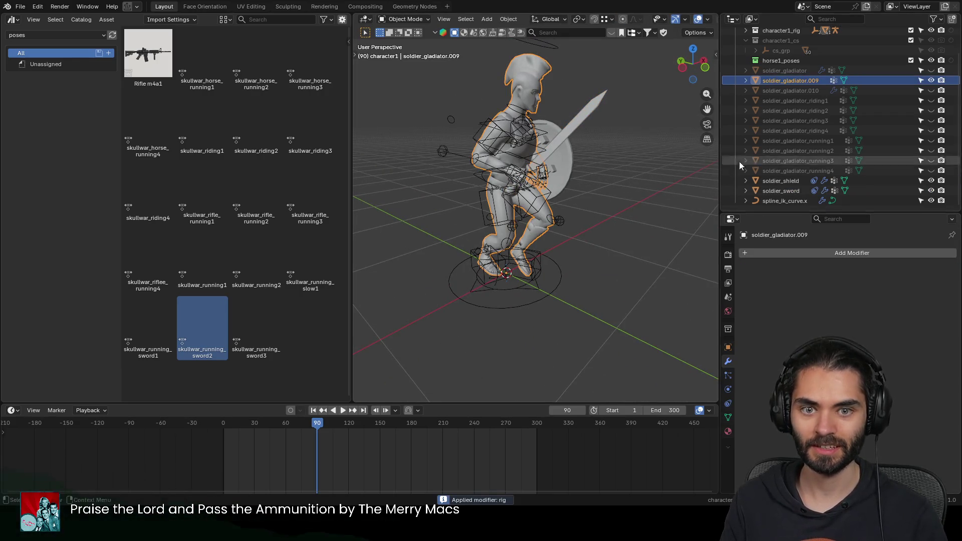
Step: Duplicate the sword and shield, undo it, then paste the copied objects instead
click(557, 188)
shift+click(556, 165)
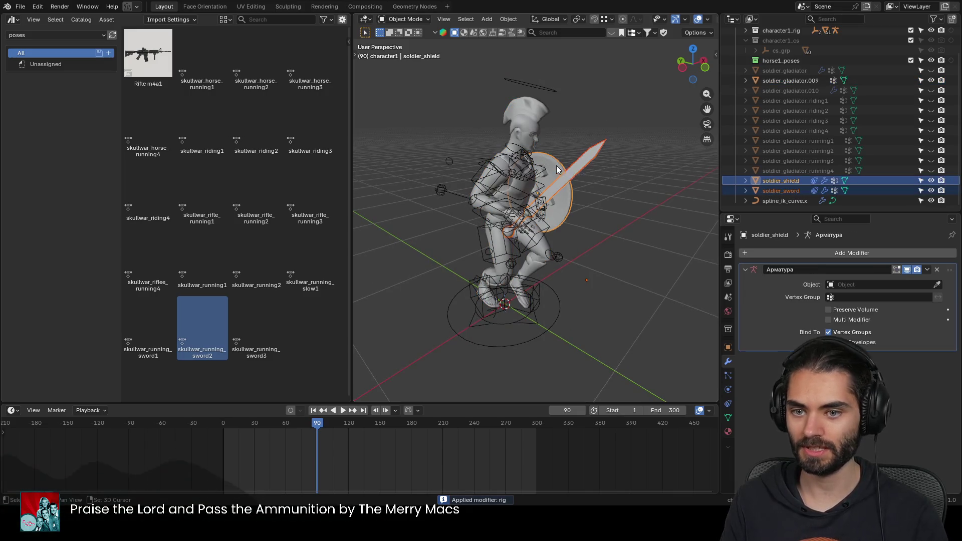
key(shift+d)
key(Escape)
key(ctrl+z)
key(ctrl+z)
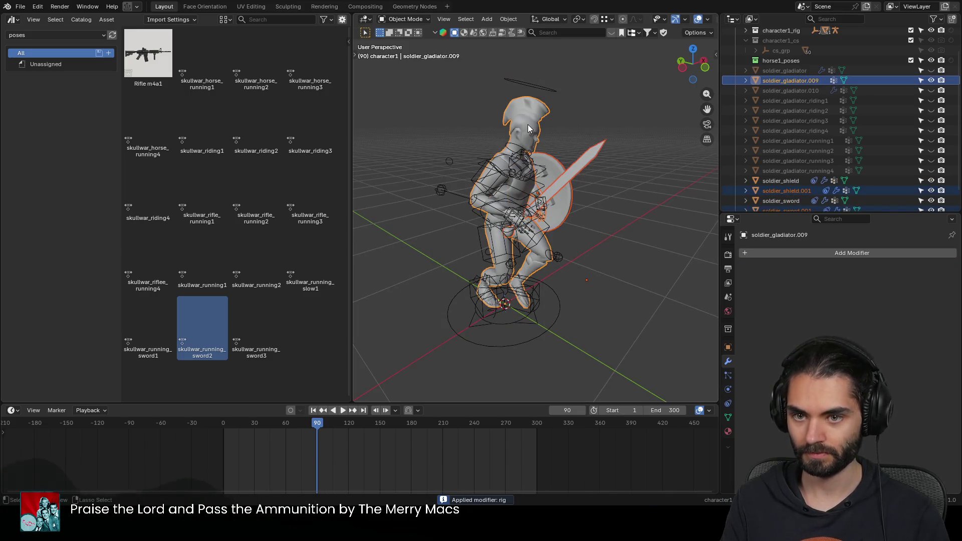
key(ctrl+z)
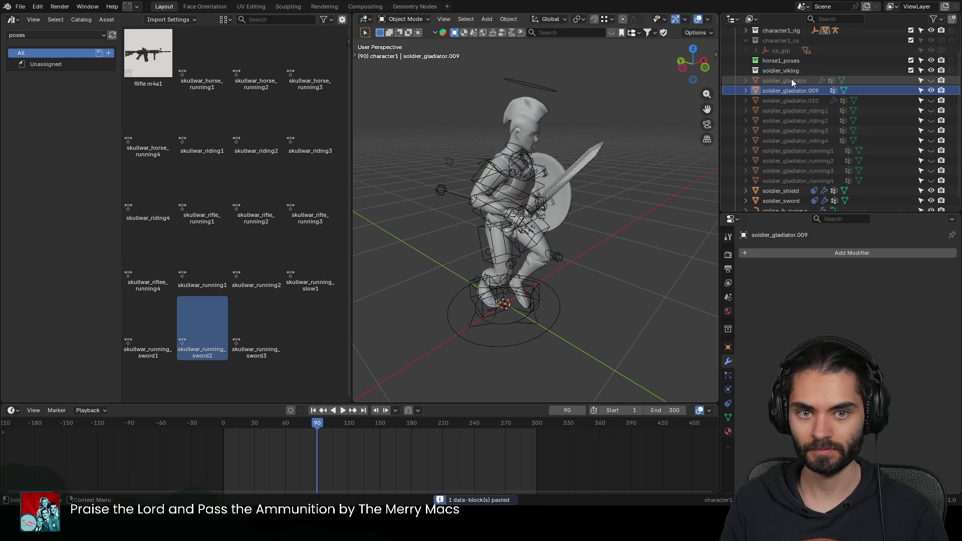
key(ctrl+v)
Step: Rename the body soldier_gladiator_running5, hide it and reveal soldier_gladiator.010
double_click(797, 81)
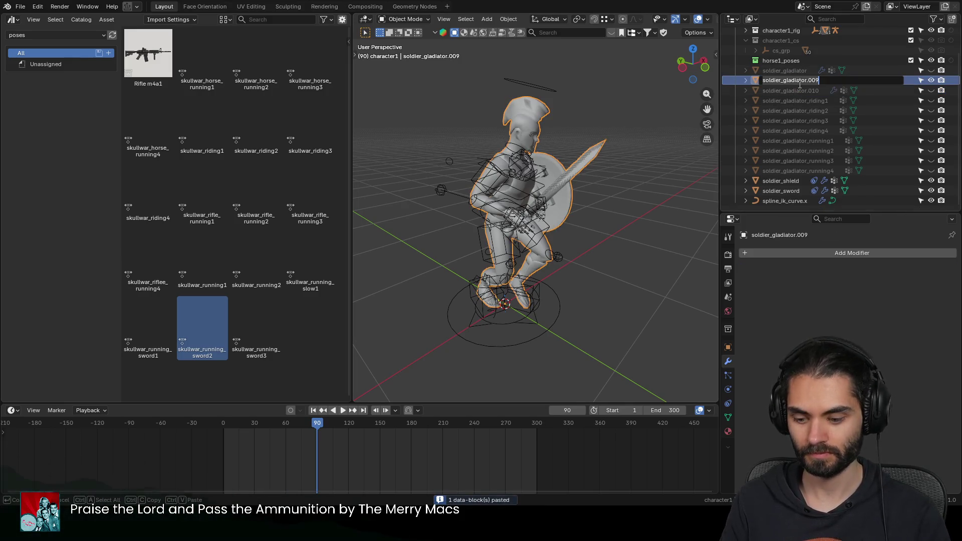
key(BackSpace)
text(5)
key(Return)
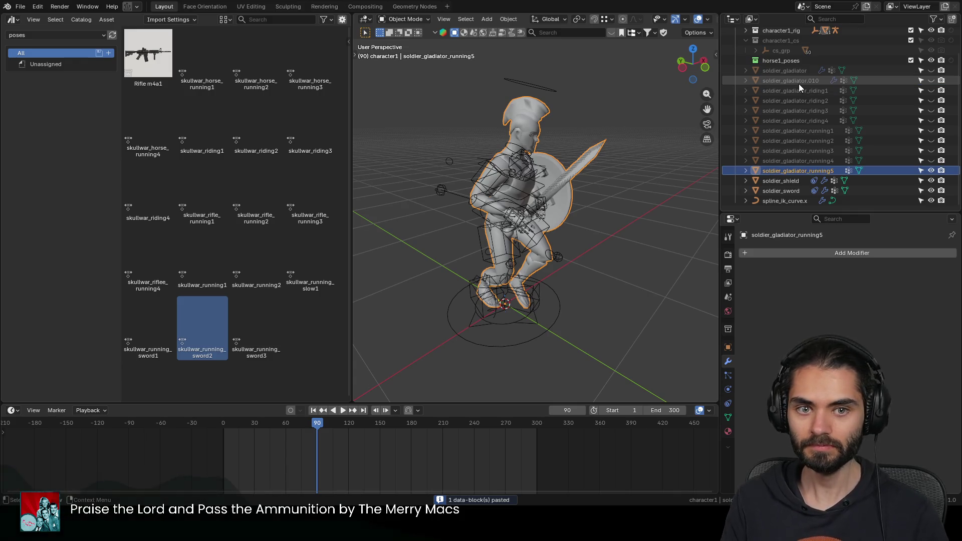
click(930, 170)
click(930, 81)
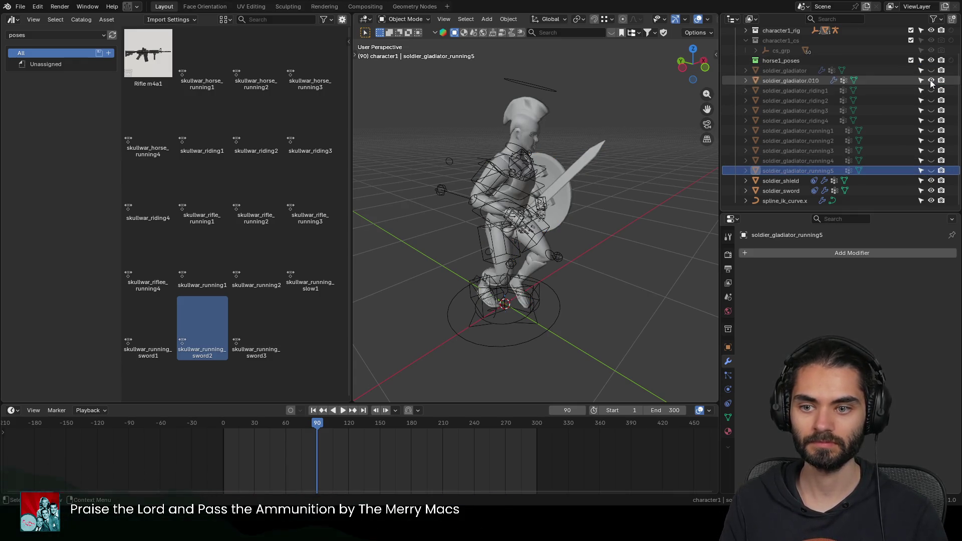
click(458, 176)
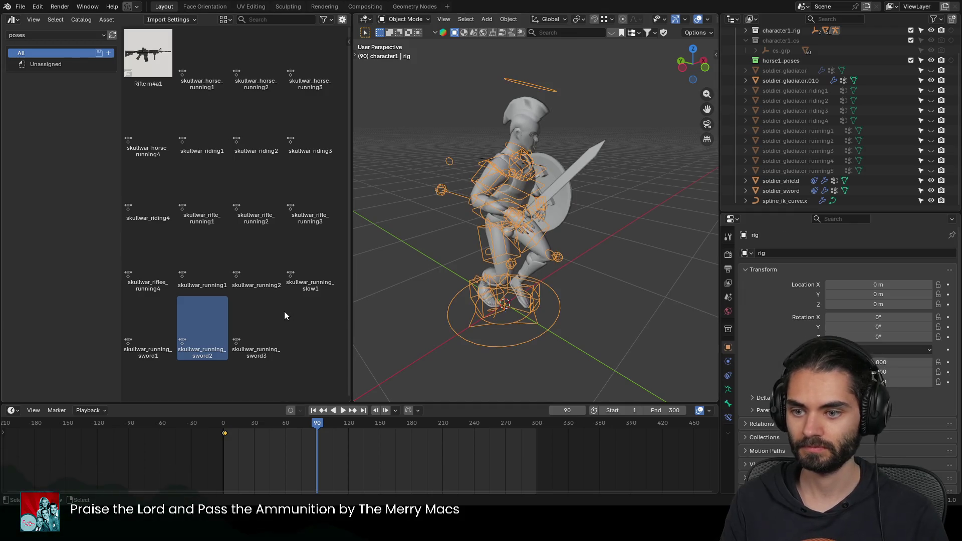
Step: Apply the skullwar_running_sword3 pose to the rig in posing mode
double_click(264, 326)
mouse_move(506, 220)
middle_down()
mouse_move(399, 199)
mouse_move(538, 209)
middle_up()
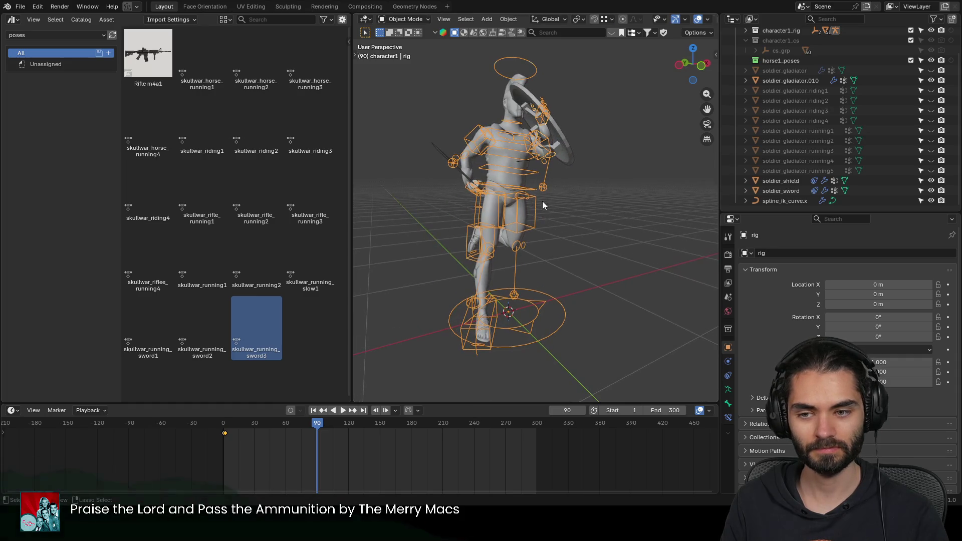
key(ctrl+Tab)
click(216, 322)
double_click(260, 326)
mouse_move(434, 253)
middle_down()
mouse_move(472, 254)
mouse_move(386, 237)
mouse_move(658, 237)
mouse_move(612, 243)
mouse_move(629, 266)
mouse_move(617, 249)
mouse_move(445, 201)
mouse_move(562, 195)
mouse_move(491, 168)
mouse_move(507, 161)
mouse_move(481, 151)
mouse_move(510, 256)
middle_up()
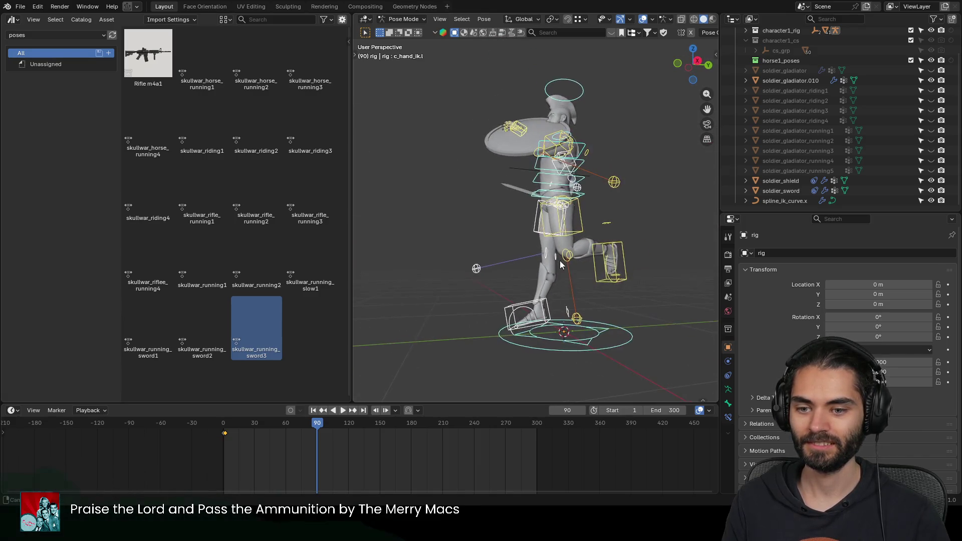
scroll(510, 256, up, 4)
Step: Nudge the right foot control slightly with a small move
click(510, 256)
key(g)
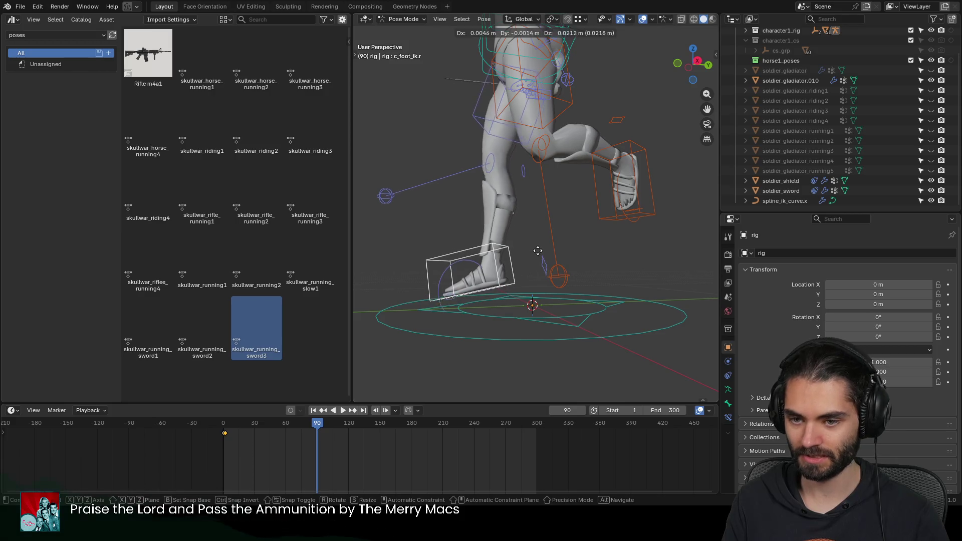
click(537, 238)
mouse_move(537, 238)
middle_down()
mouse_move(583, 148)
mouse_move(605, 134)
mouse_move(557, 166)
mouse_move(566, 187)
mouse_move(676, 194)
mouse_move(667, 226)
mouse_move(623, 248)
mouse_move(642, 176)
mouse_move(593, 179)
middle_up()
scroll(604, 133, down, 2)
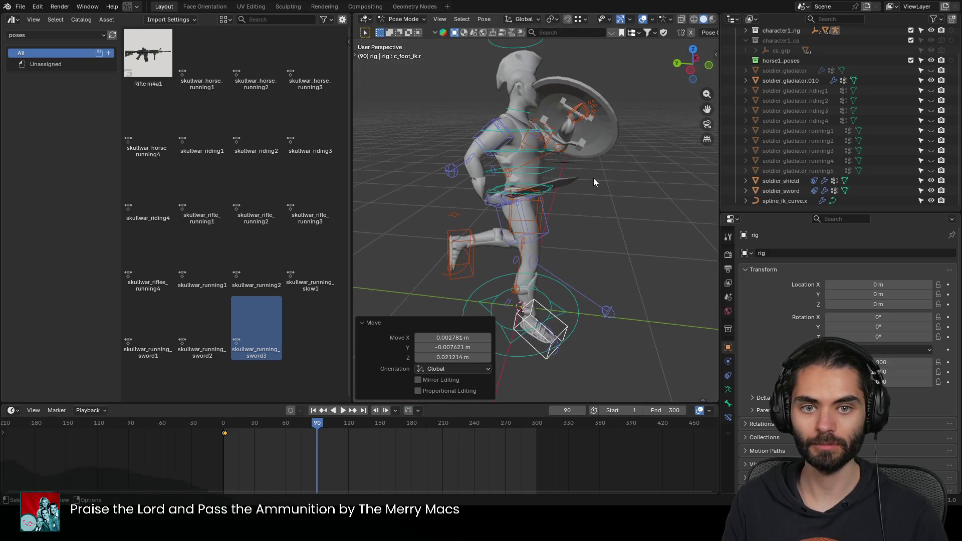
Step: Re-angle the shield hand with two rotations, the second on its local X axis
click(582, 113)
mouse_move(602, 112)
middle_down()
mouse_move(538, 199)
mouse_move(511, 198)
mouse_move(602, 175)
middle_up()
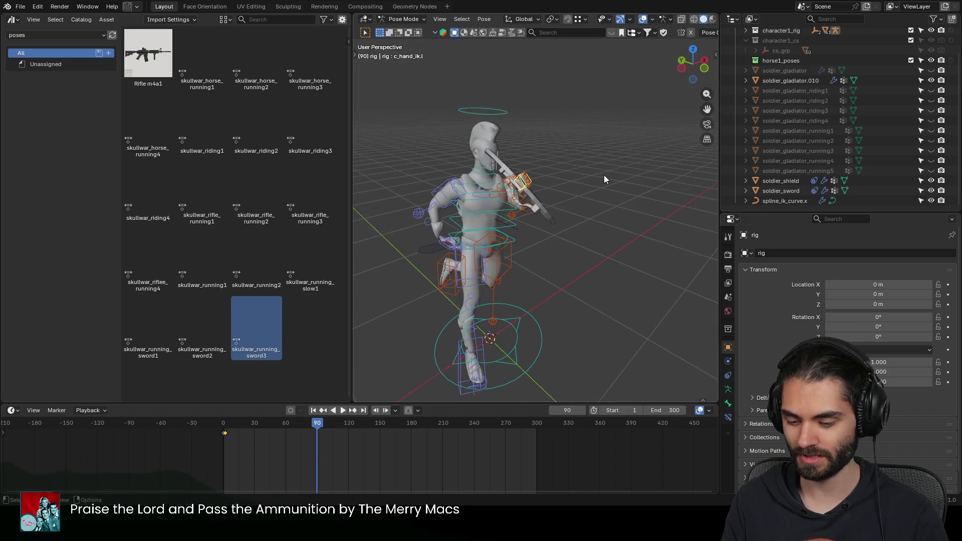
key(r)
click(569, 221)
mouse_move(569, 216)
middle_down()
mouse_move(614, 190)
mouse_move(400, 223)
mouse_move(519, 178)
middle_up()
key(r)
key(x)
key(x)
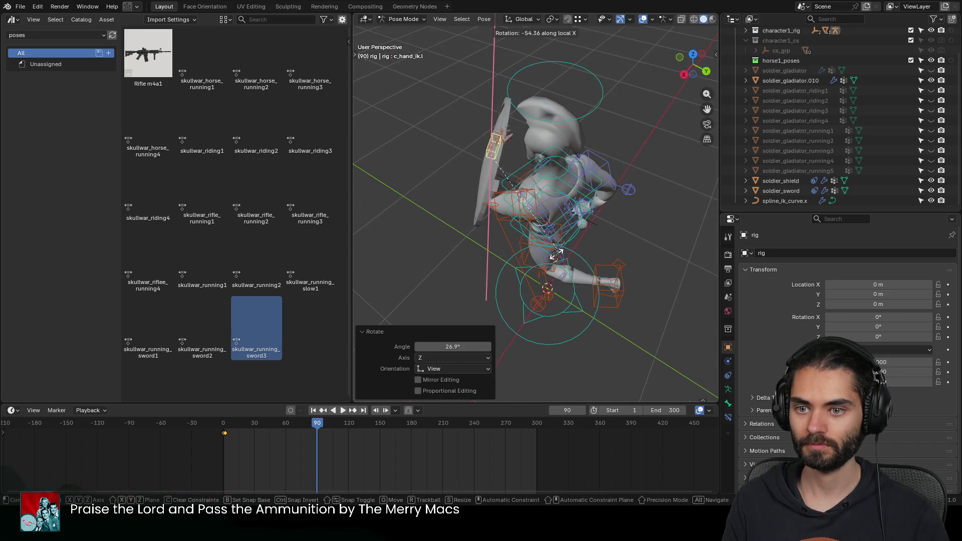
click(524, 250)
mouse_move(525, 250)
middle_down()
mouse_move(673, 164)
mouse_move(654, 165)
mouse_move(696, 185)
mouse_move(629, 181)
mouse_move(661, 181)
middle_up()
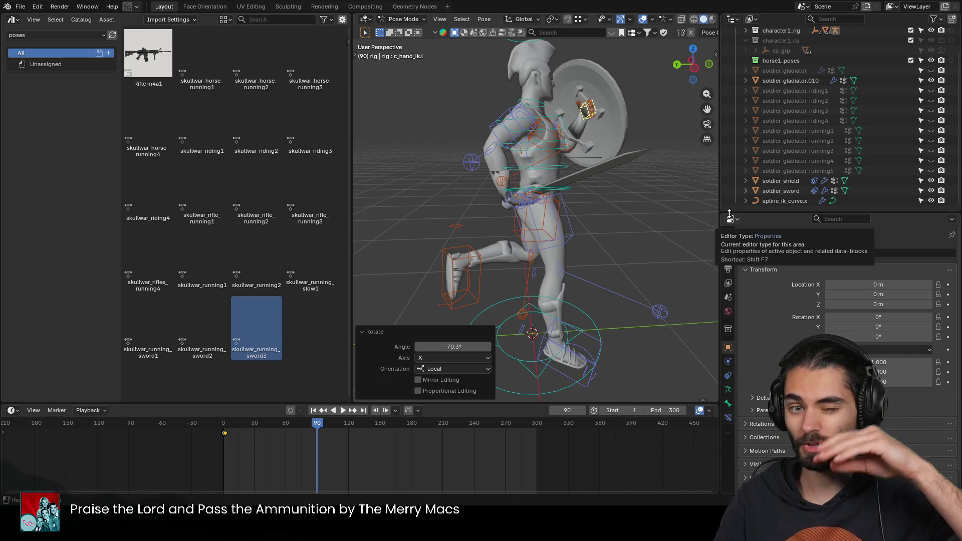
scroll(583, 199, up, 2)
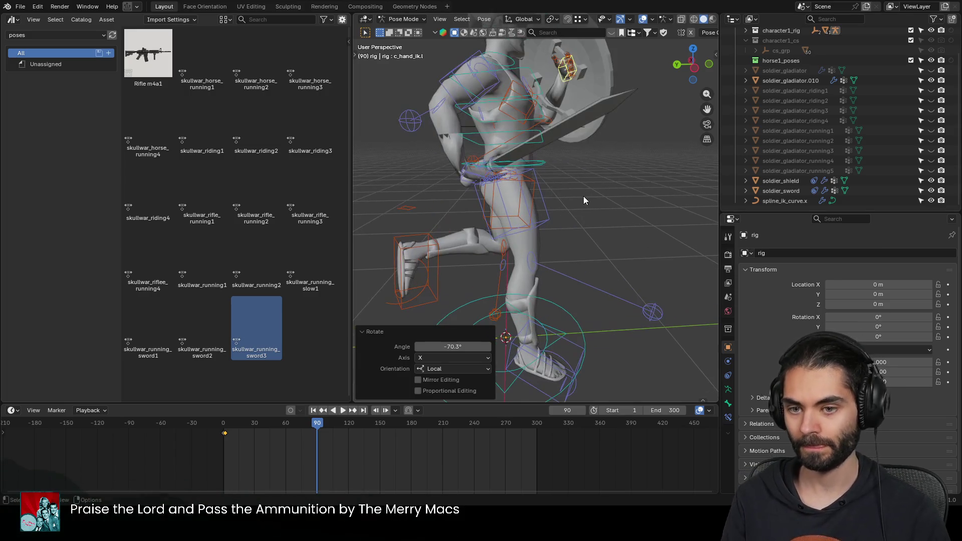
Step: Save soldier_gladiator.blend and return to object editing
key(ctrl+s)
key(ctrl+Tab)
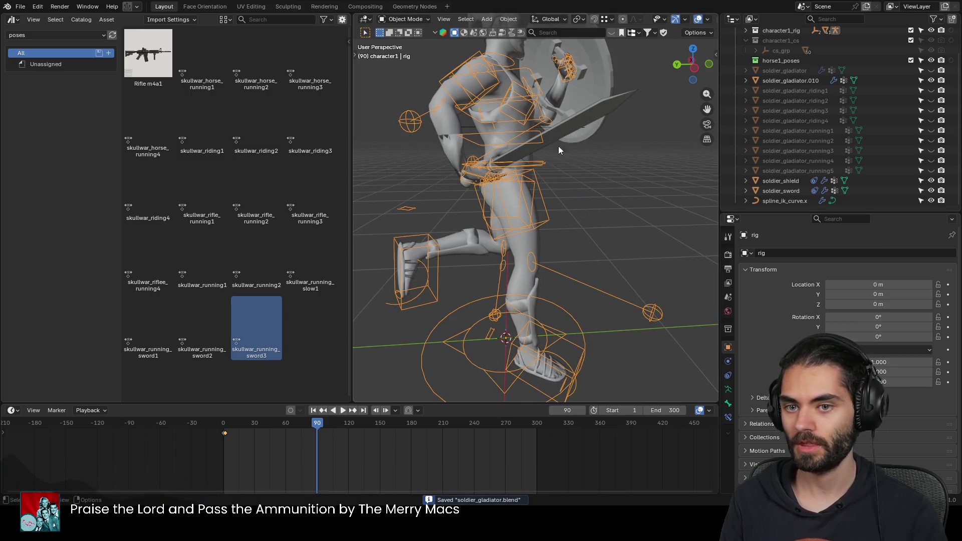
Step: Bake the rig deformation into the soldier_gladiator.010 body
click(558, 94)
key(ctrl+a)
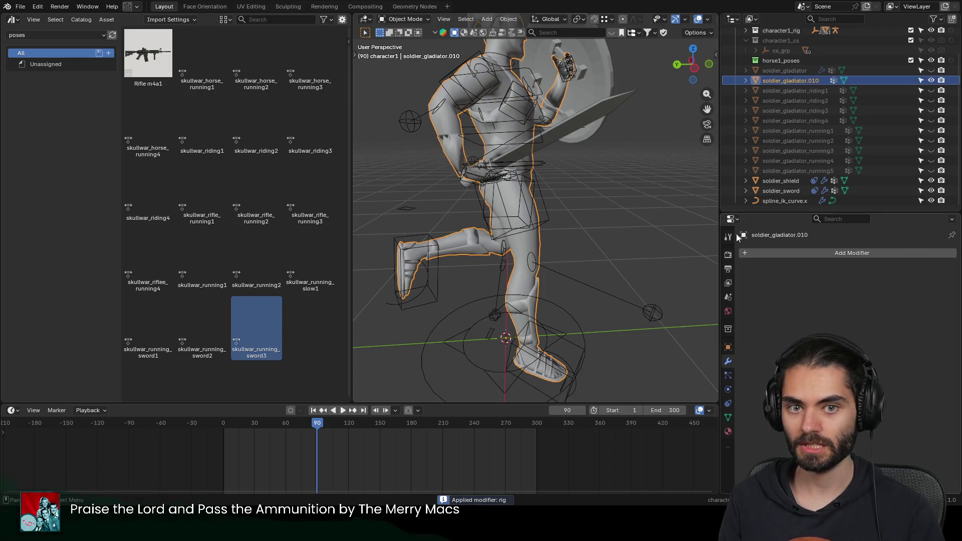
middle_drag(706, 222, 614, 208)
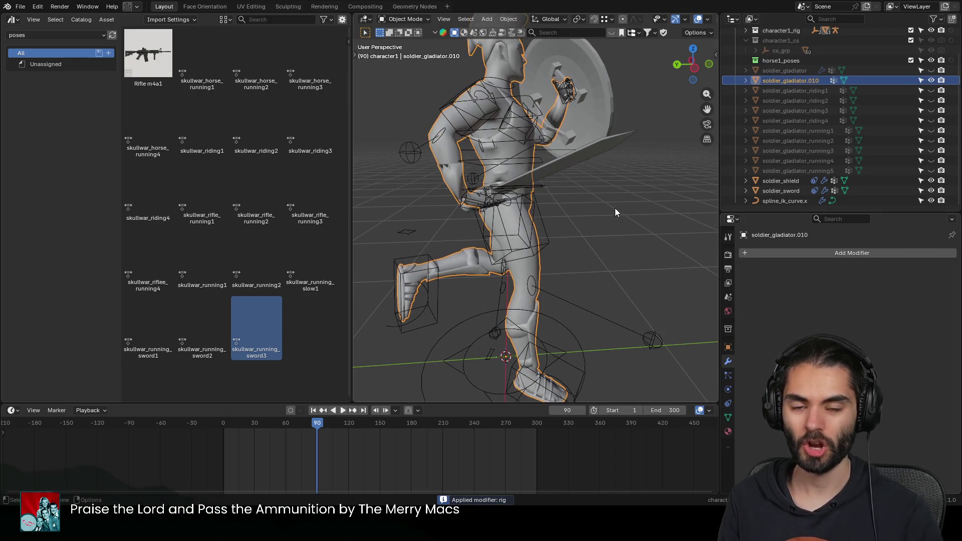
Step: Select the body, spline IK curve, shield and sword and drag them toward a collection
click(612, 148)
shift+click(612, 103)
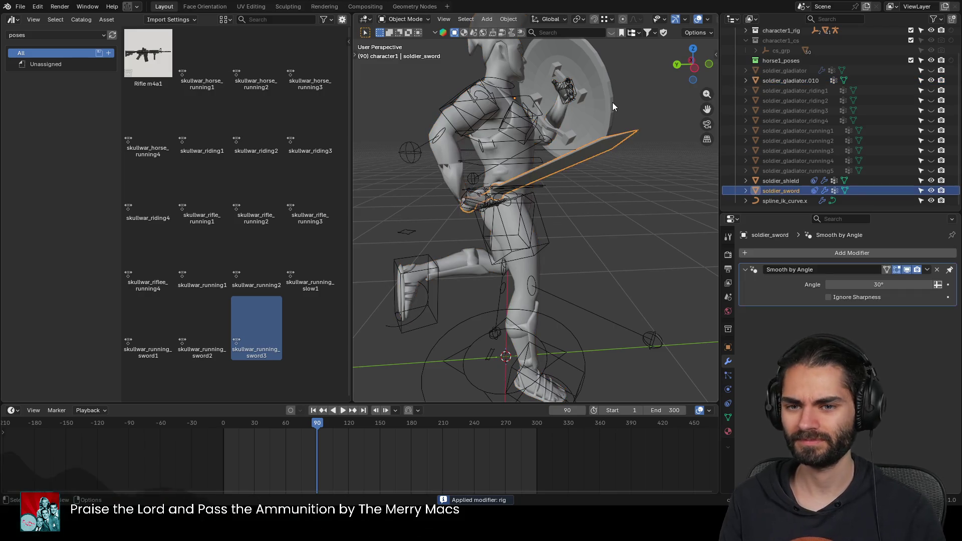
click(509, 59)
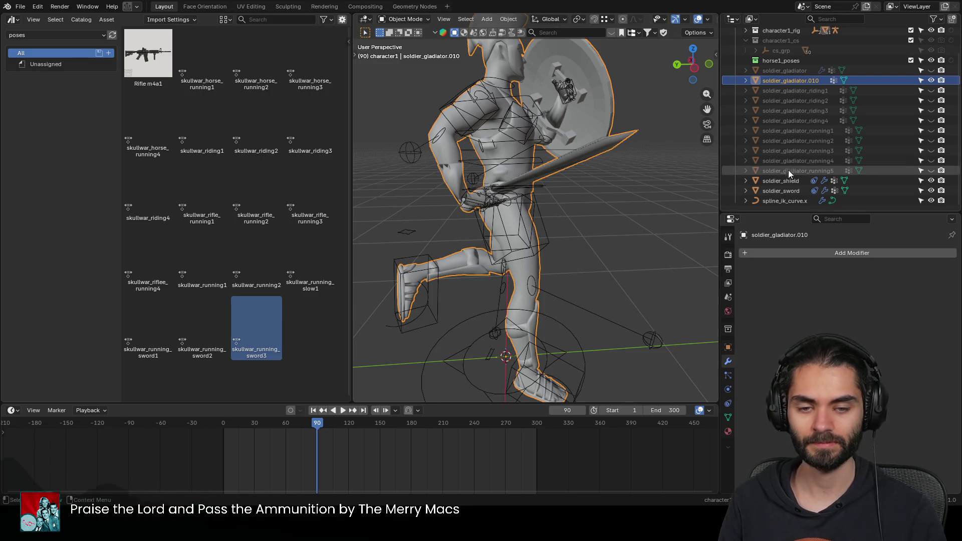
click(787, 180)
click(787, 201)
shift+click(779, 182)
drag(779, 181, 788, 60)
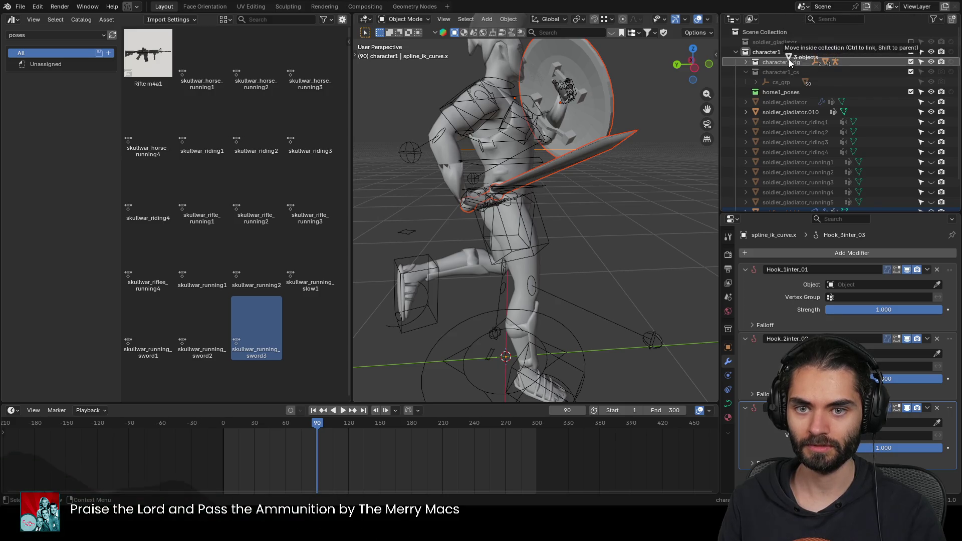
Step: Rename the soldier_gladiator.010 copy to soldier_gladiator_running6
click(910, 51)
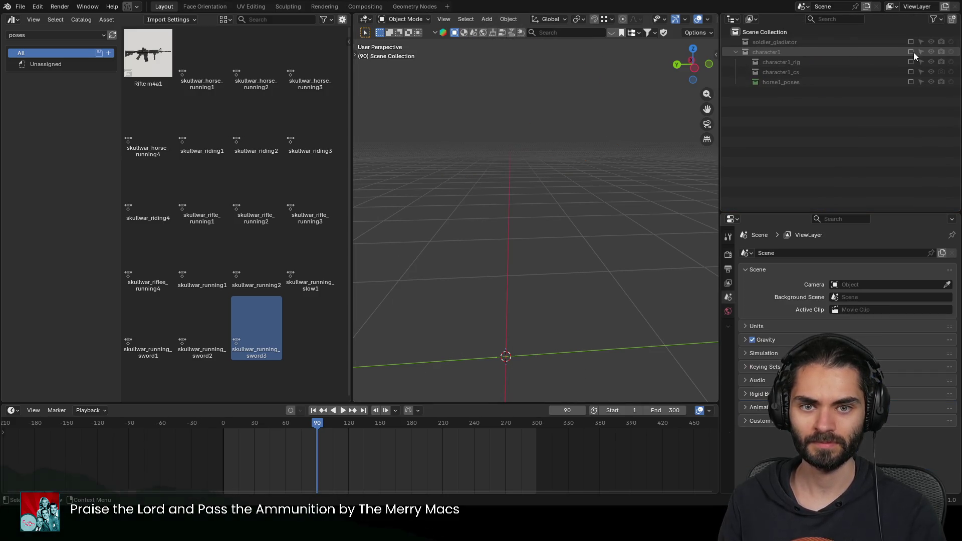
click(911, 52)
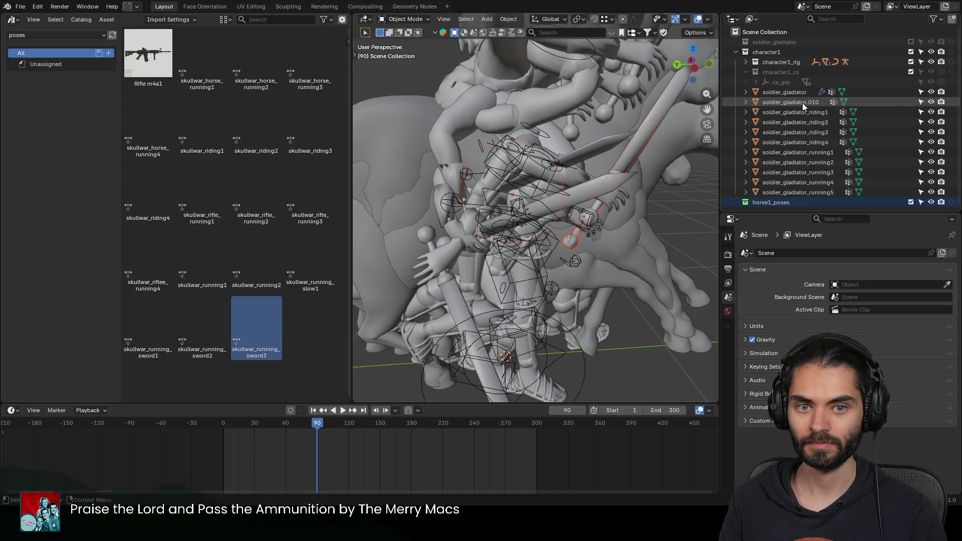
click(801, 102)
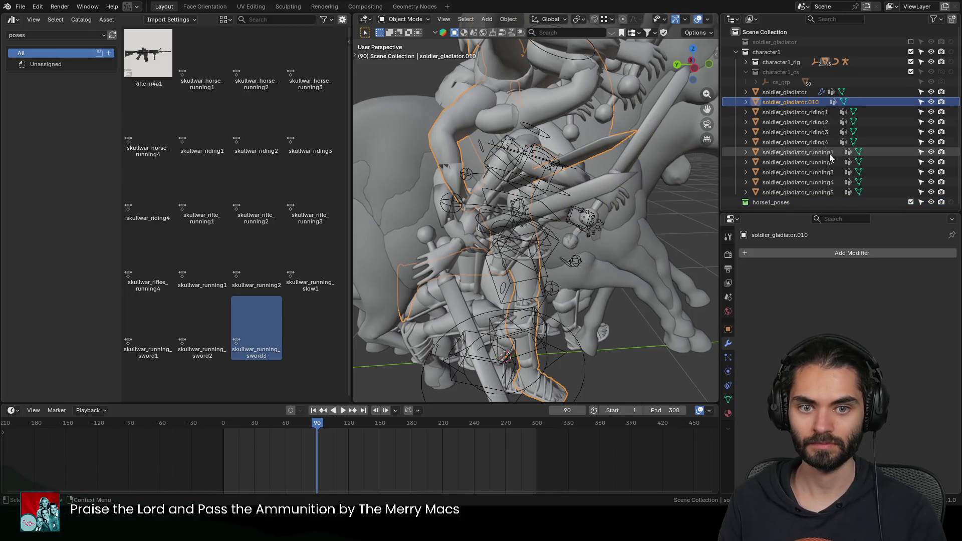
double_click(826, 182)
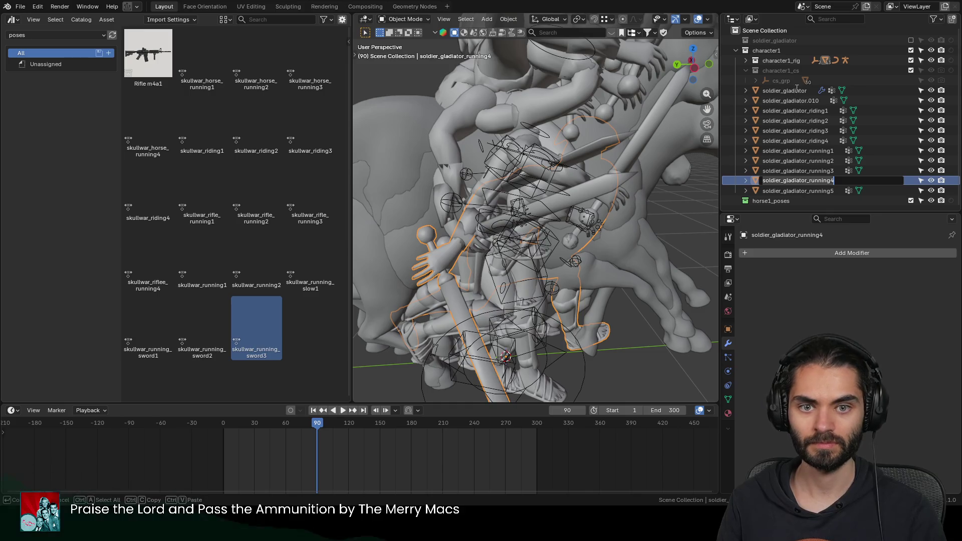
double_click(806, 101)
key(BackSpace)
text(6)
key(Return)
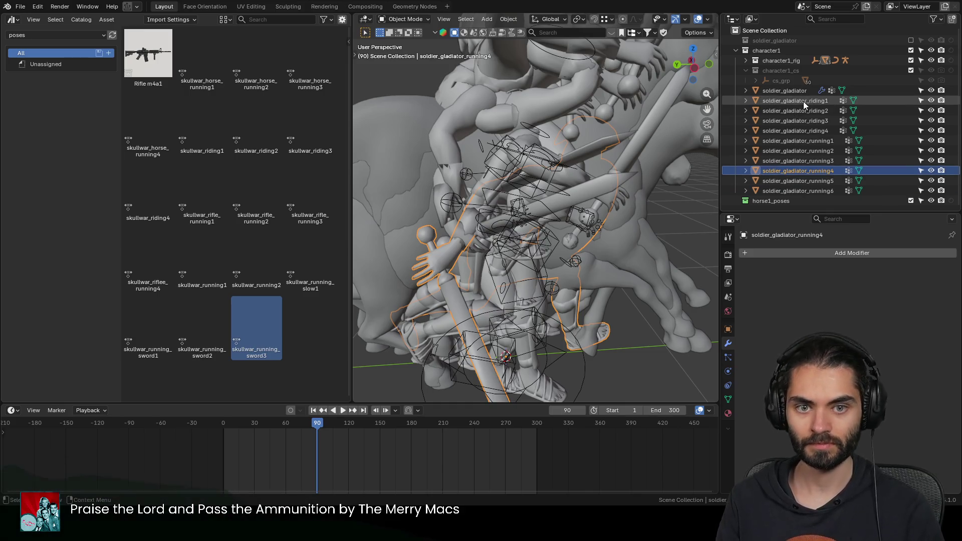
Step: Move riding1 through running6 into horse1_poses and exclude the character1 collection
click(803, 102)
ctrl+click(829, 191)
drag(829, 191, 787, 199)
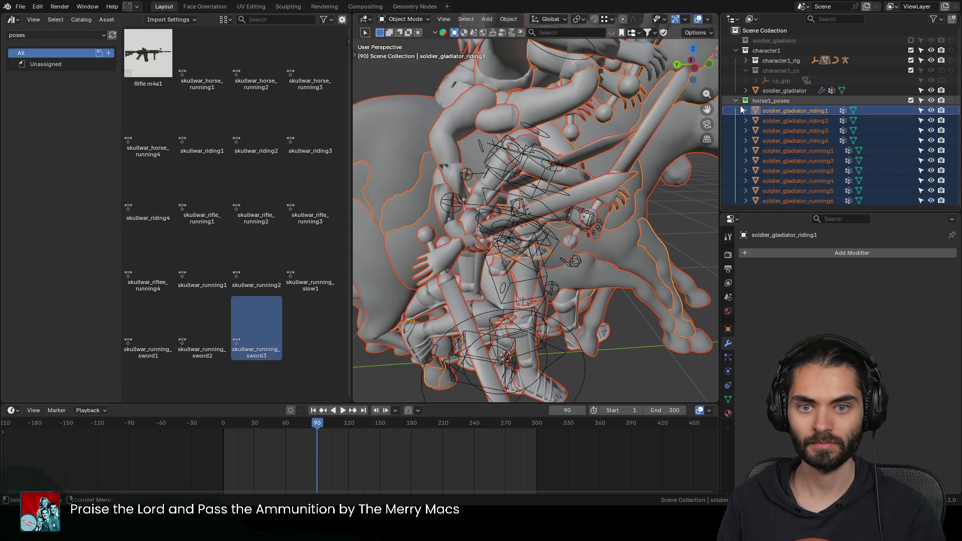
click(739, 79)
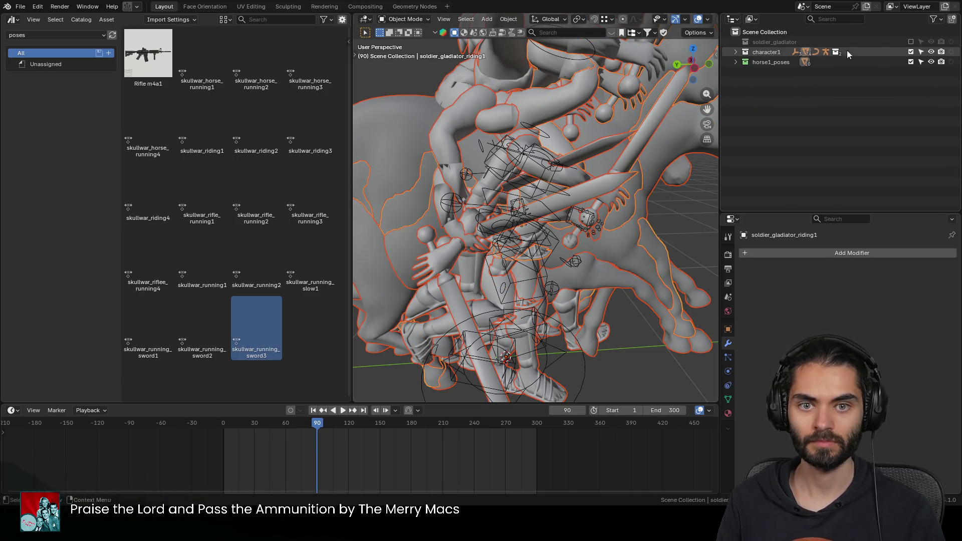
click(910, 52)
scroll(587, 153, down, 5)
Step: Box-select the horse with all its riders and show the sidebar's tool settings
mouse_move(586, 153)
middle_down()
mouse_move(540, 186)
mouse_move(546, 272)
mouse_move(670, 224)
mouse_move(598, 258)
mouse_move(449, 258)
middle_up()
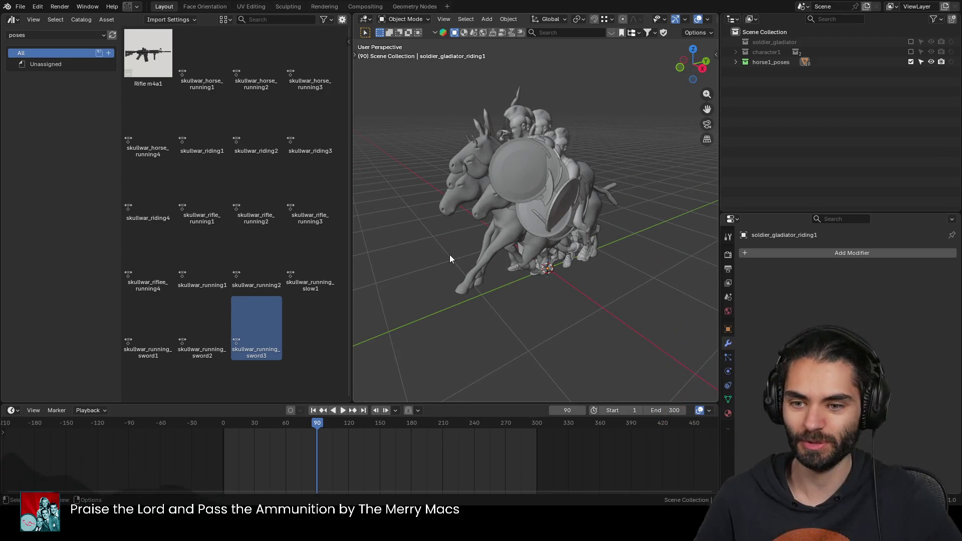
mouse_move(462, 262)
middle_down()
mouse_move(561, 269)
mouse_move(549, 277)
middle_up()
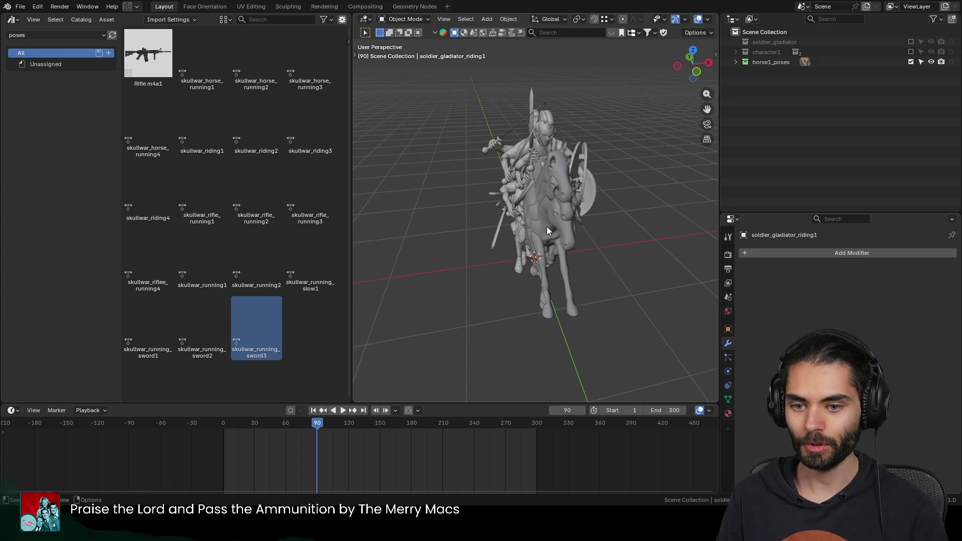
middle_drag(550, 244, 514, 241)
drag(584, 275, 465, 175)
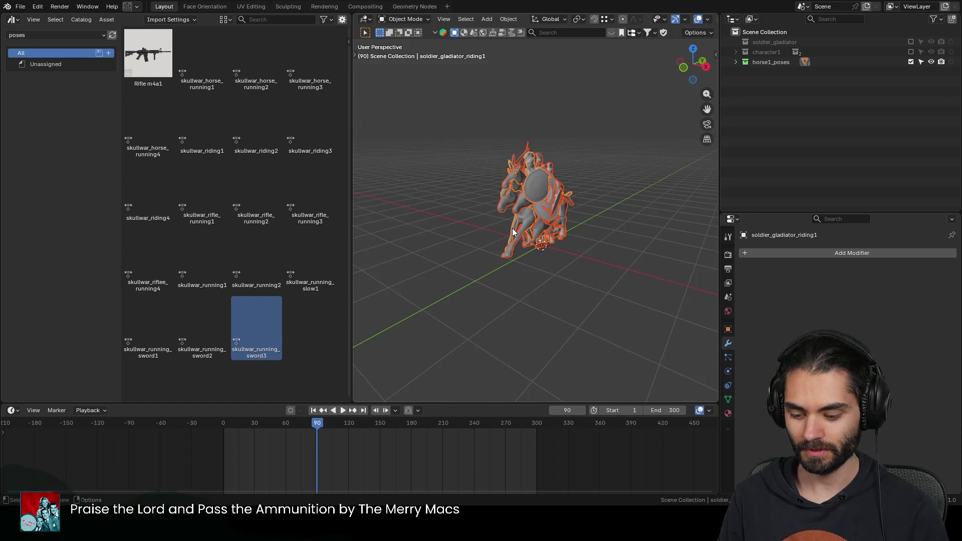
key(n)
click(712, 74)
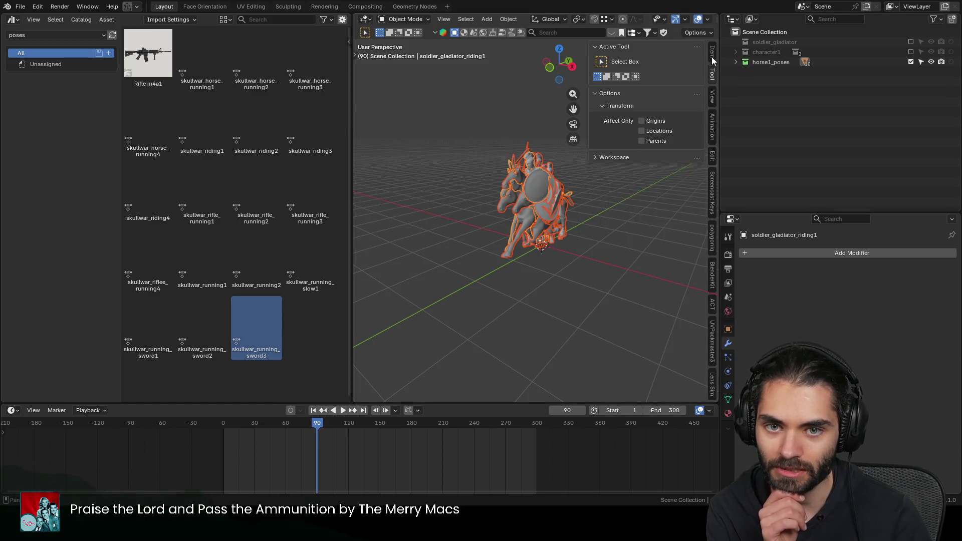
Step: Set Align And Distribute to Equal Distance, try Randomize, then clear the selection
click(712, 56)
click(614, 238)
scroll(618, 238, down, 3)
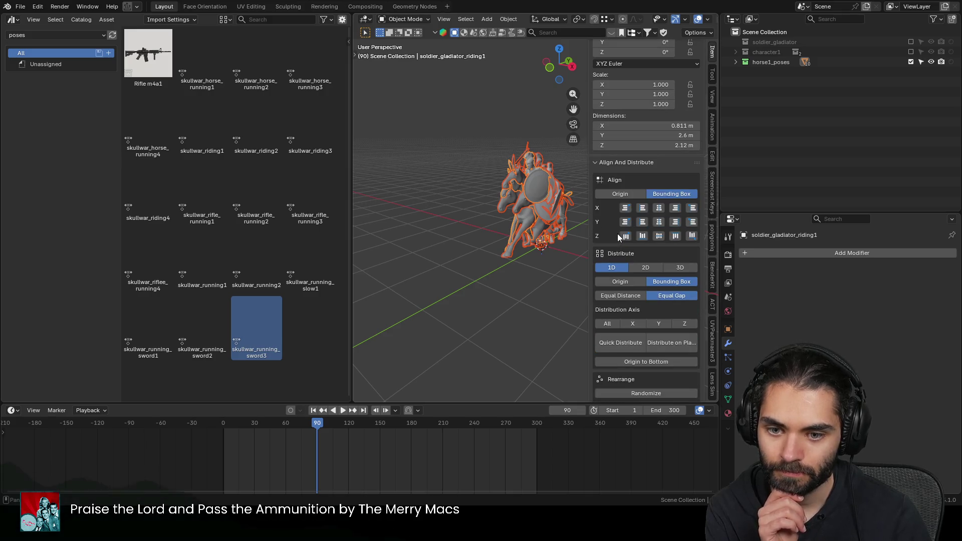
scroll(612, 196, down, 2)
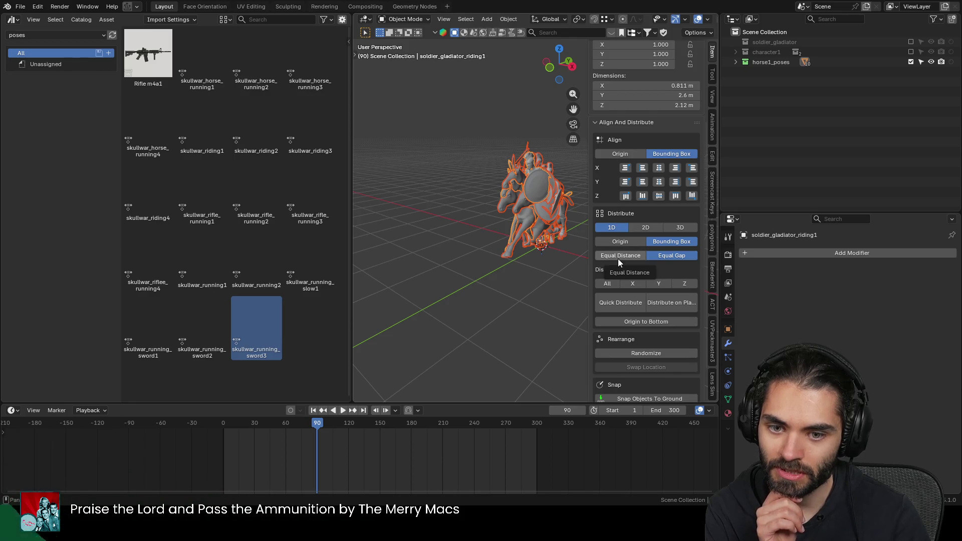
click(652, 258)
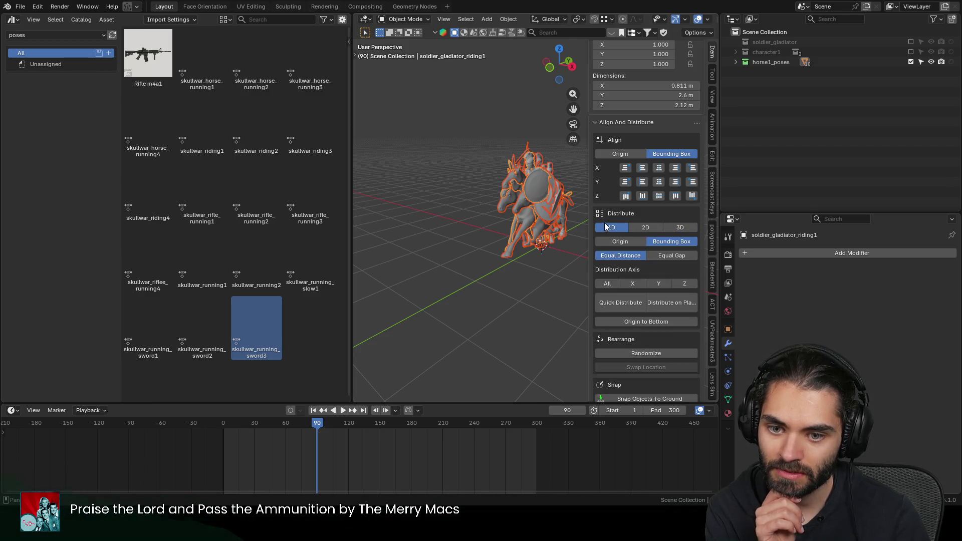
scroll(616, 296, down, 2)
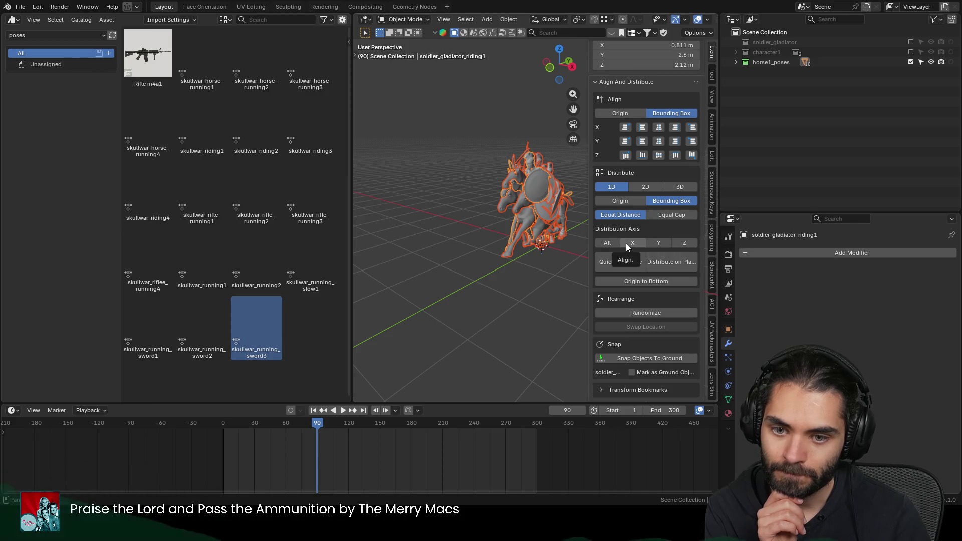
click(634, 310)
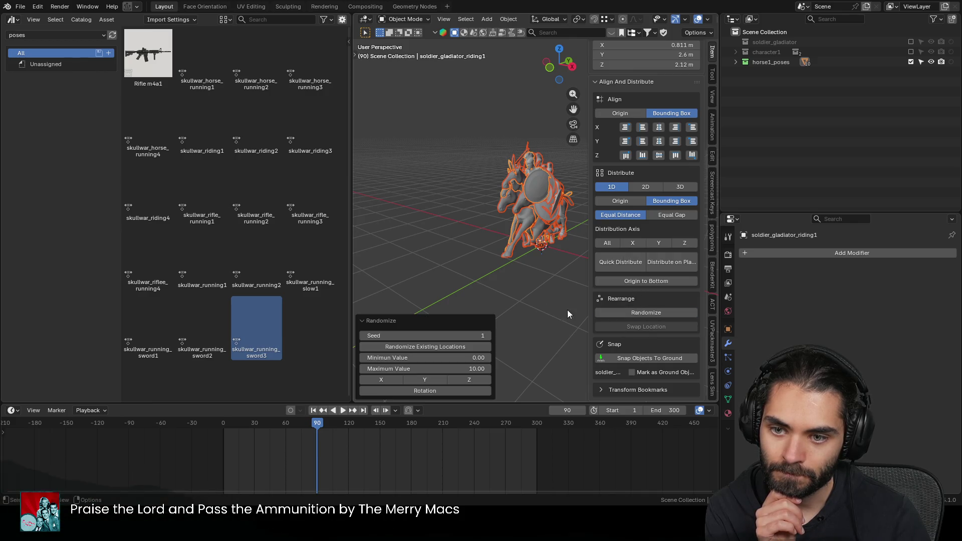
click(534, 304)
middle_drag(512, 280, 588, 303)
key(n)
Step: Check the riding1 name and select all ten soldier copies in horse1_poses
click(735, 63)
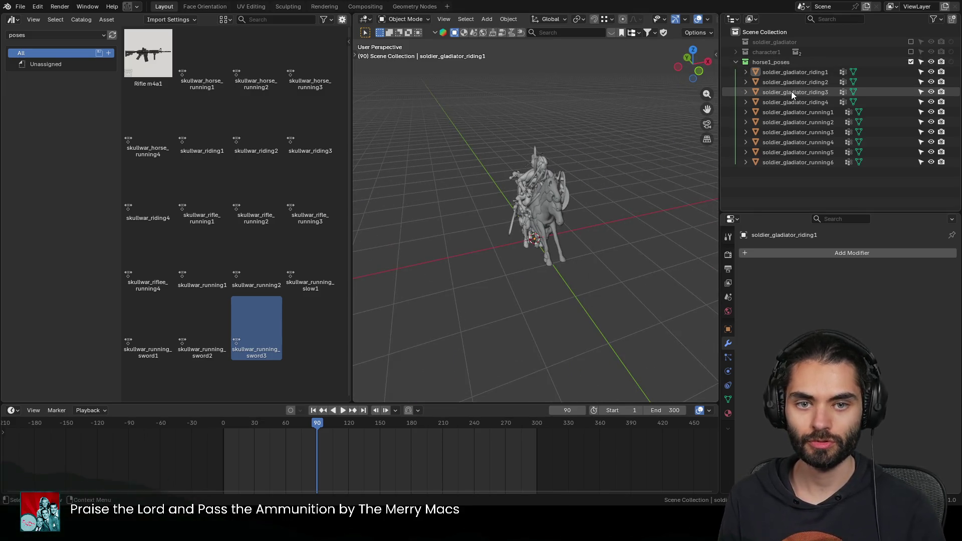
click(804, 72)
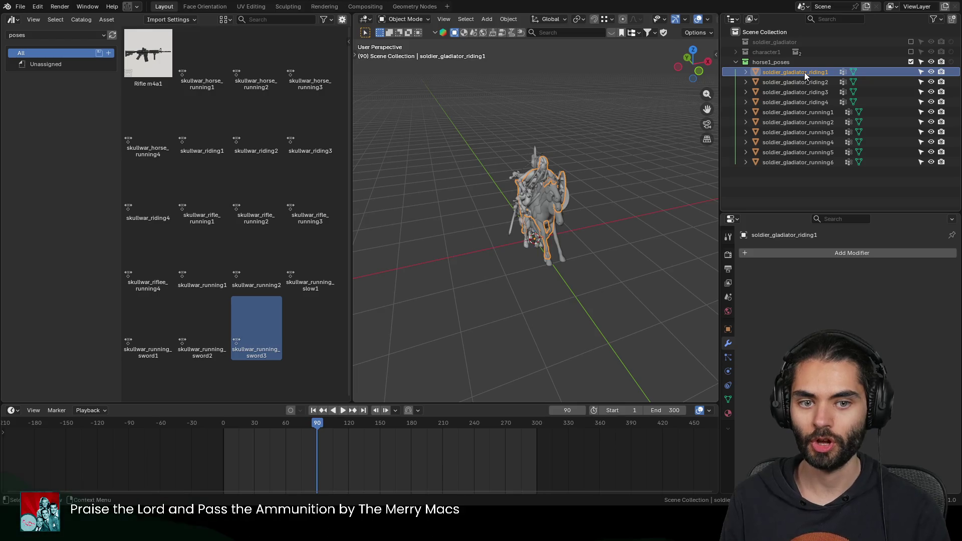
double_click(804, 72)
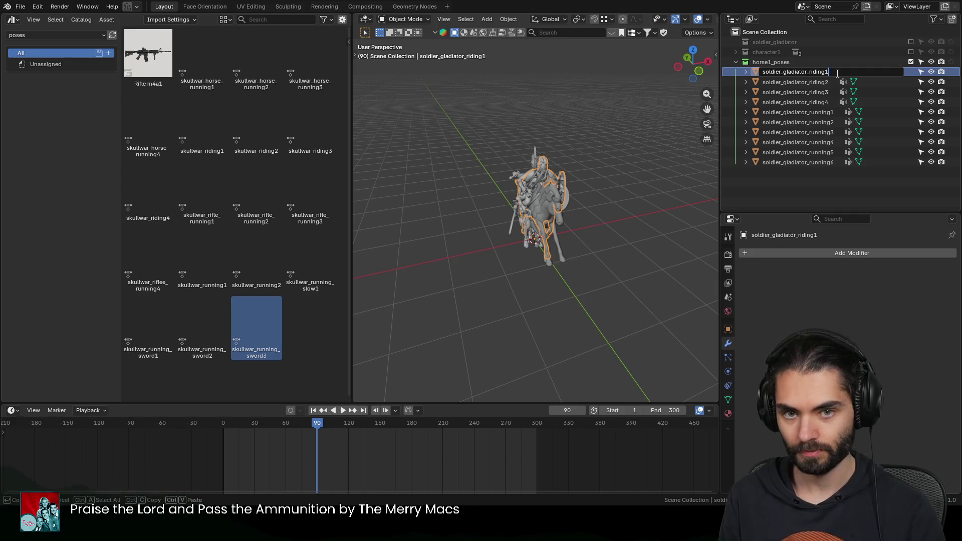
key(Return)
mouse_move(818, 181)
mouse_down()
mouse_move(807, 107)
mouse_move(771, 84)
mouse_up()
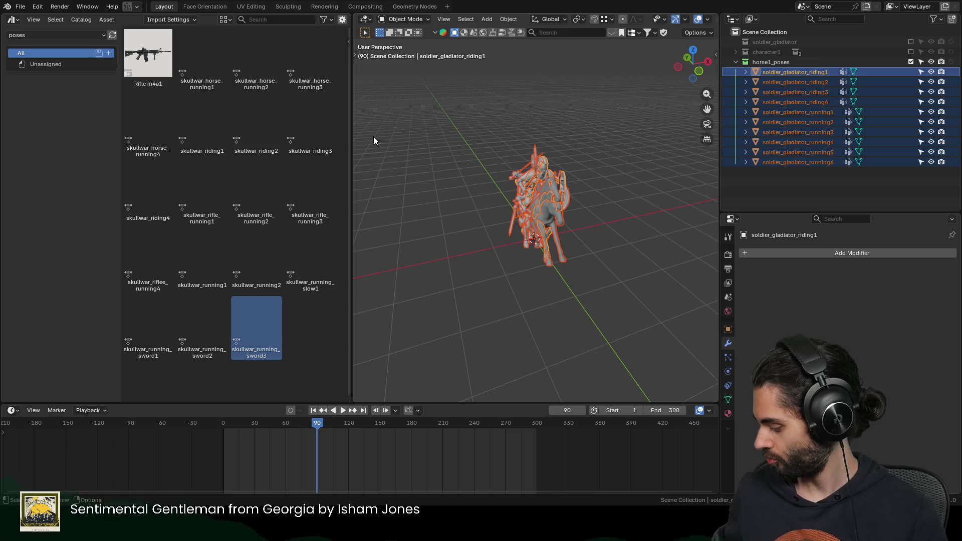
Step: Batch-rename the knights with Set Name as a prefix, then undo it
key(ctrl+F2)
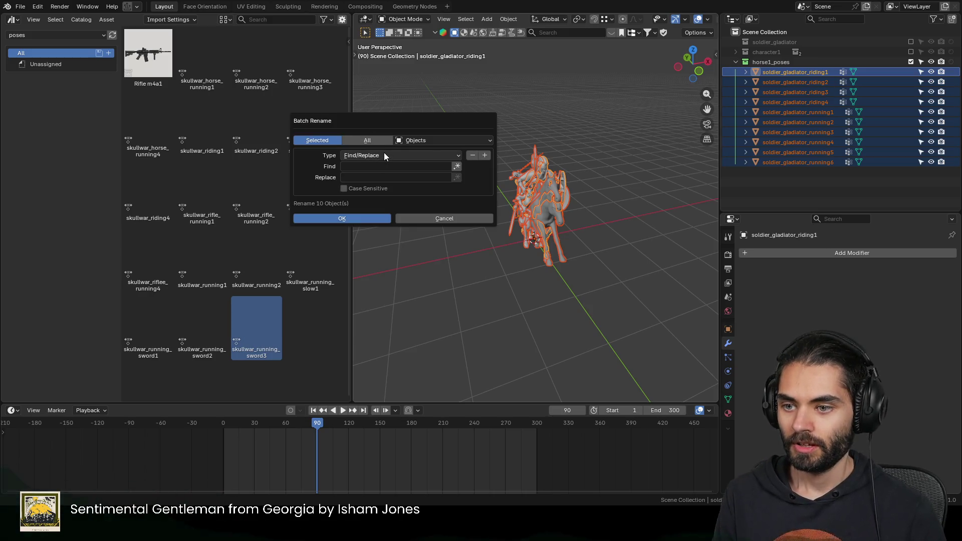
key(Escape)
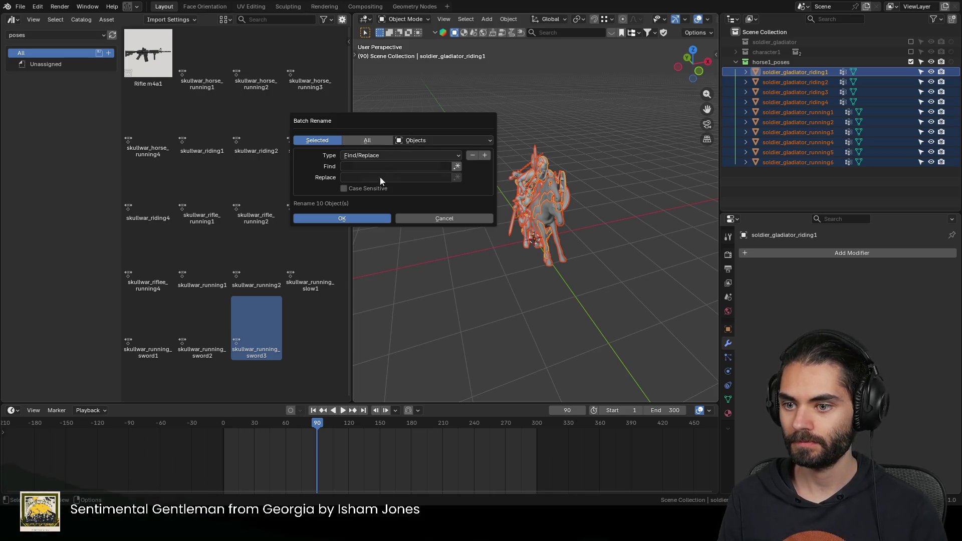
click(358, 158)
click(365, 175)
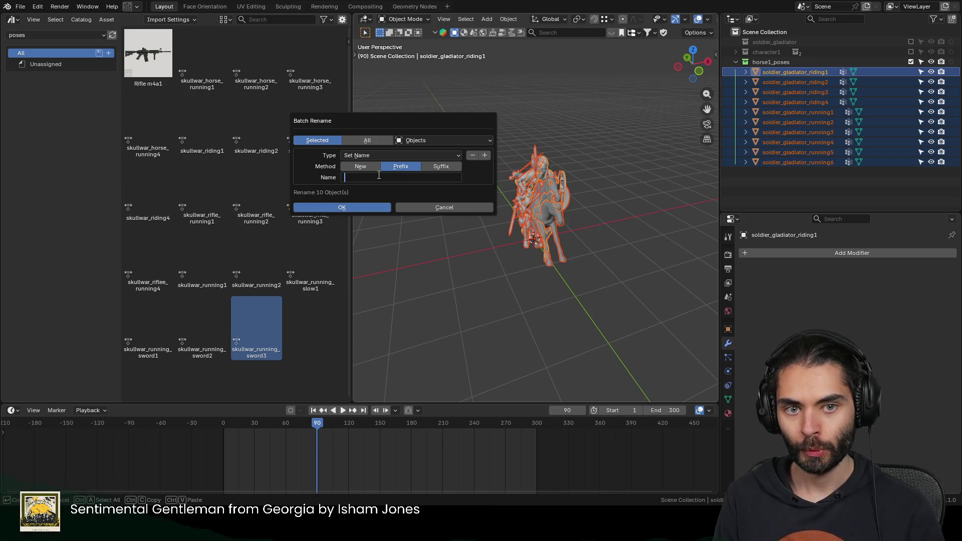
text(_shiel)
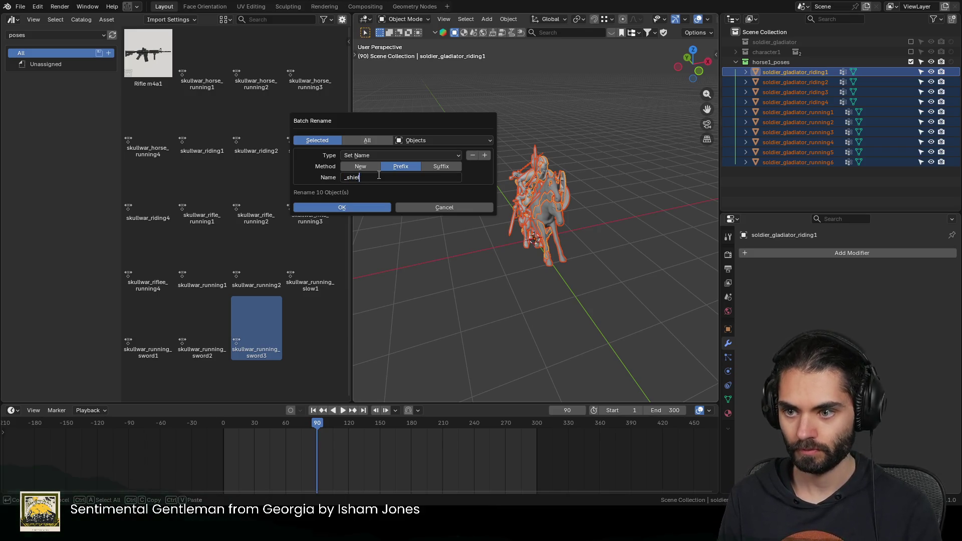
key(BackSpace)
key(BackSpace)
text(quipment)
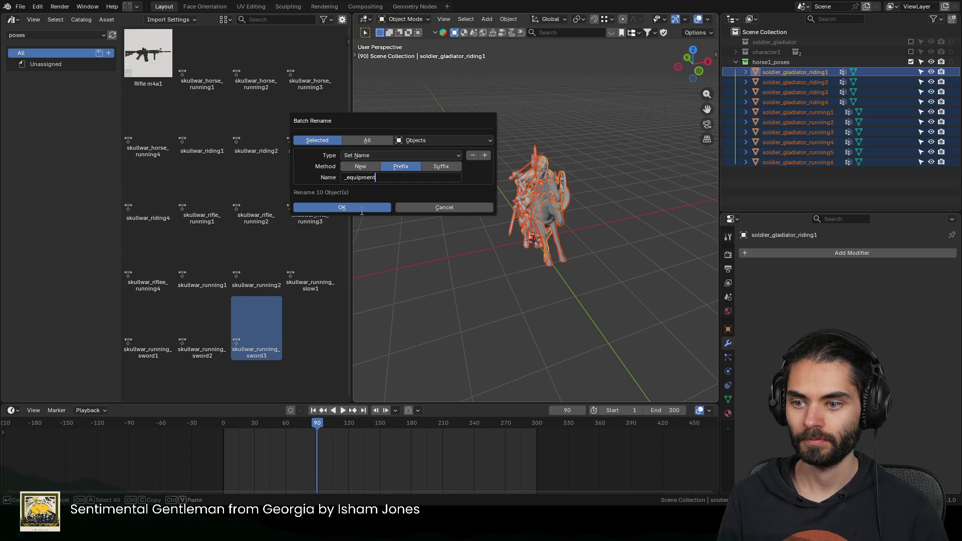
click(360, 210)
key(ctrl+z)
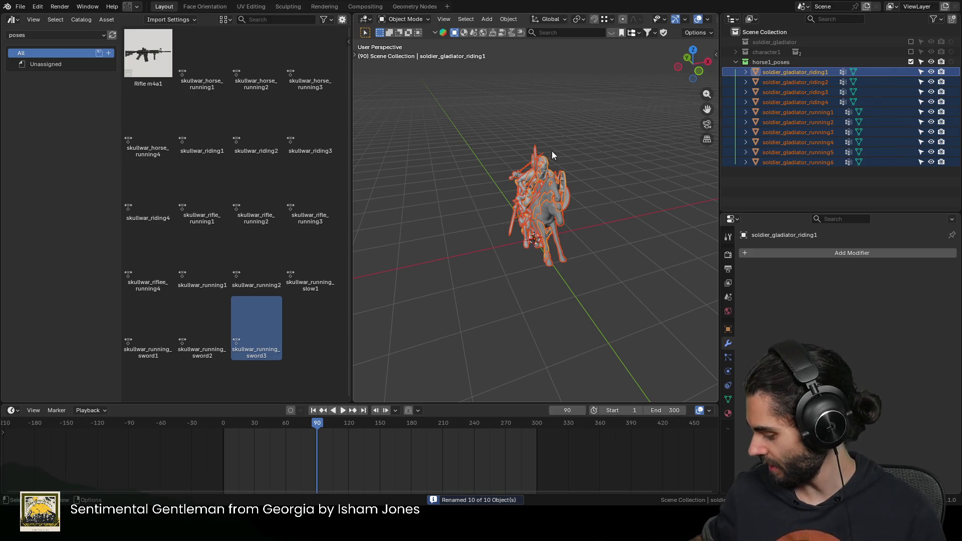
Step: Batch-rename again adding _equipment as a suffix to the ten objects
key(ctrl+F2)
click(621, 181)
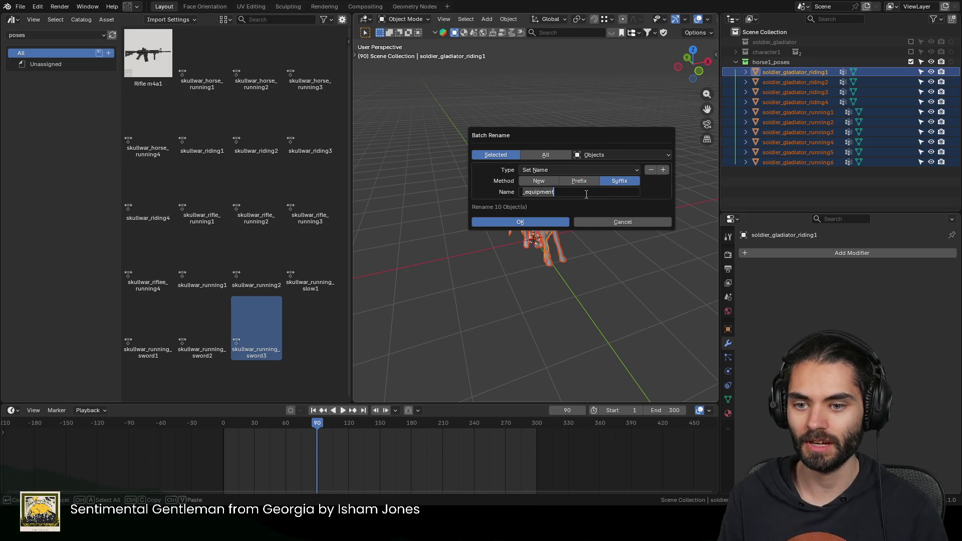
click(531, 220)
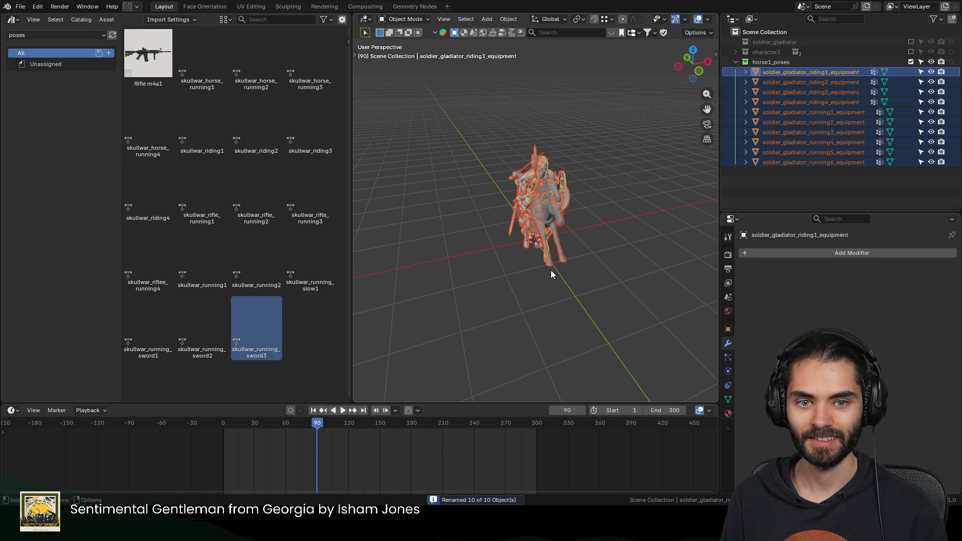
Step: Copy each object's name onto its mesh data via Quick Favorites, then duplicate the knights
drag(578, 245, 509, 148)
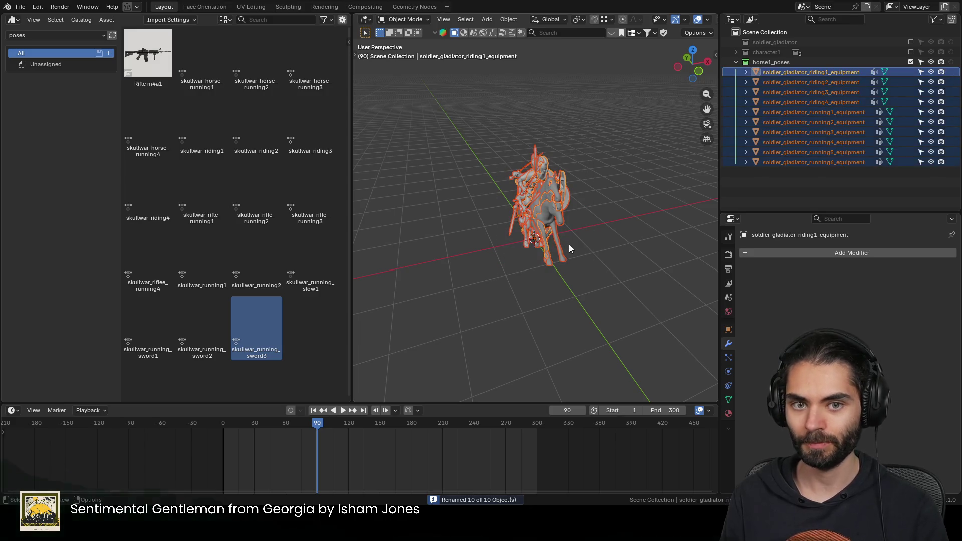
key(q)
click(547, 212)
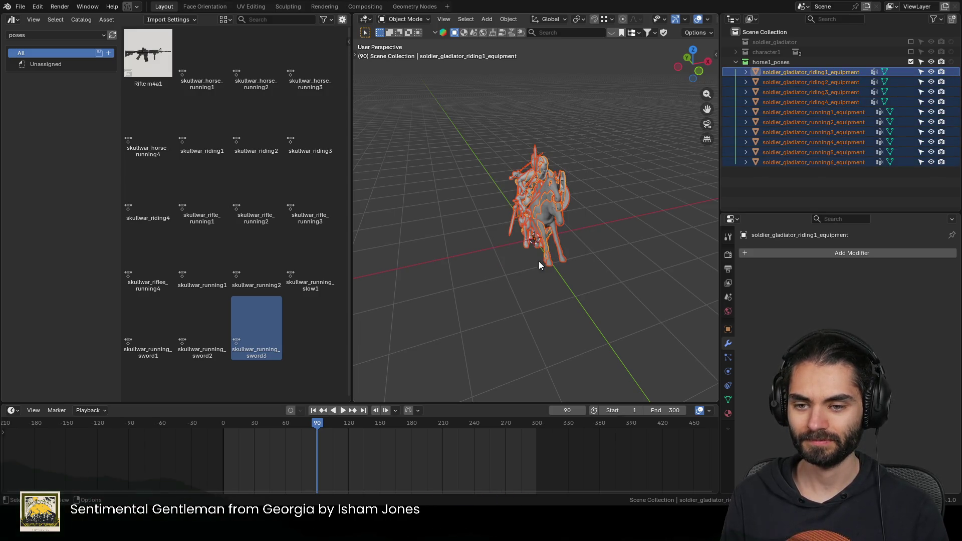
middle_drag(622, 229, 570, 222)
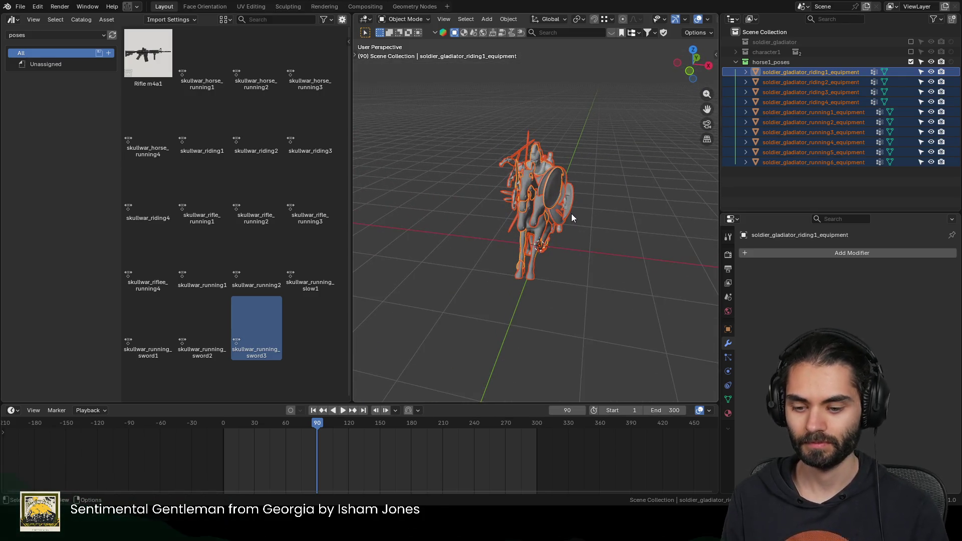
key(shift+d)
Step: Keep the duplicates in place and find/replace '_equipment.001' away from their names
right_click(601, 198)
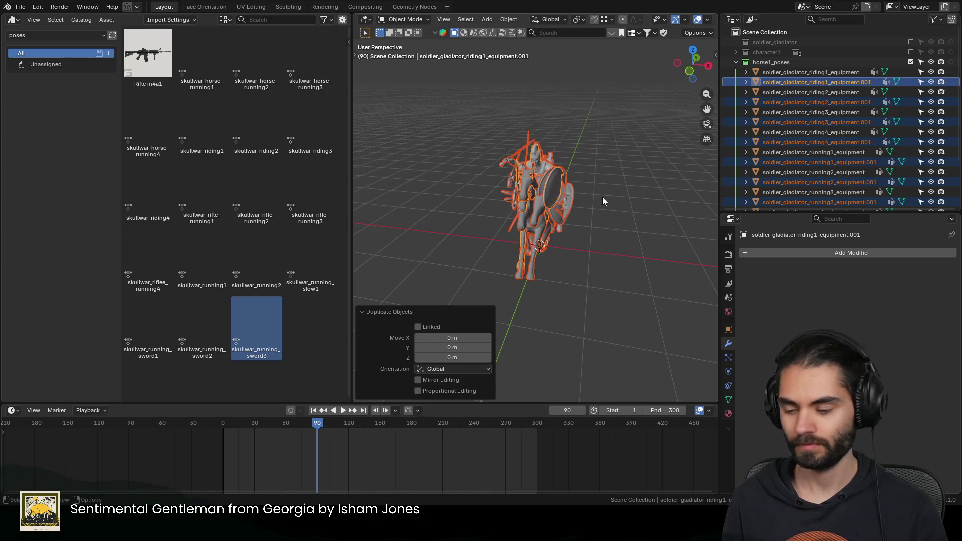
key(ctrl+F2)
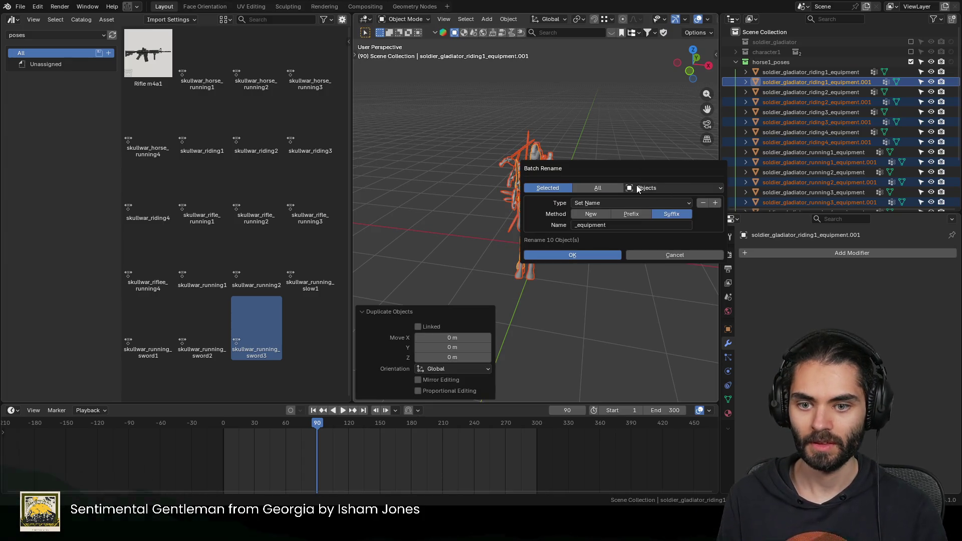
click(618, 202)
click(618, 213)
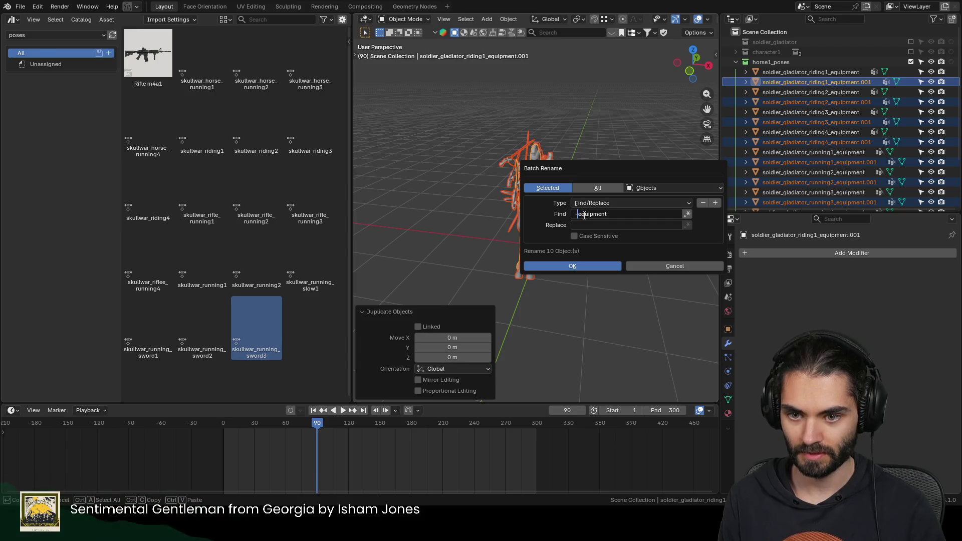
text(_)
click(647, 214)
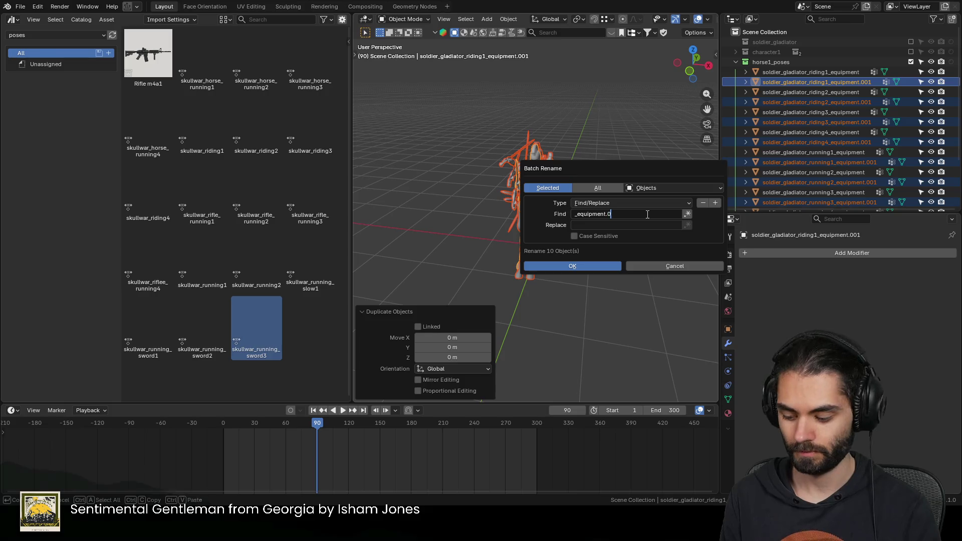
click(581, 267)
scroll(548, 241, up, 3)
scroll(547, 241, down, 4)
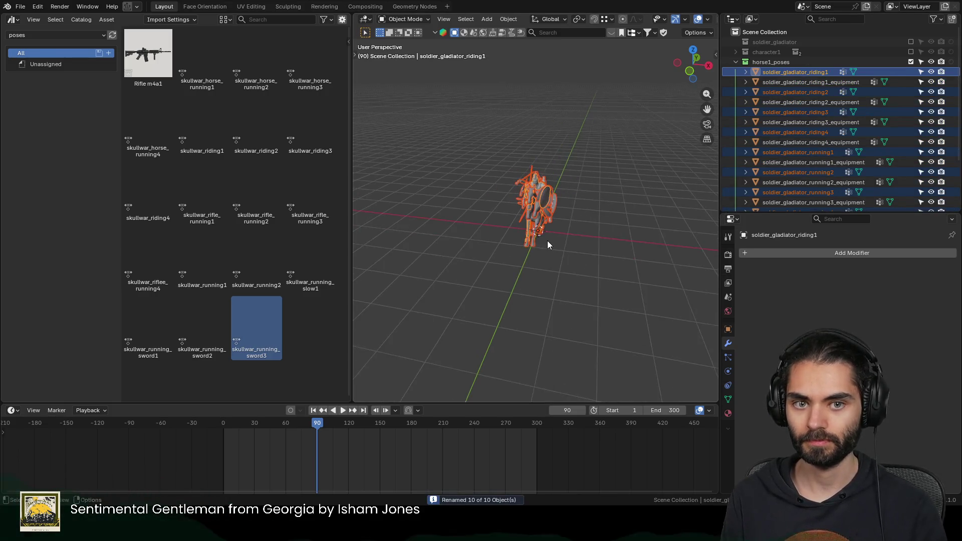
scroll(547, 241, up, 5)
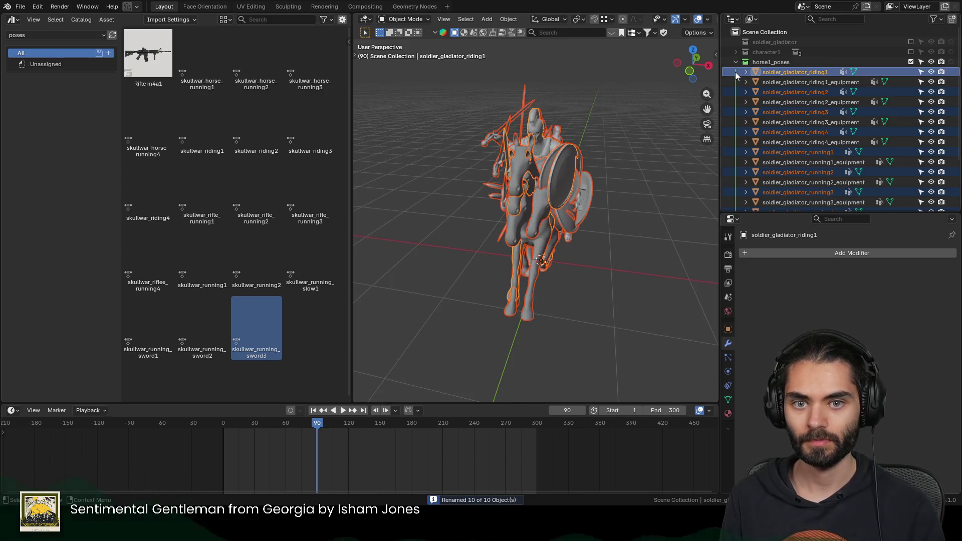
key(m)
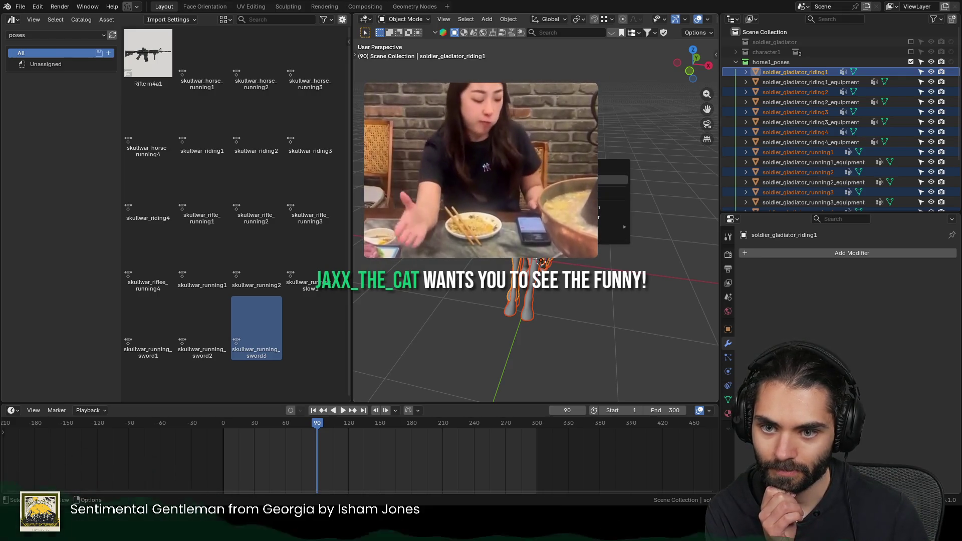
Step: Move the ten plain-named knight copies into a new collection named 'equipment'
click(610, 236)
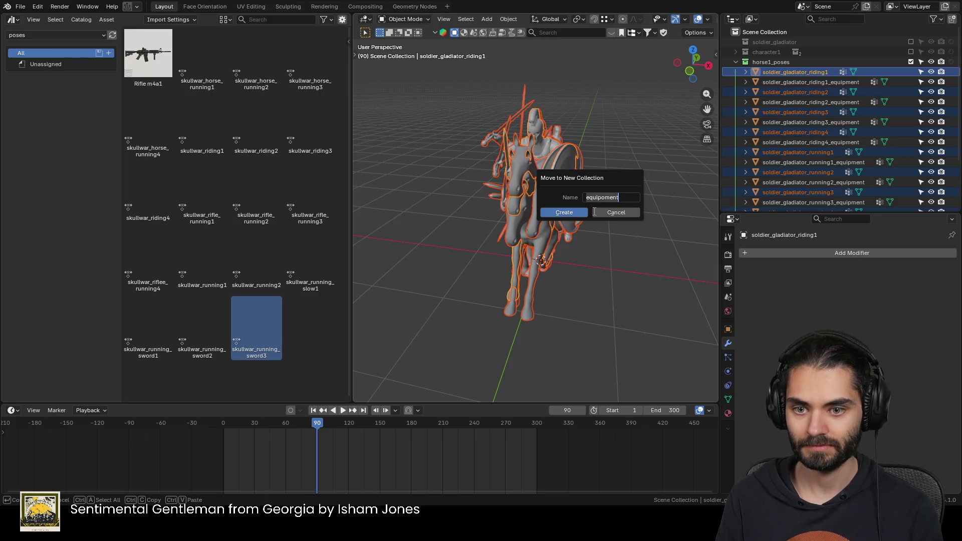
text(equip)
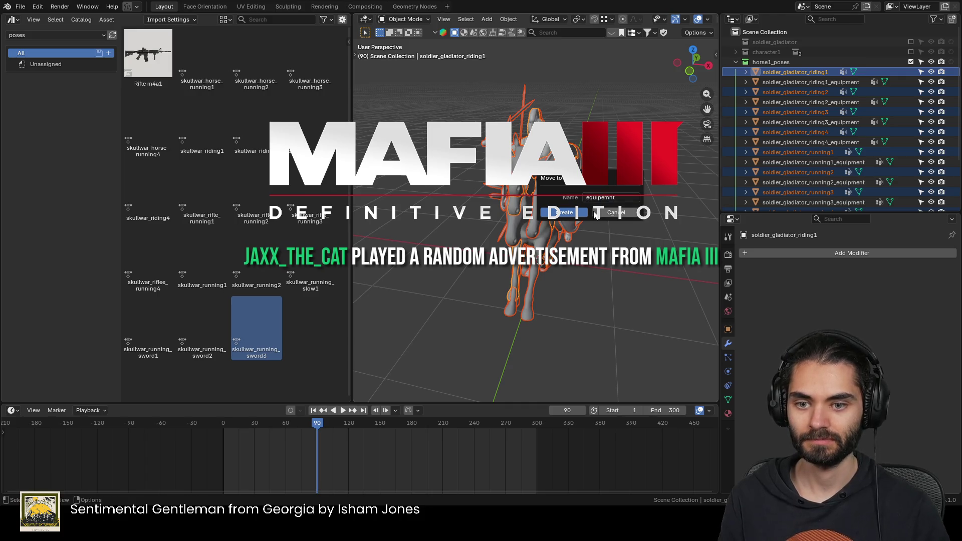
click(608, 198)
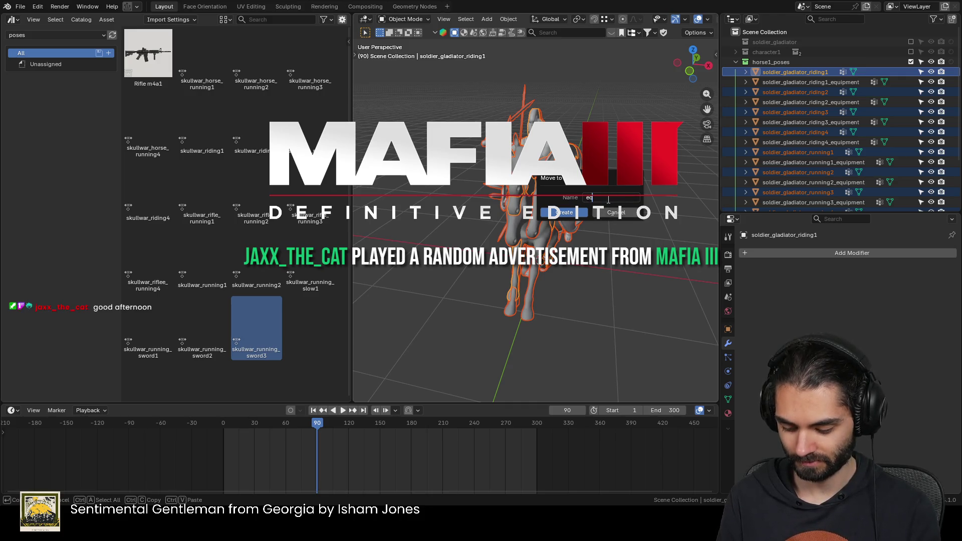
text(uipment)
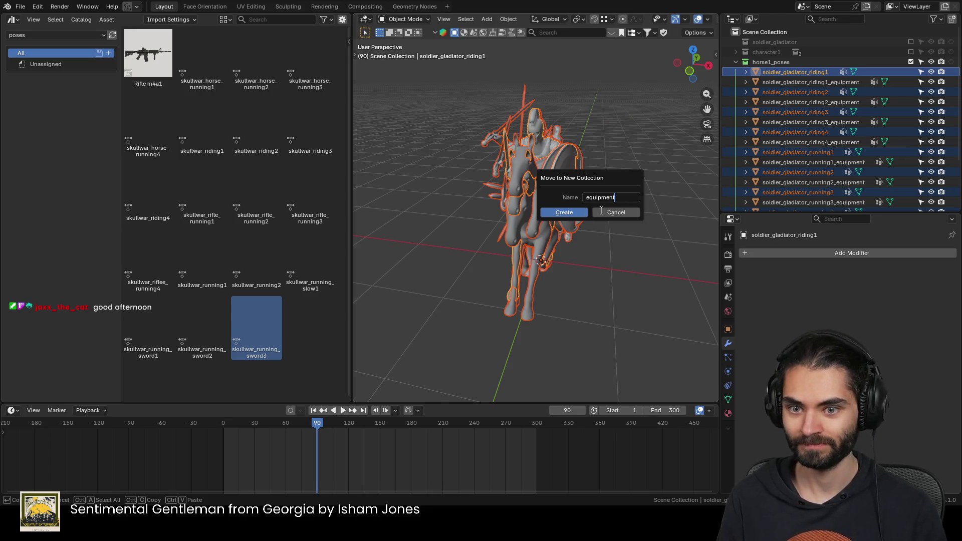
click(573, 215)
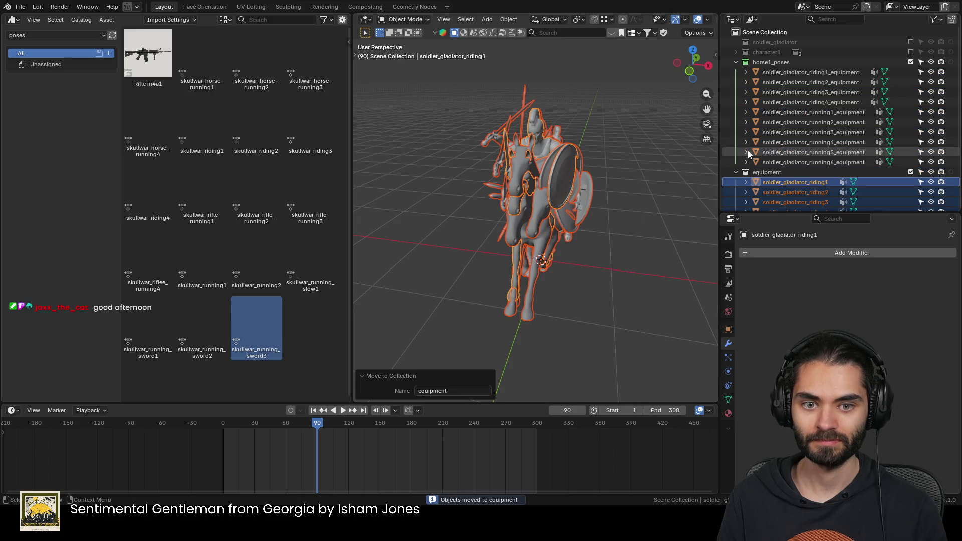
double_click(773, 171)
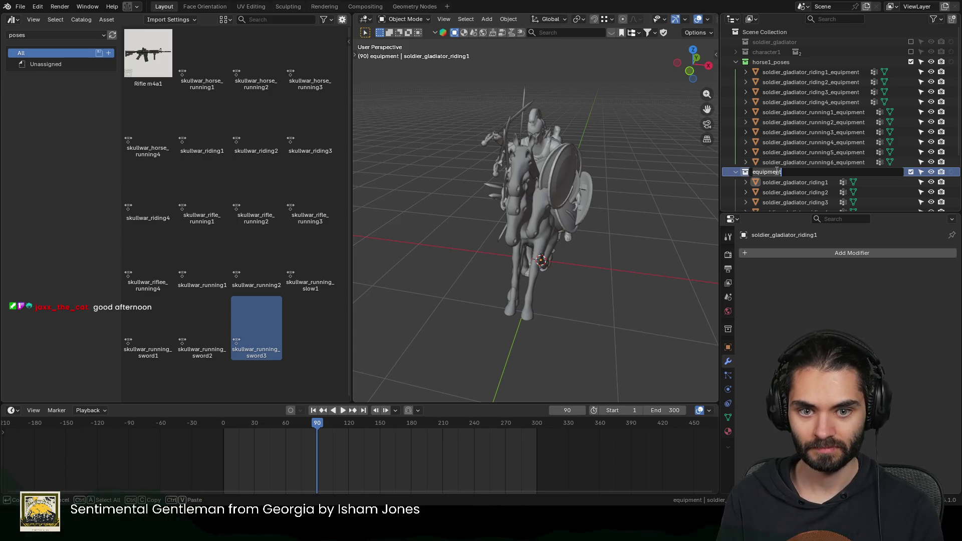
Step: Rename the collection 'no_equipment' and add a 'weapons' child collection inside horse1_poses
key(Home)
text(no_)
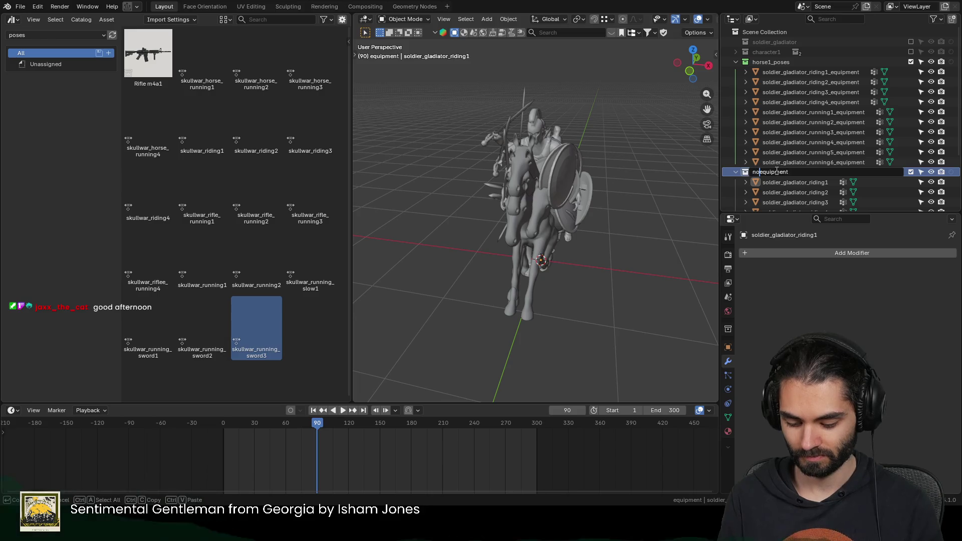
key(Return)
scroll(775, 166, down, 3)
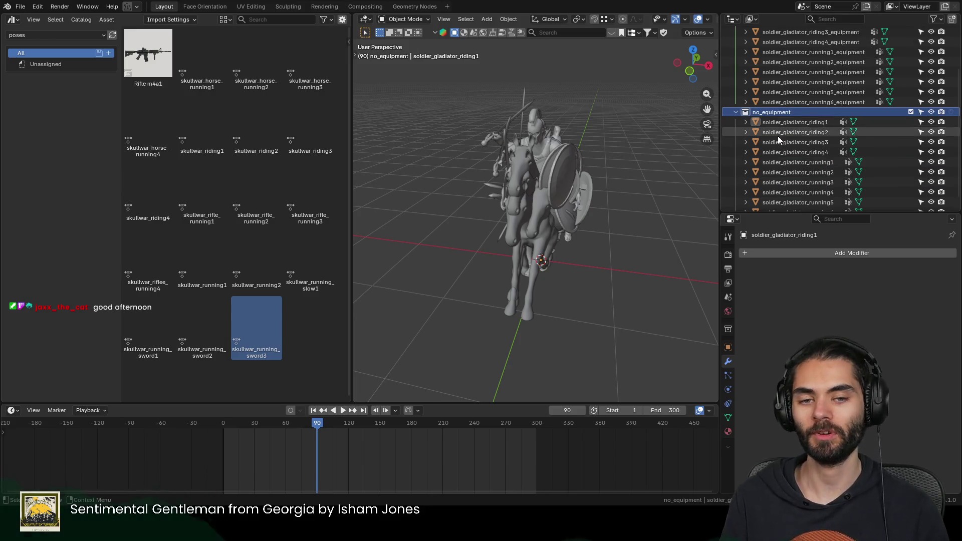
scroll(782, 117, up, 3)
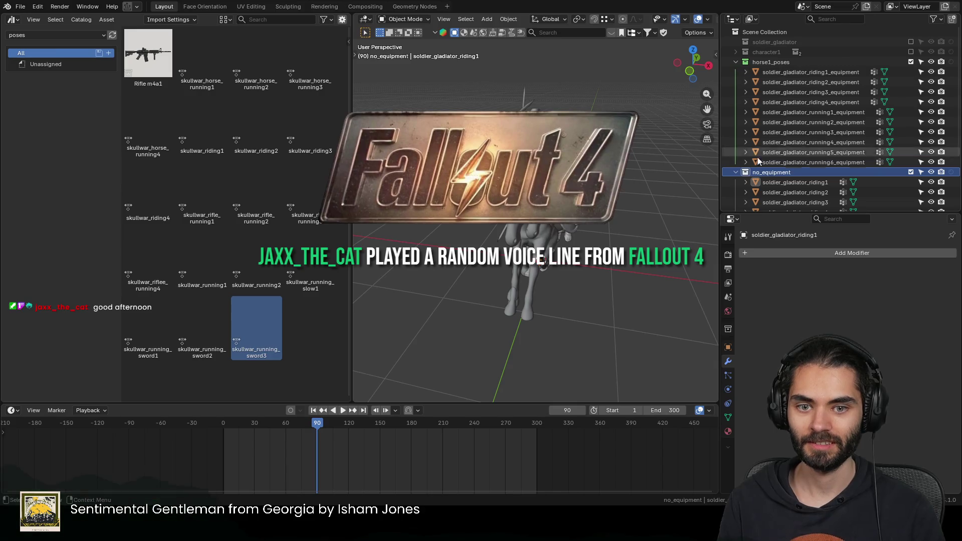
click(778, 62)
key(c)
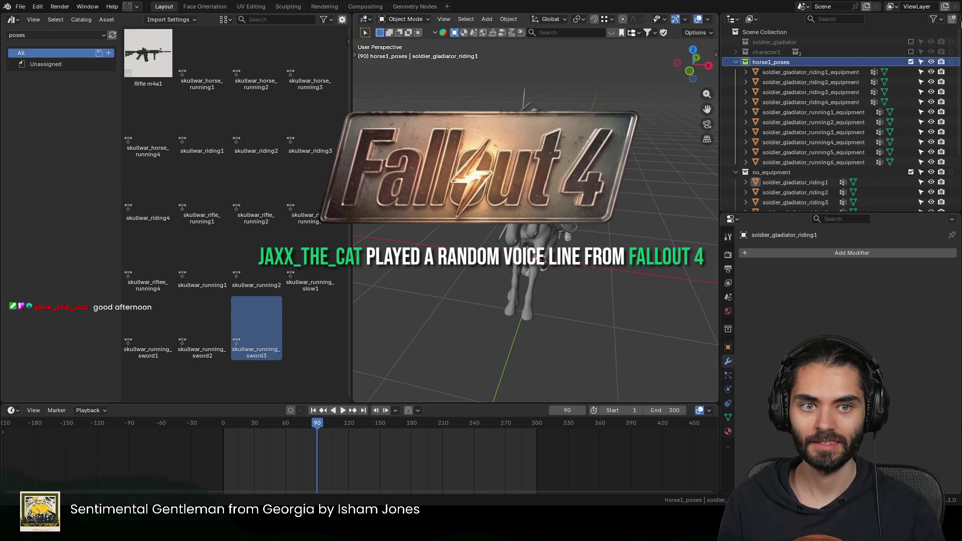
double_click(812, 71)
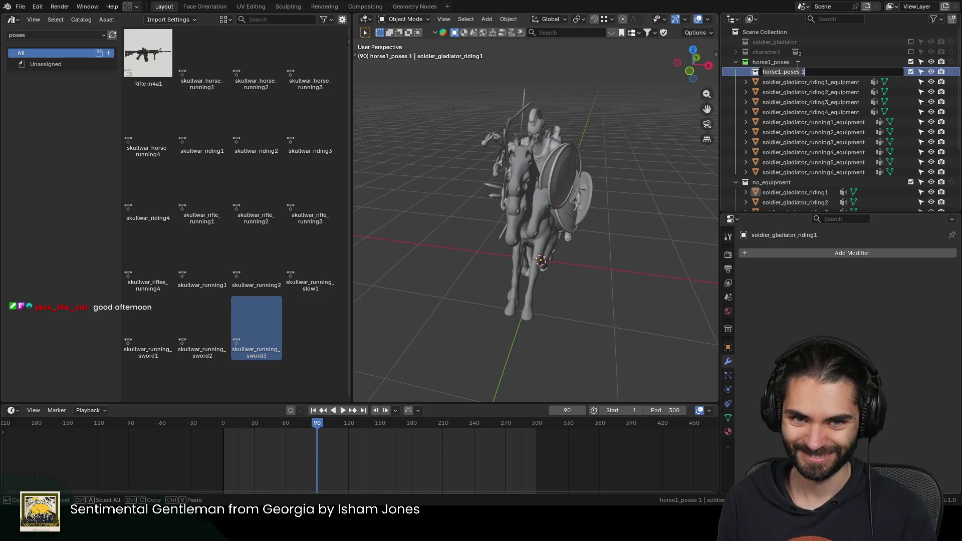
text(weapons)
key(Return)
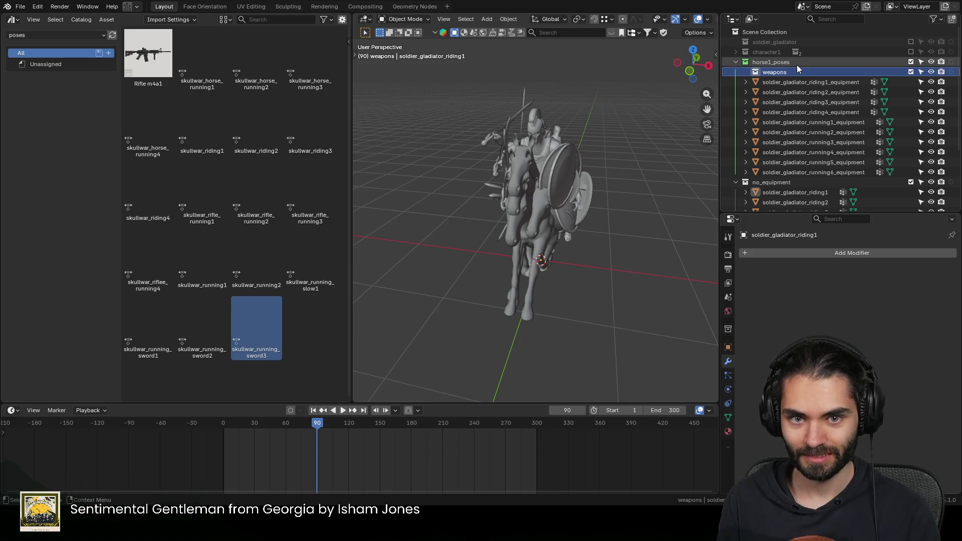
Step: Move the ten _equipment knights into weapons, rename no_equipment to 'bare' and nest it in horse1_poses
click(791, 83)
shift+click(792, 171)
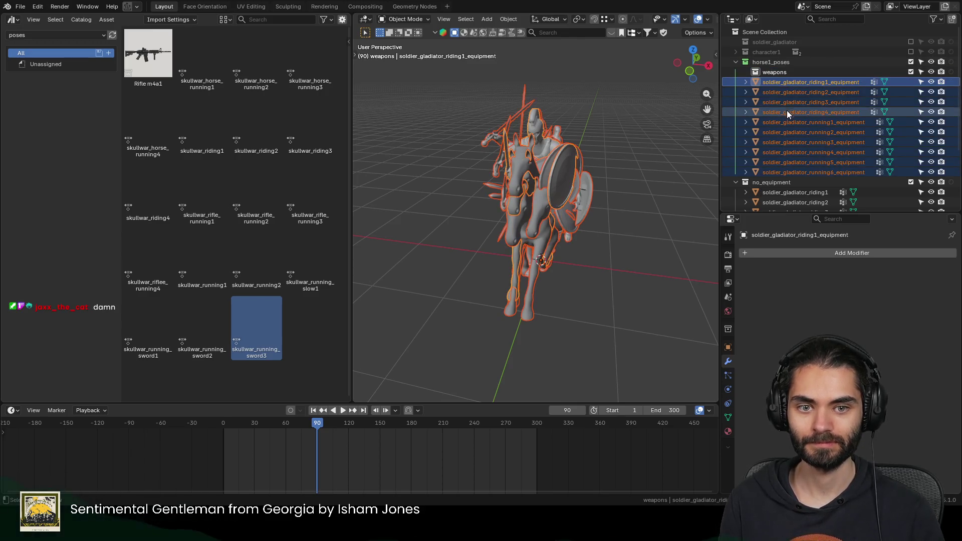
drag(787, 110, 781, 72)
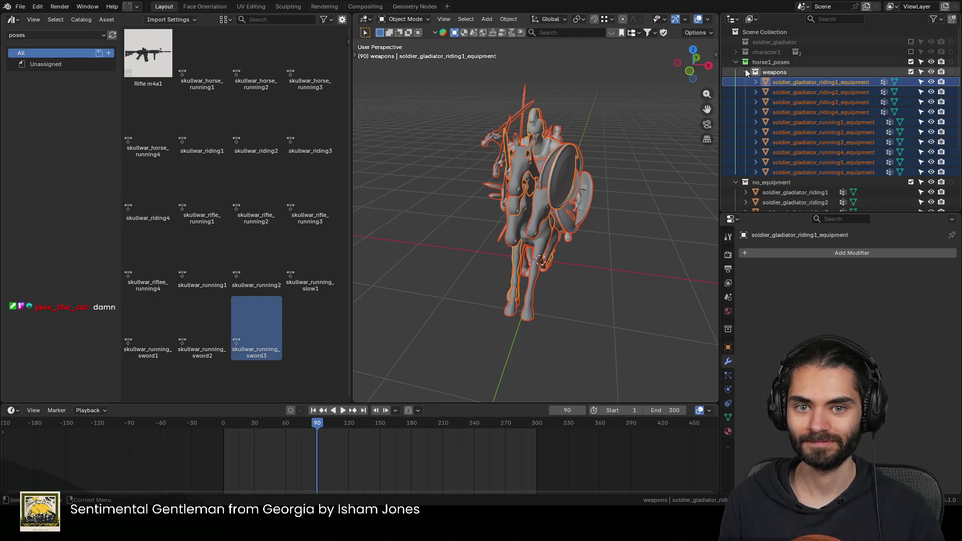
double_click(766, 181)
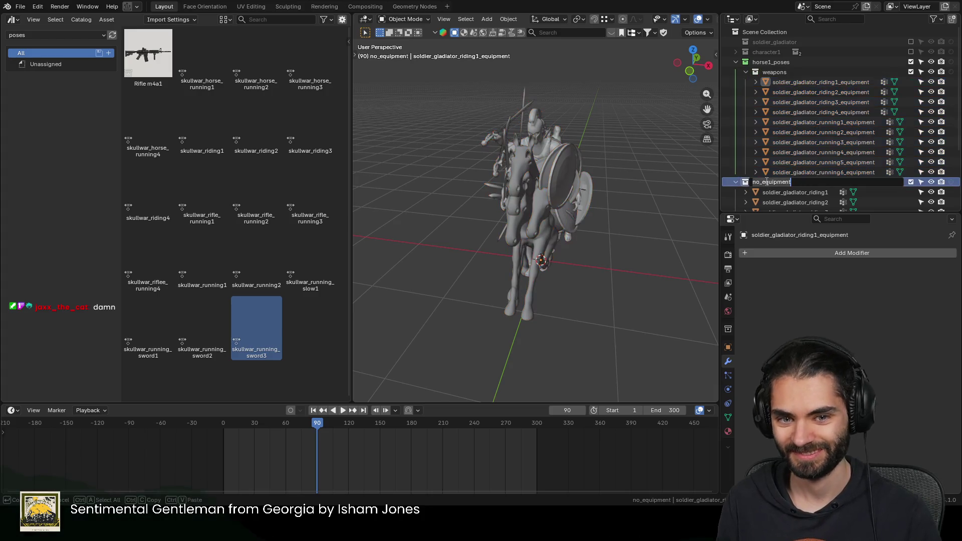
text(bare)
key(Return)
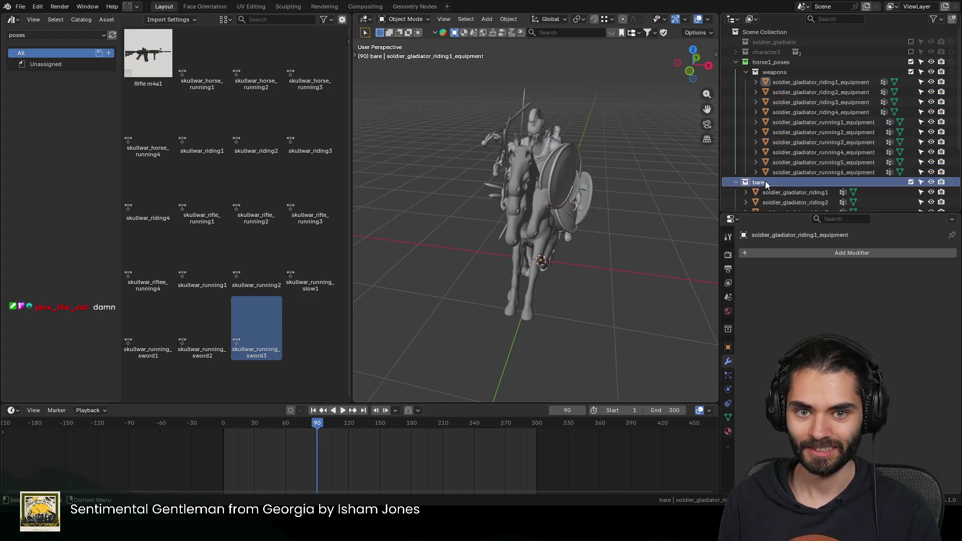
scroll(774, 160, down, 2)
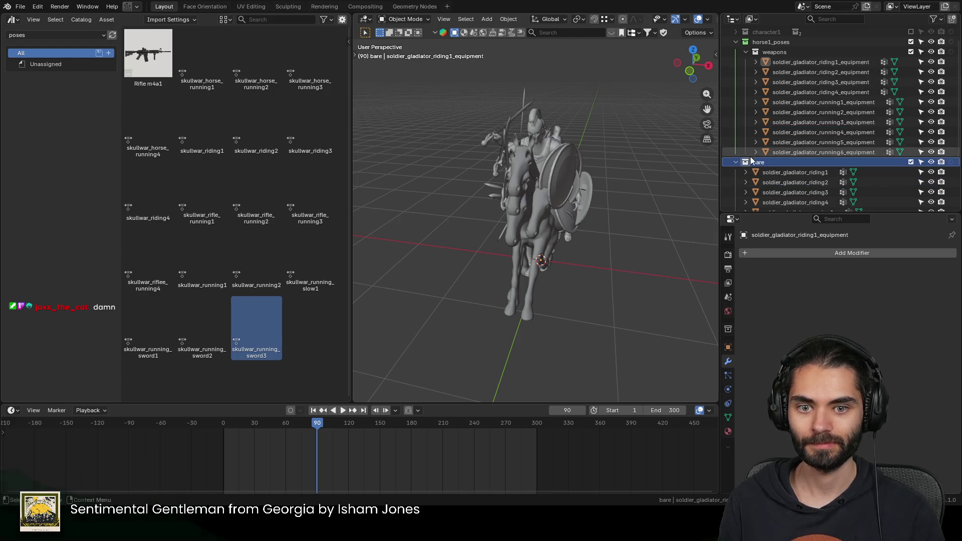
drag(759, 161, 770, 42)
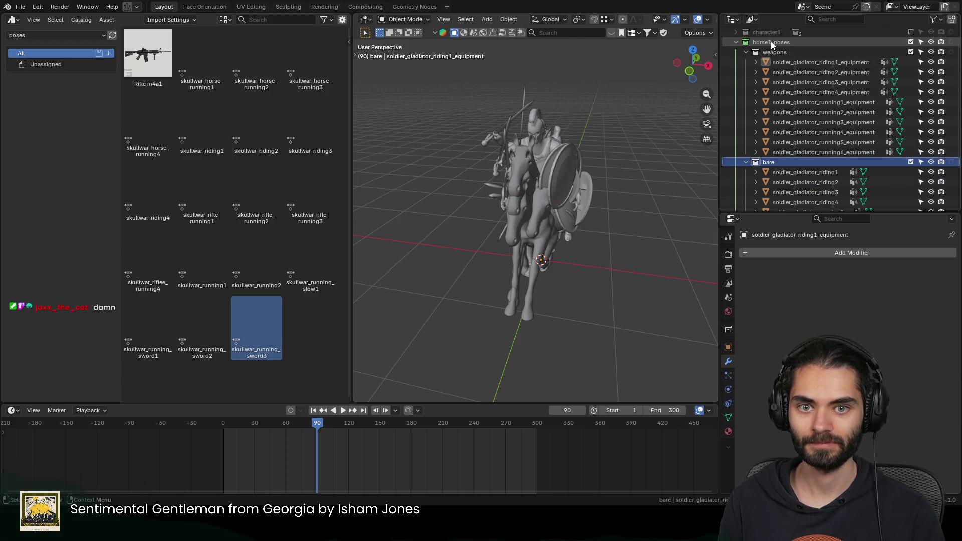
click(745, 52)
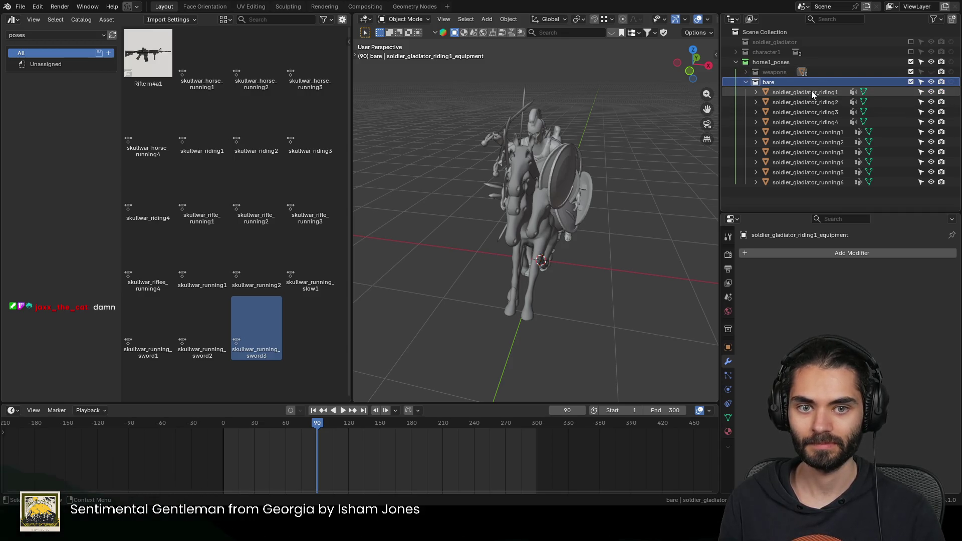
Step: Hide every pose except soldier_gladiator_riding1, select it and enter Edit Mode on its mesh
drag(930, 102, 932, 181)
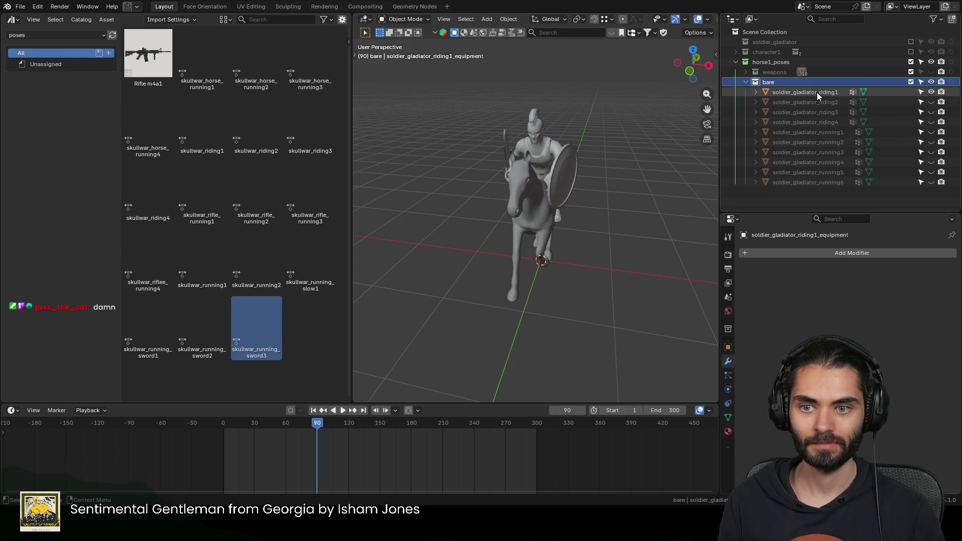
drag(932, 102, 932, 182)
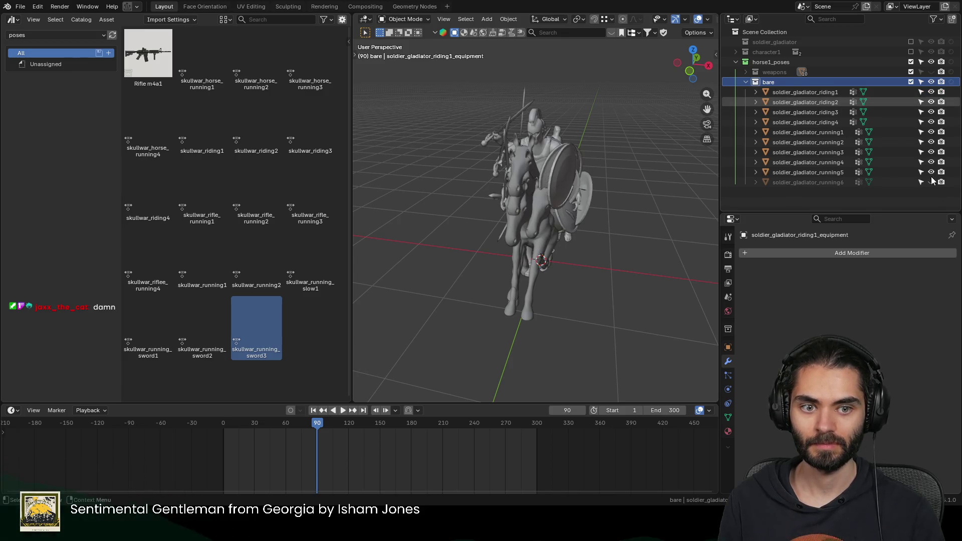
click(560, 171)
middle_drag(563, 177, 610, 254)
scroll(547, 222, up, 2)
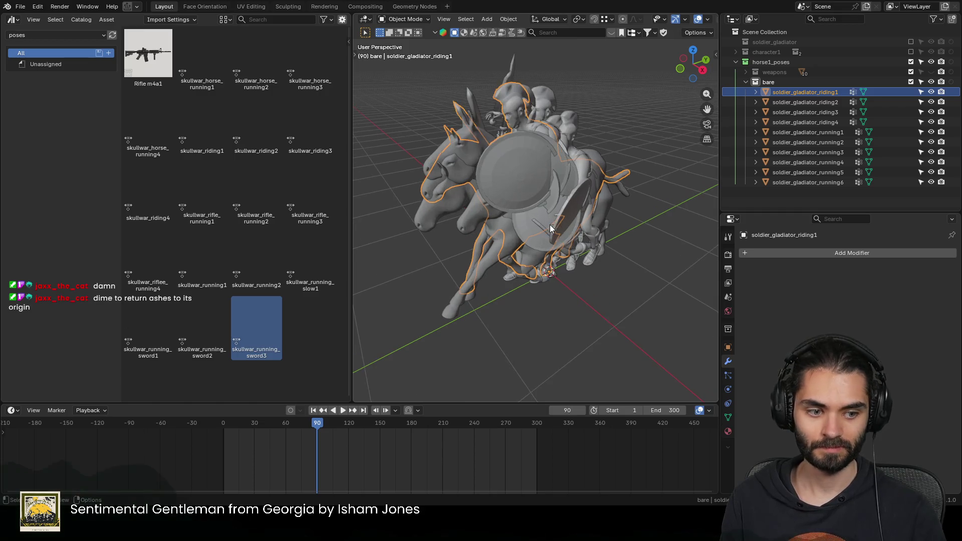
key(alt+a)
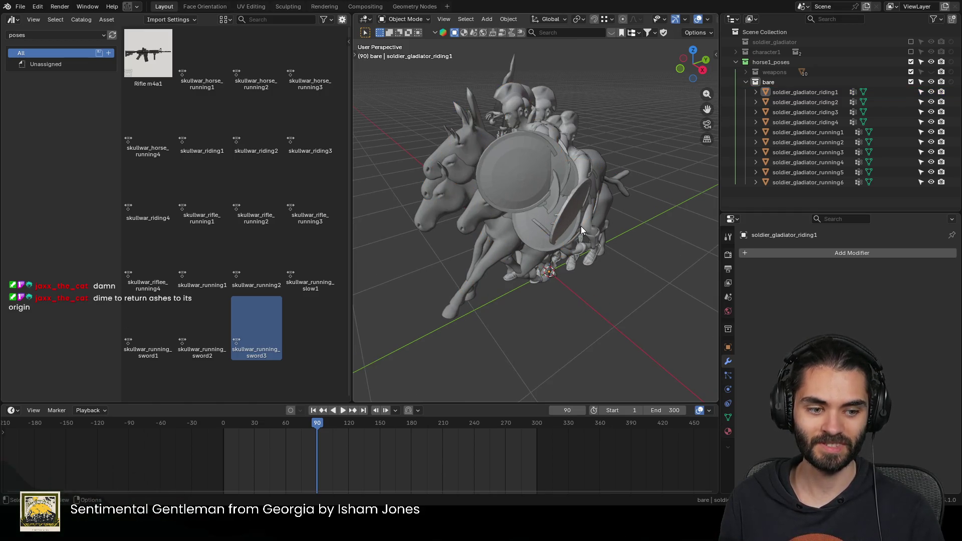
drag(931, 102, 924, 186)
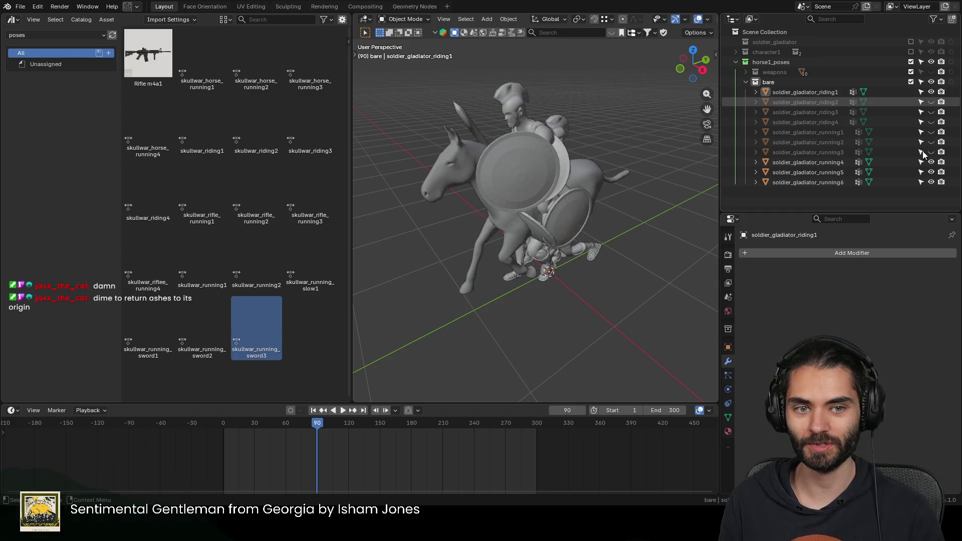
click(528, 179)
key(Tab)
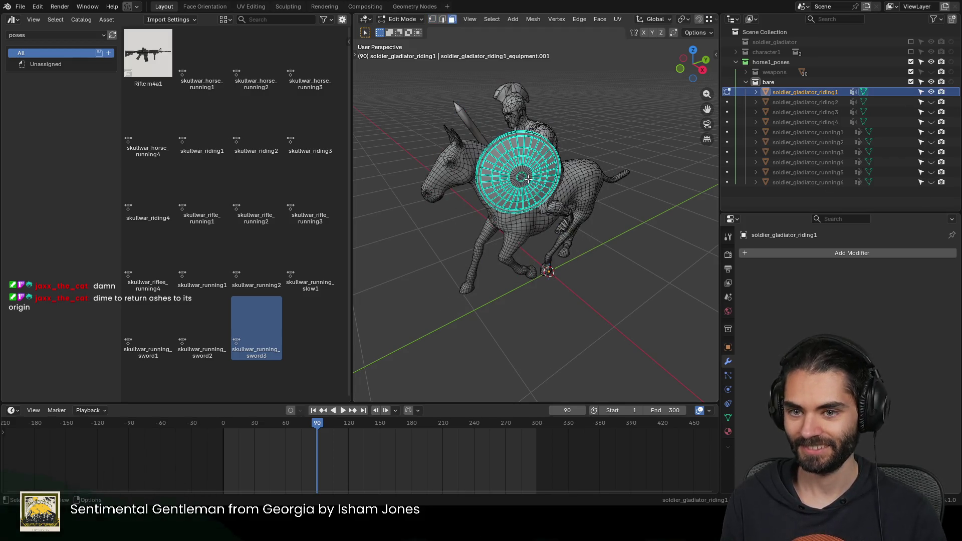
Step: Delete riding1's linked shield and sword geometry, leave Edit Mode and hide the bare rider
key(ctrl+l)
middle_drag(526, 175, 678, 124)
scroll(677, 124, up, 3)
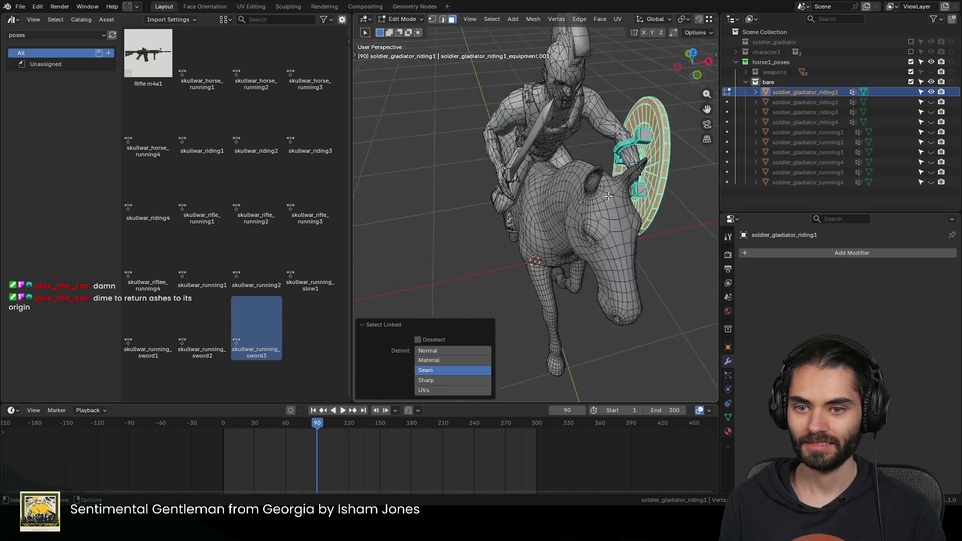
middle_drag(534, 93, 565, 168)
scroll(563, 143, up, 3)
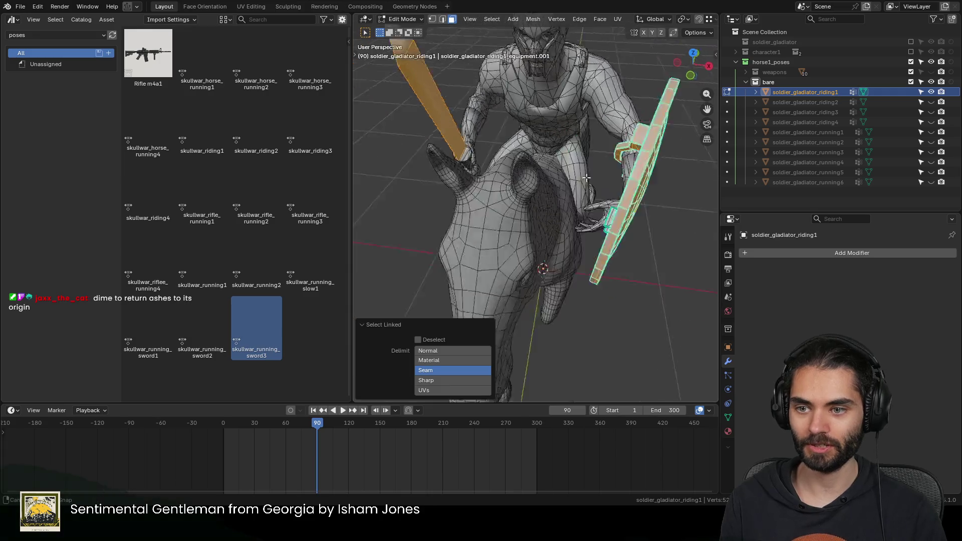
middle_drag(488, 157, 593, 203)
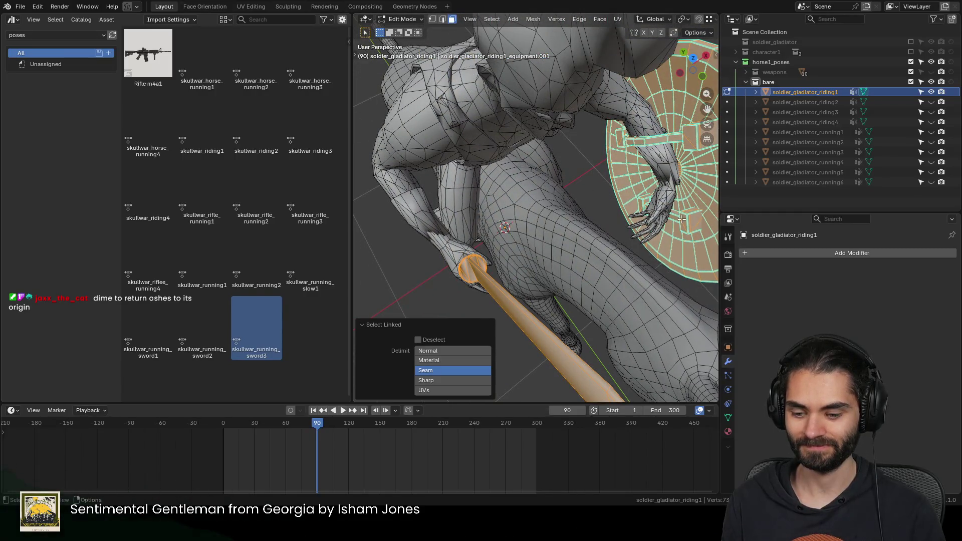
middle_drag(682, 219, 612, 216)
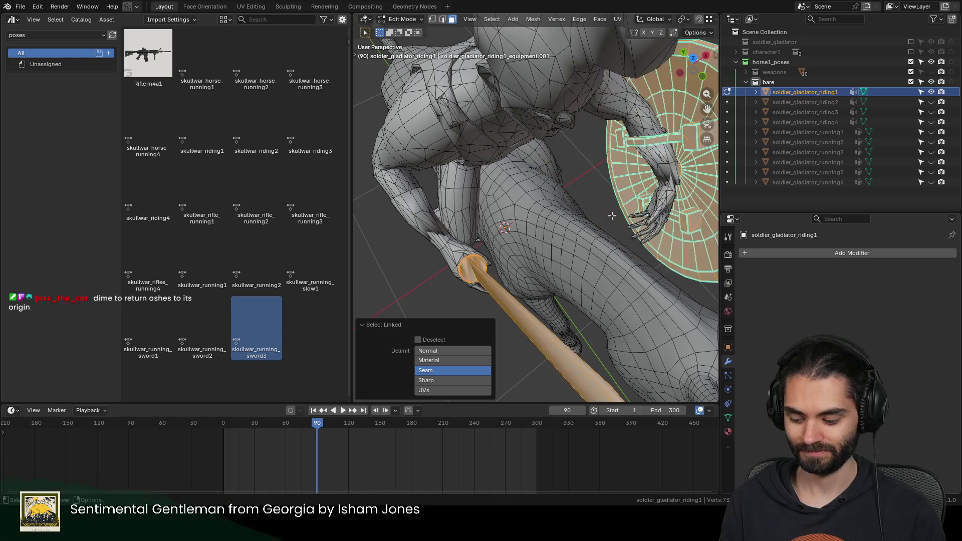
key(Tab)
scroll(563, 187, down, 5)
key(alt+a)
mouse_move(563, 187)
middle_down()
mouse_move(627, 176)
mouse_move(553, 184)
mouse_move(676, 151)
middle_up()
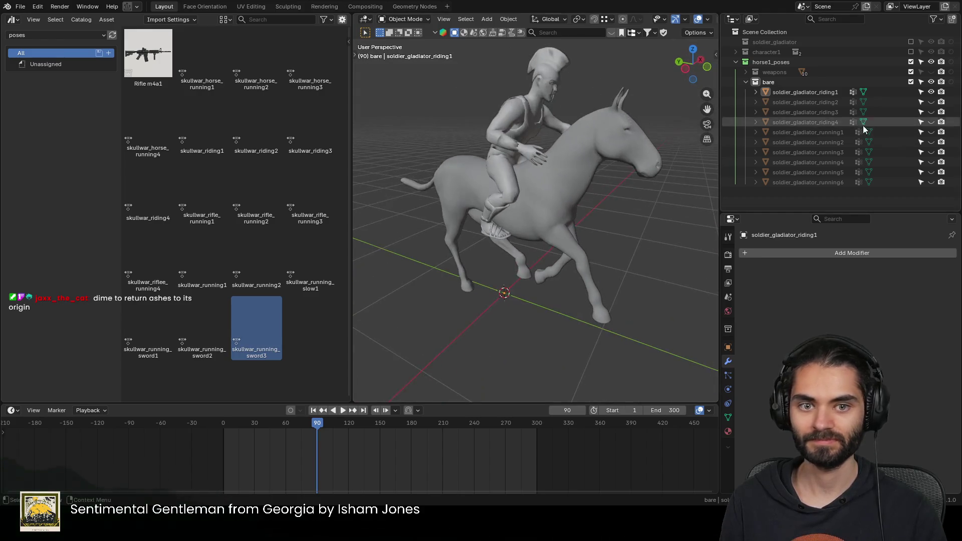
click(930, 91)
Step: Show riding2 alone and delete its linked shield geometry as vertices
click(792, 103)
mouse_move(556, 204)
middle_down()
mouse_move(534, 198)
mouse_move(573, 202)
mouse_move(538, 207)
middle_up()
key(Tab)
scroll(539, 207, up, 3)
key(l)
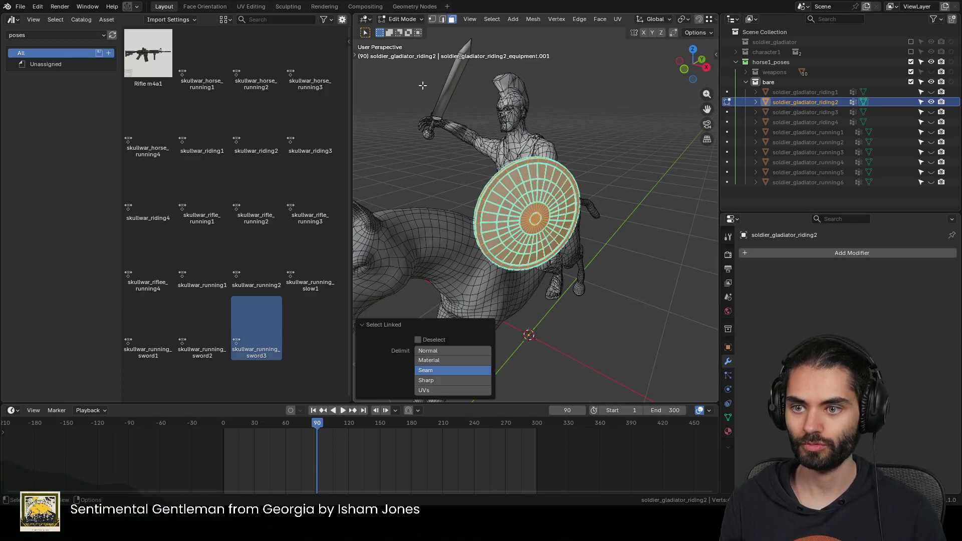
middle_drag(429, 135, 572, 173)
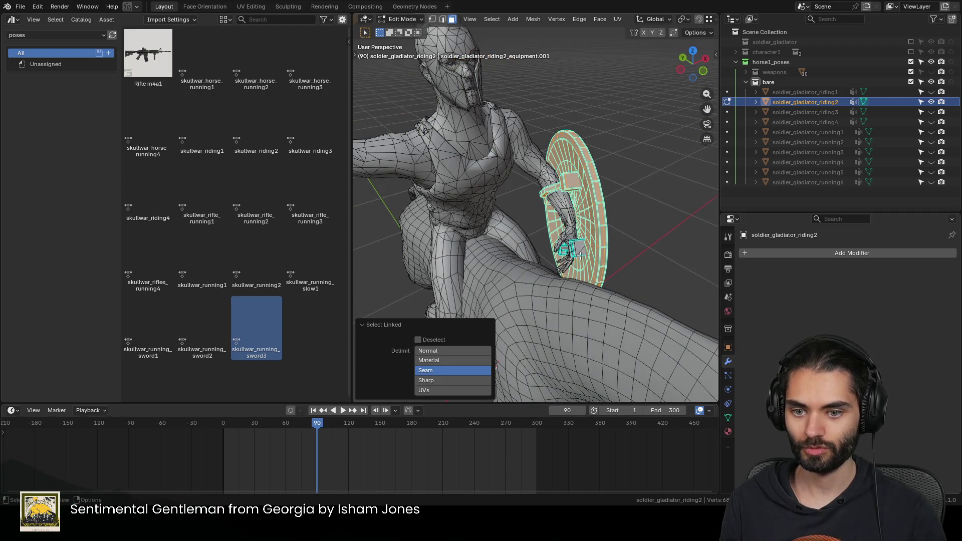
key(x)
click(526, 251)
key(Tab)
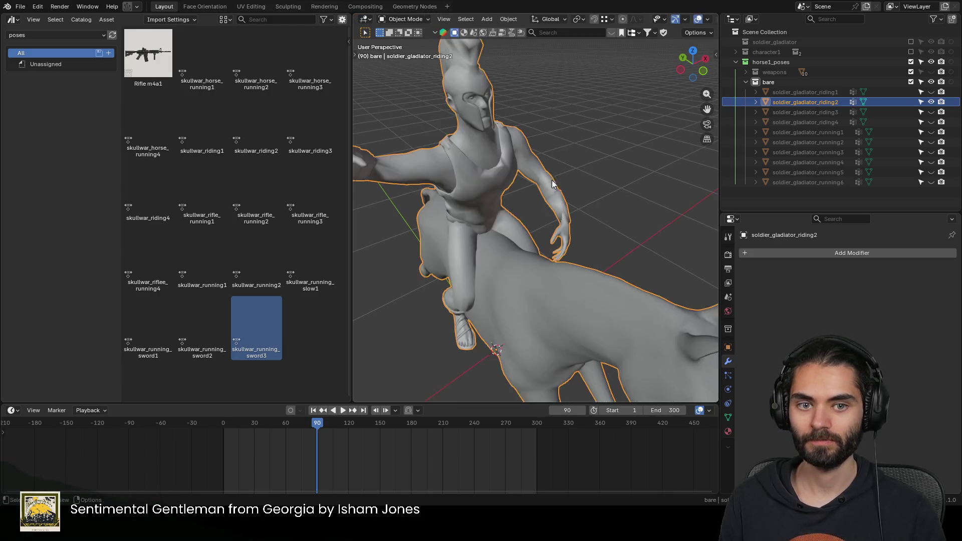
Step: Swap to riding3, delete its linked sword, pommel and shield, then hide it
click(931, 101)
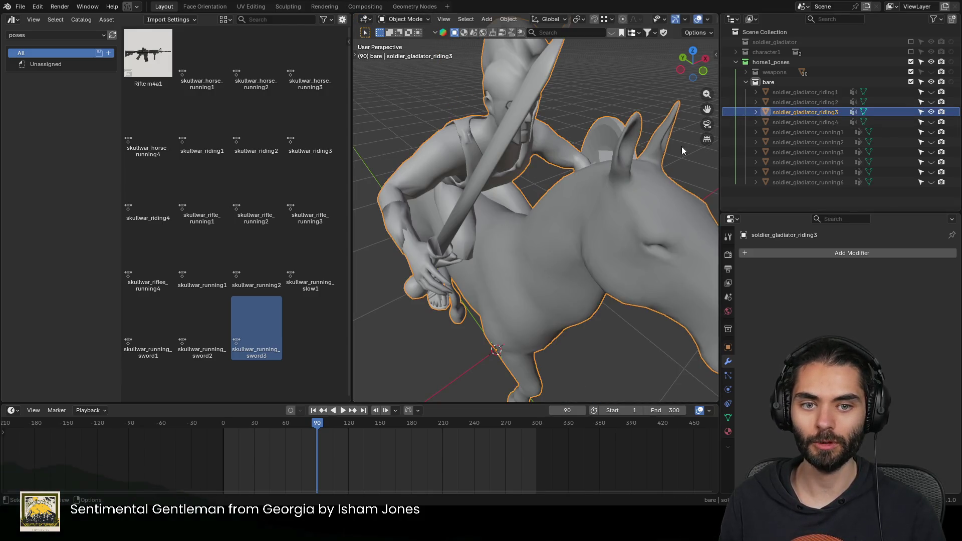
key(Tab)
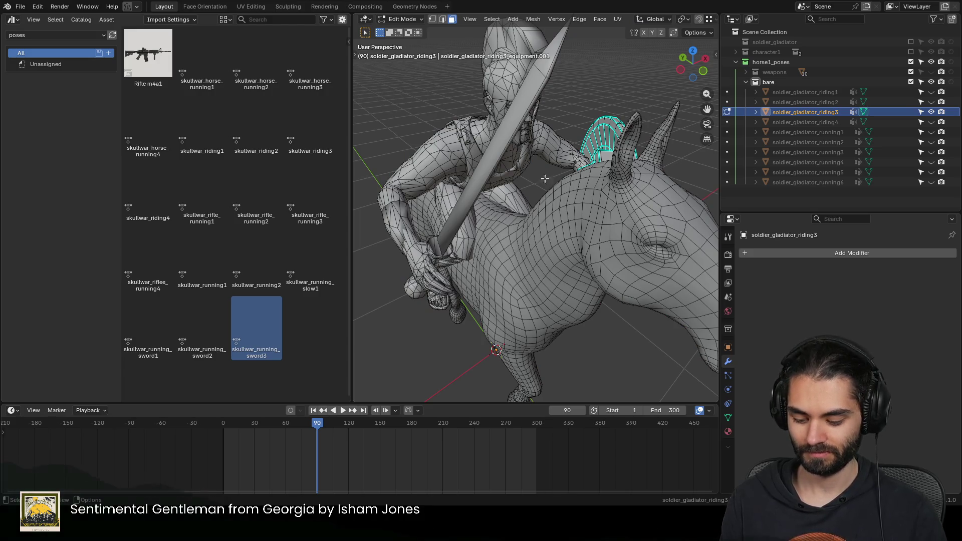
key(l)
mouse_move(490, 150)
middle_down()
mouse_move(631, 163)
mouse_move(630, 210)
mouse_move(625, 172)
middle_up()
key(l)
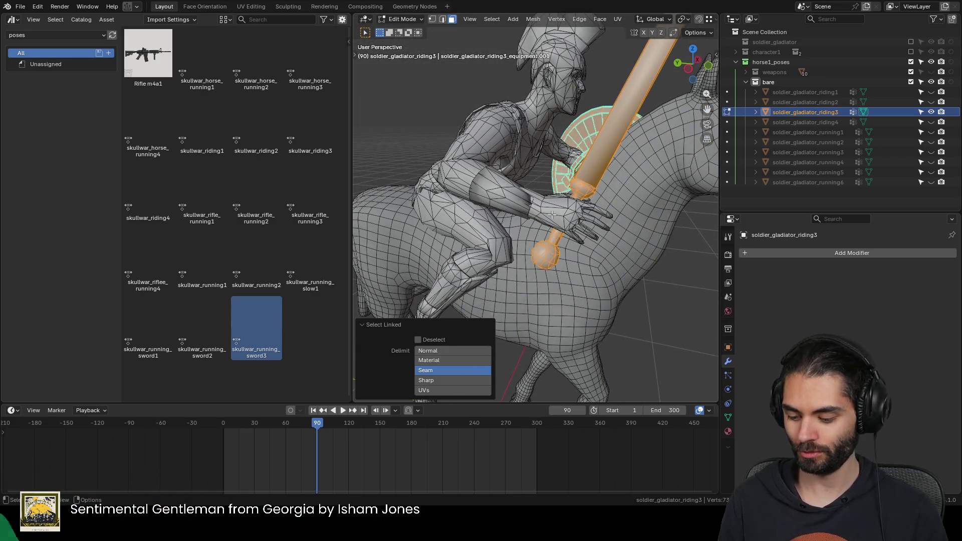
scroll(551, 215, down, 3)
scroll(551, 214, down, 3)
key(Tab)
middle_drag(551, 215, 601, 218)
key(alt+a)
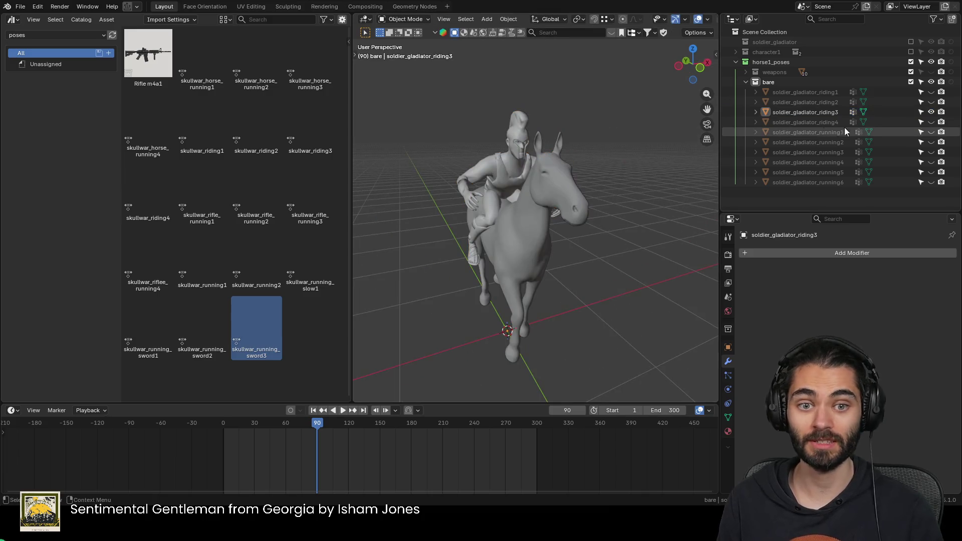
click(931, 112)
Step: Strip riding4's sword and shield, hide it, and show and select soldier_gladiator_running1
click(804, 122)
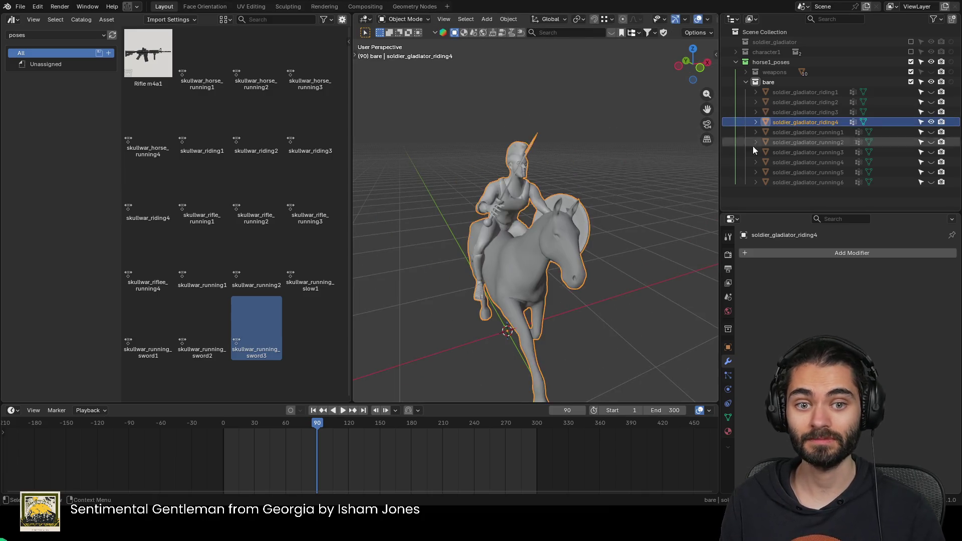
key(Tab)
middle_drag(481, 199, 443, 204)
scroll(614, 236, up, 3)
scroll(613, 235, up, 3)
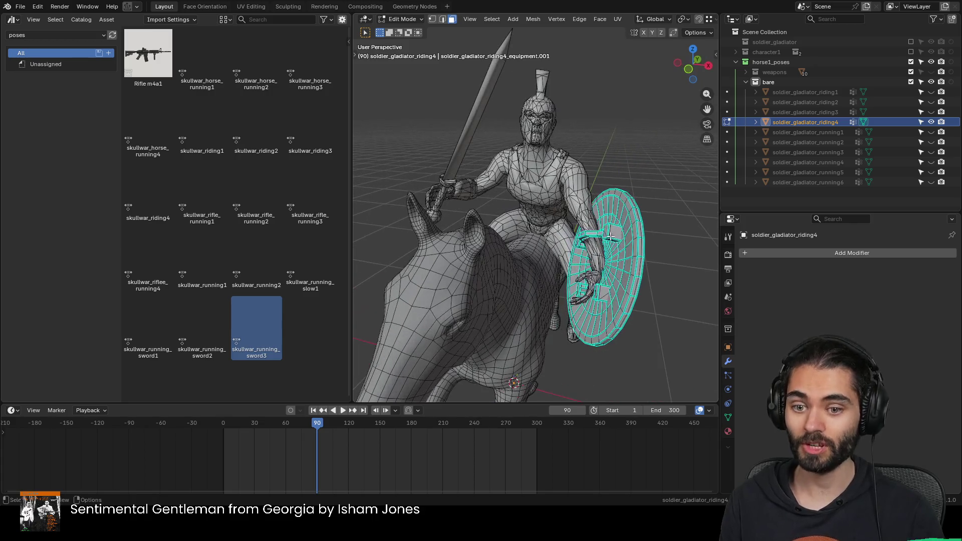
key(l)
key(l)
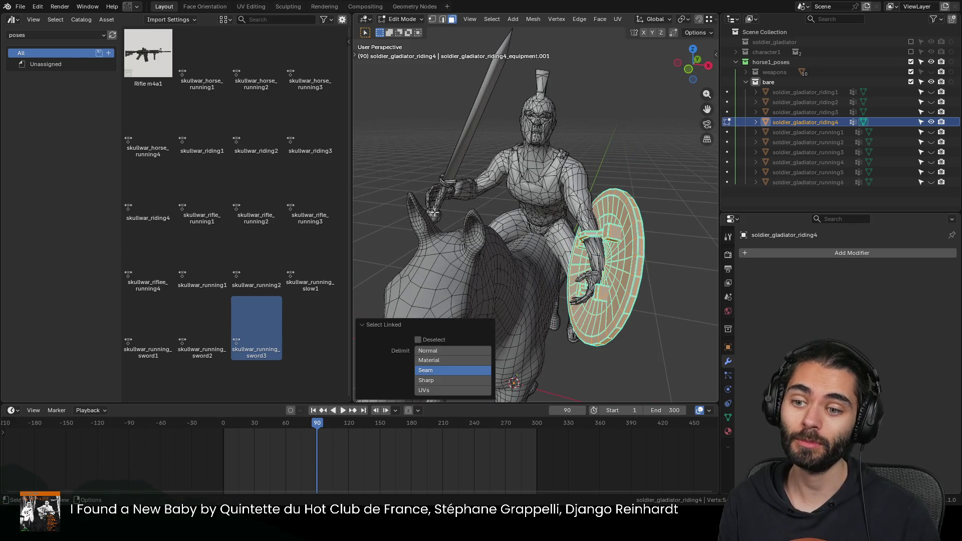
key(l)
key(l)
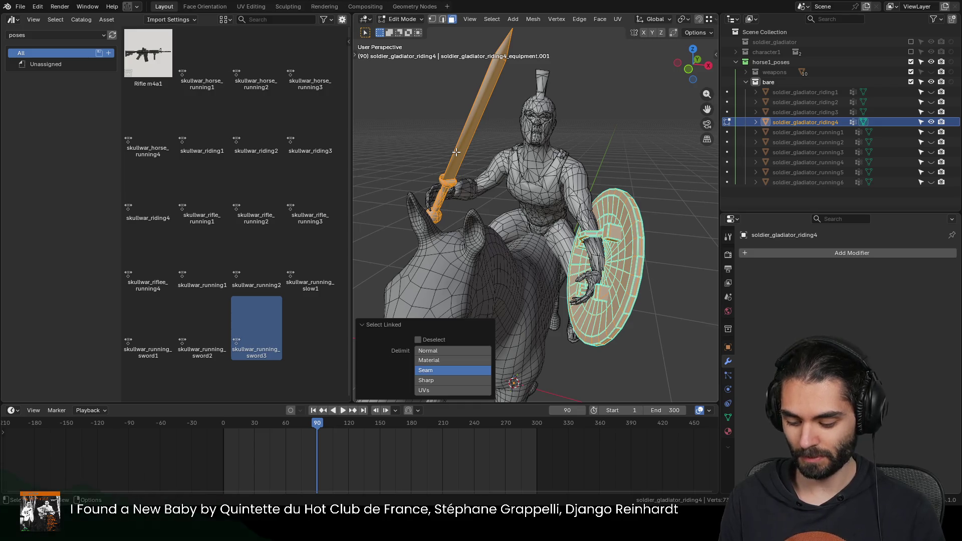
key(x)
click(456, 152)
key(Tab)
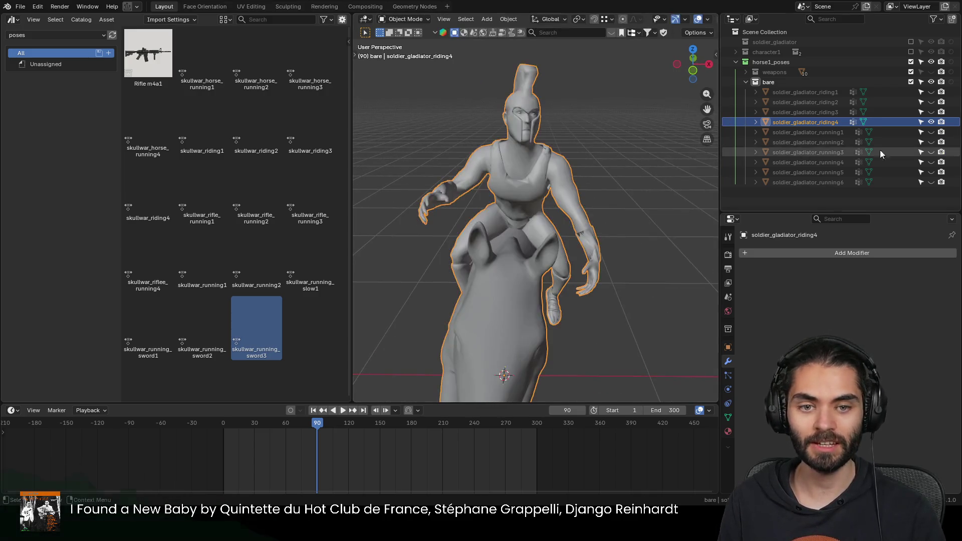
click(930, 122)
click(930, 131)
click(821, 131)
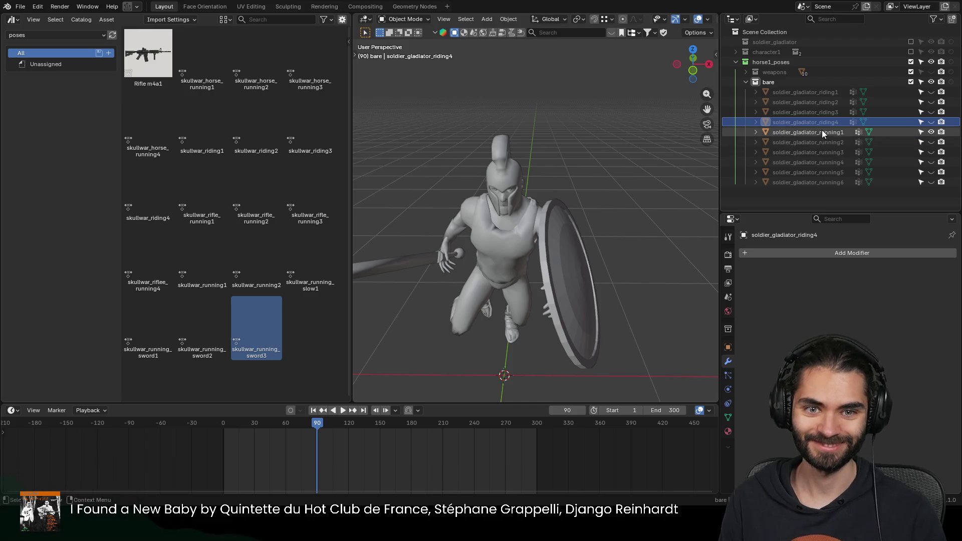
Step: Delete running1's linked sword and shield as vertices, then hide the figure
key(Tab)
middle_drag(592, 239, 616, 237)
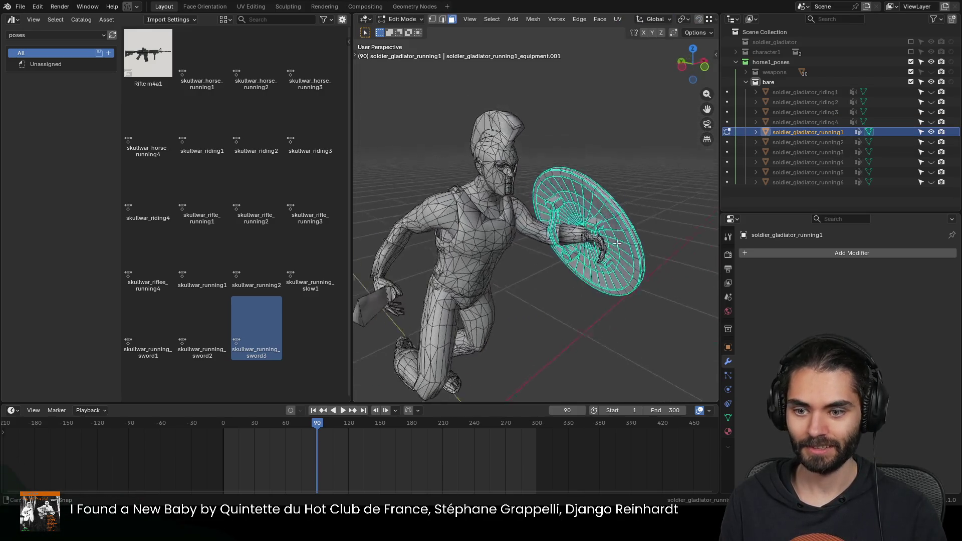
key(l)
key(l)
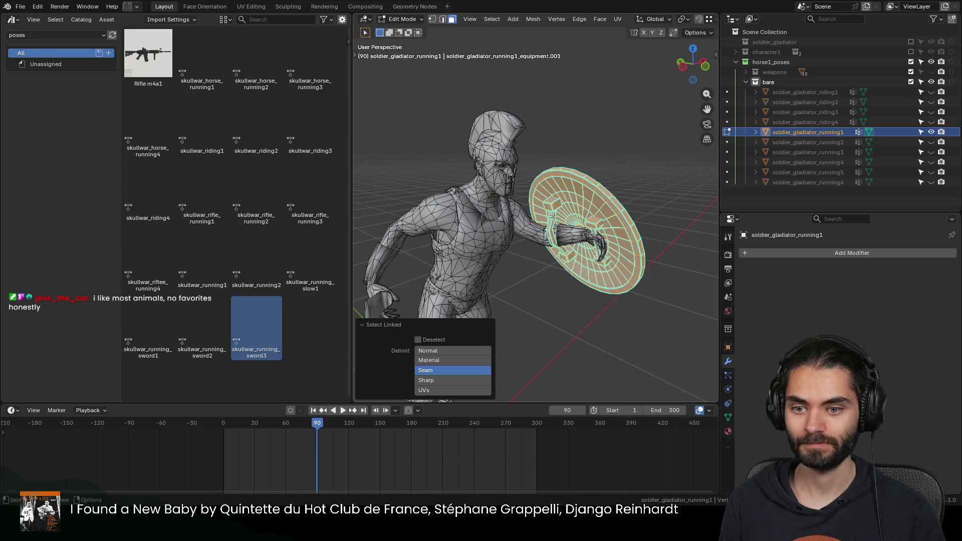
mouse_move(552, 208)
middle_down()
mouse_move(406, 272)
mouse_move(513, 246)
middle_up()
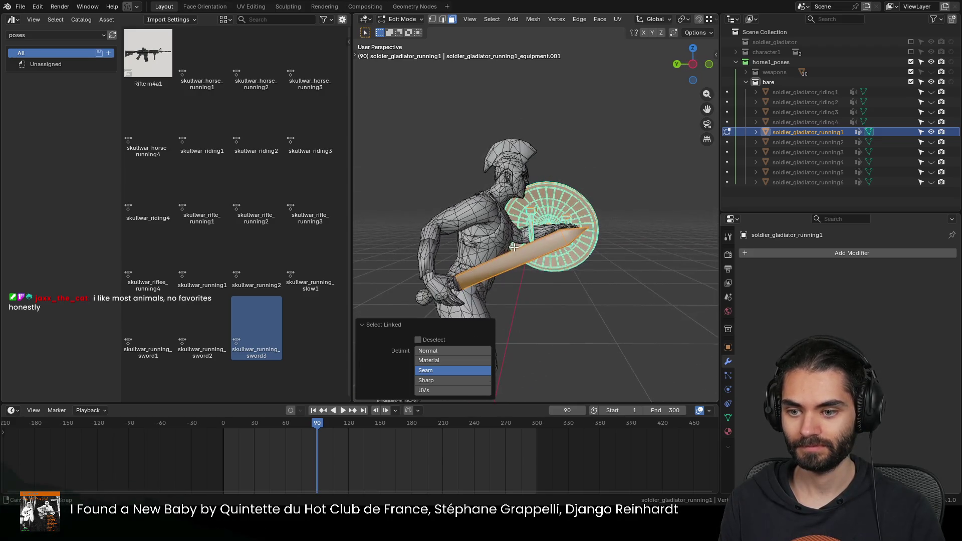
key(x)
click(425, 287)
middle_drag(424, 288, 505, 227)
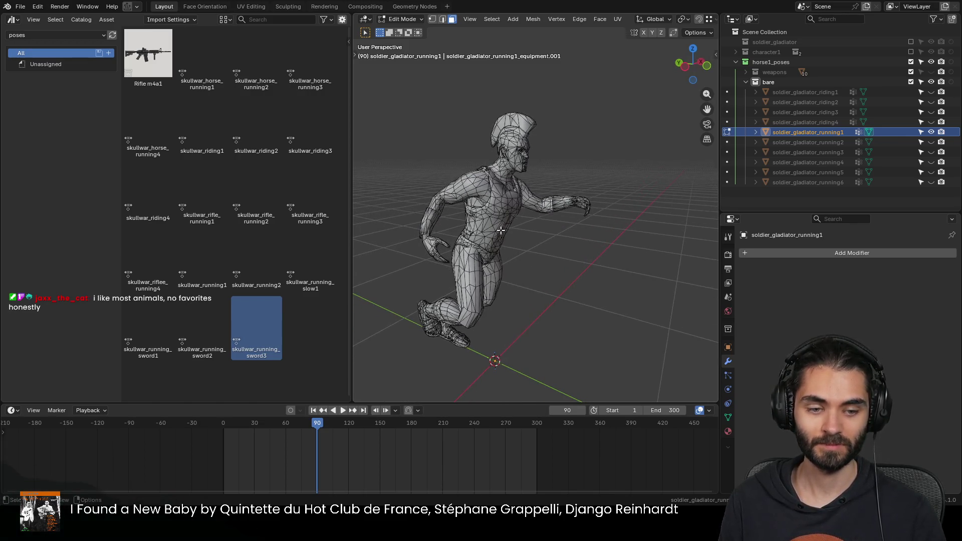
key(Tab)
click(930, 132)
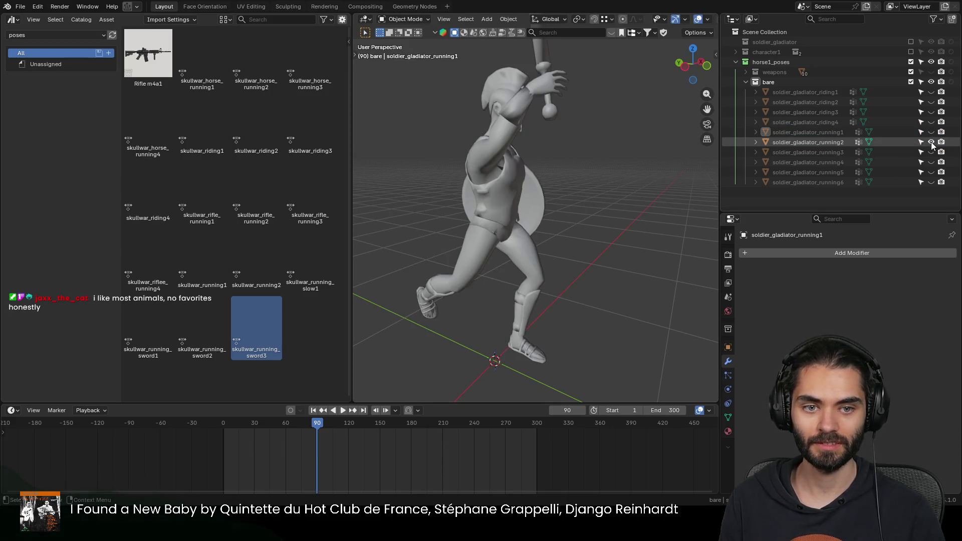
Step: Show running2, remove its shield piece in Edit Mode, then hide it
click(590, 128)
key(Tab)
mouse_move(590, 128)
middle_down()
mouse_move(502, 163)
mouse_move(536, 177)
middle_up()
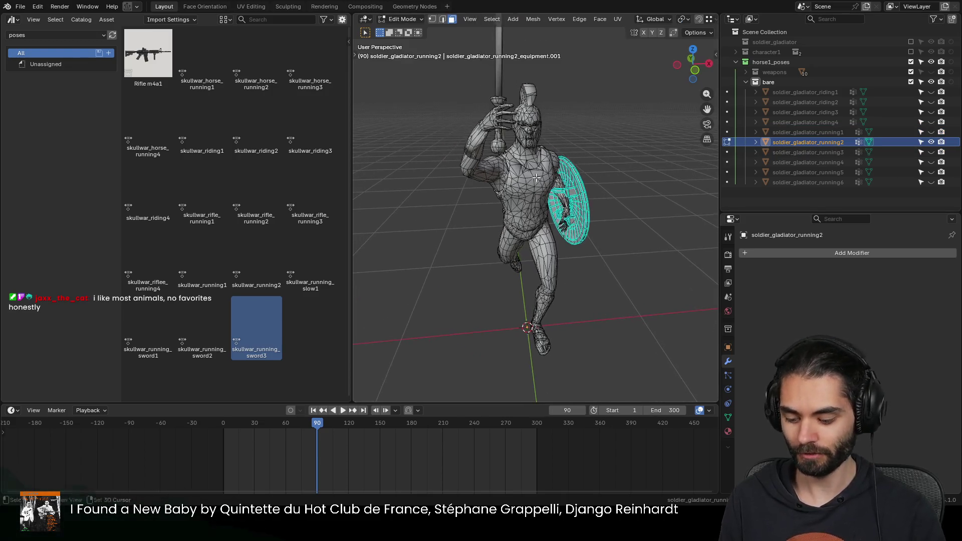
key(l)
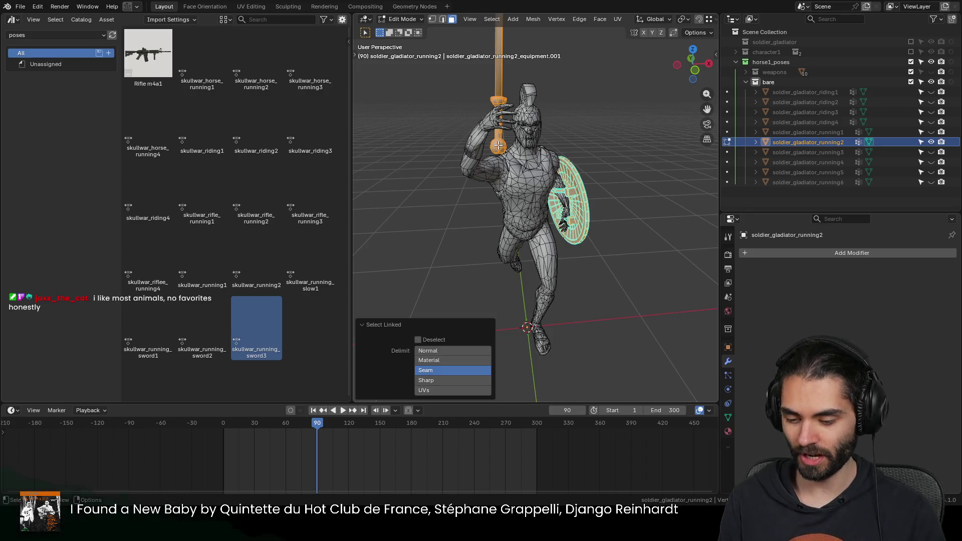
key(Tab)
click(930, 141)
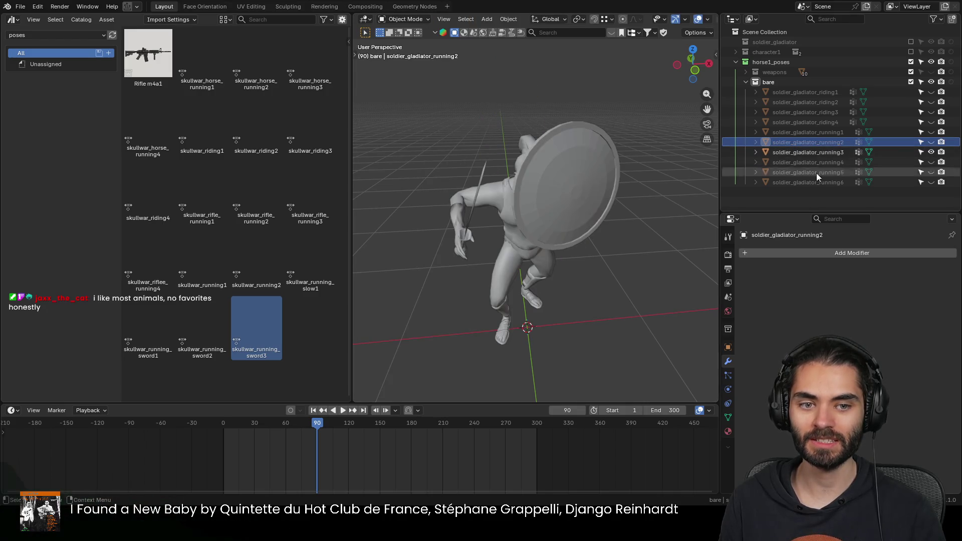
Step: Delete soldier_gladiator_running3's linked sword and shield, then hide it
click(557, 192)
key(Tab)
middle_drag(558, 192, 583, 177)
key(ctrl+l)
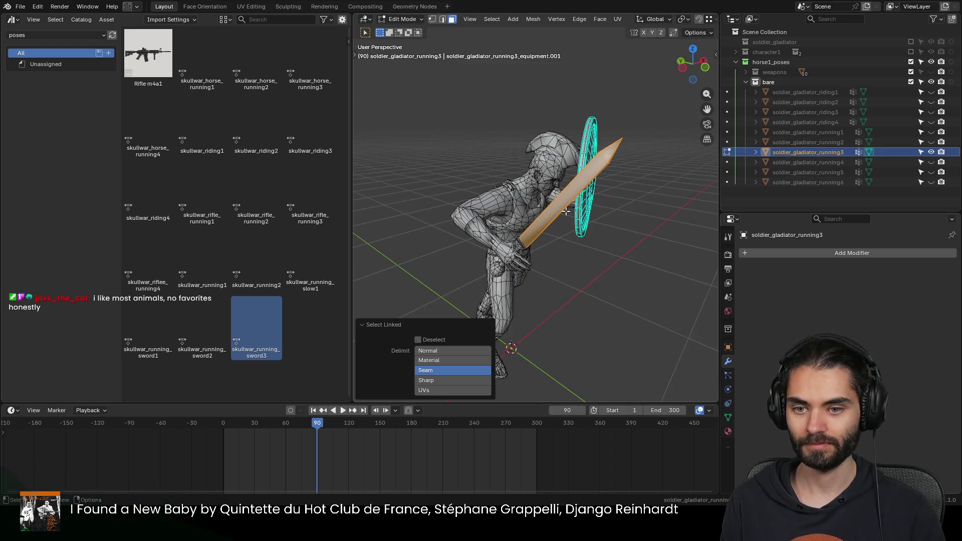
middle_drag(519, 246, 591, 175)
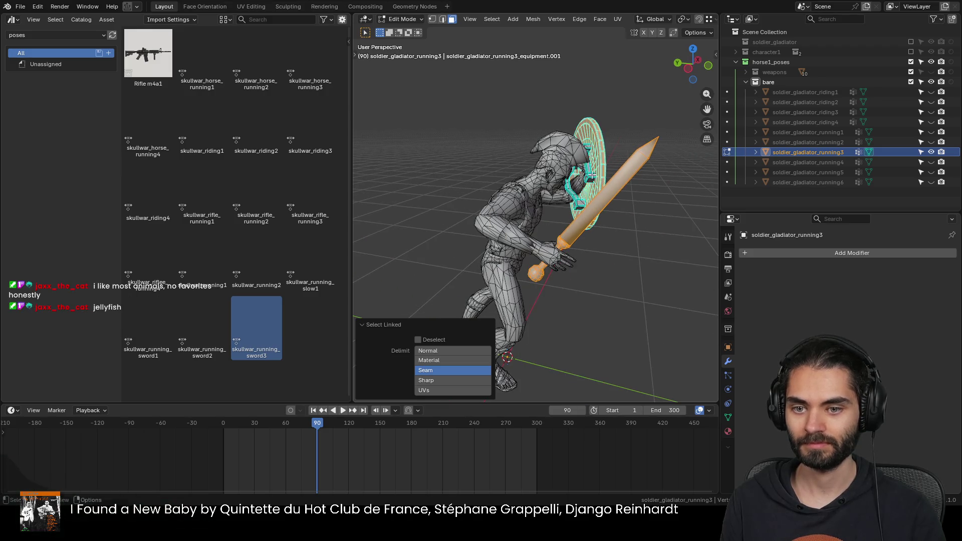
key(x)
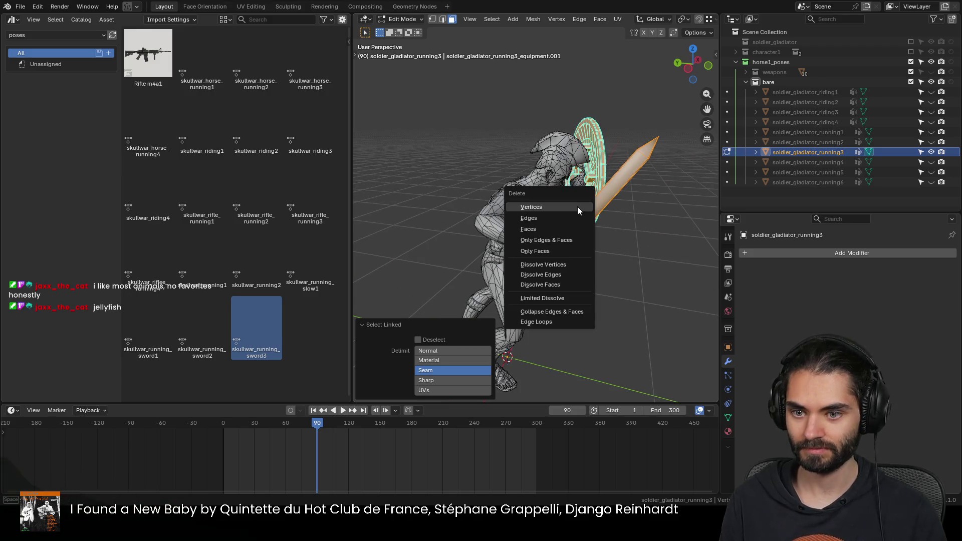
click(576, 207)
key(Tab)
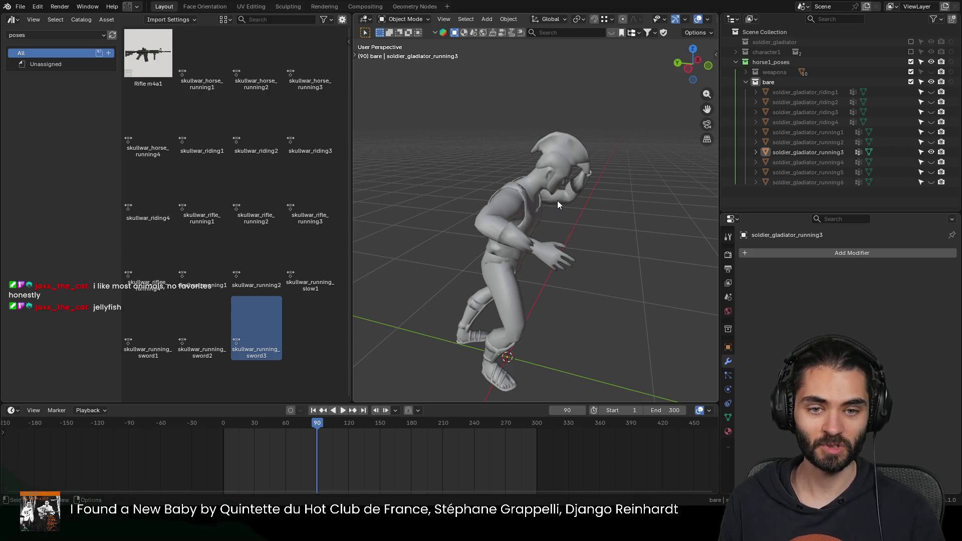
click(931, 153)
Step: Delete soldier_gladiator_running4's sword and shield, hide it and show running5
click(807, 161)
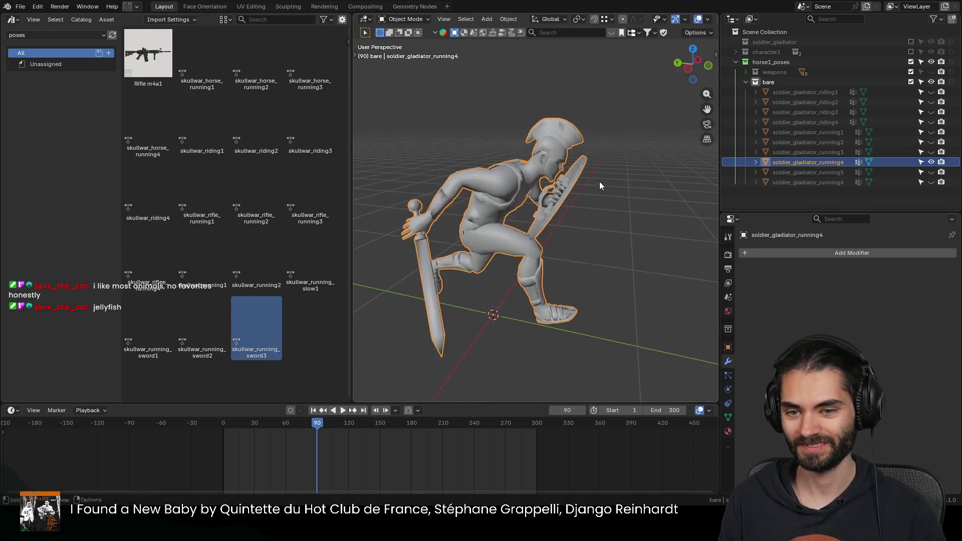
key(Tab)
middle_drag(599, 185, 526, 178)
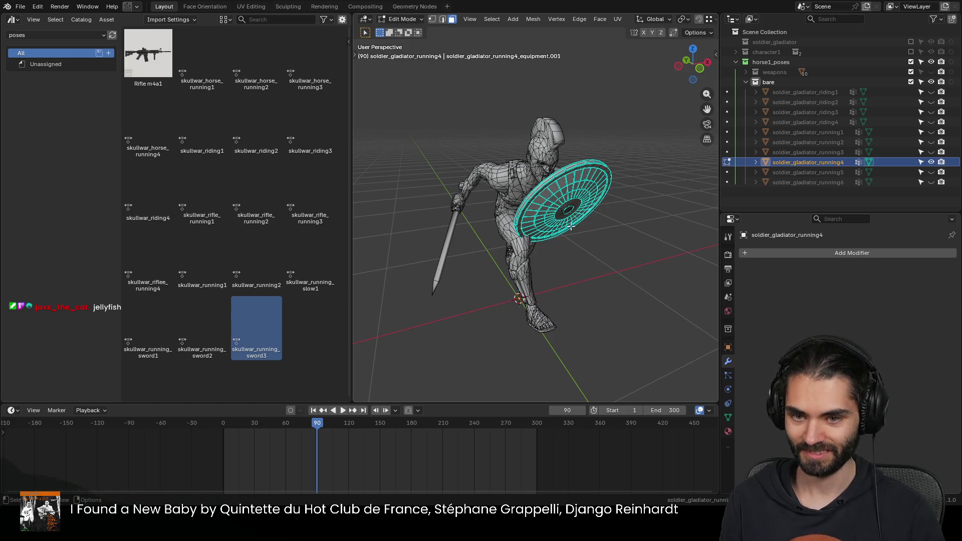
key(l)
middle_drag(446, 239, 436, 268)
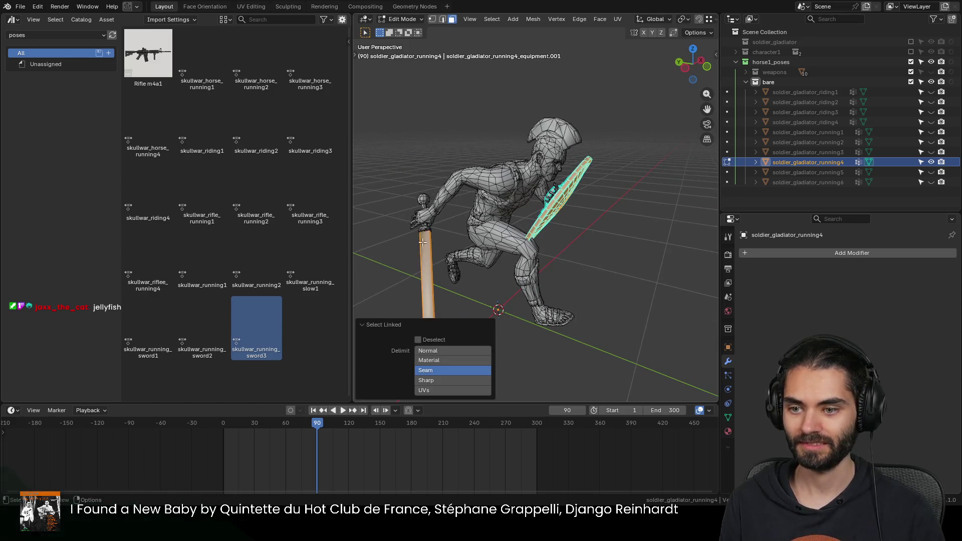
mouse_move(424, 203)
middle_down()
mouse_move(548, 211)
mouse_move(537, 222)
middle_up()
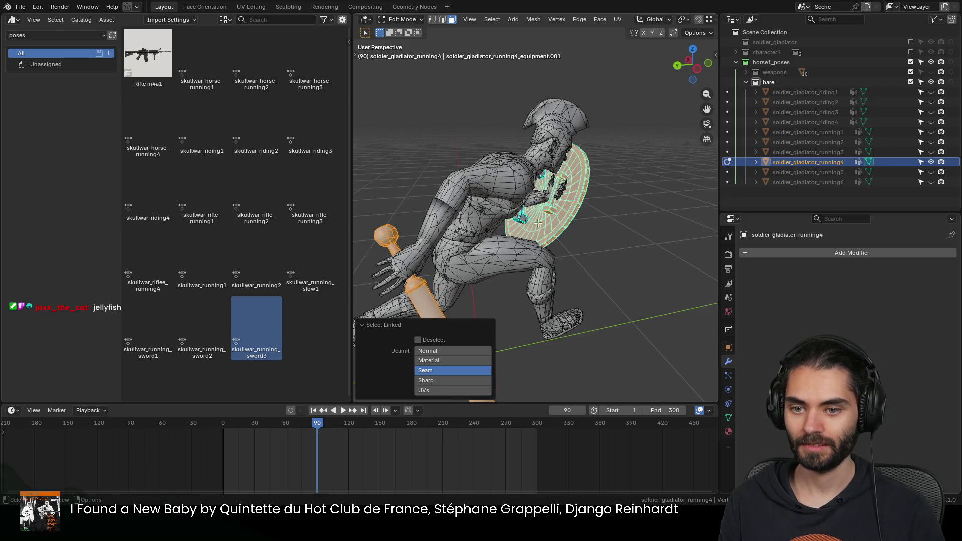
key(x)
click(520, 219)
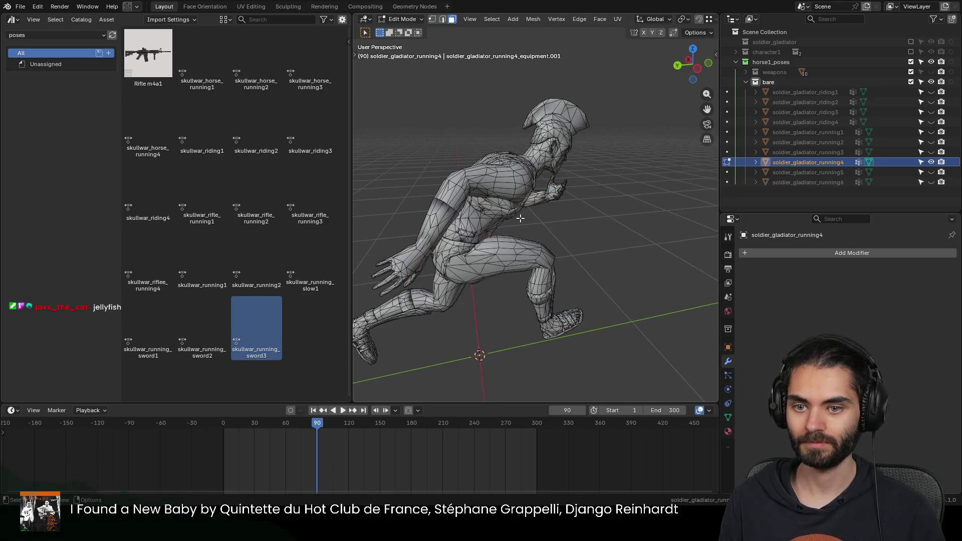
key(Tab)
middle_drag(543, 215, 794, 182)
click(930, 162)
click(930, 172)
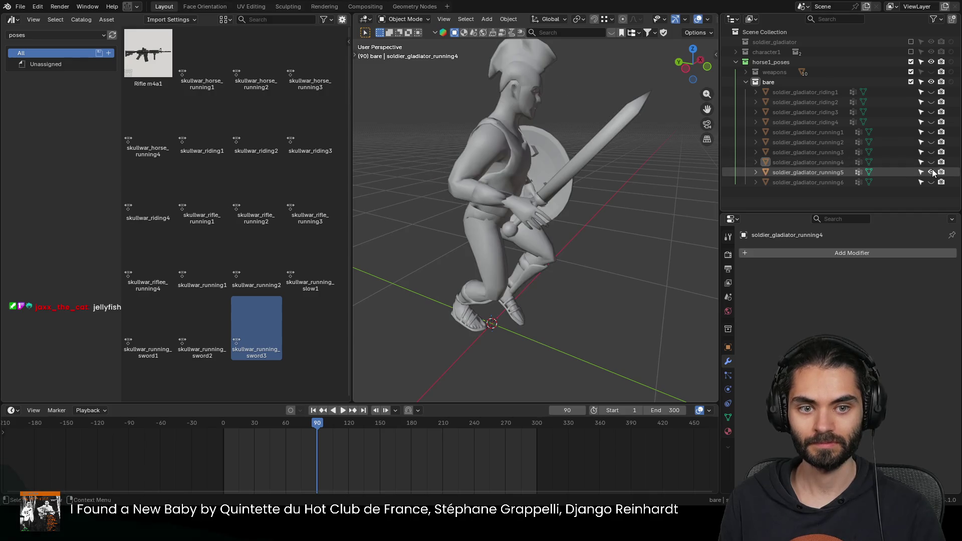
Step: Delete soldier_gladiator_running5's linked sword and shield as vertices
click(598, 150)
key(Tab)
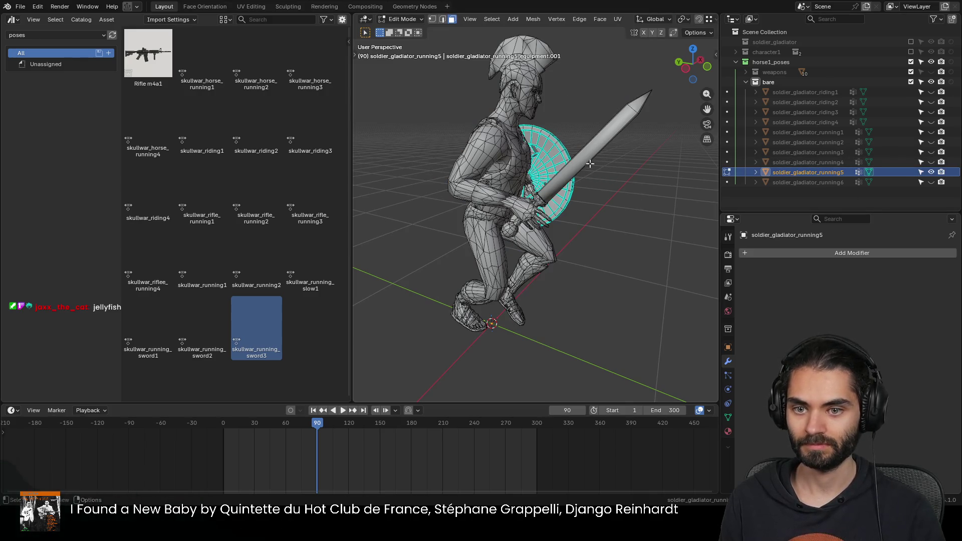
key(l)
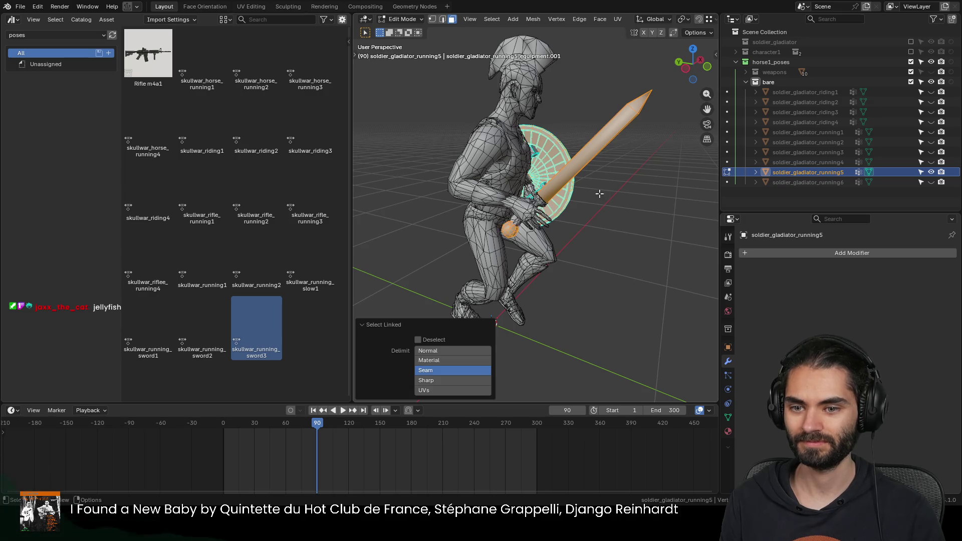
scroll(599, 193, up, 2)
scroll(594, 188, up, 2)
mouse_move(586, 181)
middle_down()
mouse_move(574, 111)
mouse_move(572, 163)
middle_up()
key(x)
click(574, 111)
key(Tab)
scroll(494, 150, down, 2)
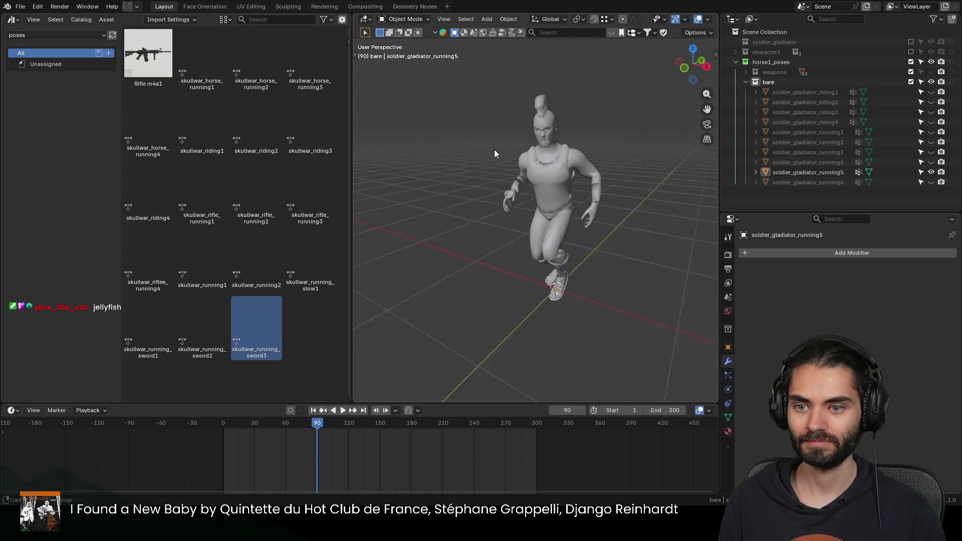
Step: Remove the leftover piece in running5's hand, then hide the figure
middle_drag(556, 226, 583, 200)
click(584, 199)
key(Tab)
middle_drag(492, 199, 490, 203)
key(l)
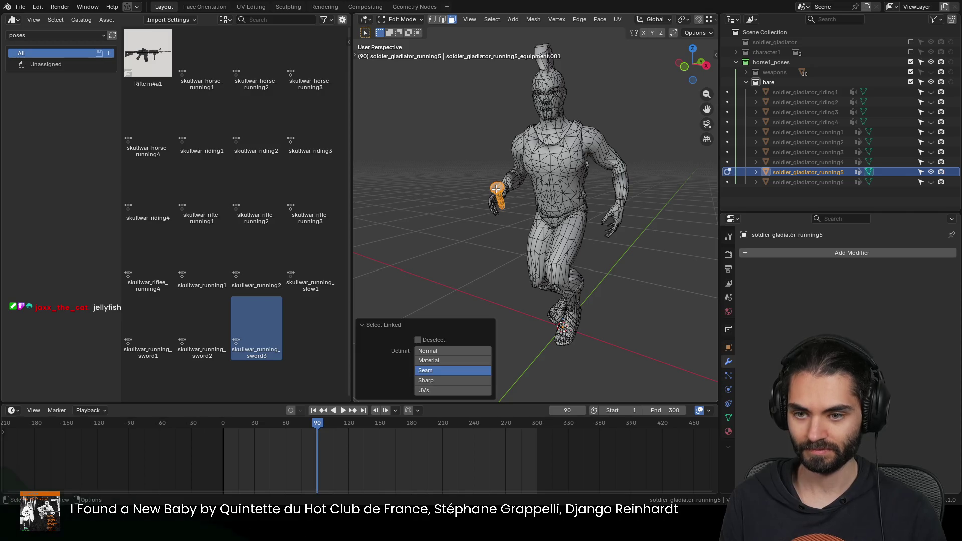
key(x)
click(493, 191)
key(Tab)
key(h)
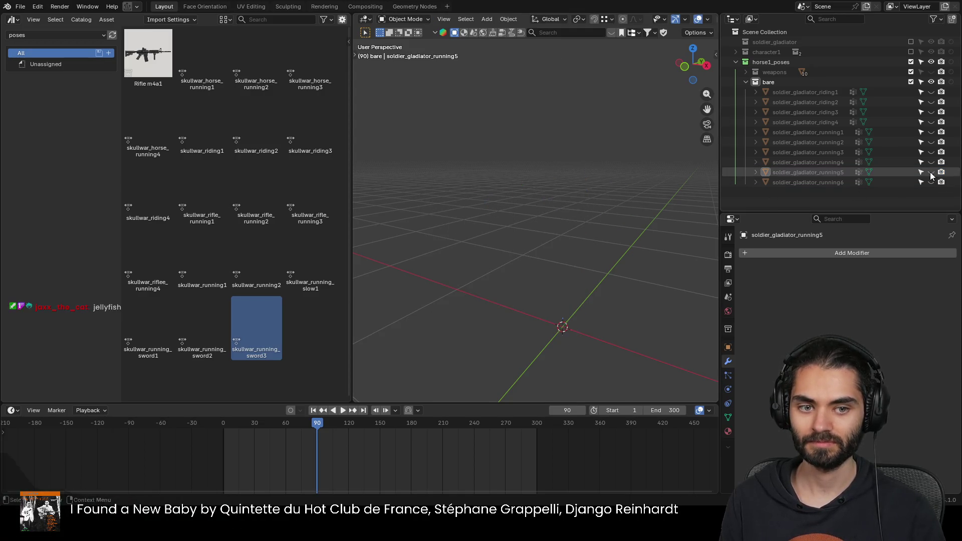
Step: Show running6 and delete its shield and sword, leaving the belt untouched
click(808, 183)
key(Tab)
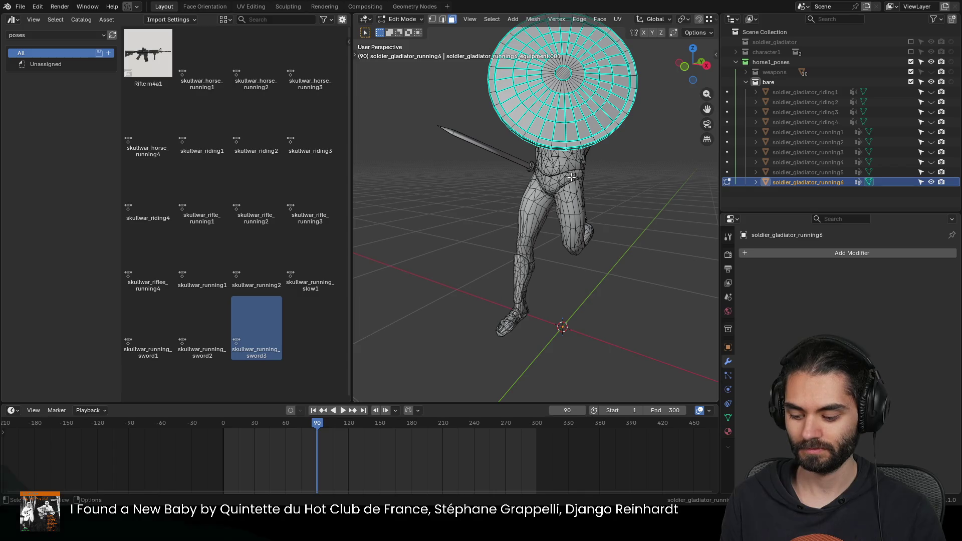
key(l)
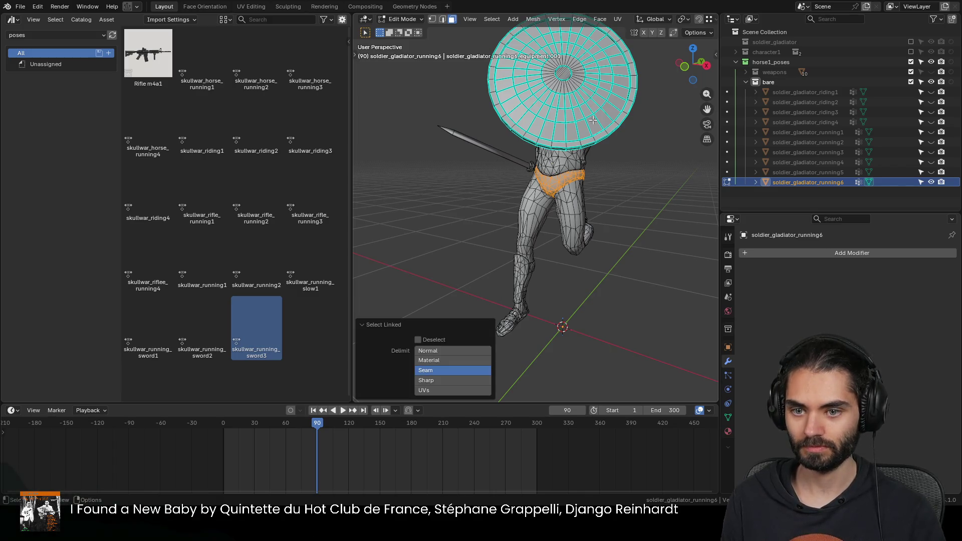
click(591, 122)
key(l)
mouse_move(577, 114)
middle_down()
mouse_move(461, 146)
mouse_move(531, 121)
mouse_move(548, 182)
mouse_move(472, 202)
mouse_move(548, 198)
mouse_move(526, 218)
middle_up()
key(l)
key(x)
click(544, 173)
key(Tab)
scroll(525, 218, up, 3)
scroll(548, 171, up, 2)
scroll(548, 172, down, 5)
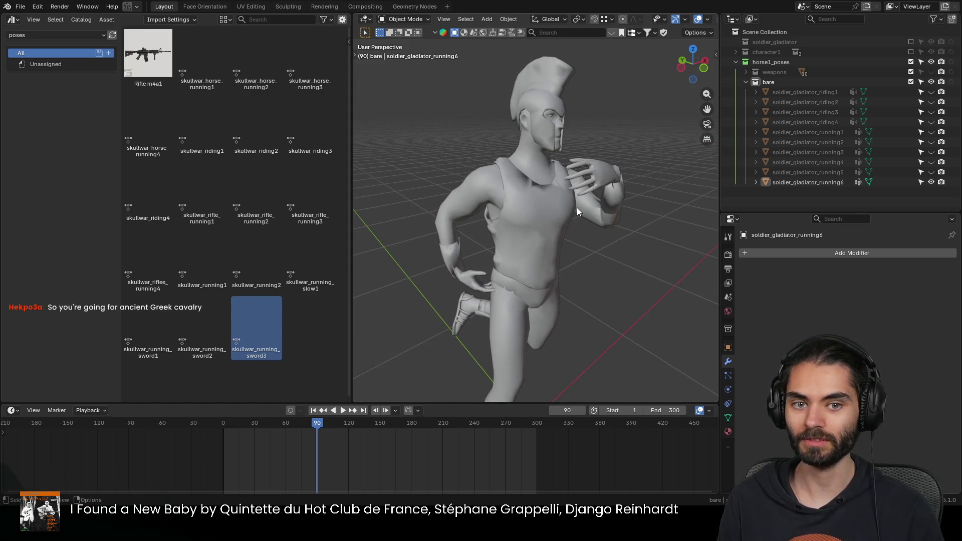
Step: Make all ten bare poses visible again and collapse the bare collection
mouse_move(590, 234)
middle_down()
mouse_move(494, 222)
mouse_move(562, 203)
mouse_move(557, 212)
middle_up()
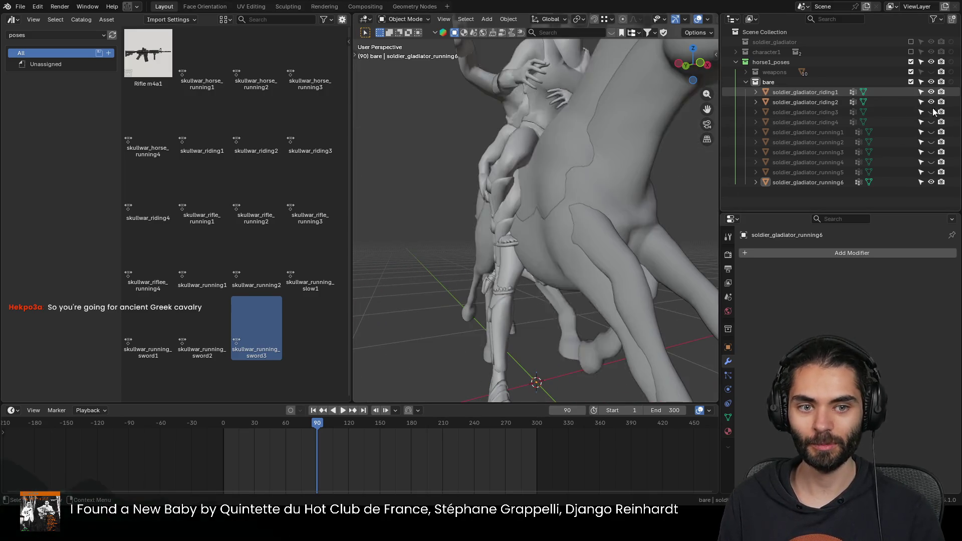
drag(930, 92, 935, 172)
click(745, 81)
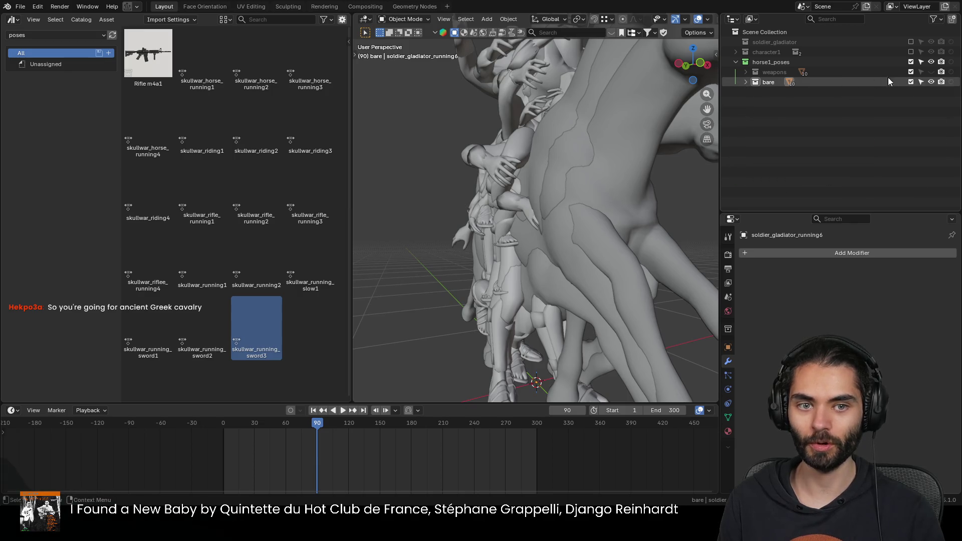
Step: Show the weapons collection, select all riders and horses, glance at them in Edit Mode, then deselect
click(930, 72)
scroll(656, 171, down, 5)
mouse_move(656, 172)
middle_down()
mouse_move(606, 203)
mouse_move(500, 198)
mouse_move(491, 220)
mouse_move(608, 206)
middle_up()
key(a)
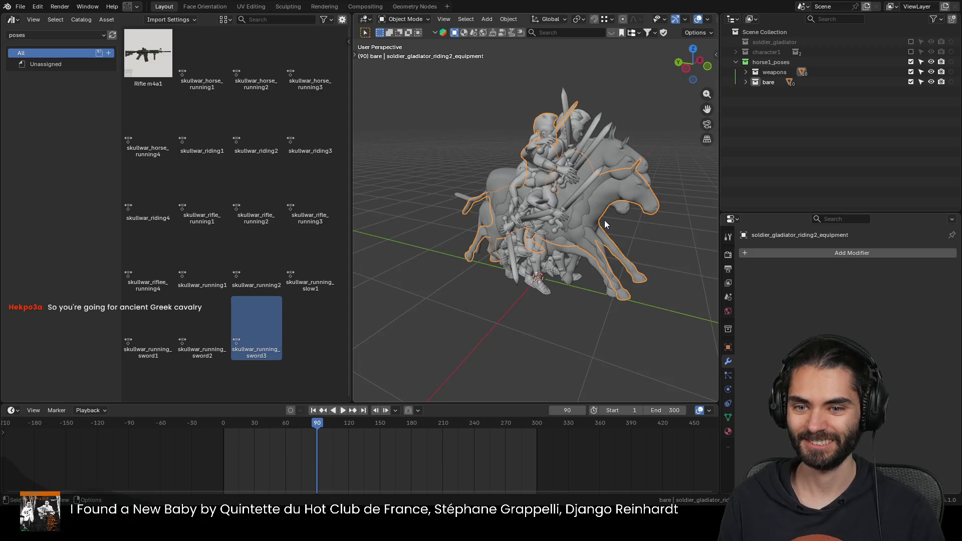
key(Tab)
right_click(602, 218)
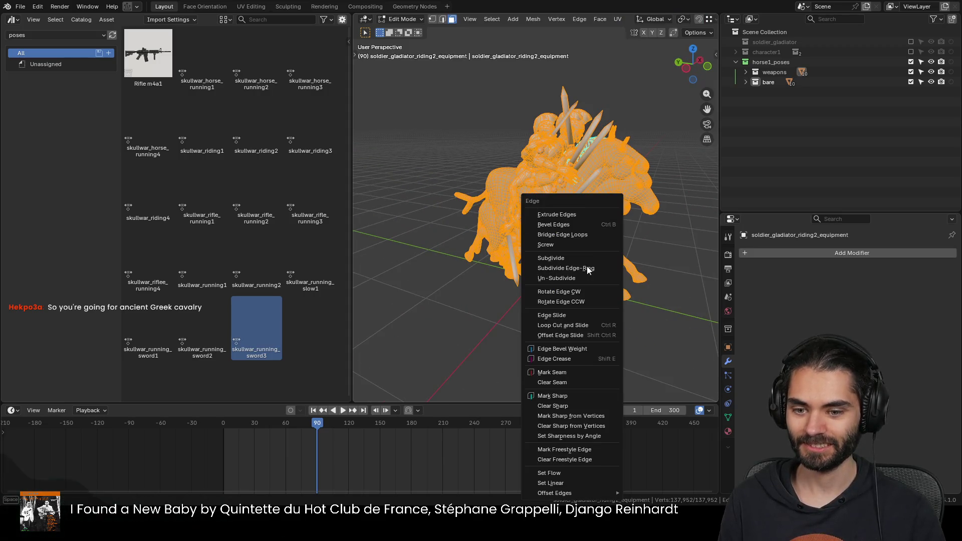
key(Escape)
key(Tab)
key(alt+a)
Step: Give the shielded rider's shield mesh Shade Auto Smooth at 30°
mouse_move(580, 271)
middle_down()
mouse_move(510, 241)
mouse_move(438, 229)
mouse_move(476, 234)
mouse_move(512, 196)
mouse_move(549, 238)
middle_up()
scroll(485, 239, up, 3)
scroll(548, 238, up, 2)
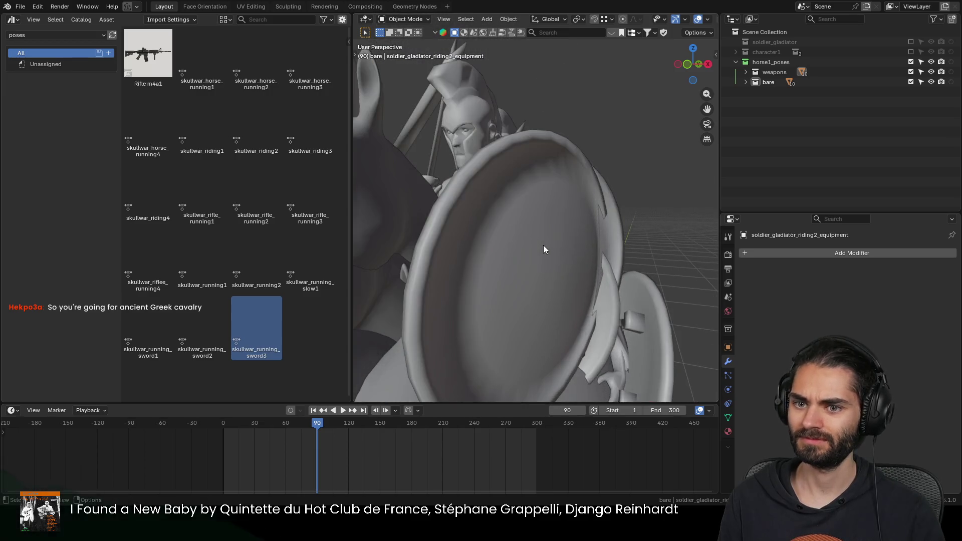
click(543, 245)
key(Tab)
scroll(540, 220, up, 2)
key(Tab)
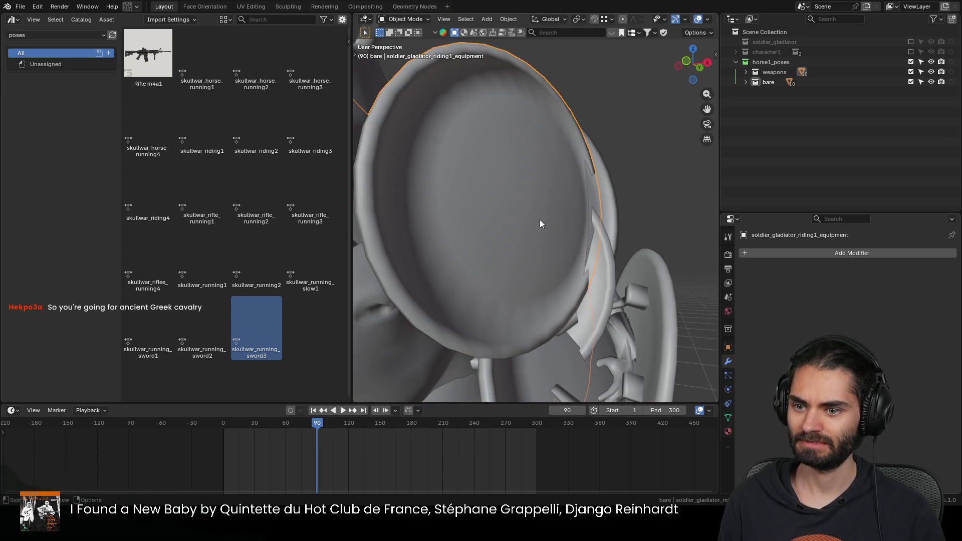
right_click(539, 217)
click(536, 227)
scroll(536, 227, down, 5)
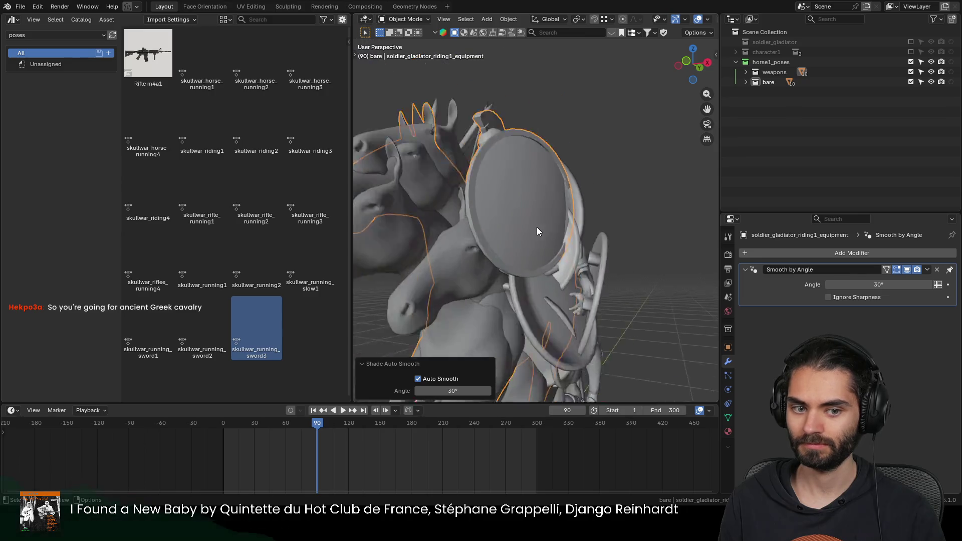
scroll(536, 227, down, 4)
Step: Copy the shield's Smooth by Angle modifier to the other selected meshes with Ctrl+L Copy Modifiers
mouse_move(520, 220)
middle_down()
mouse_move(554, 255)
mouse_move(545, 223)
middle_up()
shift+click(544, 223)
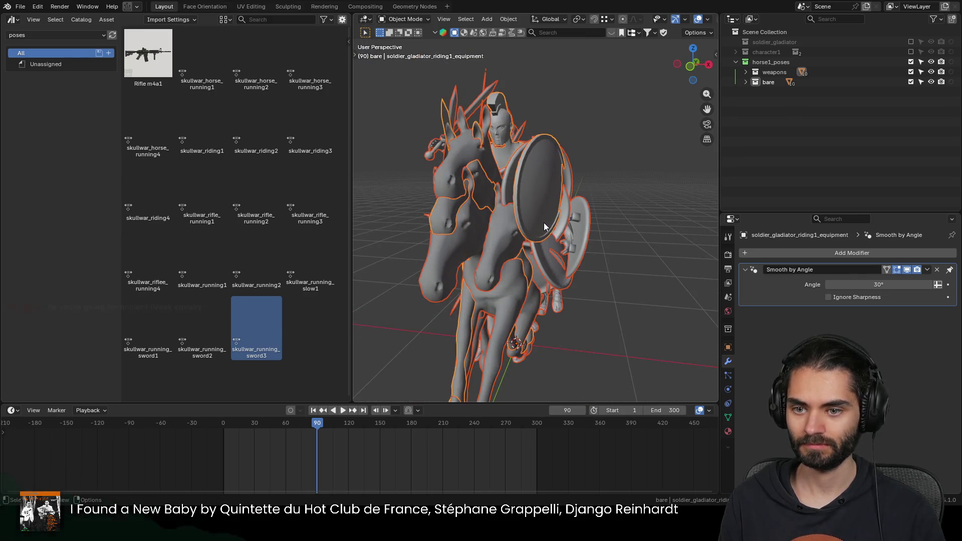
key(ctrl+l)
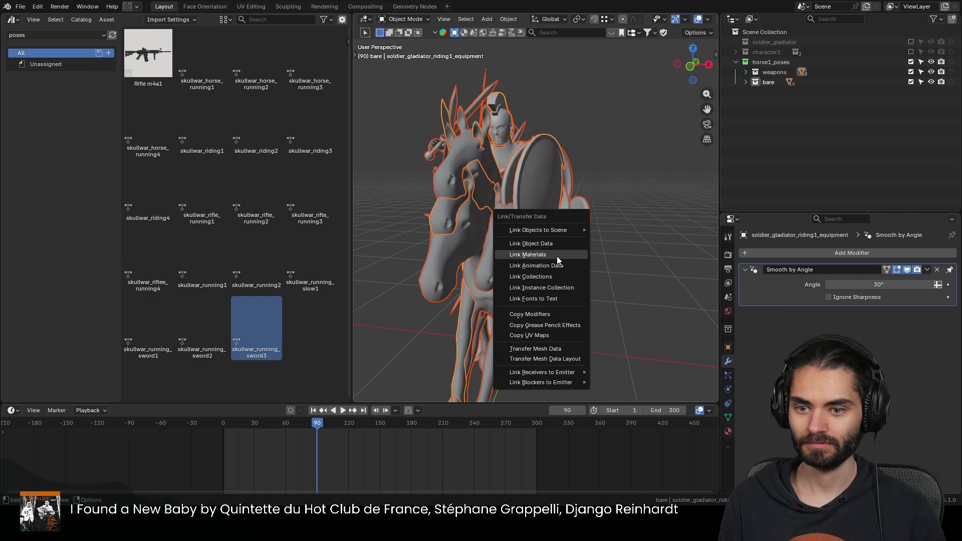
click(554, 314)
click(578, 193)
scroll(526, 197, up, 3)
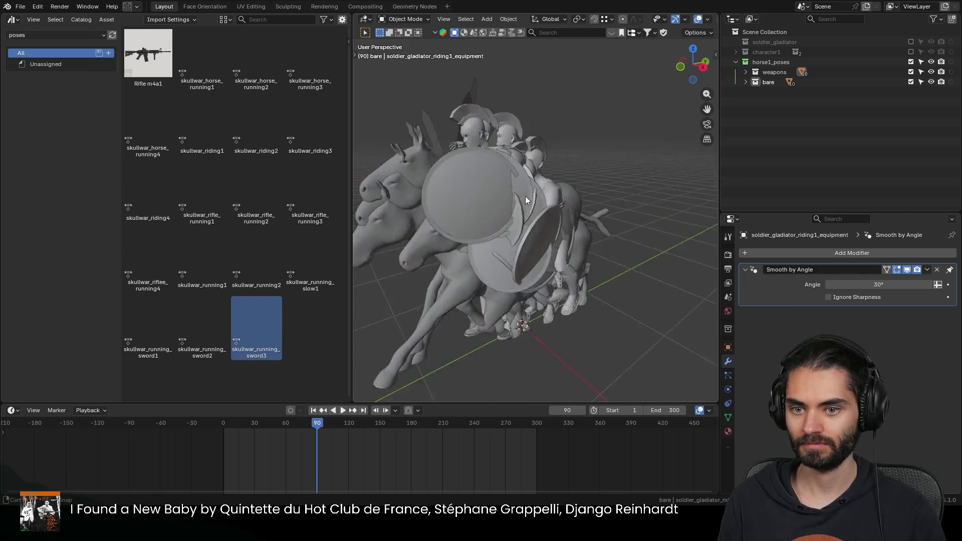
scroll(468, 197, up, 3)
mouse_move(467, 197)
middle_down()
mouse_move(435, 197)
mouse_move(452, 200)
mouse_move(440, 223)
mouse_move(374, 224)
mouse_move(696, 221)
mouse_move(716, 205)
mouse_move(521, 203)
mouse_move(551, 200)
middle_up()
key(q)
Step: Purge the 52 unused data blocks and collapse the horse1_poses collection
click(501, 242)
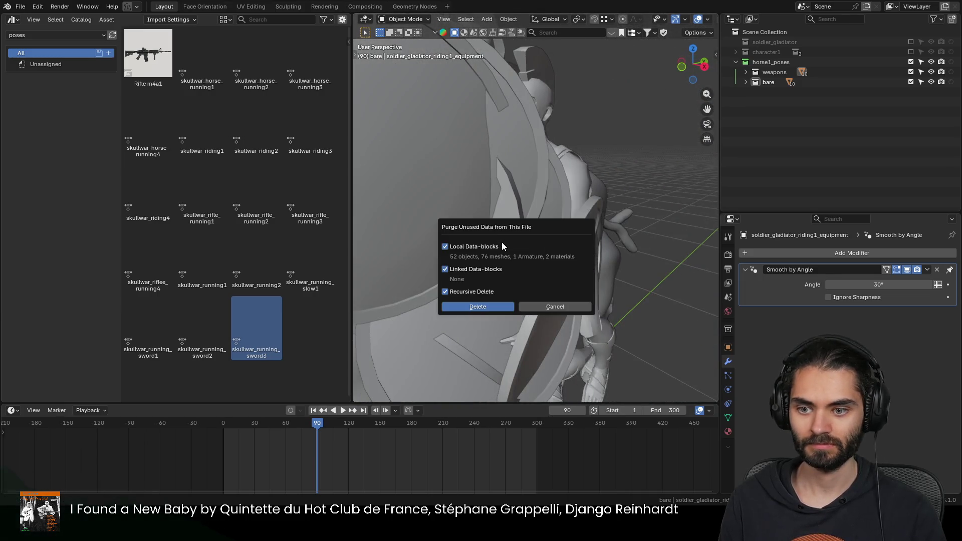
click(501, 307)
mouse_move(500, 307)
middle_down()
mouse_move(510, 224)
mouse_move(650, 224)
mouse_move(488, 198)
mouse_move(501, 216)
mouse_move(585, 213)
mouse_move(429, 215)
mouse_move(617, 209)
mouse_move(506, 232)
mouse_move(542, 229)
middle_up()
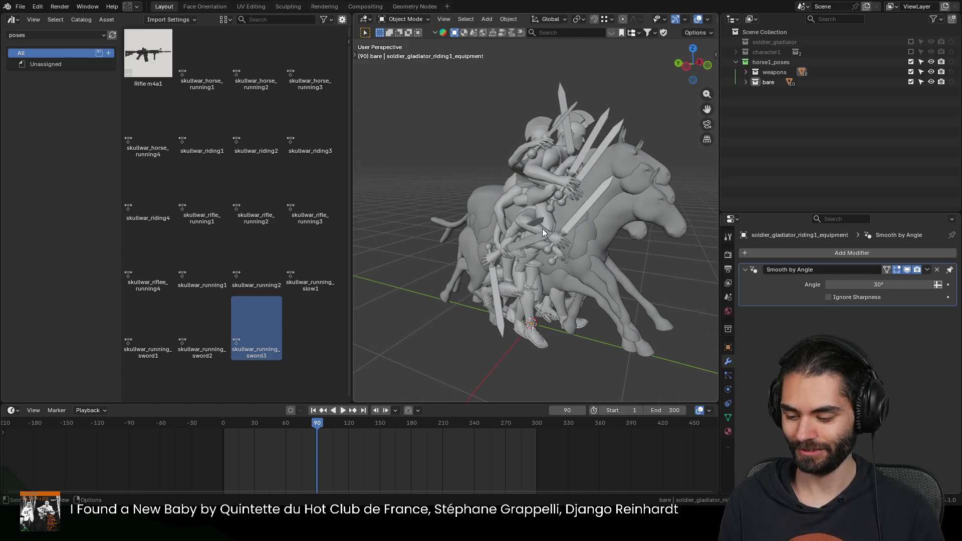
click(735, 62)
Step: Quit Blender from soldier_gladiator.blend, answering the save prompt
mouse_move(662, 128)
middle_down()
mouse_move(562, 179)
mouse_move(445, 181)
mouse_move(540, 164)
middle_up()
mouse_move(598, 205)
middle_down()
mouse_move(580, 178)
mouse_move(538, 162)
middle_up()
key(ctrl+q)
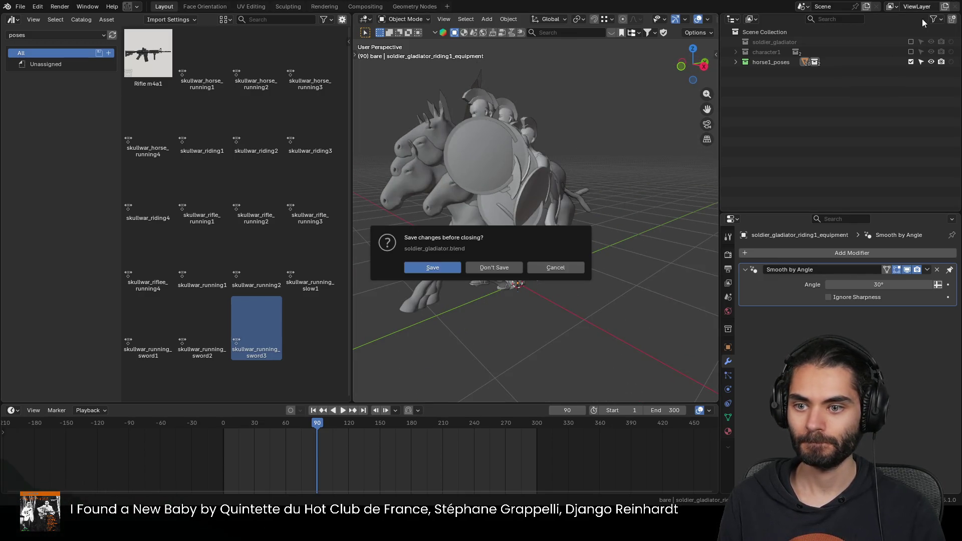
click(438, 267)
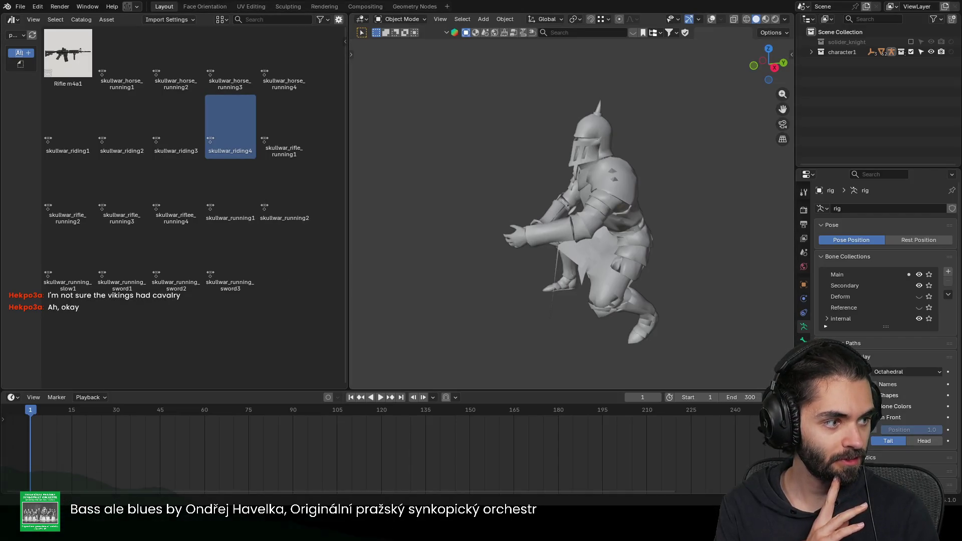
Step: Quit the knight session with Ctrl+Q and answer the save prompt
key(ctrl+q)
click(499, 269)
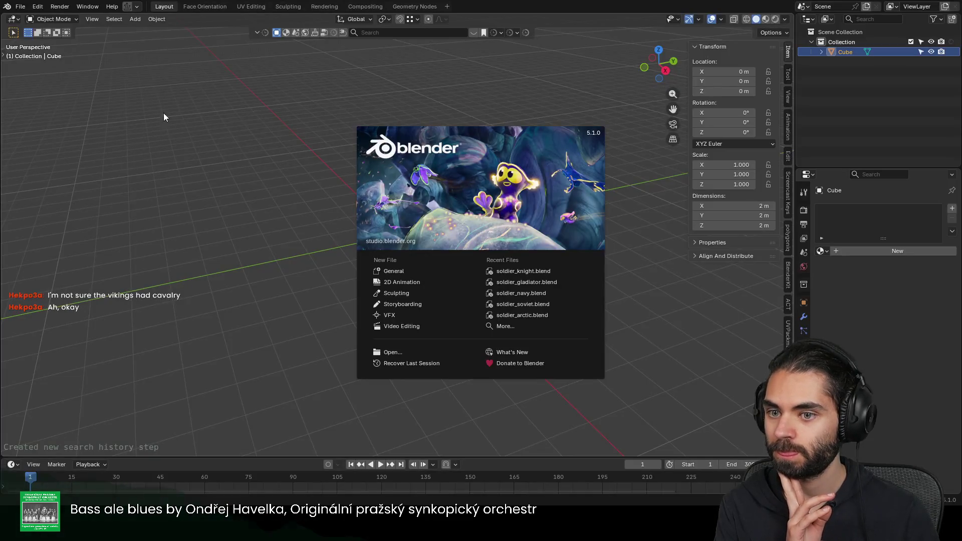
Step: Load soldier_knight.blend from Recent Files, hide the sidebar, and drag animal_horse1.blend into the viewport
click(519, 271)
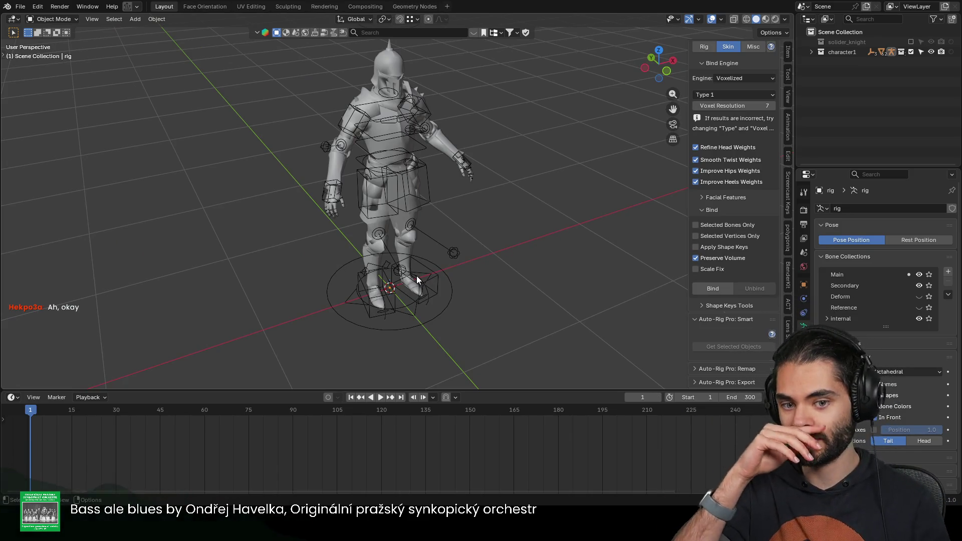
middle_drag(416, 278, 449, 174)
key(n)
scroll(472, 230, up, 3)
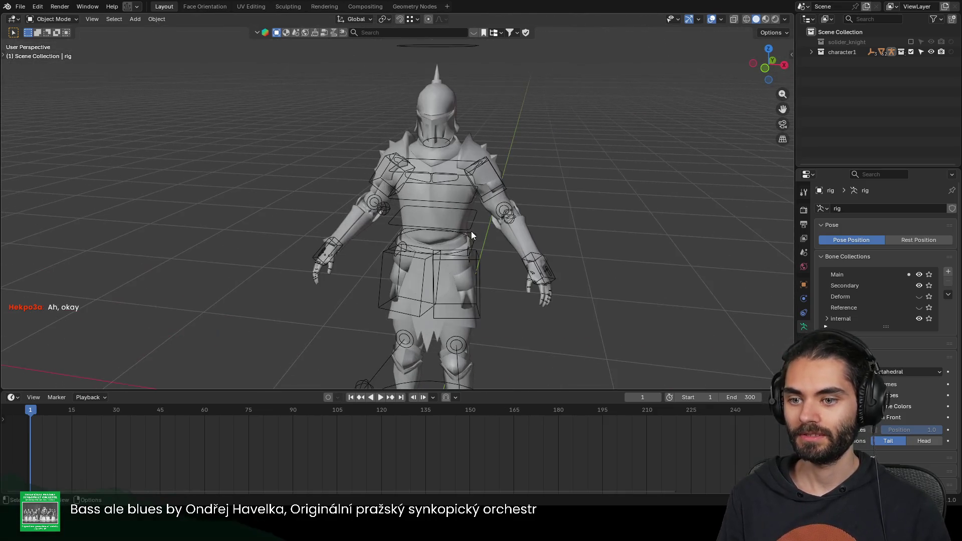
middle_drag(475, 241, 430, 228)
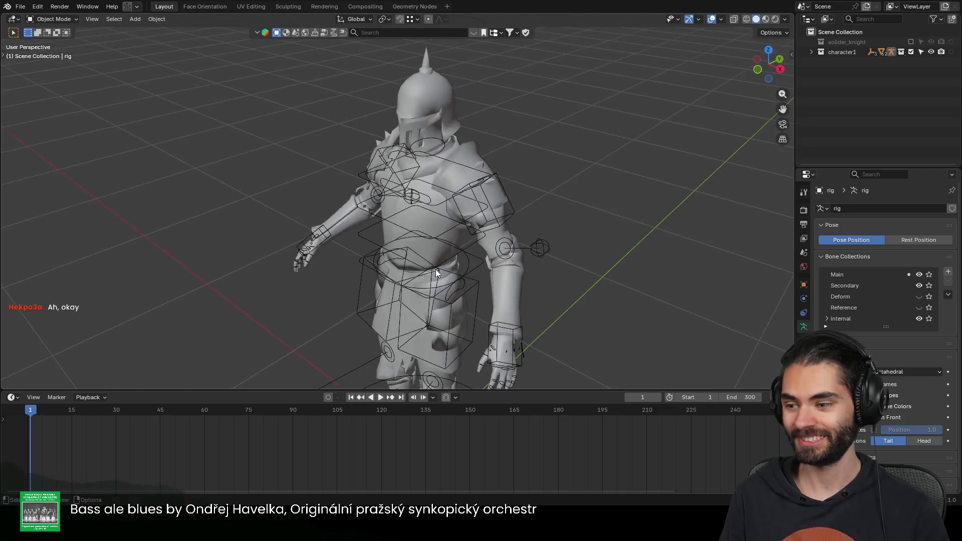
scroll(433, 228, down, 2)
scroll(435, 228, down, 1)
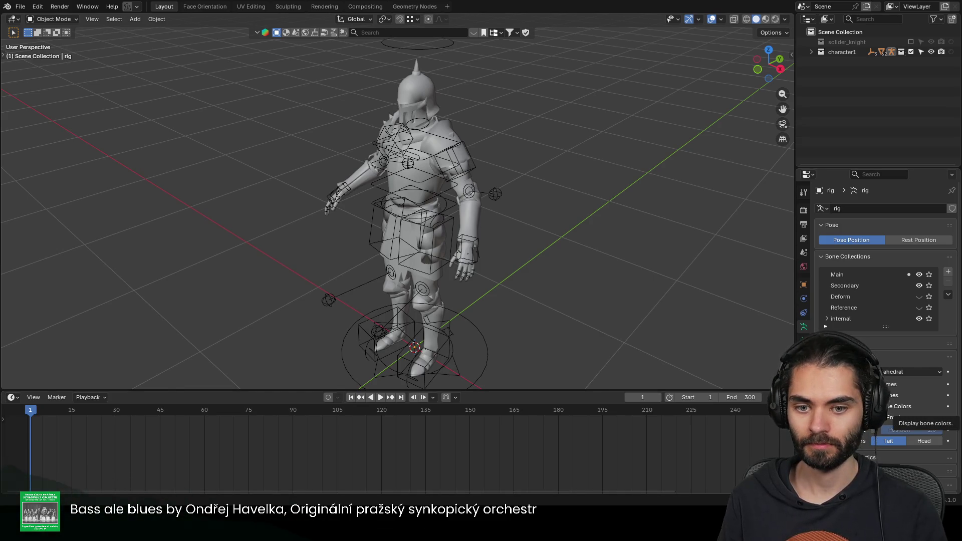
drag(961, 271, 623, 271)
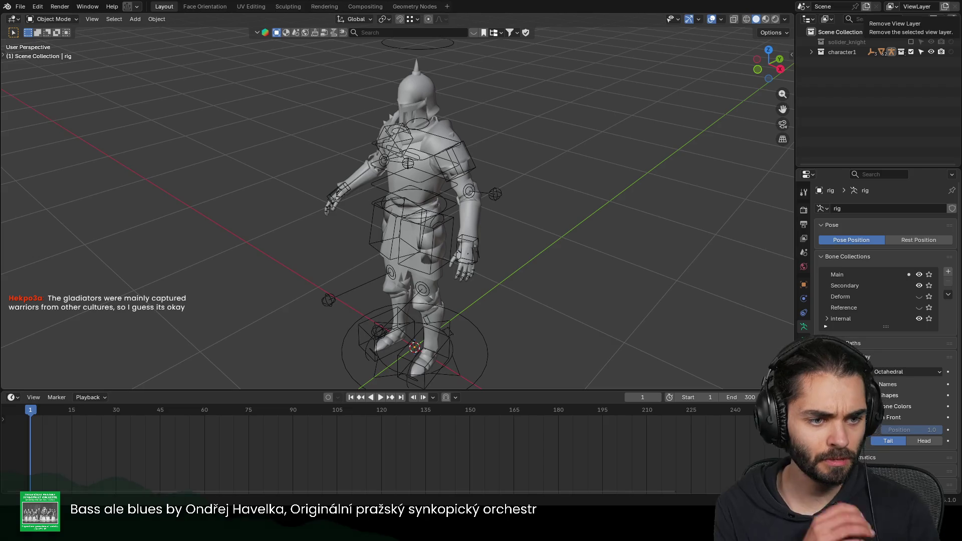
key(m)
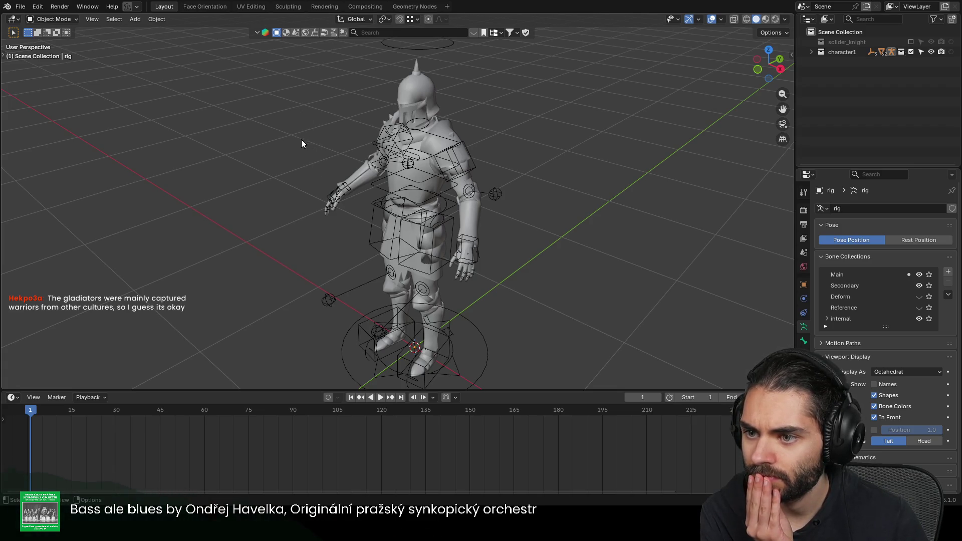
Step: Paste the horse objects into the scene, try Delete Hierarchy on char_grp.001, then undo
key(ctrl+v)
scroll(578, 282, down, 5)
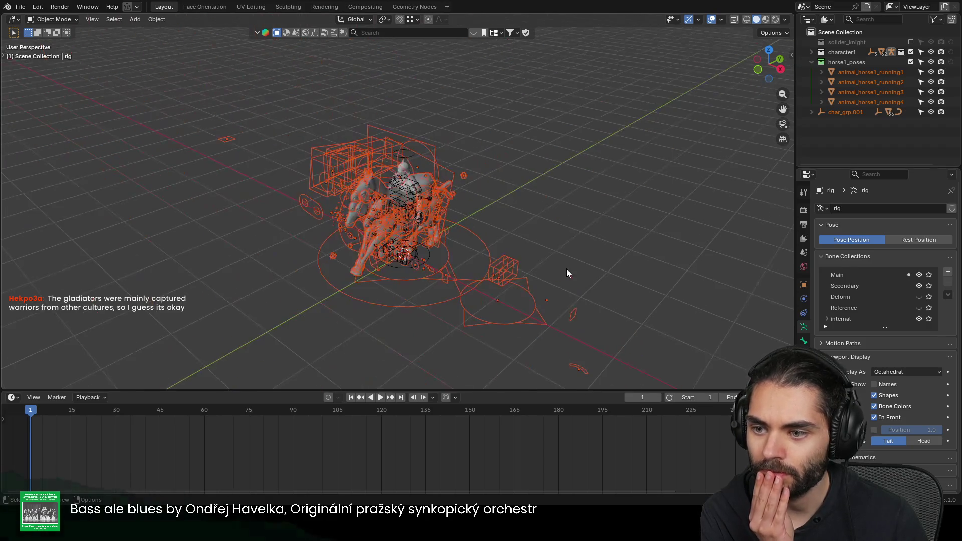
click(845, 111)
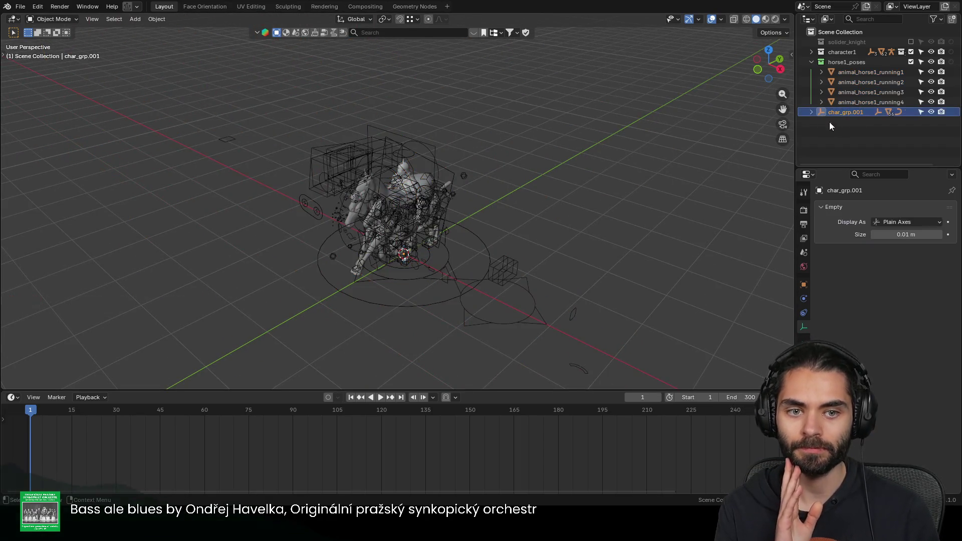
right_click(845, 113)
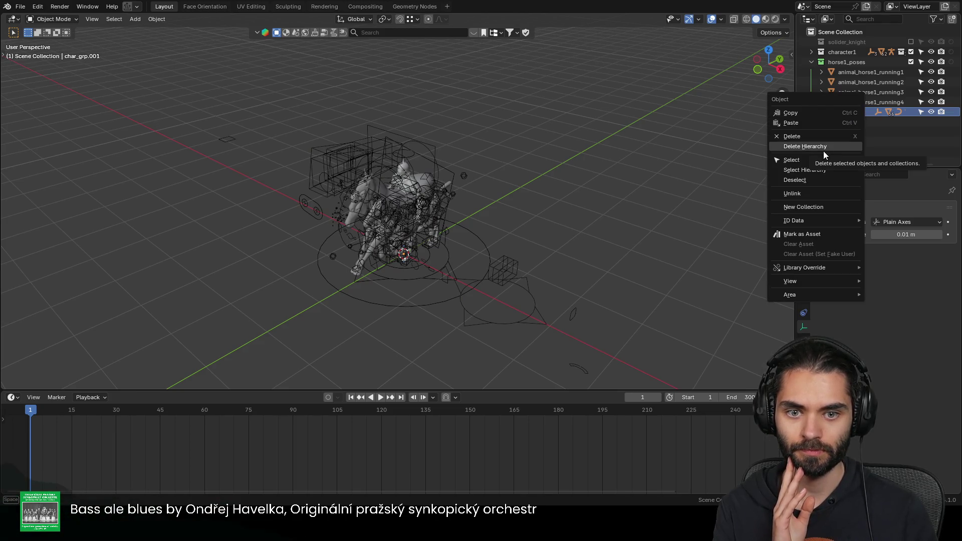
click(823, 150)
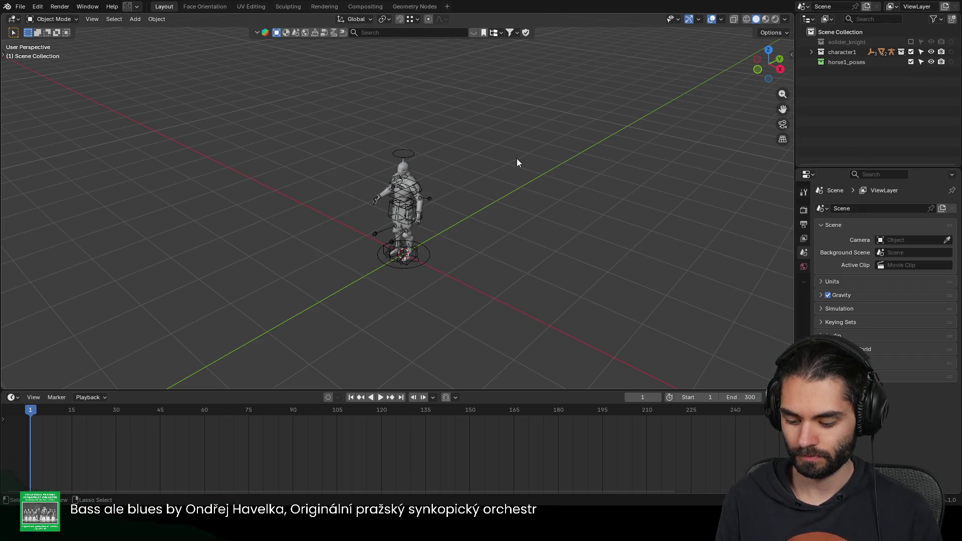
key(ctrl+z)
key(ctrl+z)
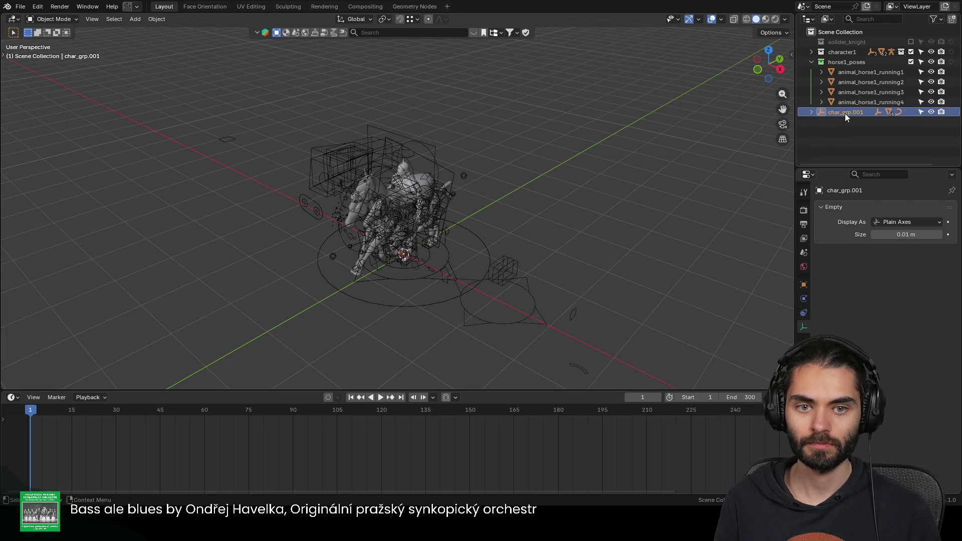
Step: Try deleting cs_grp.001 and rig.001, plain and with hierarchy, undoing each attempt
click(828, 111)
shift+click(841, 123)
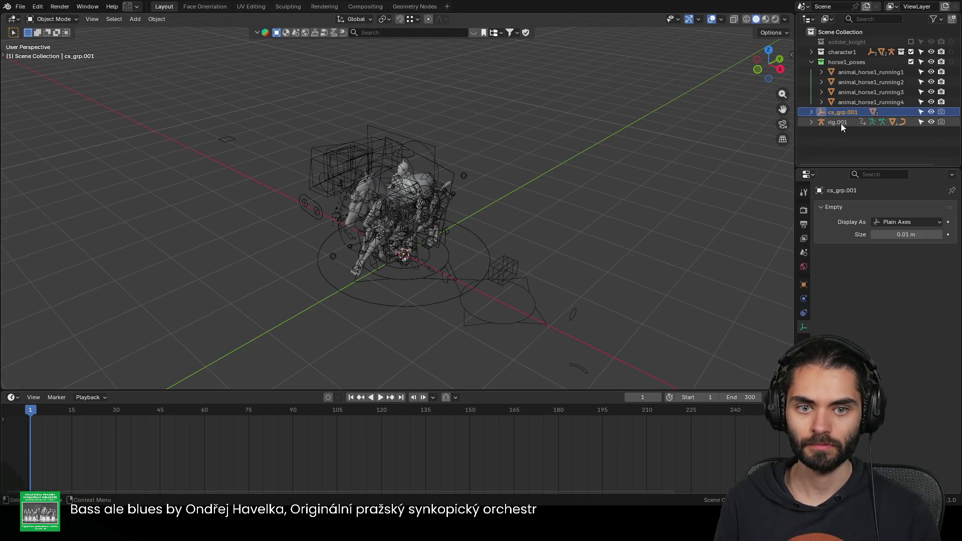
key(Delete)
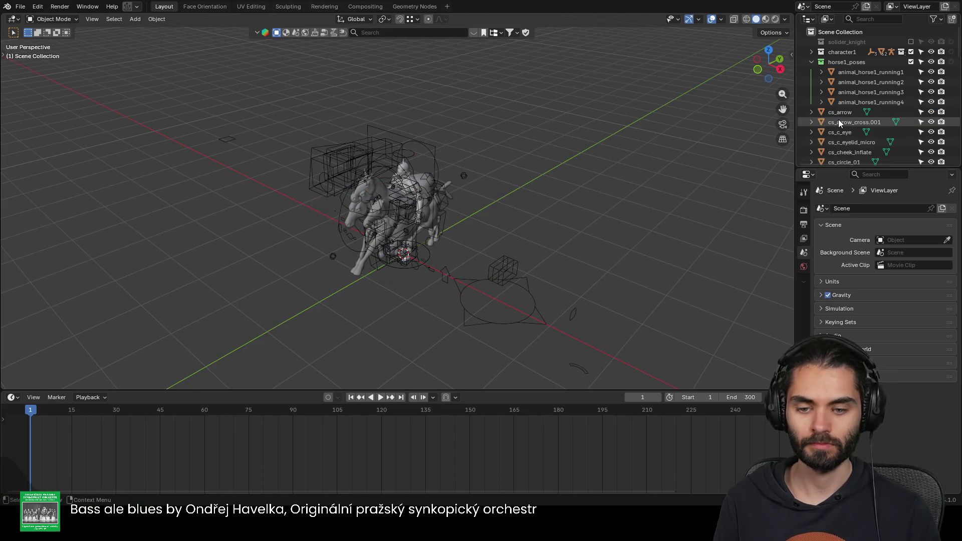
key(ctrl+z)
right_click(841, 119)
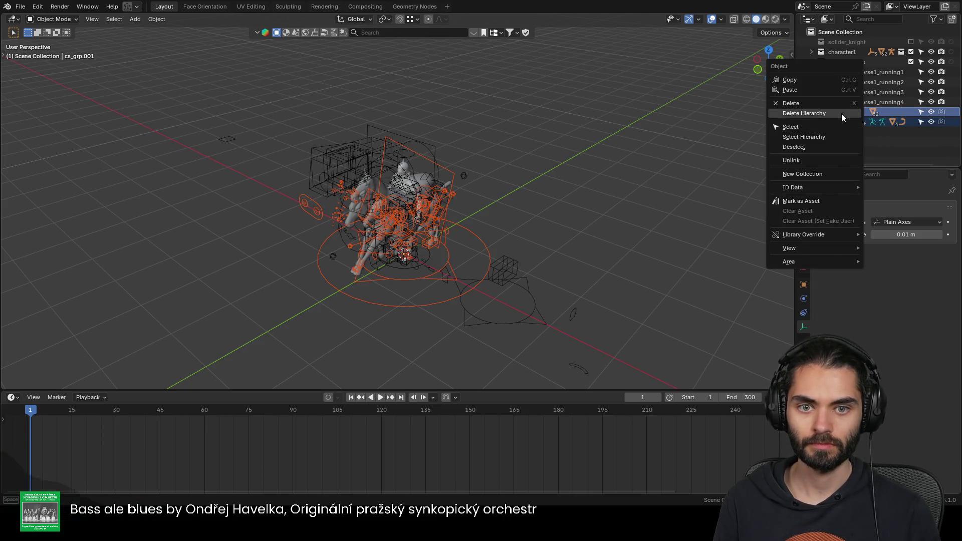
click(840, 113)
key(ctrl+z)
Step: Try Delete Hierarchy on rig.001 once more, undo, and check the horse animation still plays
click(848, 83)
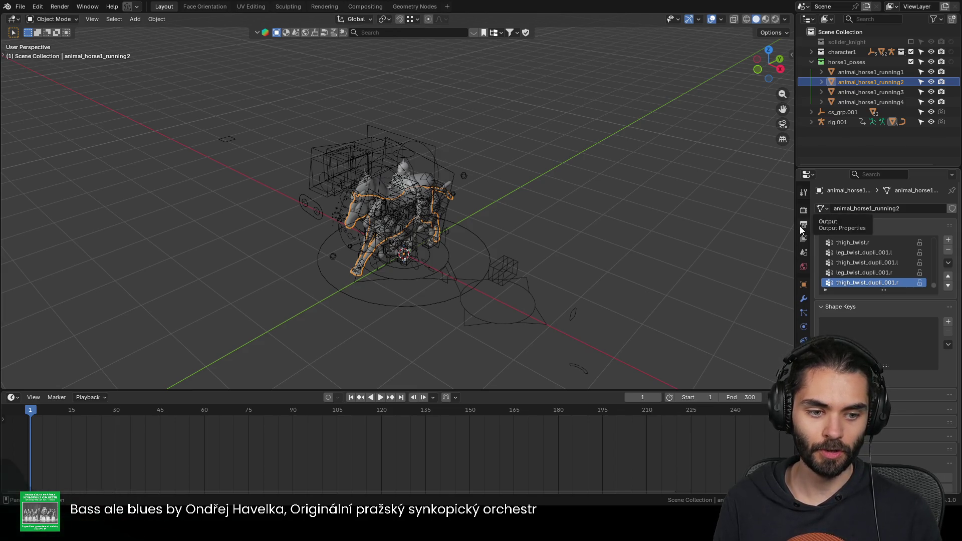
scroll(468, 293, up, 3)
scroll(494, 260, up, 3)
scroll(466, 209, down, 2)
click(838, 112)
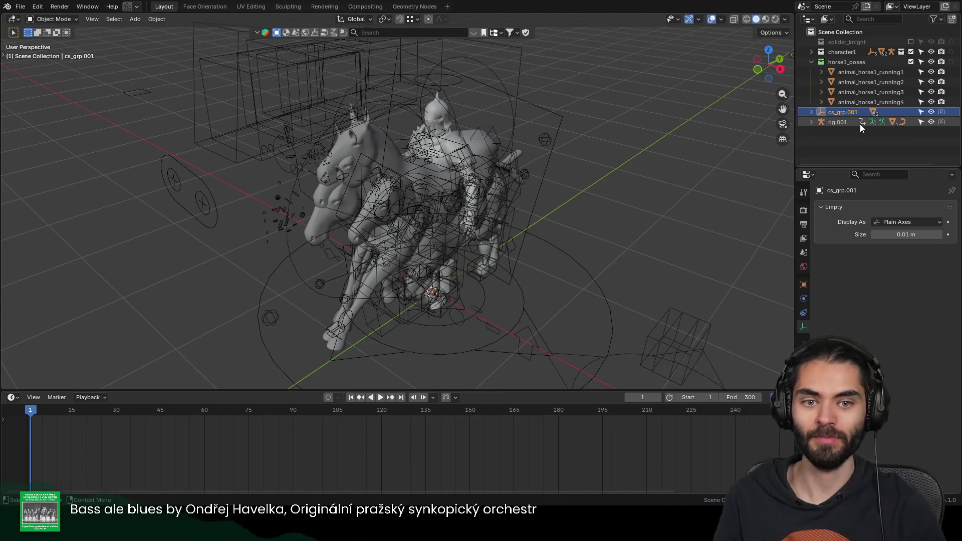
click(843, 123)
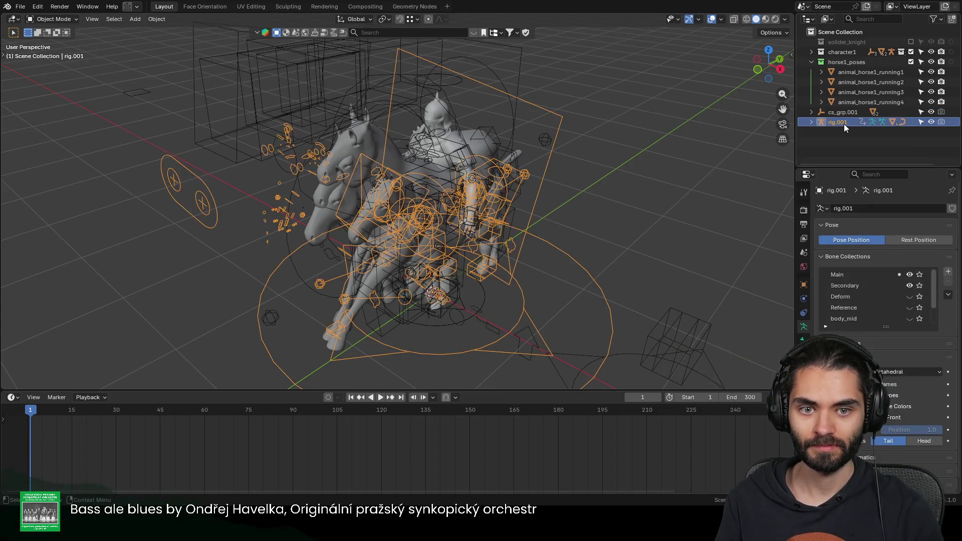
right_click(843, 124)
click(843, 124)
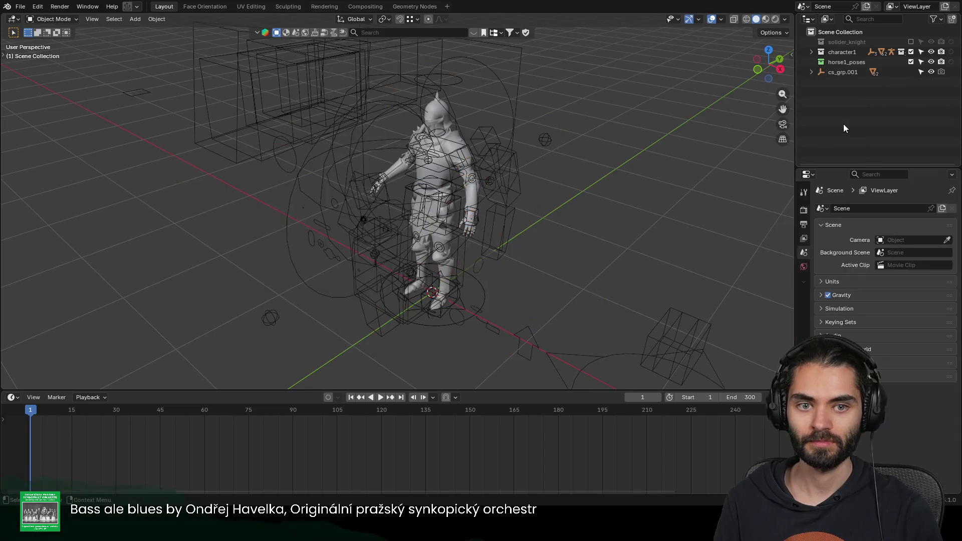
key(ctrl+z)
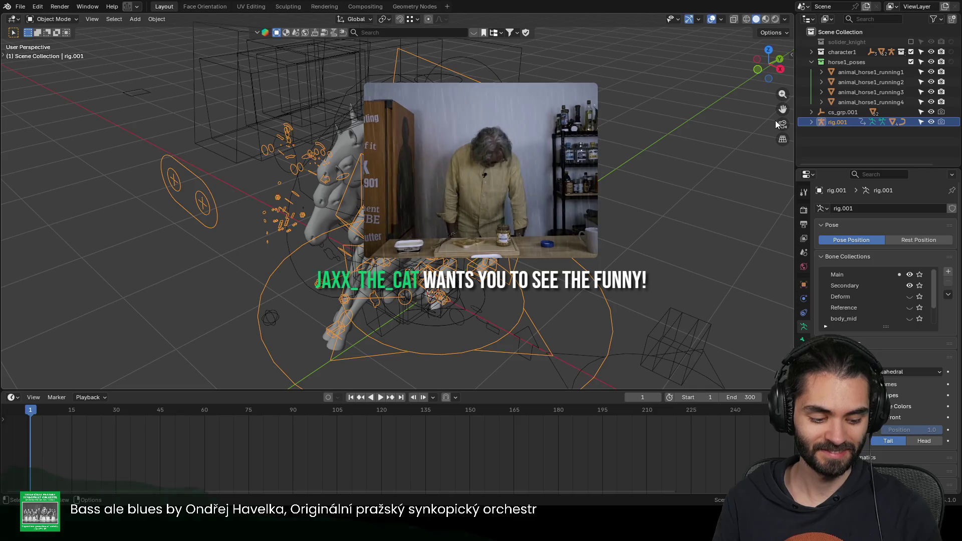
key(space)
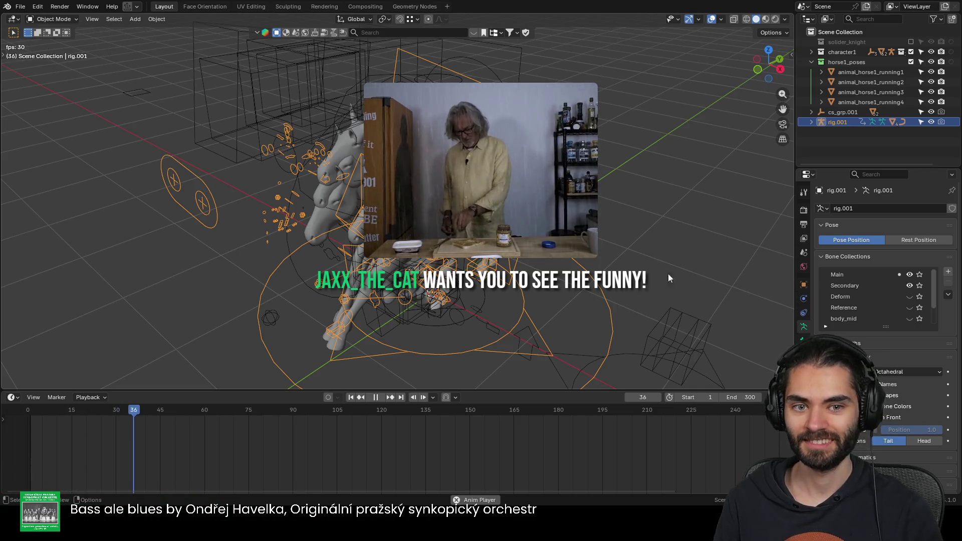
key(space)
key(alt+a)
Step: Delete the cs_grp.001 empty and peek inside rig.001's hierarchy
click(836, 114)
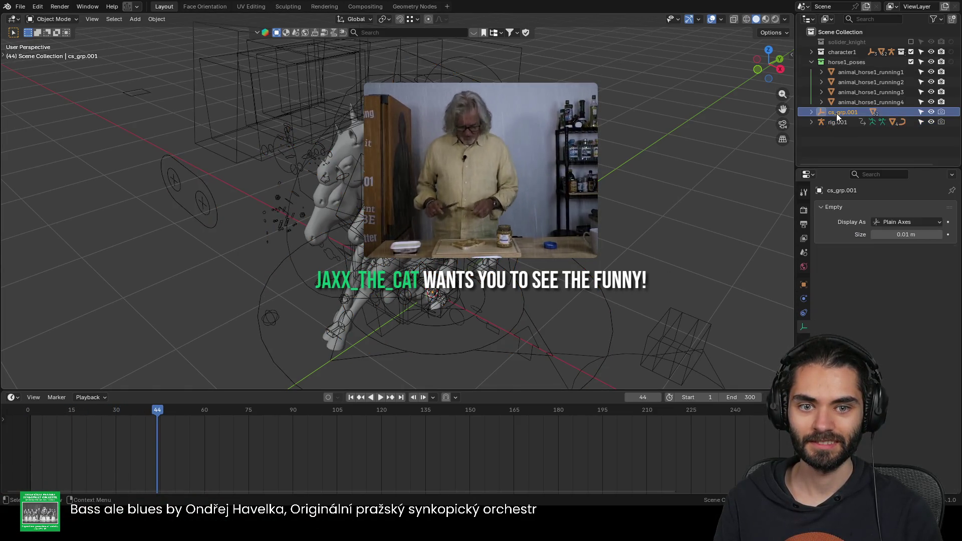
right_click(836, 114)
click(836, 114)
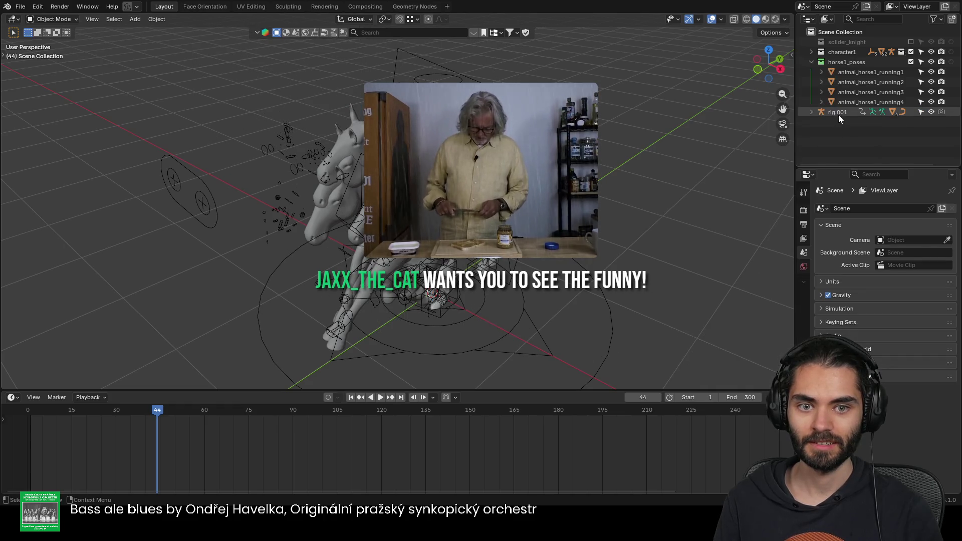
click(811, 112)
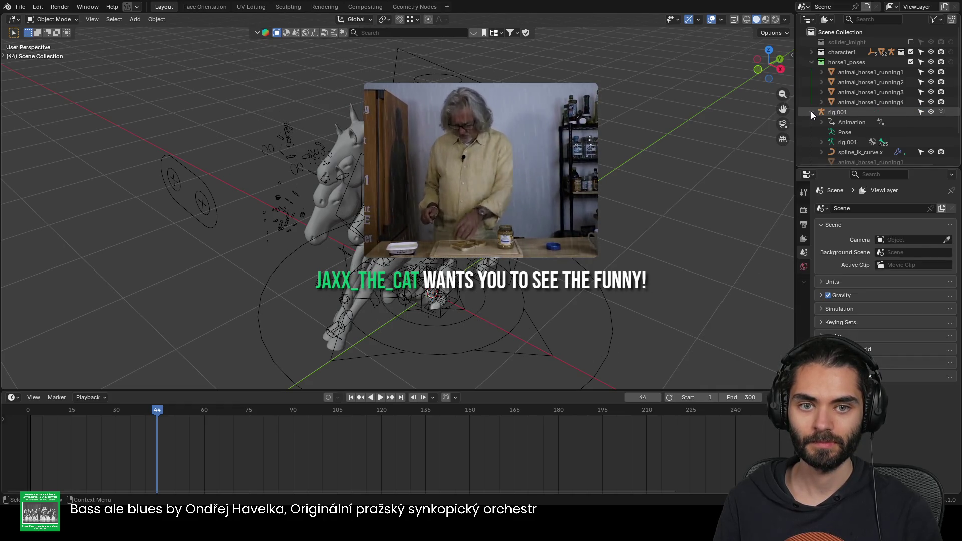
click(811, 111)
Step: Unparent the four animal_horse1_running meshes with Clear and Keep Transformation
click(841, 103)
ctrl+click(851, 72)
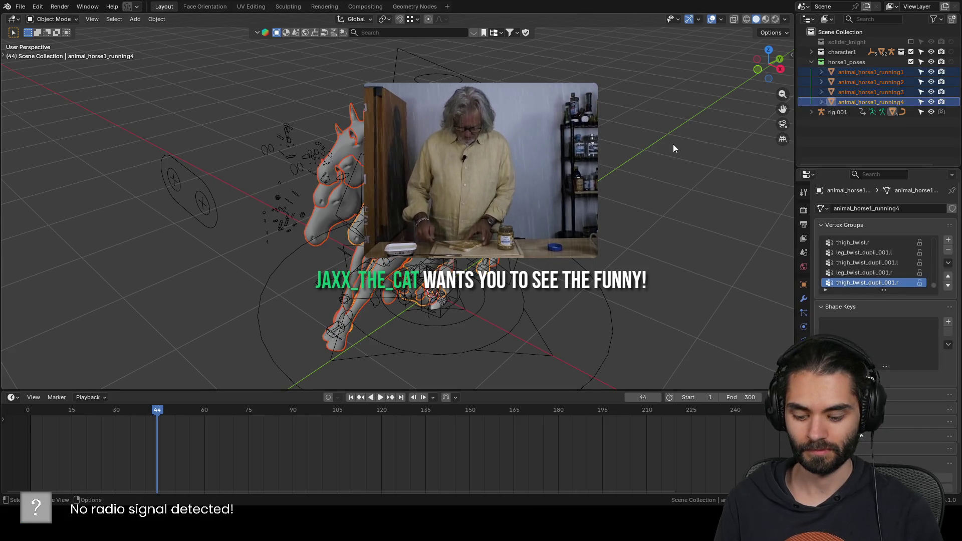
key(alt+p)
click(674, 155)
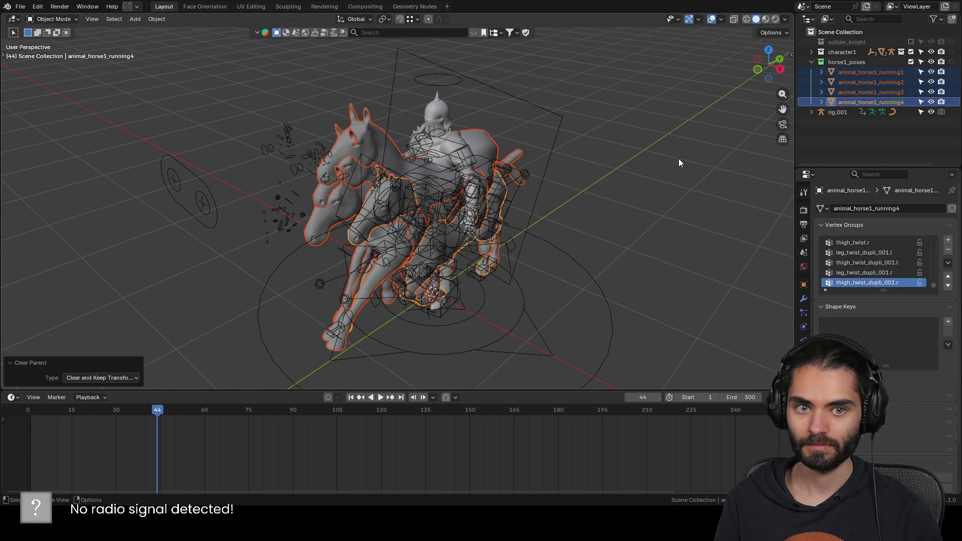
Step: Delete rig.001 together with its children via Delete Hierarchy
key(space)
click(841, 111)
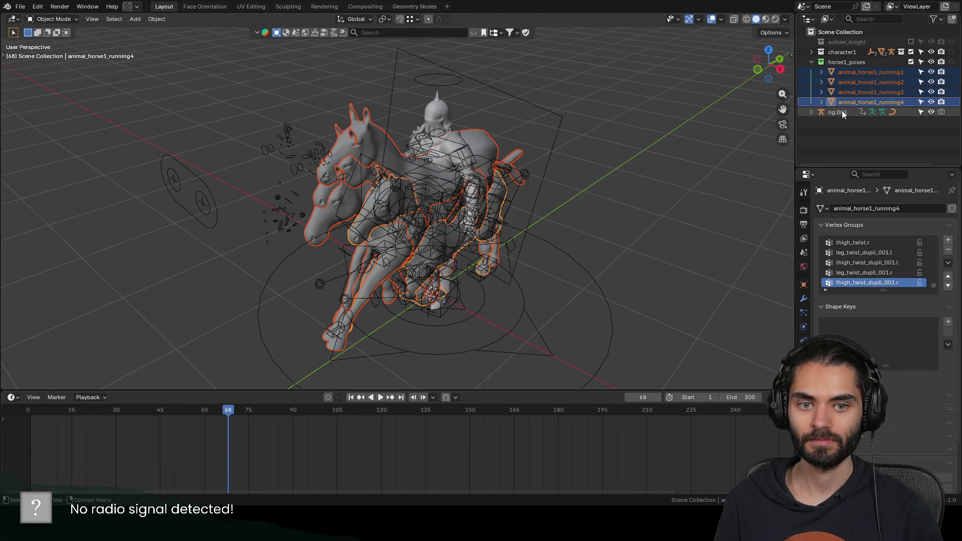
right_click(841, 111)
click(841, 111)
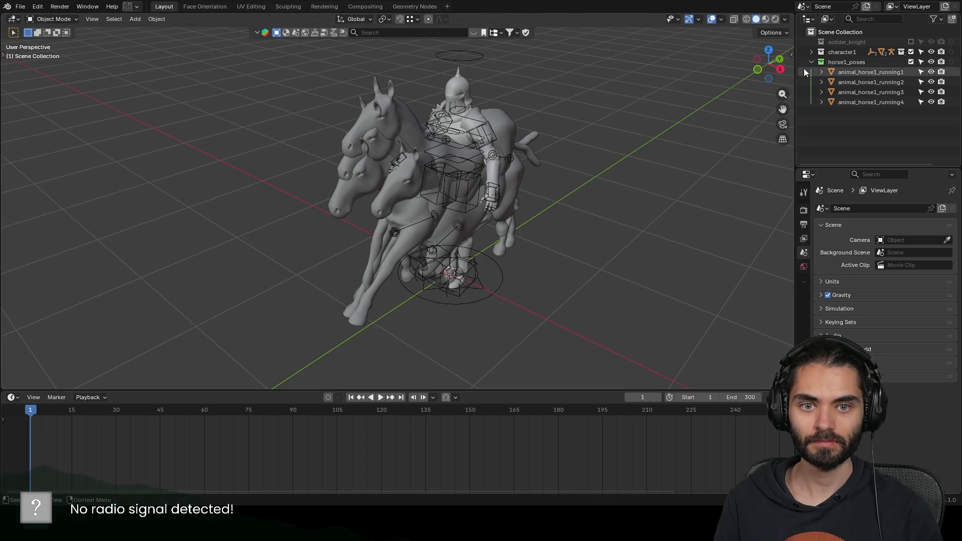
Step: Split a left area off the 3D view, make it an Asset Browser, and widen it
drag(795, 210, 771, 211)
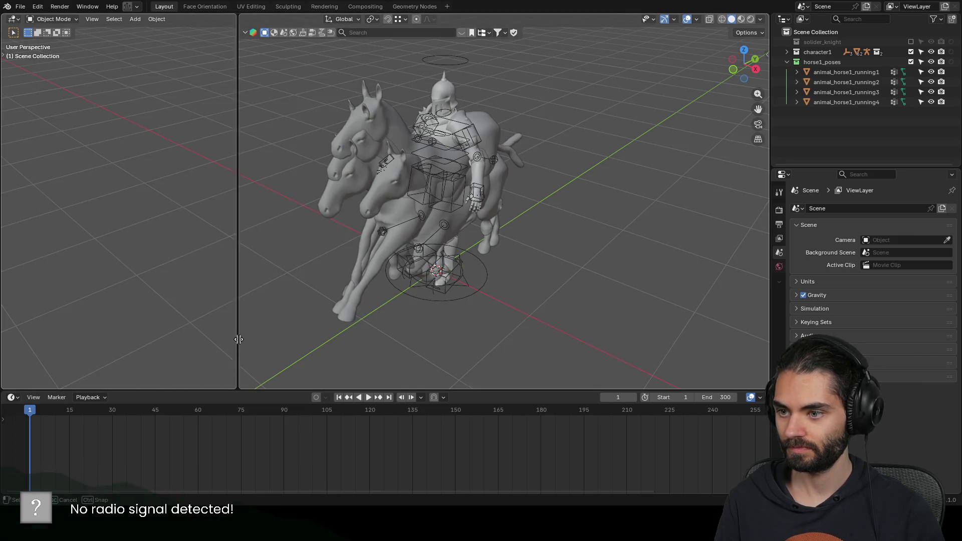
drag(21, 380, 243, 226)
key(shift+F3)
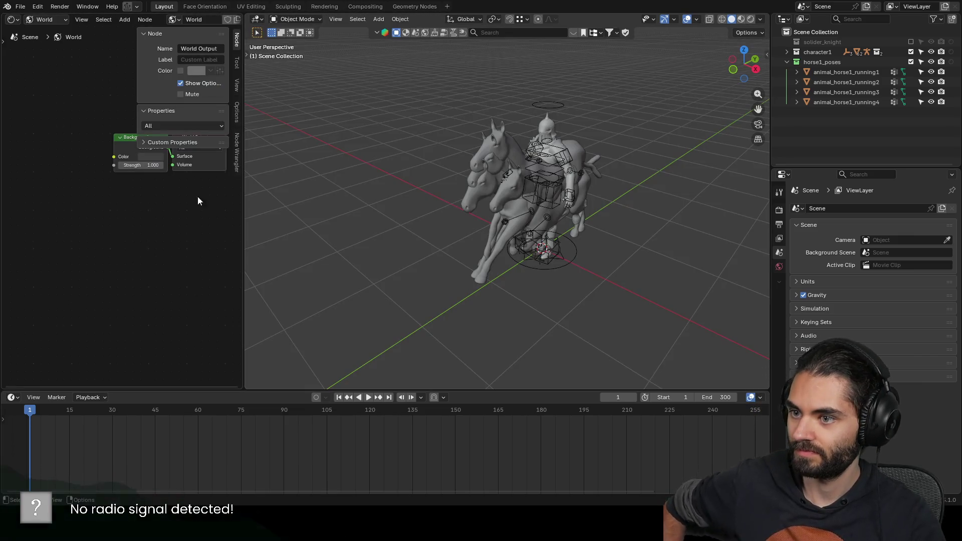
drag(243, 175, 307, 173)
click(13, 19)
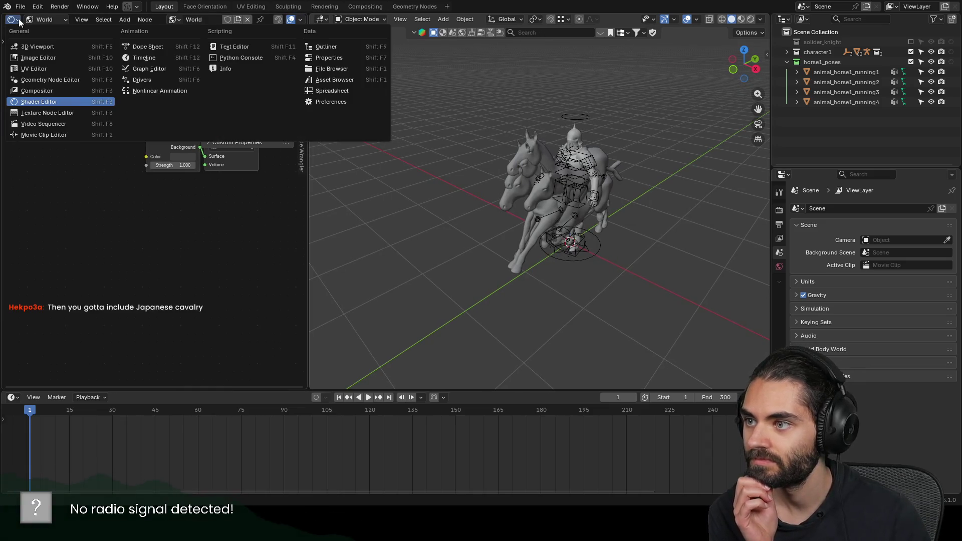
click(346, 77)
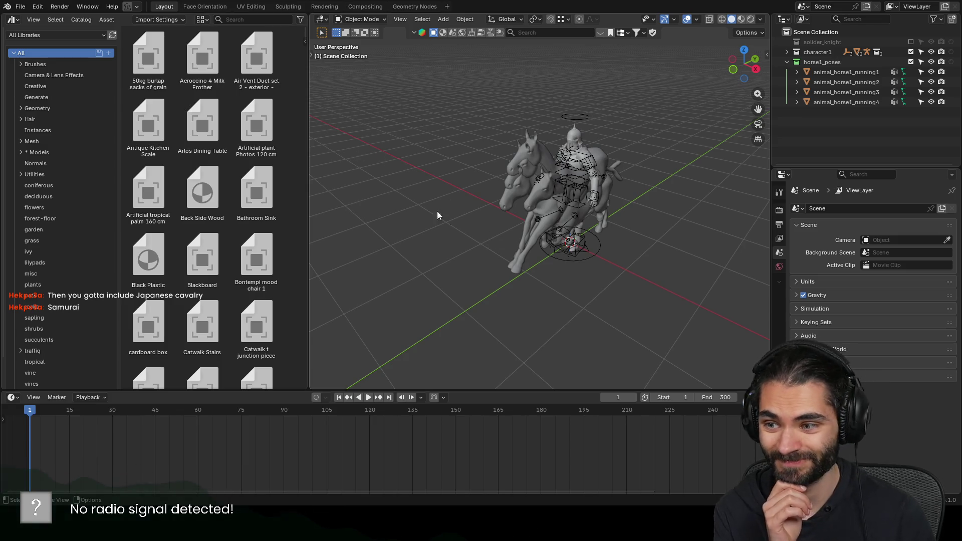
drag(307, 188, 366, 189)
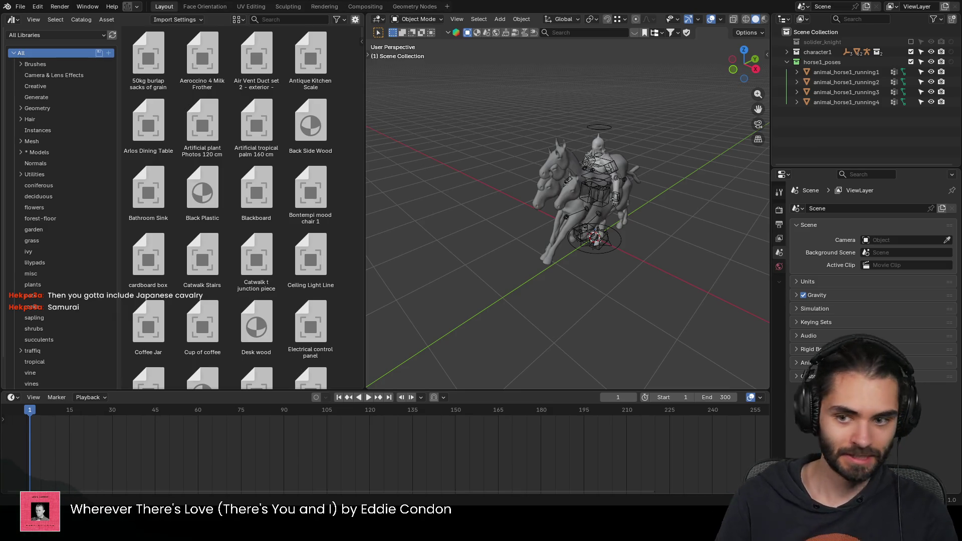
scroll(633, 267, up, 1)
scroll(620, 229, up, 2)
scroll(604, 191, up, 3)
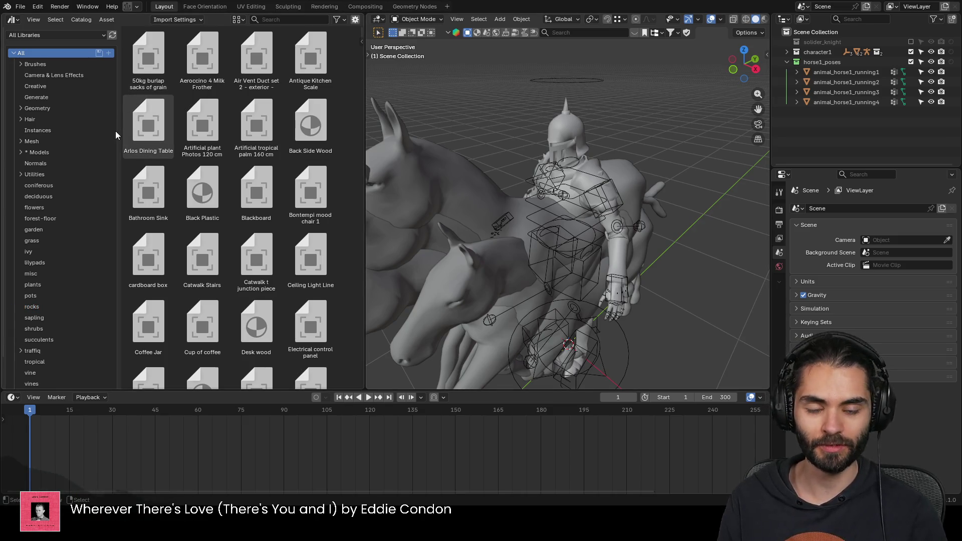
Step: Switch the Asset Browser to the 'poses' library and narrow its catalog sidebar and width
click(60, 35)
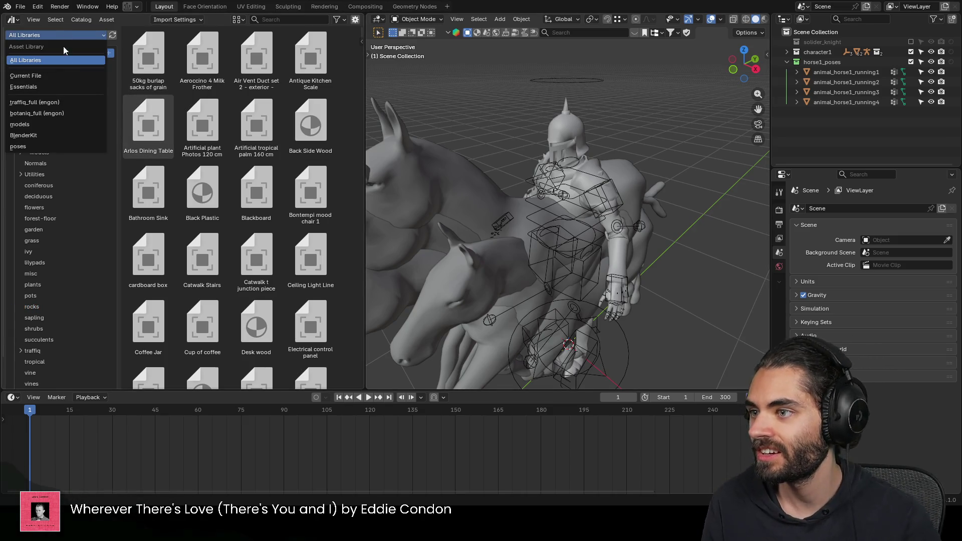
click(58, 34)
click(45, 36)
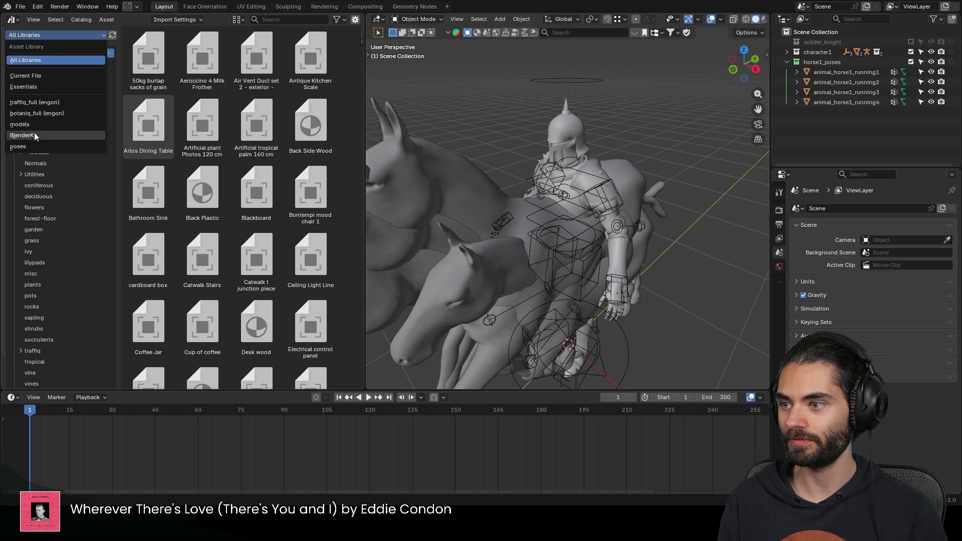
click(28, 146)
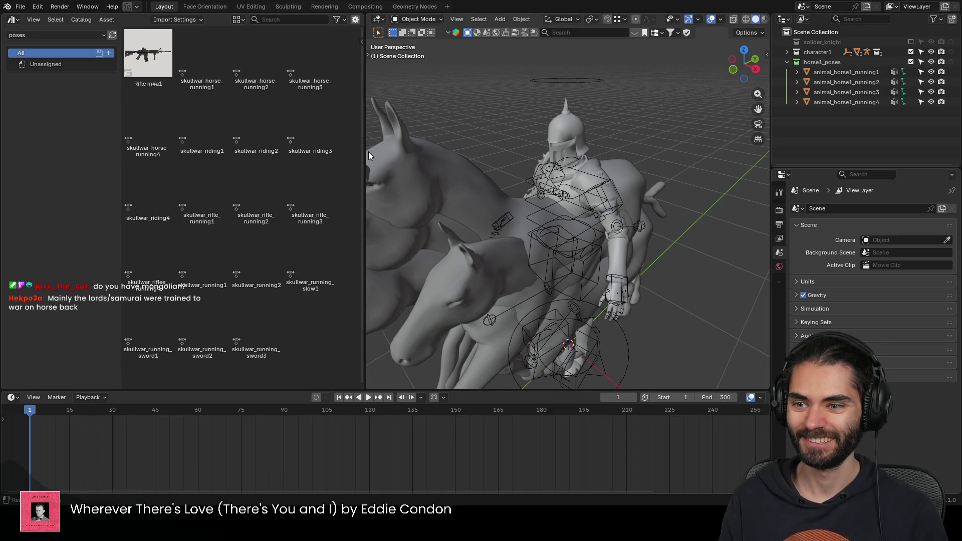
drag(121, 168, 58, 168)
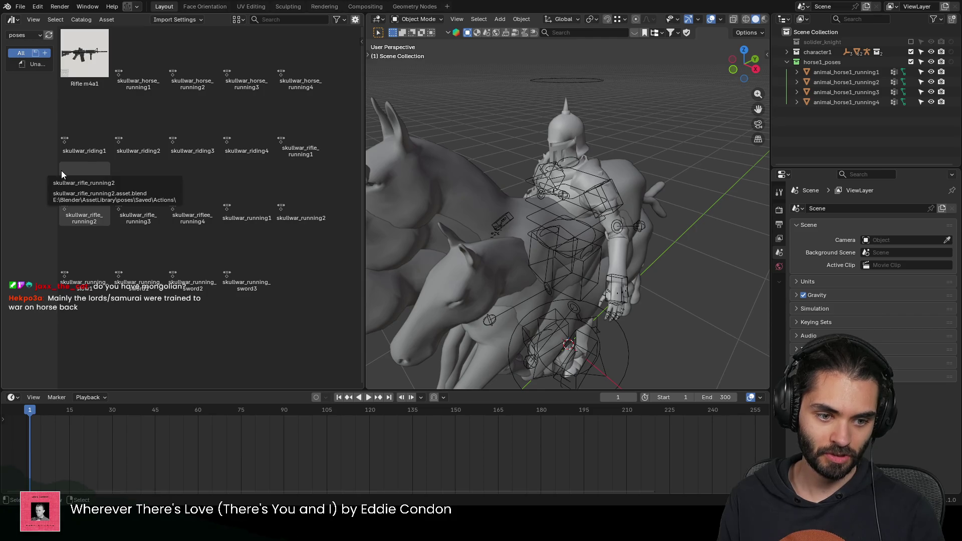
drag(364, 177, 308, 173)
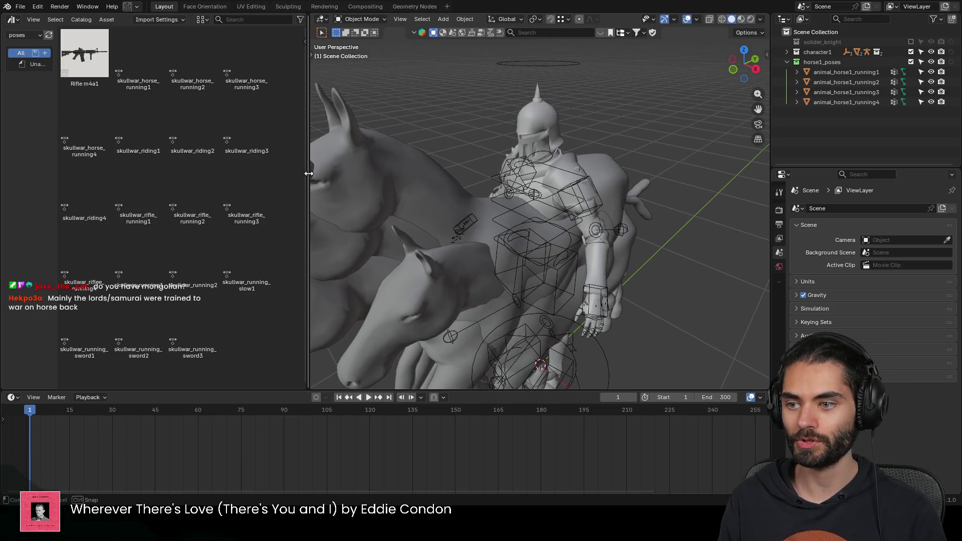
scroll(504, 178, down, 3)
Step: Tidy the character1 collection in the Outliner and select the solider_knight mesh
click(787, 52)
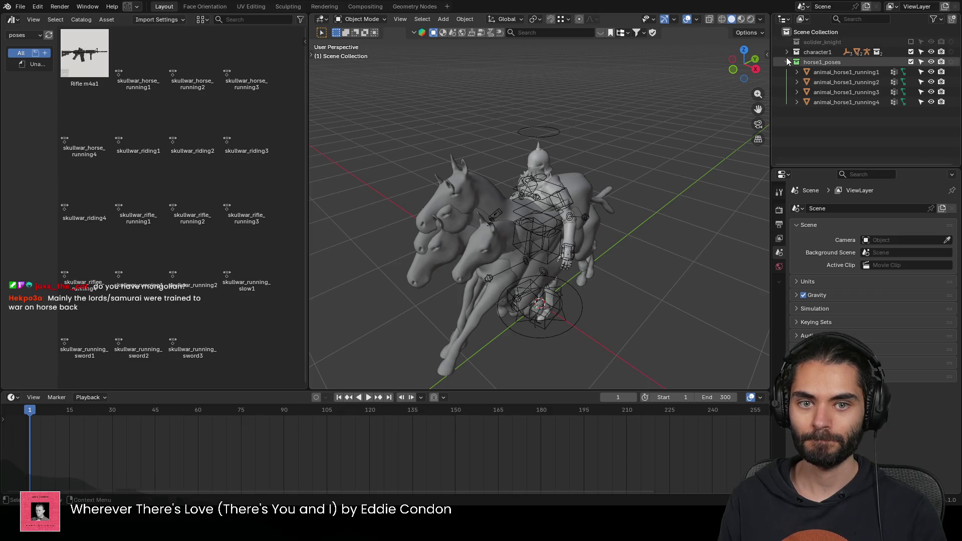
click(796, 63)
click(798, 71)
click(829, 82)
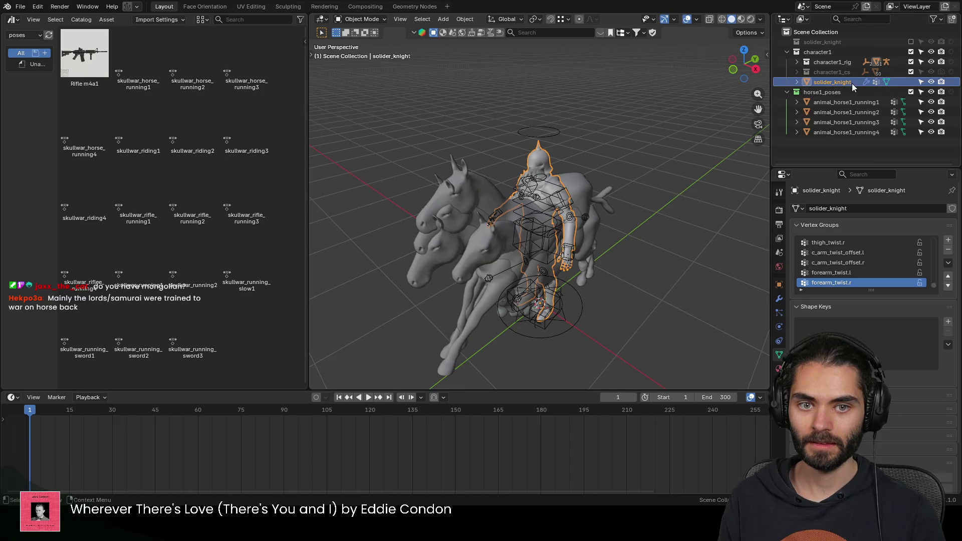
click(786, 92)
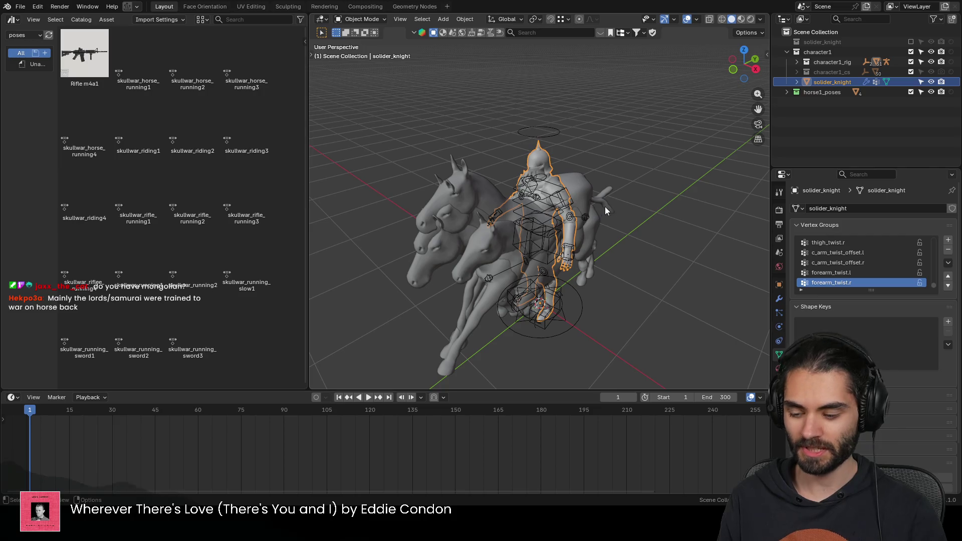
middle_drag(605, 207, 610, 152)
Step: Duplicate solider_knight in place repeatedly with Shift+D to make ten copies
key(shift+d)
key(Escape)
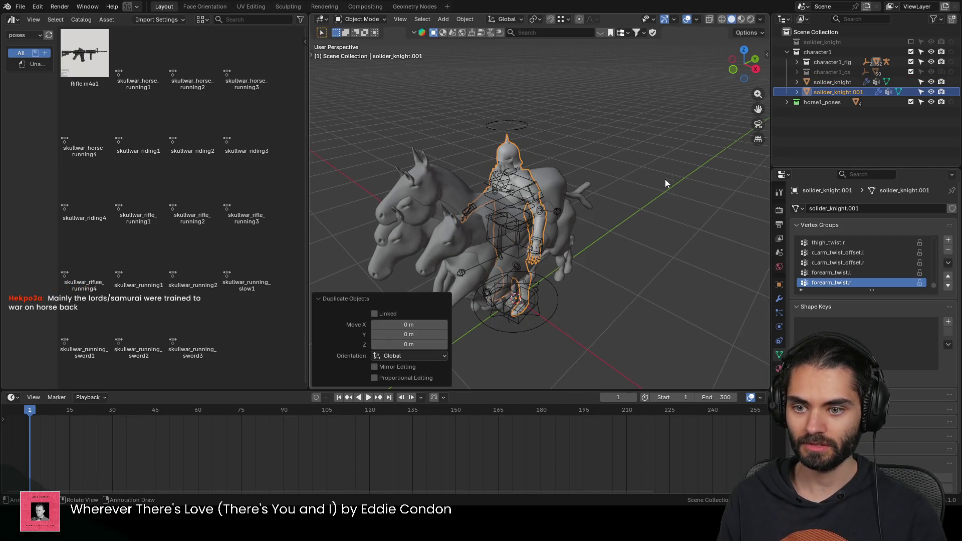
key(shift+d)
key(Escape)
key(shift+d)
key(Escape)
key(shift+d)
key(Escape)
key(shift+d)
key(Escape)
key(shift+d)
key(Escape)
key(shift+d)
key(Escape)
key(shift+d)
key(Escape)
key(shift+d)
key(Escape)
key(shift+d)
key(Escape)
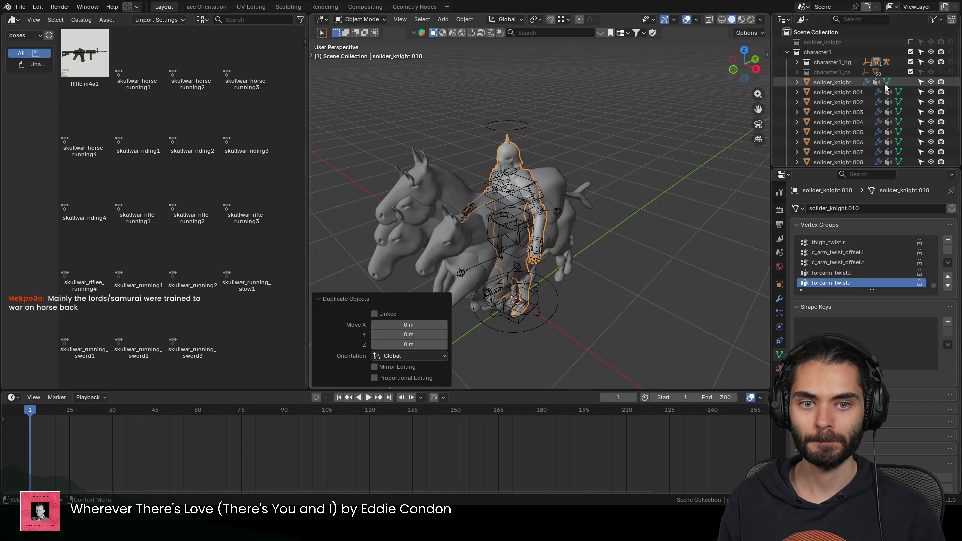
Step: Hide the original knight and move solider_knight.001–.010 into the horse1_poses collection
click(930, 82)
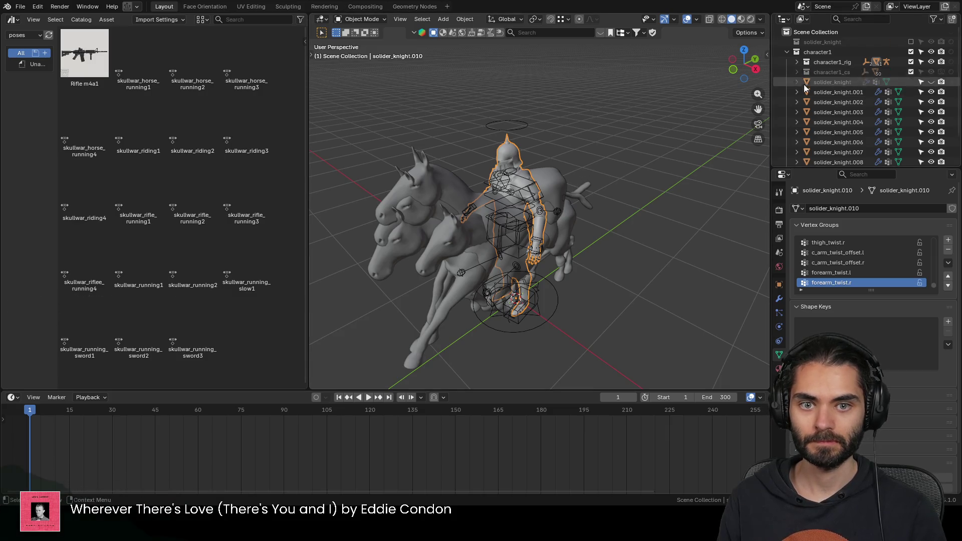
scroll(864, 113, down, 2)
scroll(851, 101, up, 2)
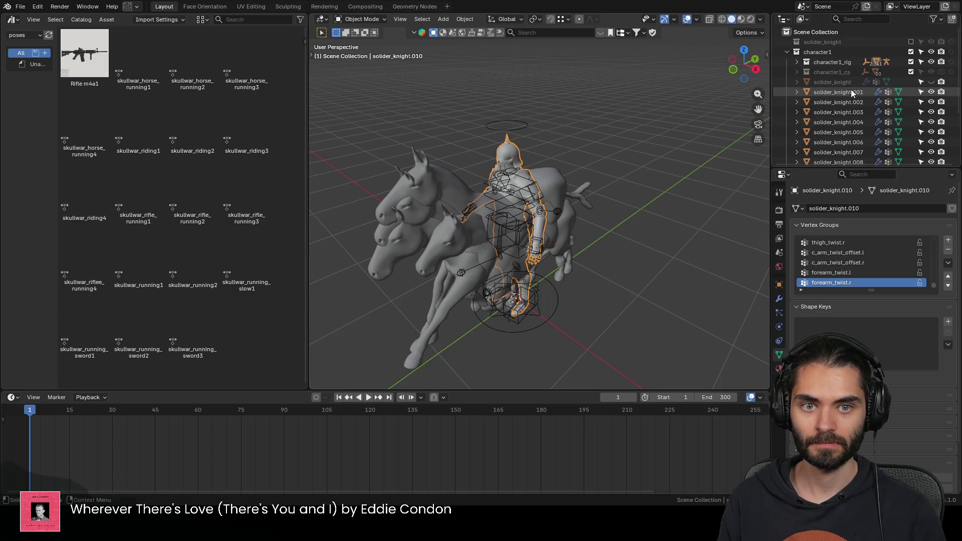
click(851, 96)
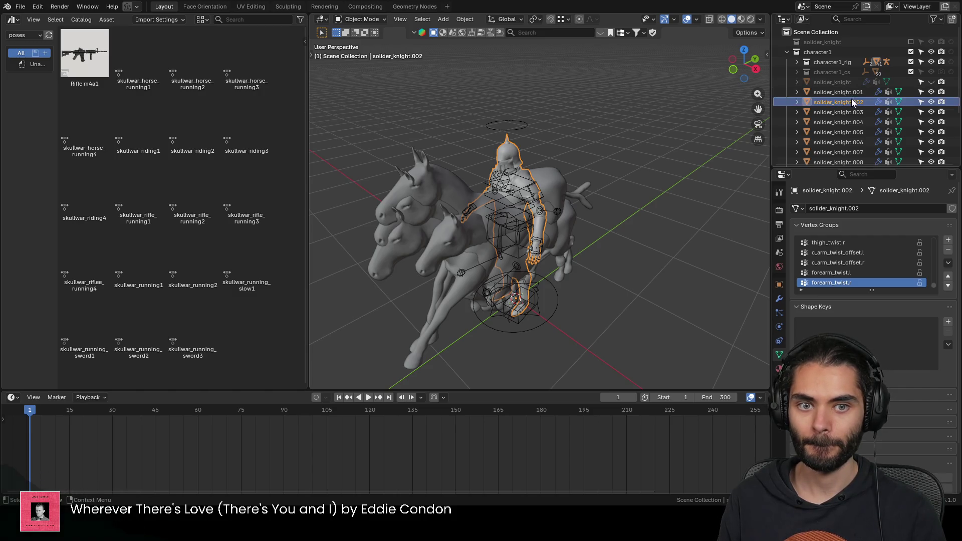
scroll(852, 98, down, 2)
shift+click(854, 106)
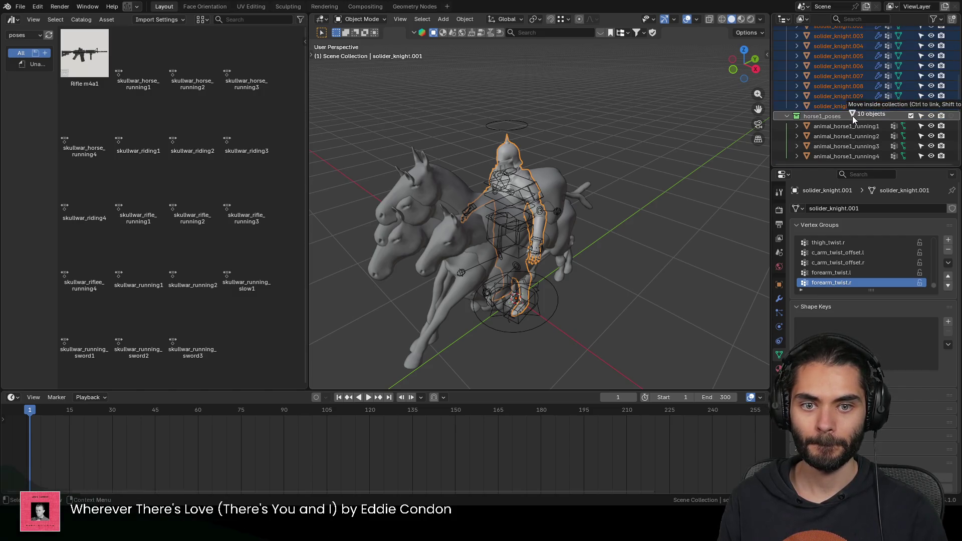
drag(854, 106, 852, 116)
double_click(834, 91)
text(soldier_knight_pos)
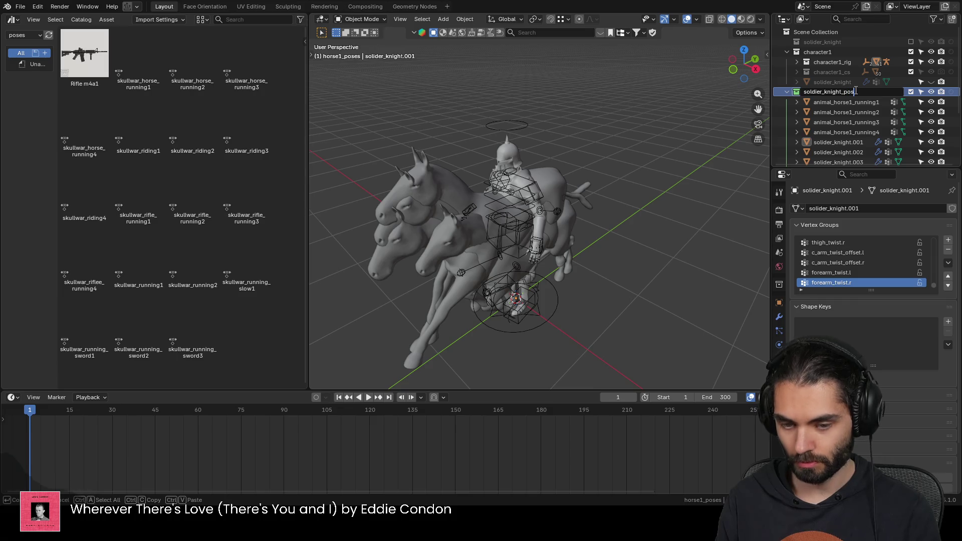
text(es)
Step: Name the collection soldier_knight_poses and leave only one horse and solider_knight.001 visible
key(Return)
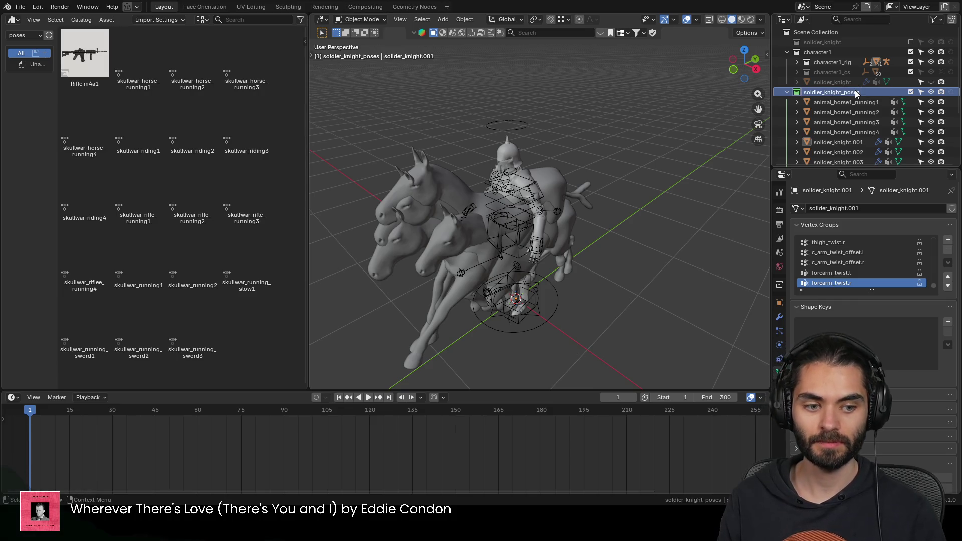
scroll(806, 102, down, 3)
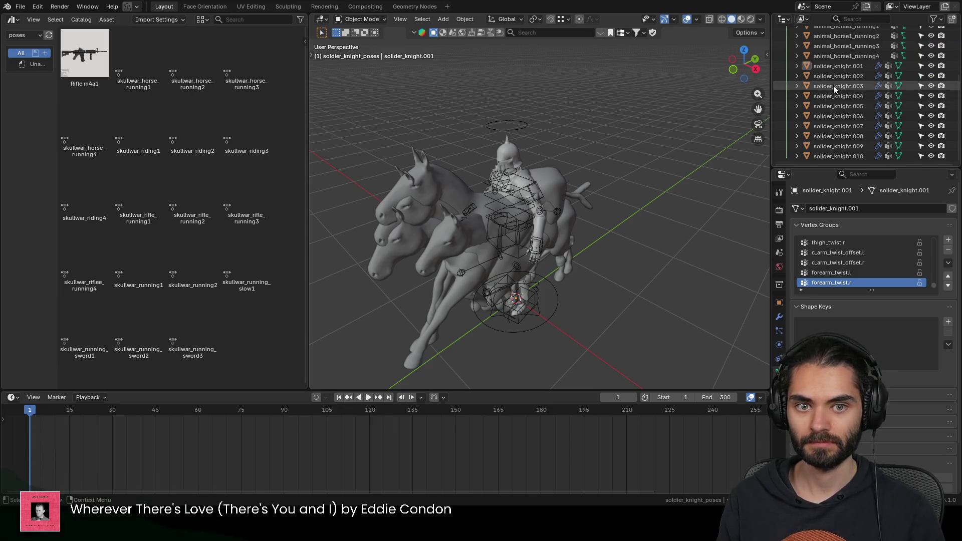
scroll(833, 86, up, 3)
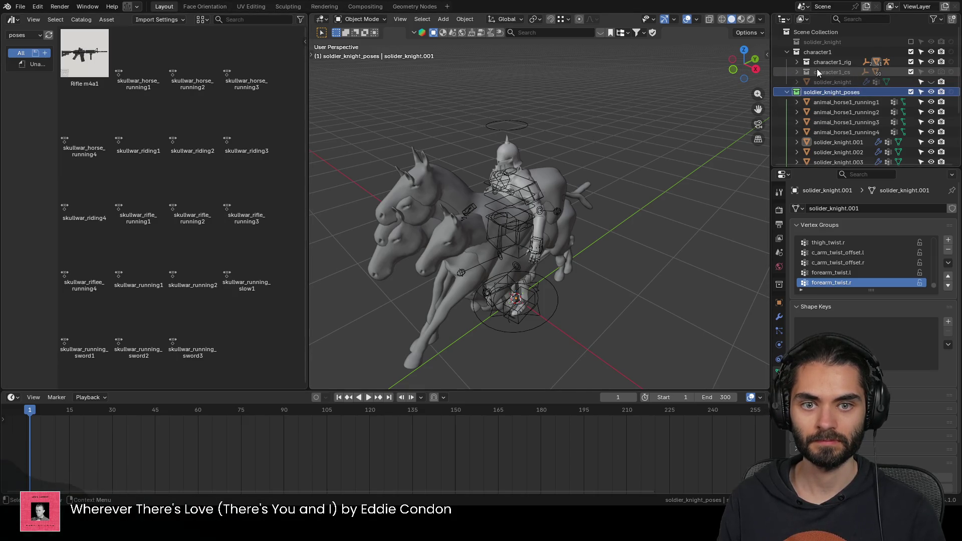
click(911, 50)
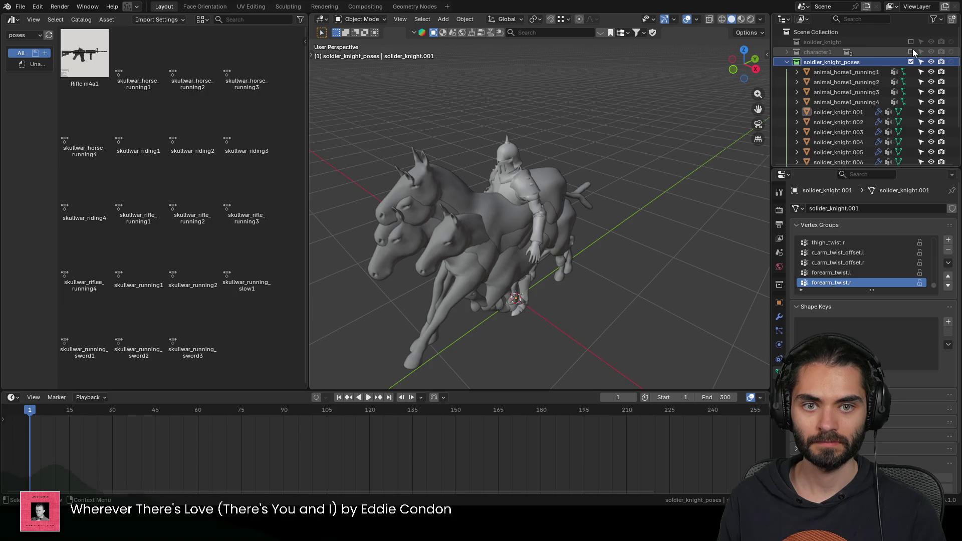
click(862, 72)
scroll(663, 170, up, 2)
scroll(663, 170, up, 2)
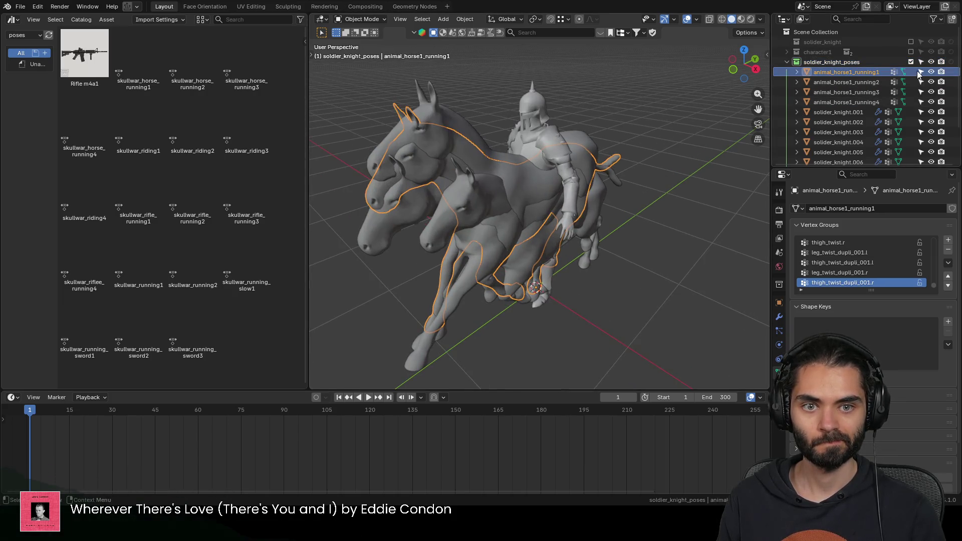
drag(930, 81, 930, 161)
scroll(930, 151, down, 2)
drag(930, 126, 930, 148)
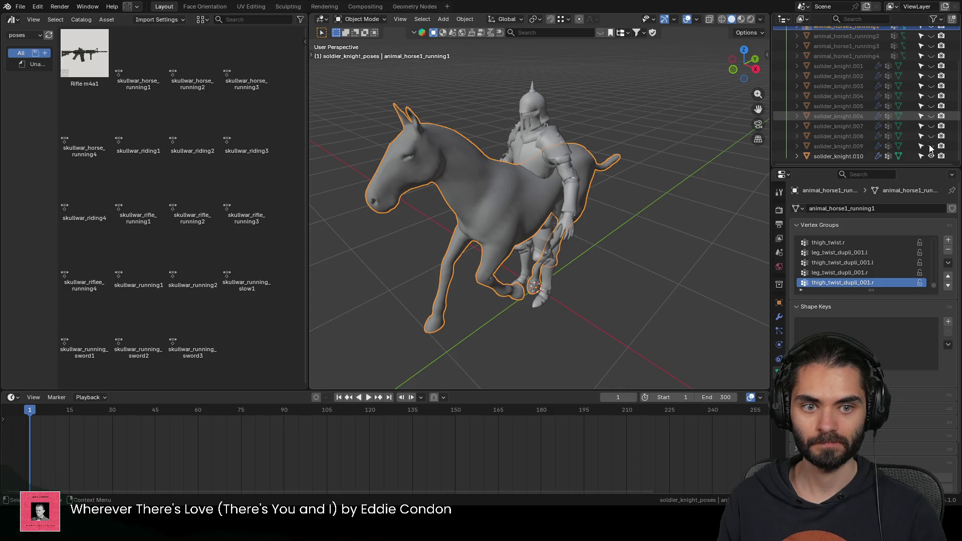
click(930, 155)
scroll(917, 112, up, 3)
click(931, 112)
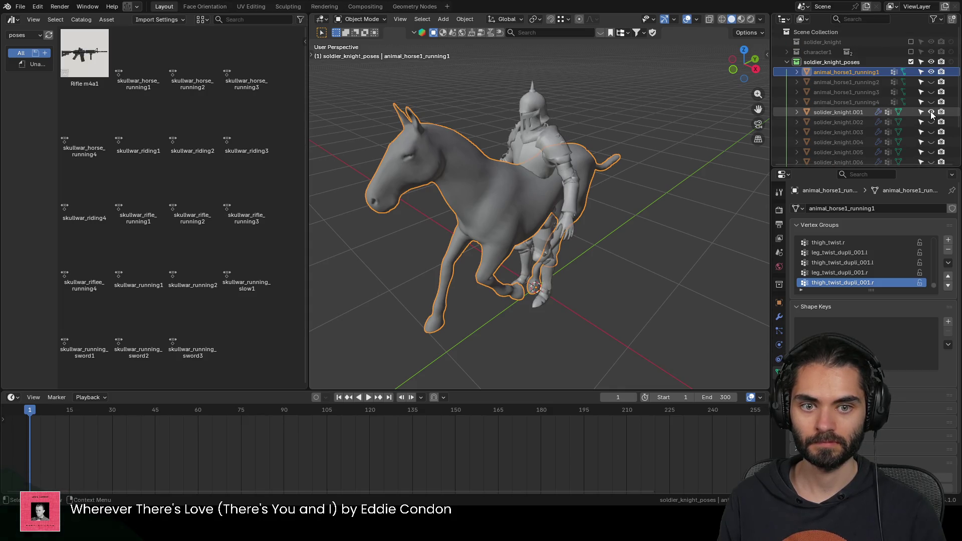
click(562, 134)
mouse_move(561, 134)
middle_down()
mouse_move(602, 159)
mouse_move(623, 159)
mouse_move(620, 132)
middle_up()
scroll(866, 133, down, 3)
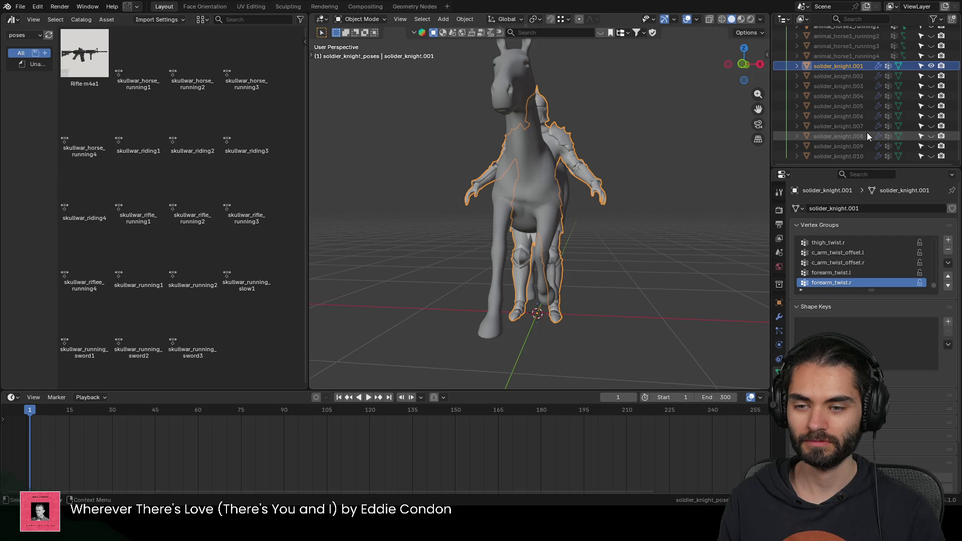
middle_drag(512, 211, 555, 200)
scroll(799, 135, up, 3)
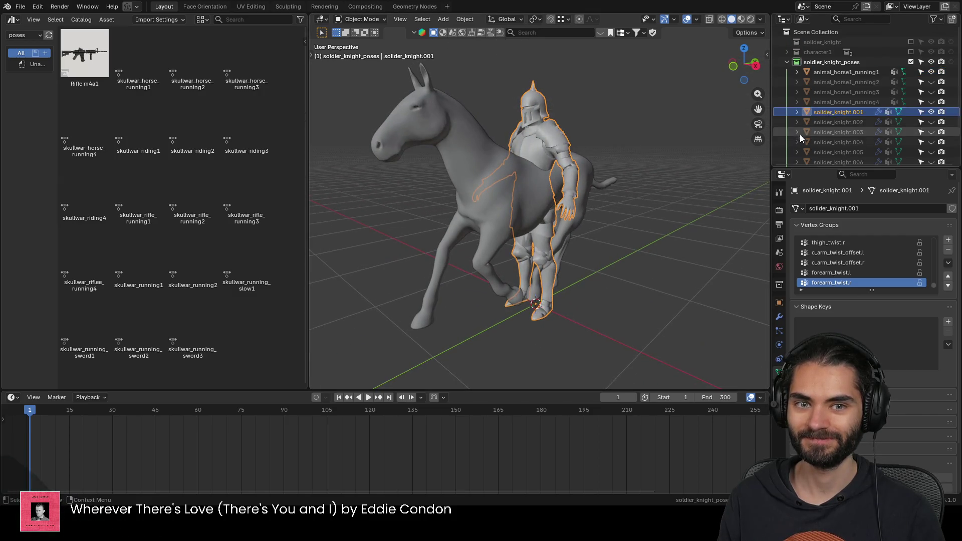
Step: Re-include character1 and character1_rig so the armature shows again, and select the rig
click(910, 51)
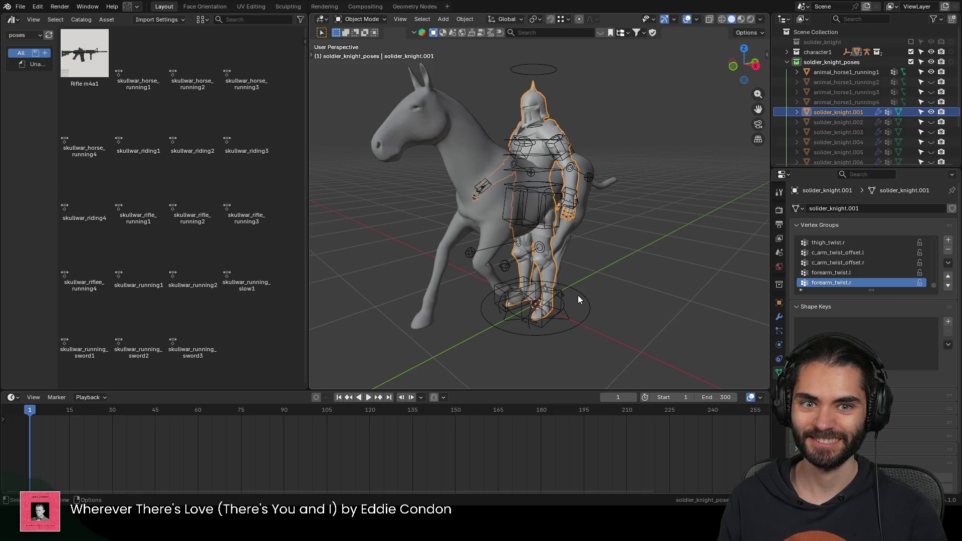
click(787, 52)
click(911, 62)
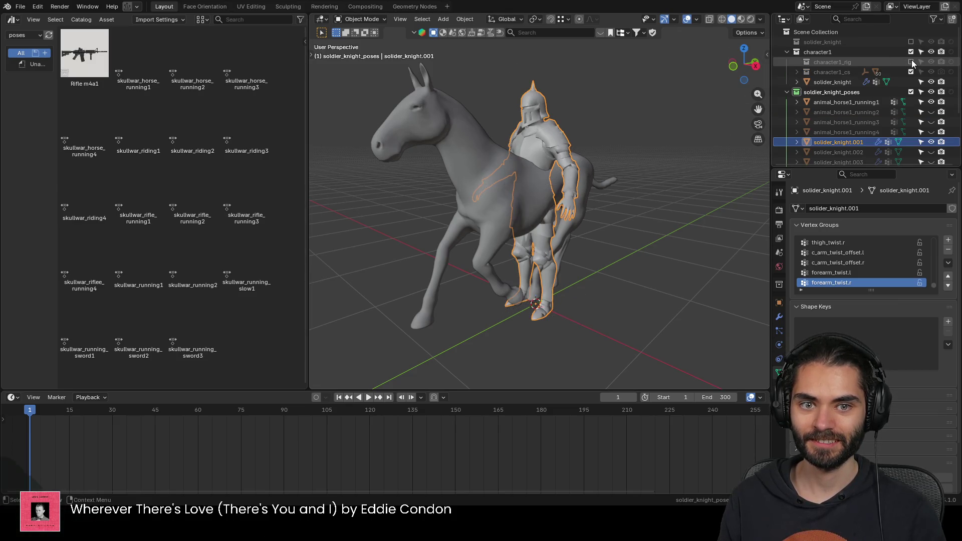
click(910, 62)
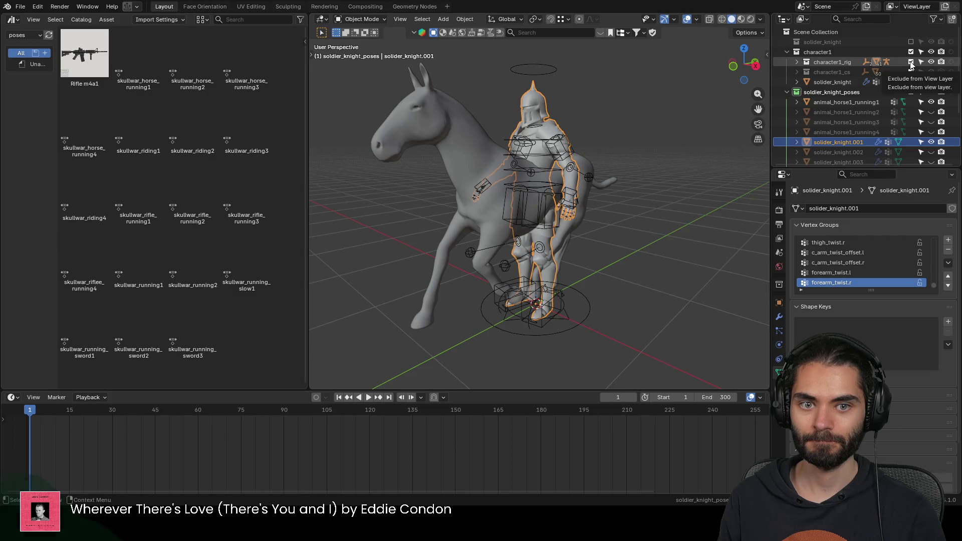
click(786, 52)
click(579, 294)
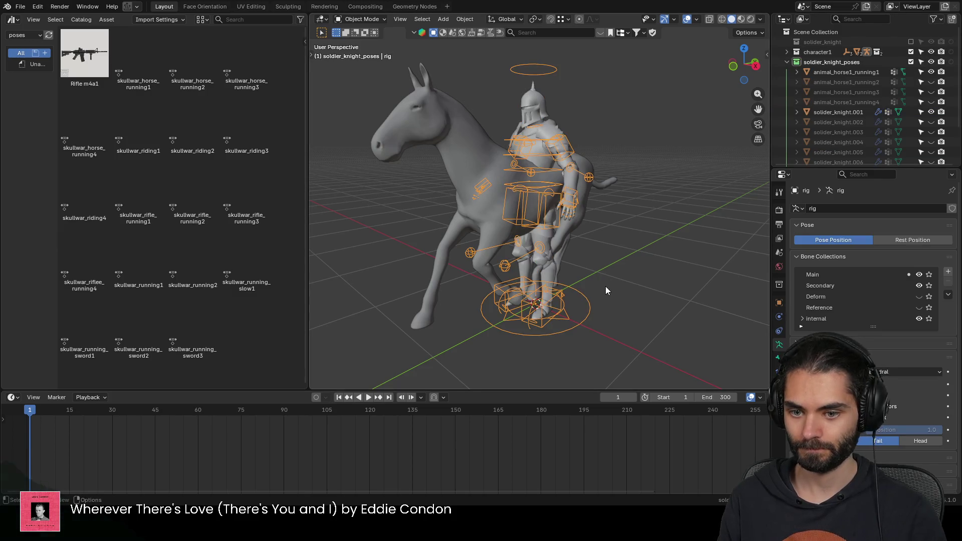
Step: Move the rig onto the horse, enter Pose Mode and select all bones
key(g)
click(617, 234)
scroll(587, 253, up, 3)
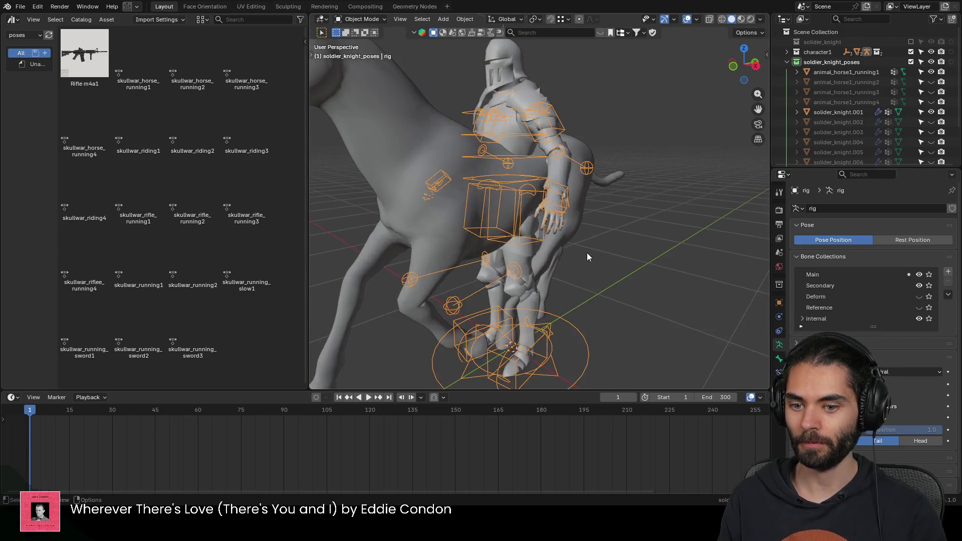
scroll(594, 240, up, 2)
key(ctrl+Tab)
key(a)
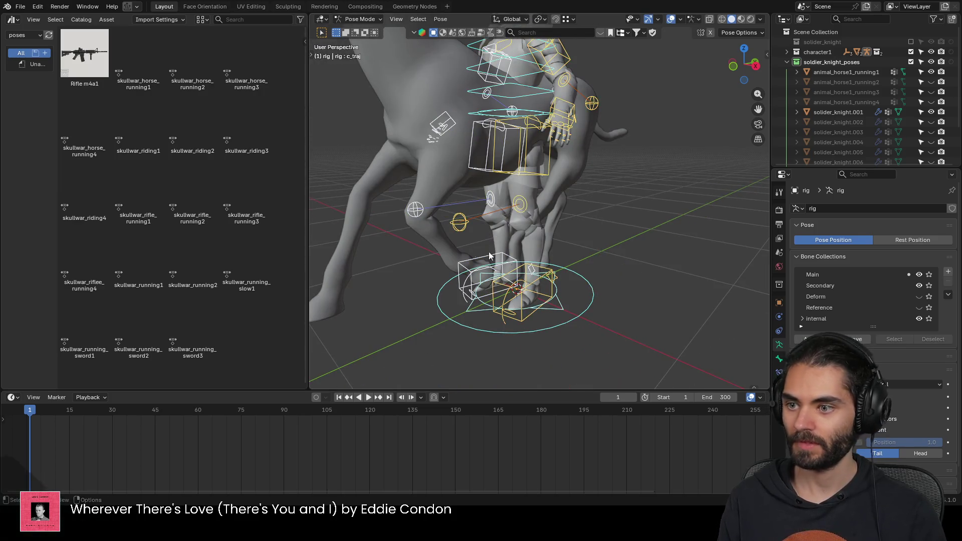
Step: Apply skullwar_horse_running1 then skullwar_riding1 to the bones and return to Object Mode
double_click(138, 54)
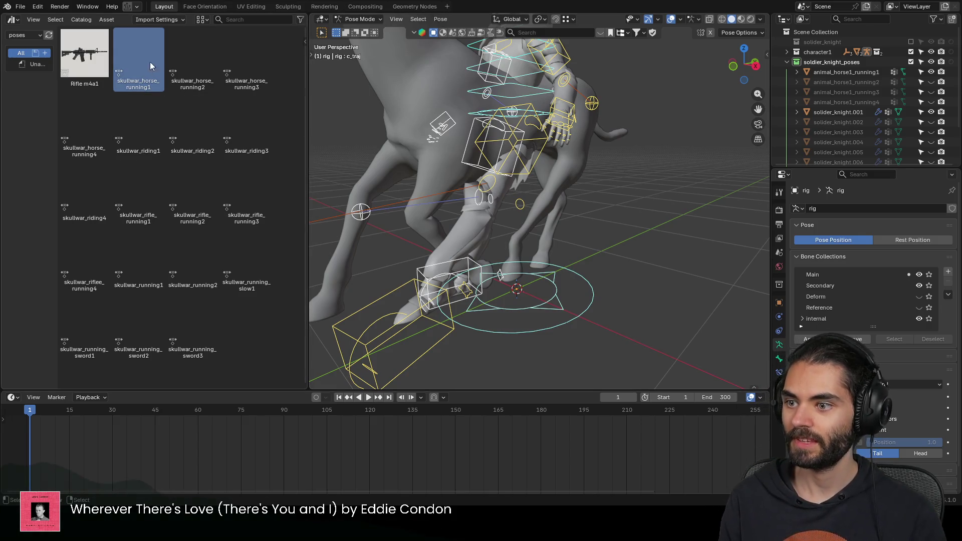
double_click(138, 136)
mouse_move(466, 225)
middle_down()
mouse_move(370, 231)
mouse_move(519, 161)
middle_up()
key(ctrl+Tab)
Step: Select the knight mesh and orbit to inspect the rider seated astride the horse
middle_drag(523, 221, 600, 196)
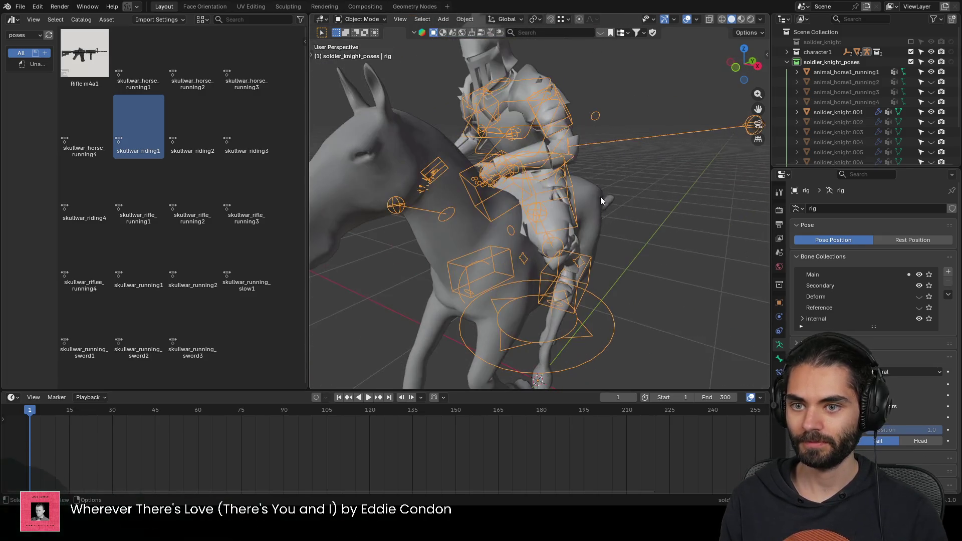
click(525, 106)
scroll(525, 106, down, 4)
mouse_move(530, 146)
middle_down()
mouse_move(645, 156)
mouse_move(392, 162)
mouse_move(586, 165)
middle_up()
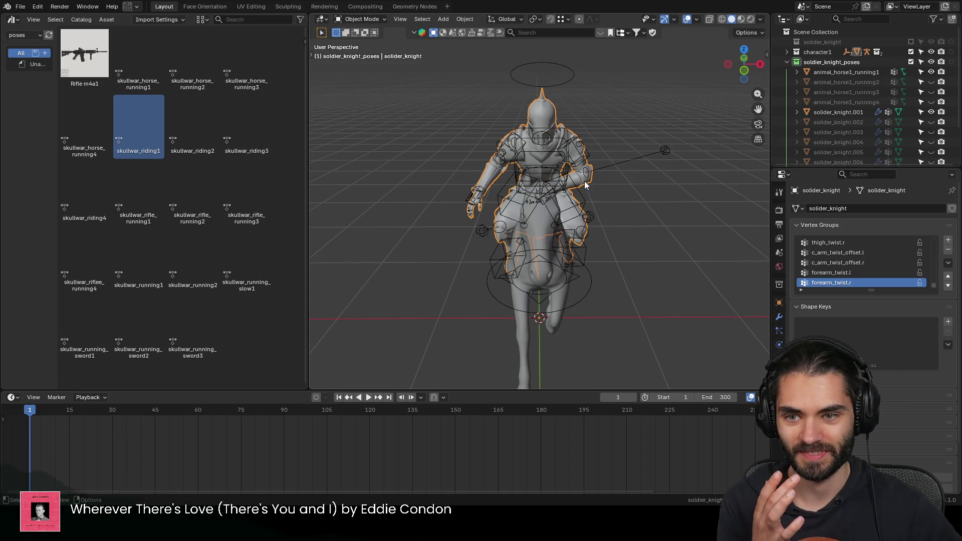
mouse_move(534, 189)
middle_down()
mouse_move(532, 202)
mouse_move(492, 172)
middle_up()
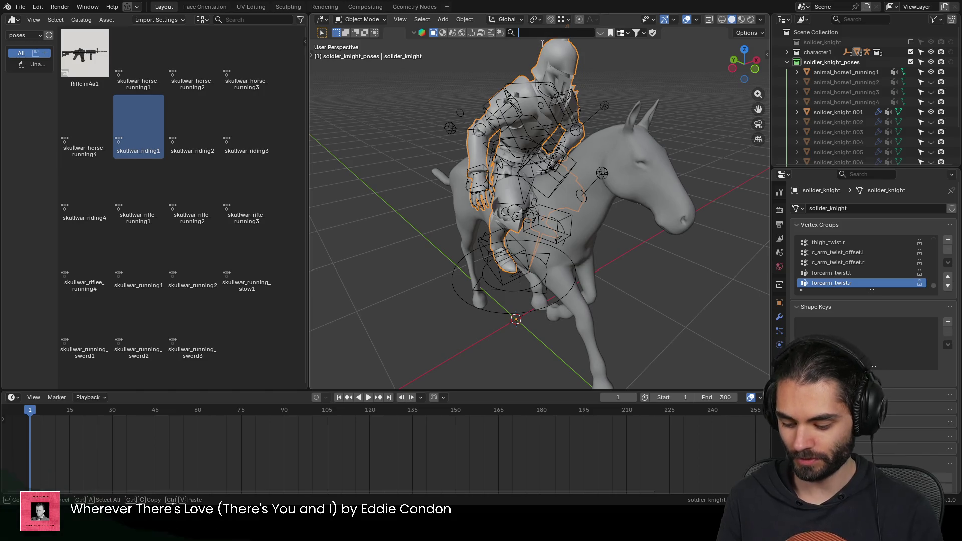
text(sword)
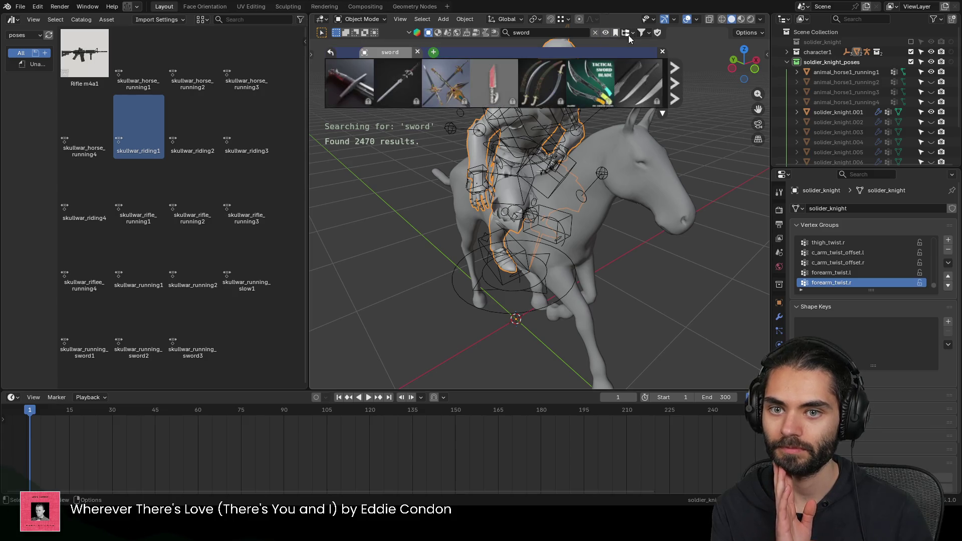
Step: Filter BlenderKit results for free sword assets and drop the Big Worn Sword into the scene
click(643, 35)
click(598, 73)
mouse_move(348, 94)
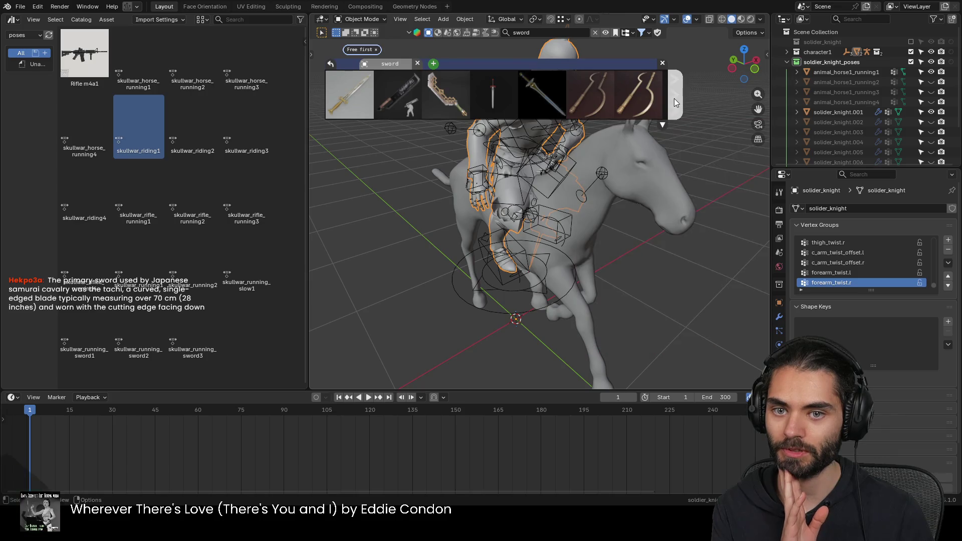
click(674, 99)
mouse_move(446, 94)
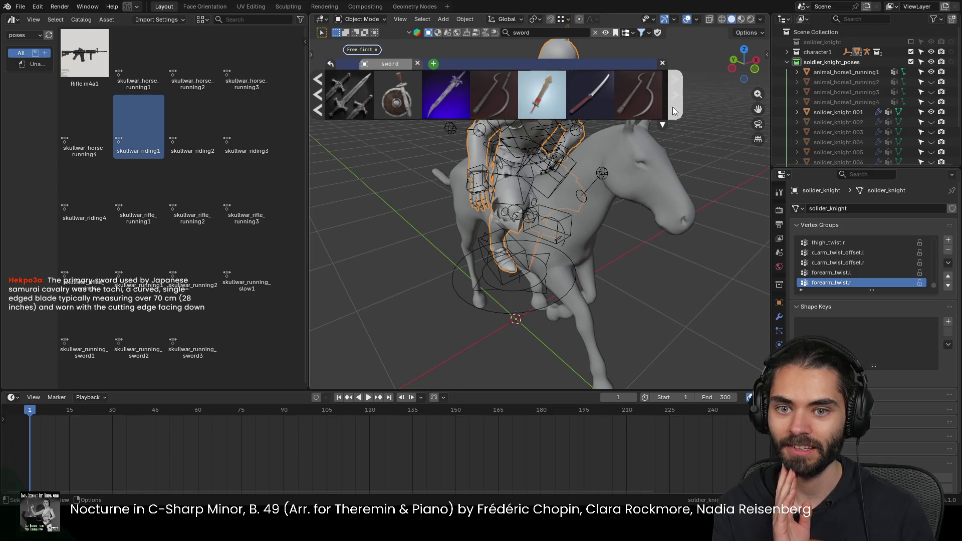
click(674, 107)
mouse_move(540, 95)
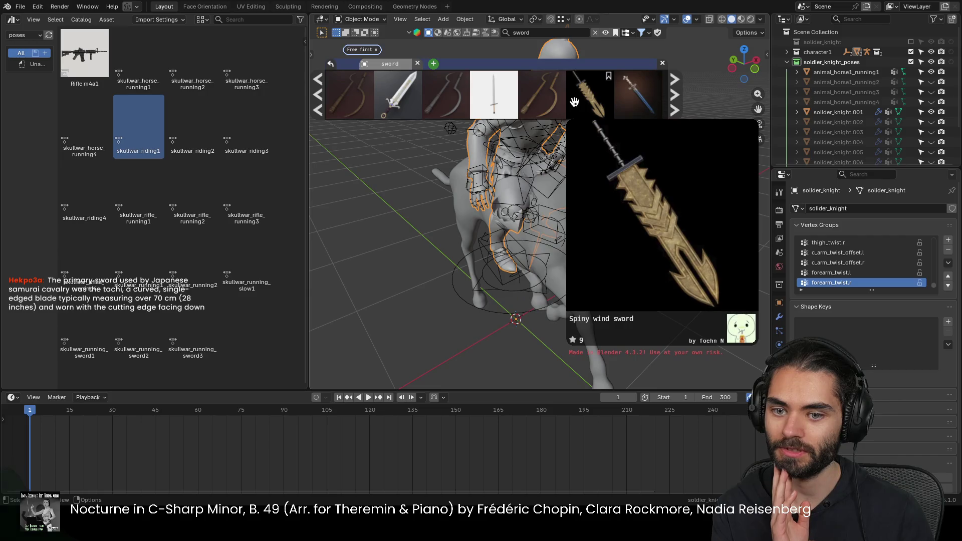
drag(492, 105, 394, 338)
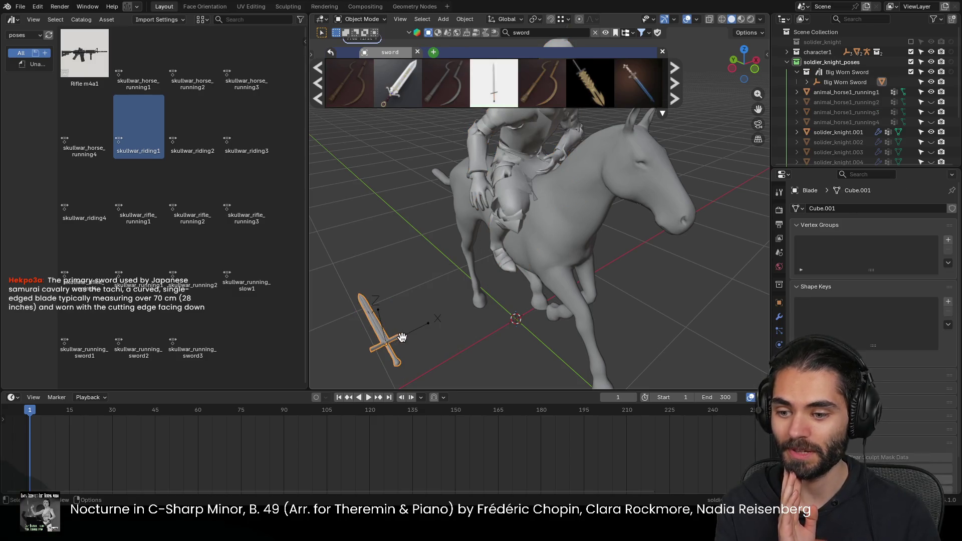
Step: Delete the Big Worn Sword empty parent and select the remaining Blade mesh
click(778, 317)
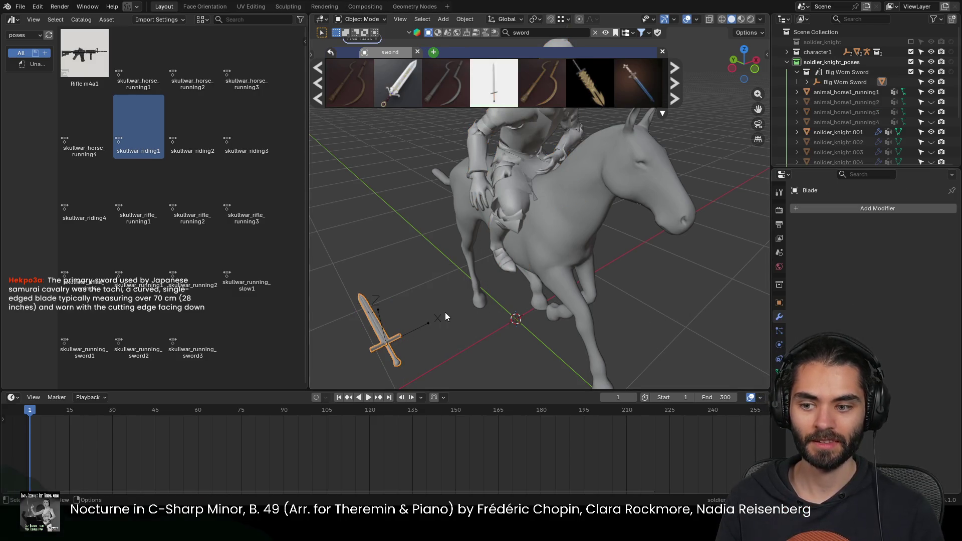
middle_drag(444, 312, 468, 240)
click(414, 302)
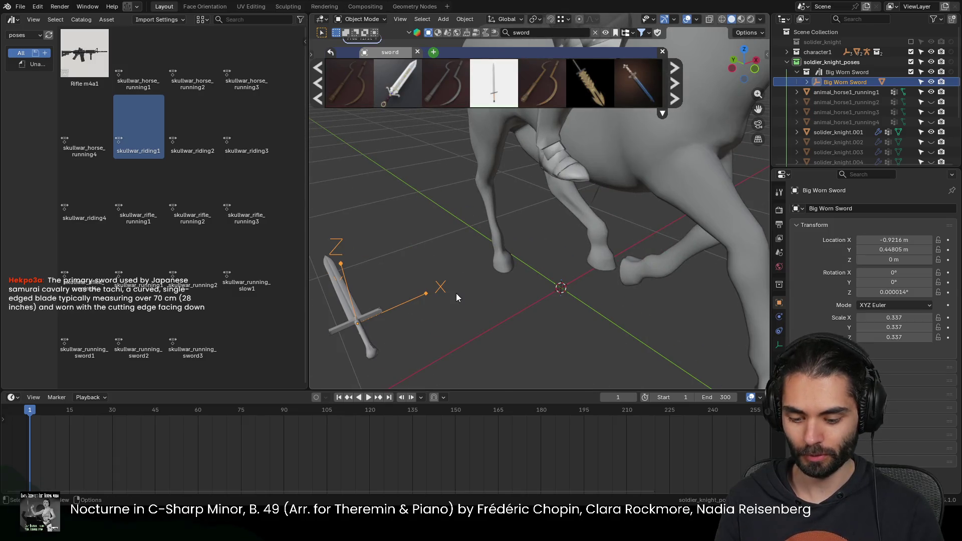
key(Delete)
click(572, 280)
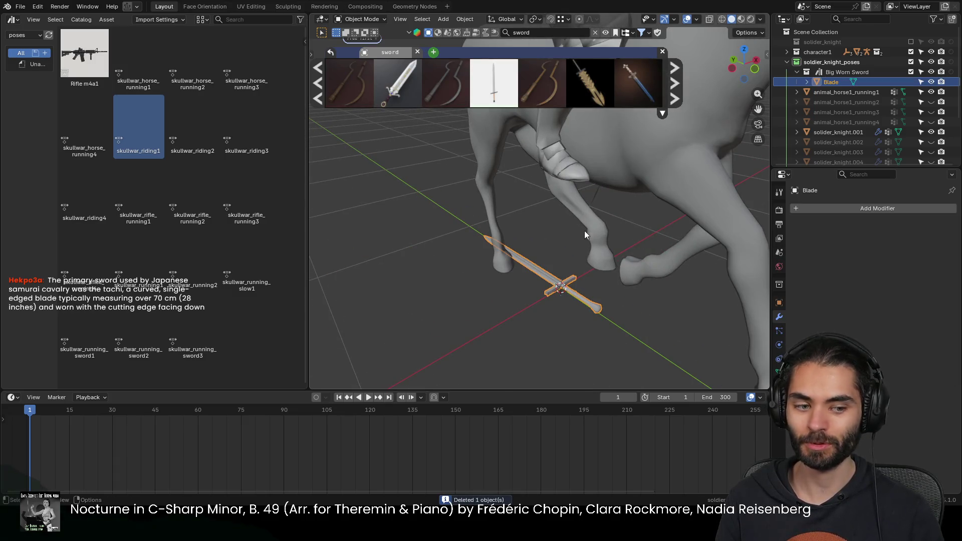
middle_drag(583, 230, 531, 315)
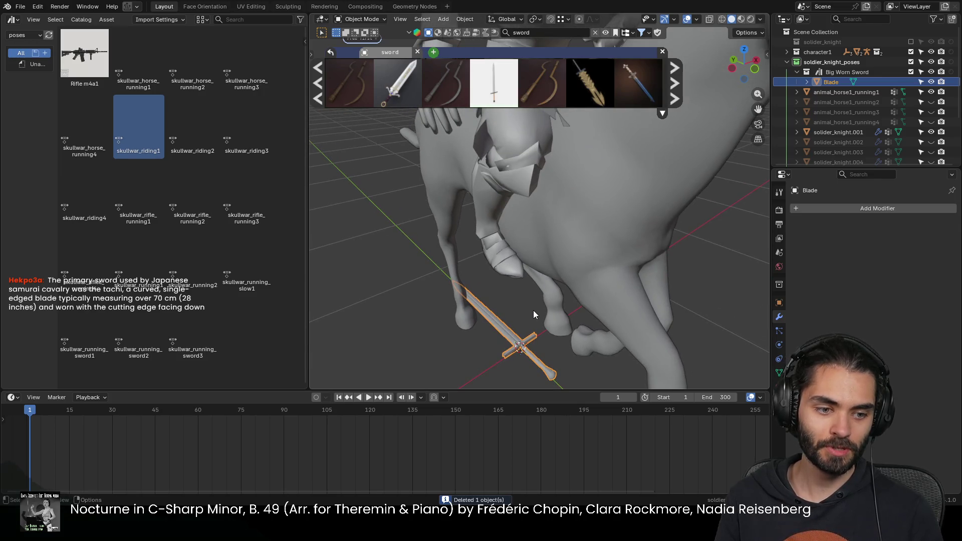
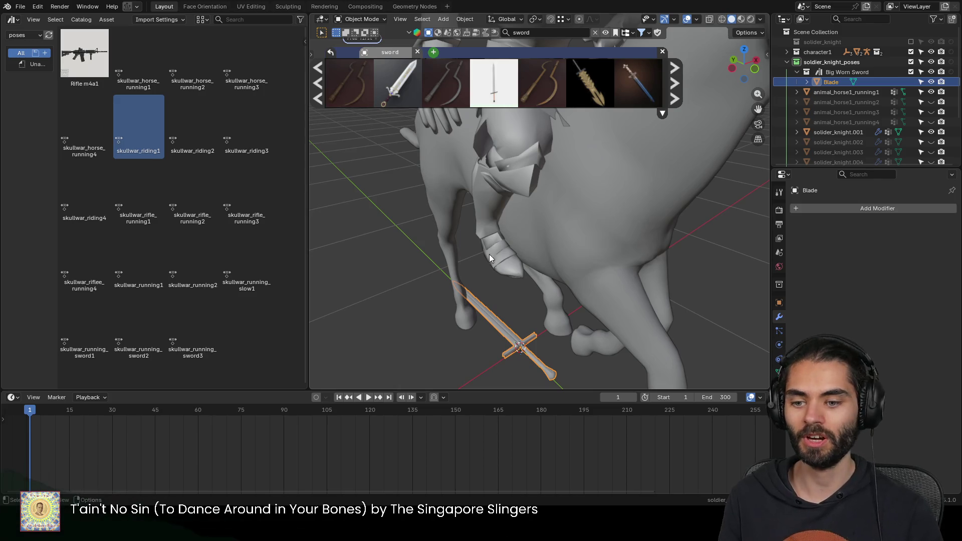
scroll(489, 282, down, 3)
Step: Orbit back to a low front view of the horse, rider and imported sword
middle_drag(489, 282, 550, 237)
scroll(551, 237, up, 2)
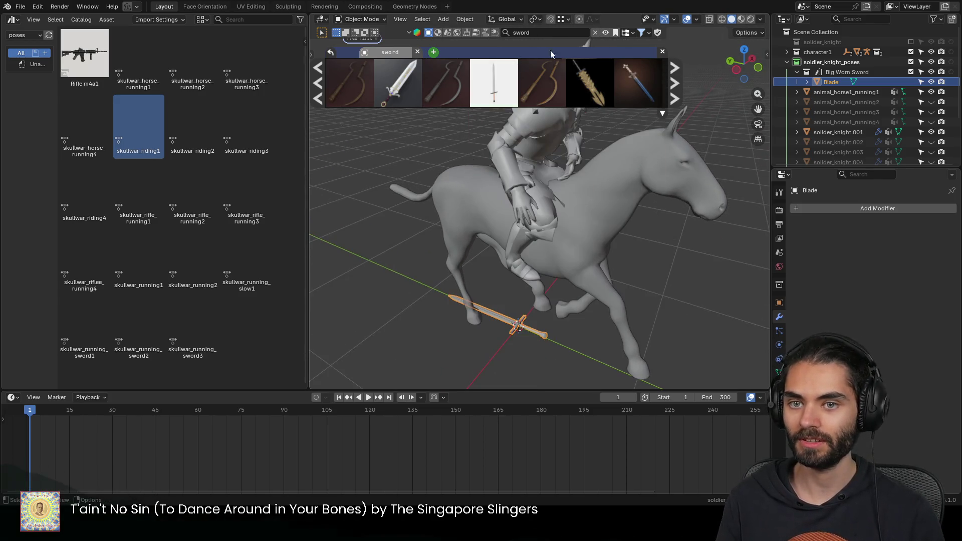
scroll(511, 328, down, 5)
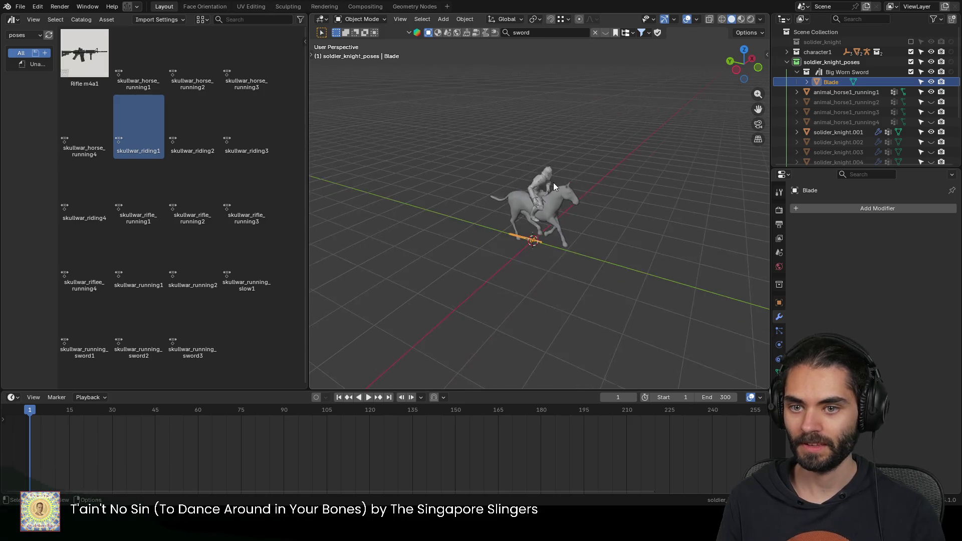
middle_drag(554, 182, 587, 206)
scroll(547, 202, up, 5)
scroll(549, 223, up, 2)
scroll(511, 216, up, 2)
scroll(545, 223, up, 5)
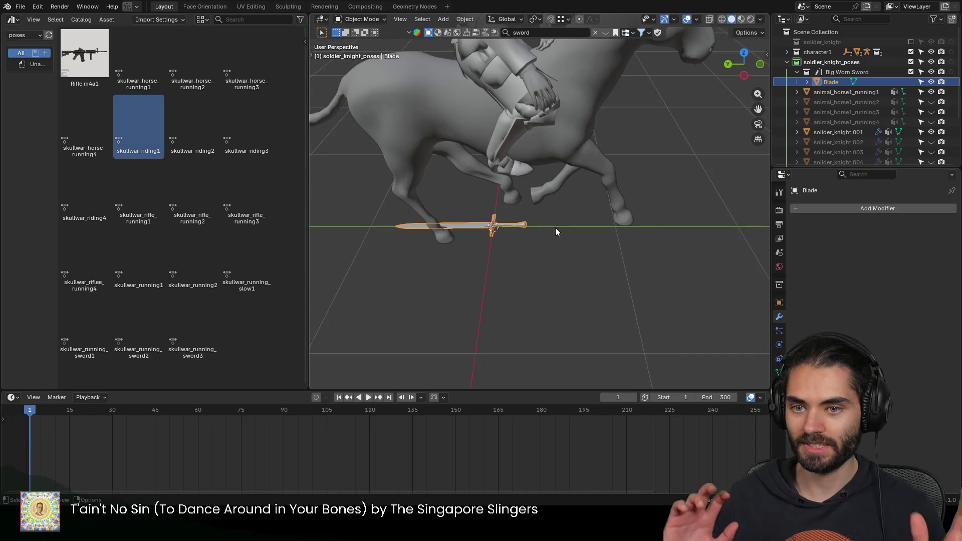
text(r9y0x)
Step: Stand the Blade upright with a 90° X rotation, unhide the other horses and knights, and select the sword
key(Return)
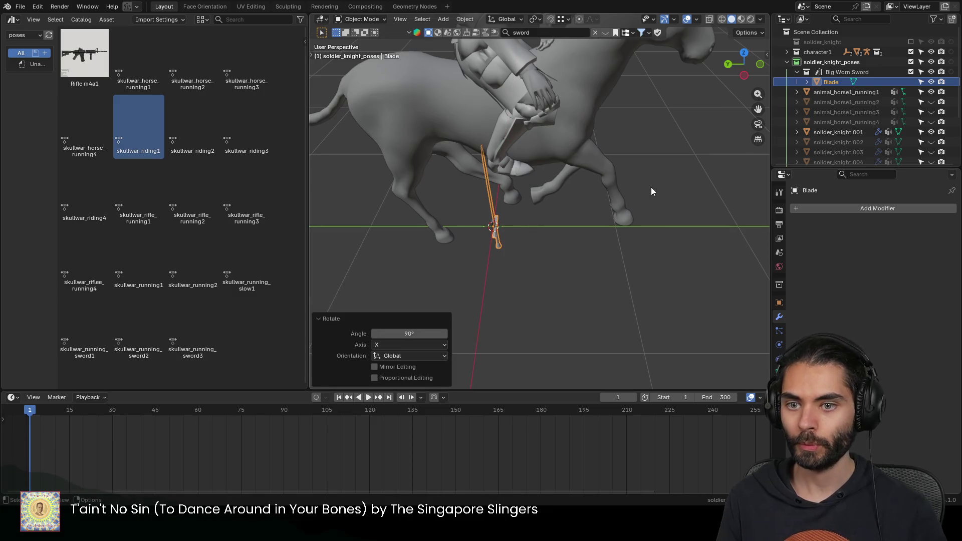
mouse_move(523, 227)
middle_down()
mouse_move(525, 245)
mouse_move(466, 246)
mouse_move(554, 150)
mouse_move(565, 177)
mouse_move(512, 196)
middle_up()
scroll(565, 178, down, 5)
scroll(552, 188, up, 7)
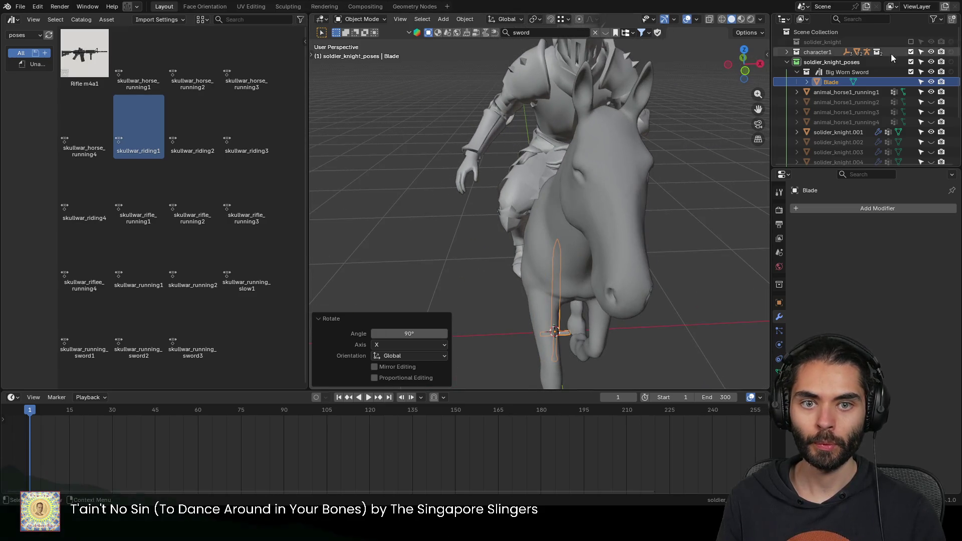
scroll(557, 137, down, 4)
key(alt+h)
key(alt+a)
mouse_move(557, 138)
middle_down()
mouse_move(517, 226)
mouse_move(534, 273)
mouse_move(604, 258)
middle_up()
click(533, 263)
scroll(536, 261, up, 4)
Step: Move and freely rotate the sword in stages until it sits near the riding knight's hand
key(g)
click(585, 223)
key(g)
click(586, 172)
mouse_move(587, 172)
middle_down()
mouse_move(510, 202)
mouse_move(554, 209)
mouse_move(615, 159)
mouse_move(536, 181)
mouse_move(577, 157)
mouse_move(666, 142)
mouse_move(649, 191)
middle_up()
key(g)
click(510, 201)
key(r)
key(r)
click(595, 187)
key(g)
click(548, 175)
scroll(531, 233, up, 3)
Step: Twist the sword about 27° on its local Y axis and slide it along its length into the knight's grip
middle_drag(530, 232, 575, 217)
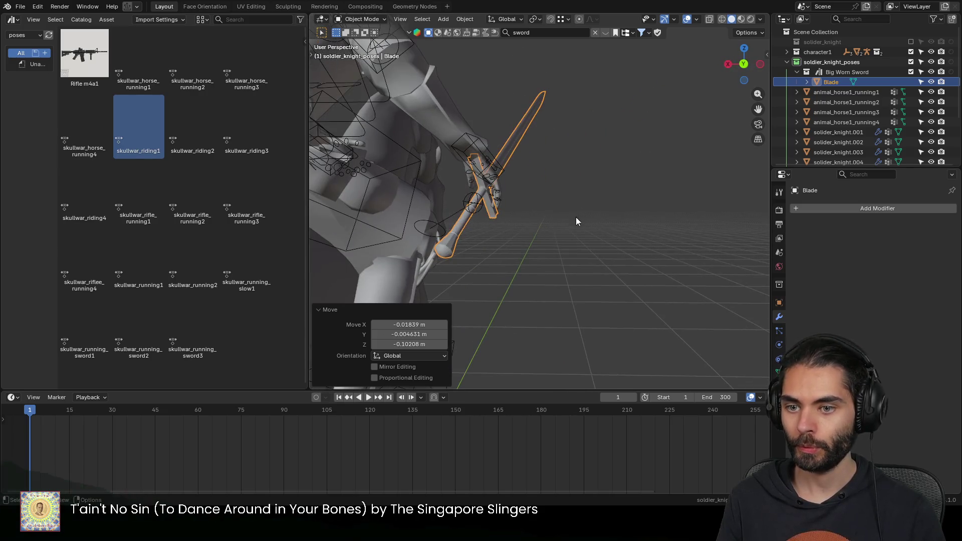
key(r)
key(y)
key(y)
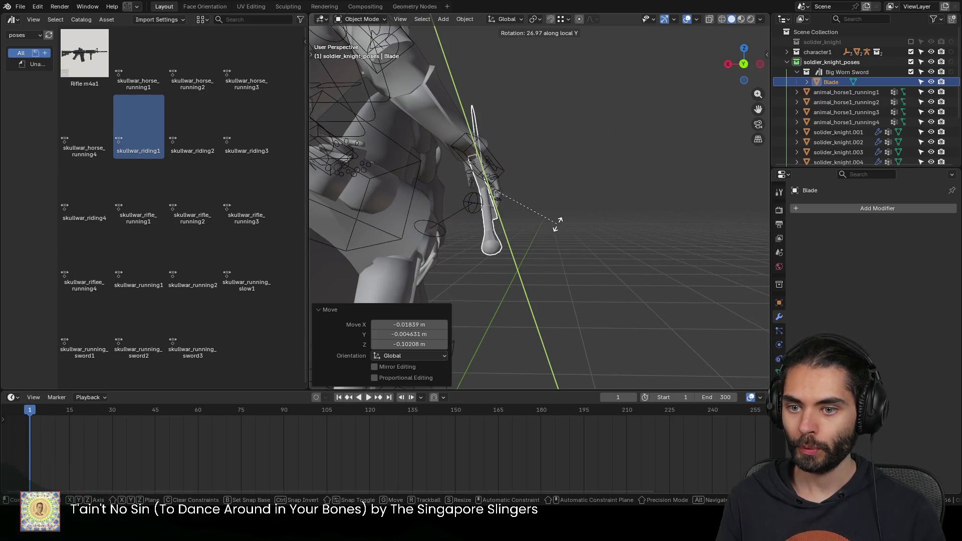
click(557, 225)
mouse_move(556, 228)
middle_down()
mouse_move(511, 244)
mouse_move(543, 237)
middle_up()
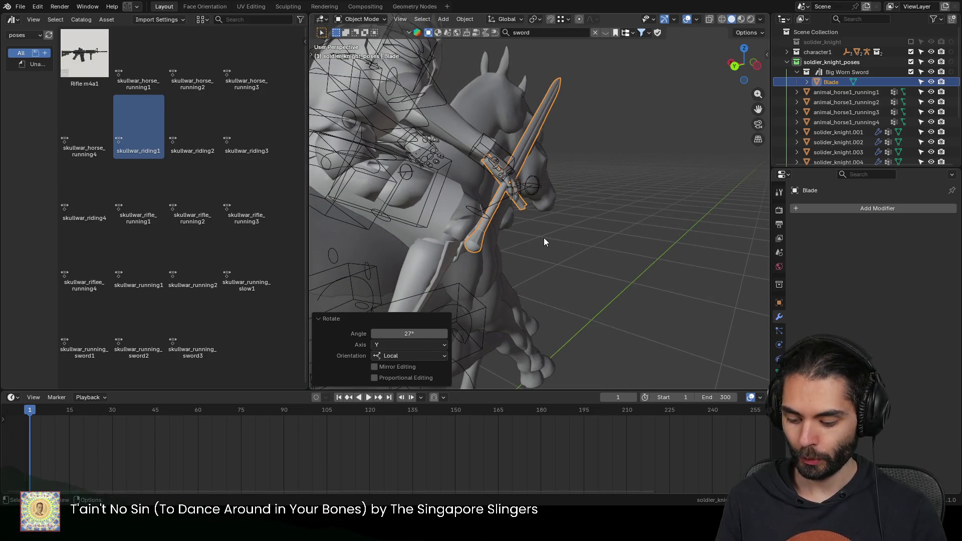
key(g)
key(x)
key(x)
key(y)
key(y)
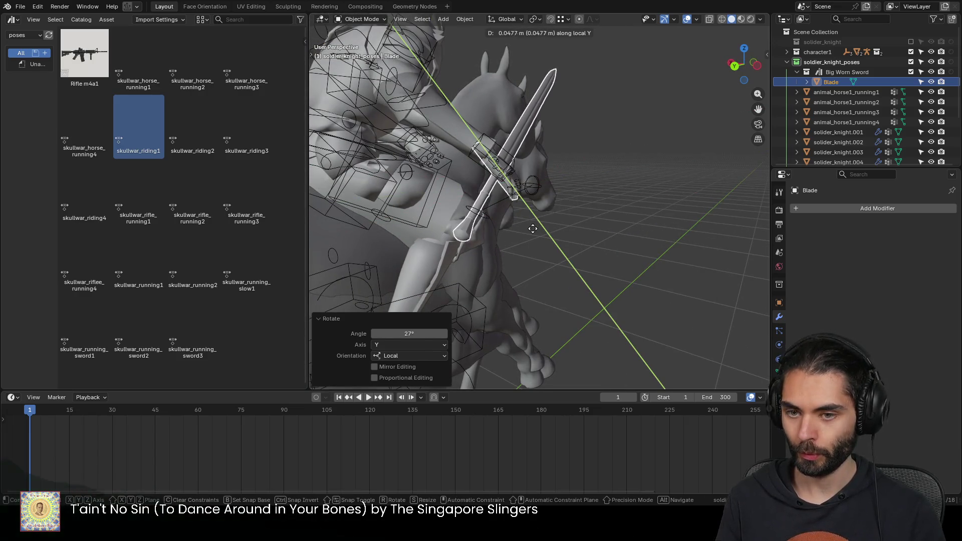
key(z)
key(z)
click(549, 203)
mouse_move(583, 193)
middle_down()
mouse_move(503, 213)
mouse_move(464, 181)
mouse_move(574, 210)
mouse_move(649, 205)
mouse_move(568, 206)
mouse_move(542, 243)
mouse_move(615, 269)
mouse_move(511, 204)
middle_up()
key(g)
click(577, 207)
Step: In Pose Mode on the rig, identify the right-hand control bone c_hand_ik.r in the Bone properties
click(511, 202)
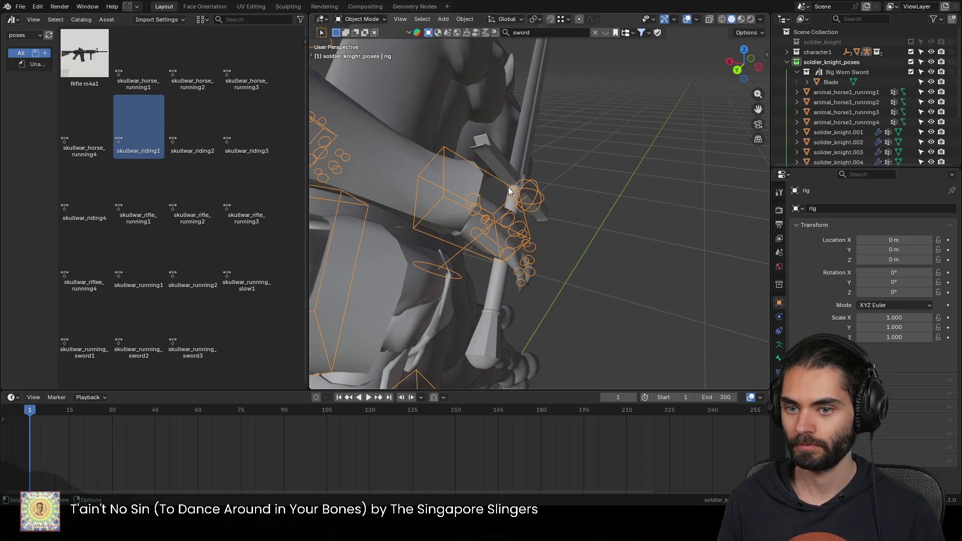
key(Tab)
scroll(526, 226, down, 5)
scroll(538, 241, up, 5)
key(ctrl+Tab)
click(518, 202)
click(778, 356)
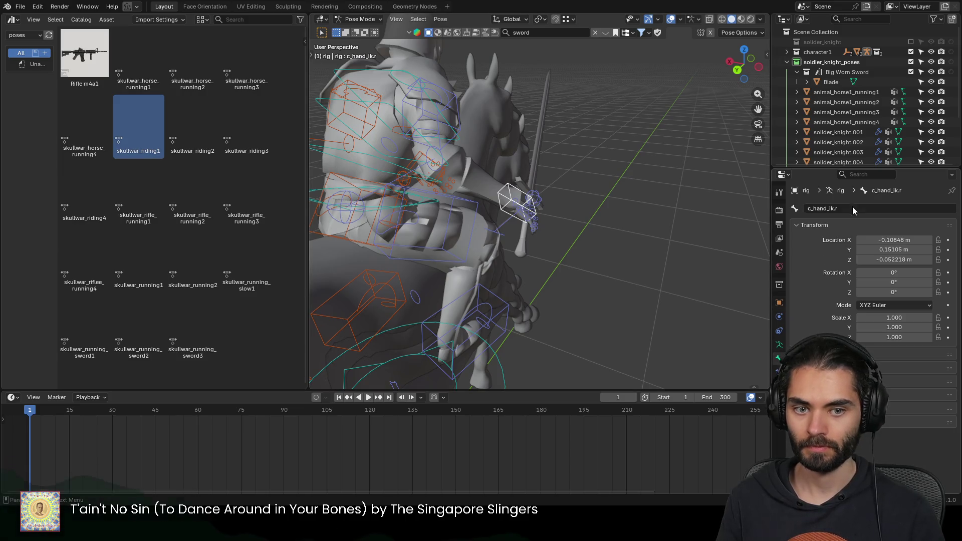
Step: Back in Object Mode, reselect the Blade and bring up its Object Constraints settings
key(ctrl+Tab)
click(537, 192)
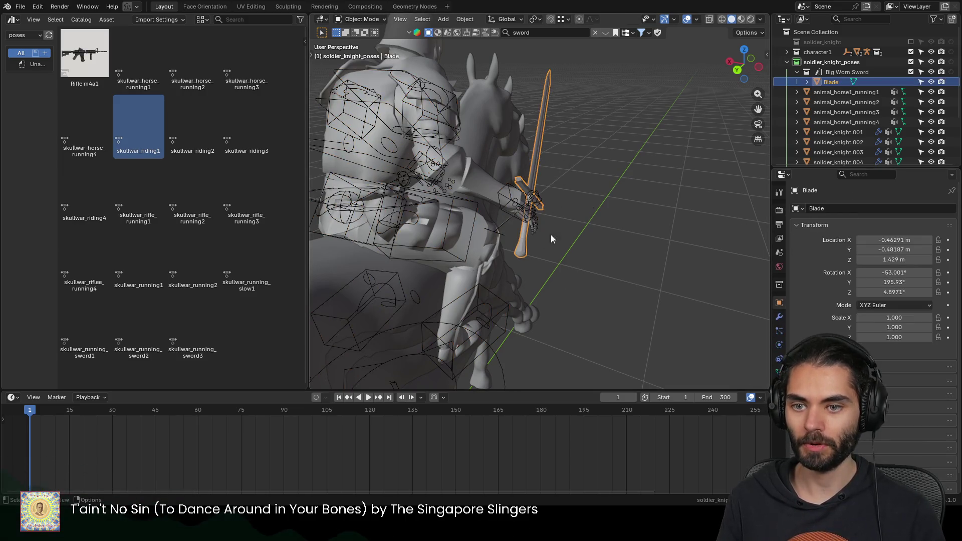
scroll(505, 238, up, 5)
mouse_move(505, 239)
middle_down()
mouse_move(595, 222)
mouse_move(566, 256)
middle_up()
scroll(594, 222, down, 8)
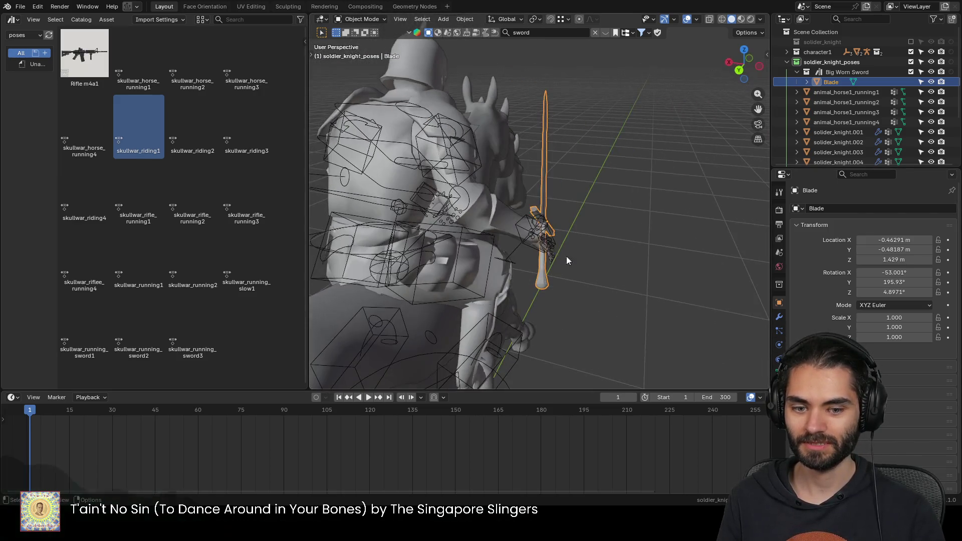
click(779, 359)
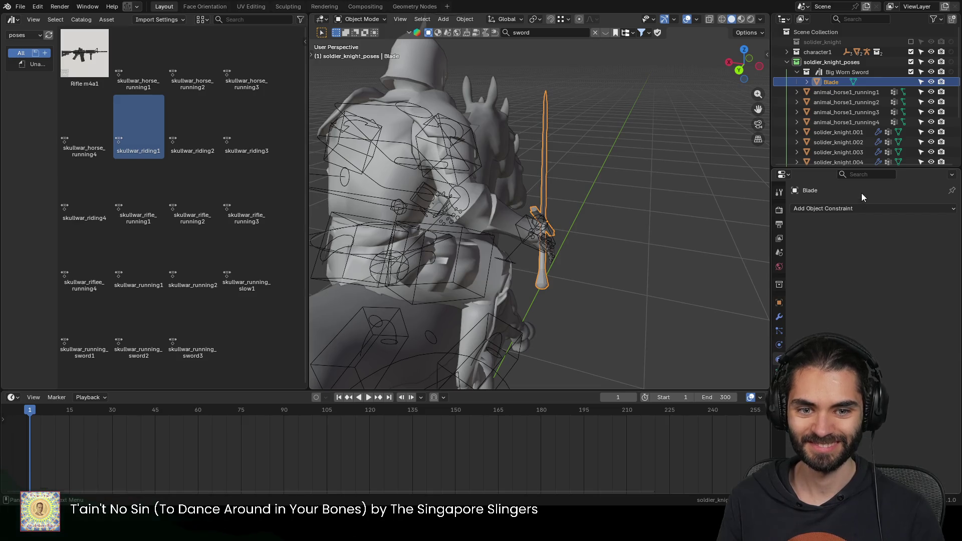
Step: Add a Child Of constraint targeting the rig's c_hand_ik.r bone and Set Inverse to keep the sword's placement
click(856, 208)
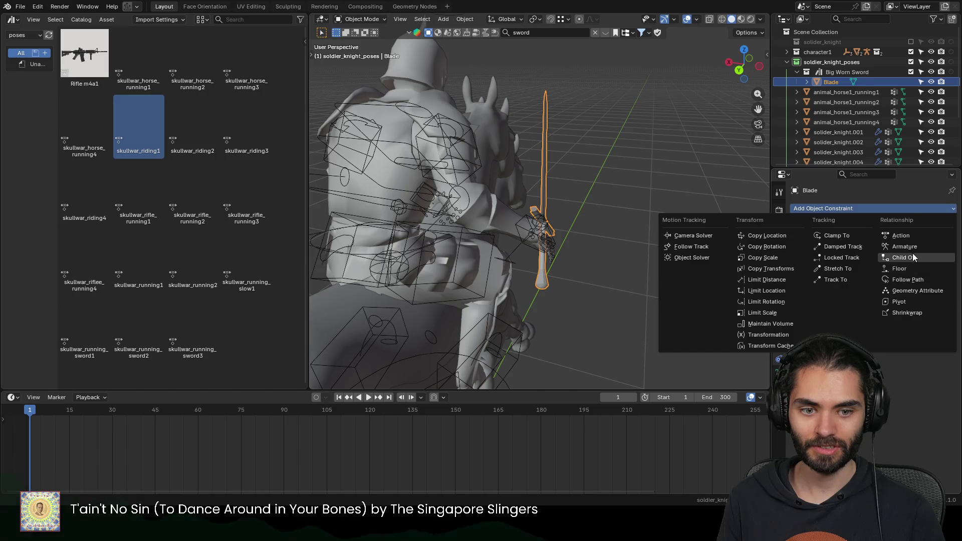
click(909, 257)
click(913, 240)
click(936, 240)
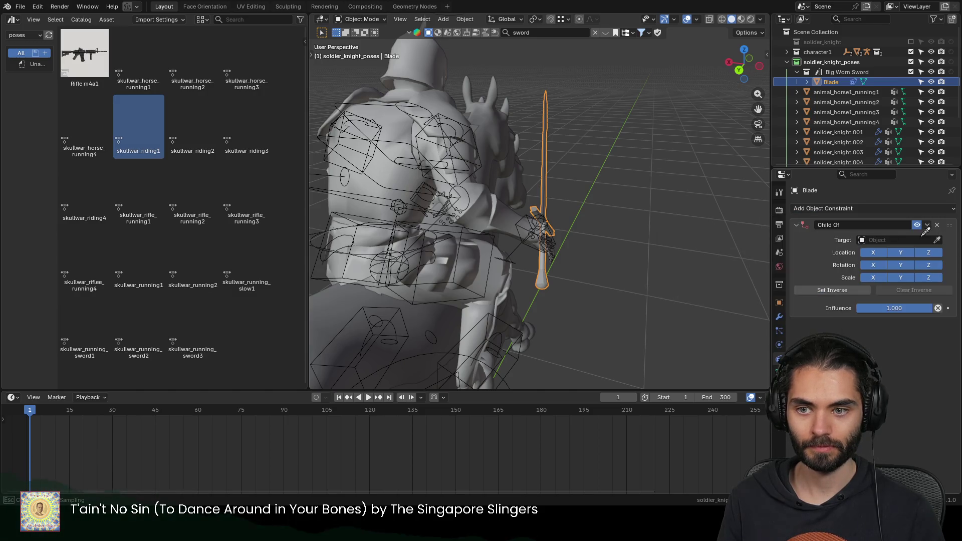
click(868, 252)
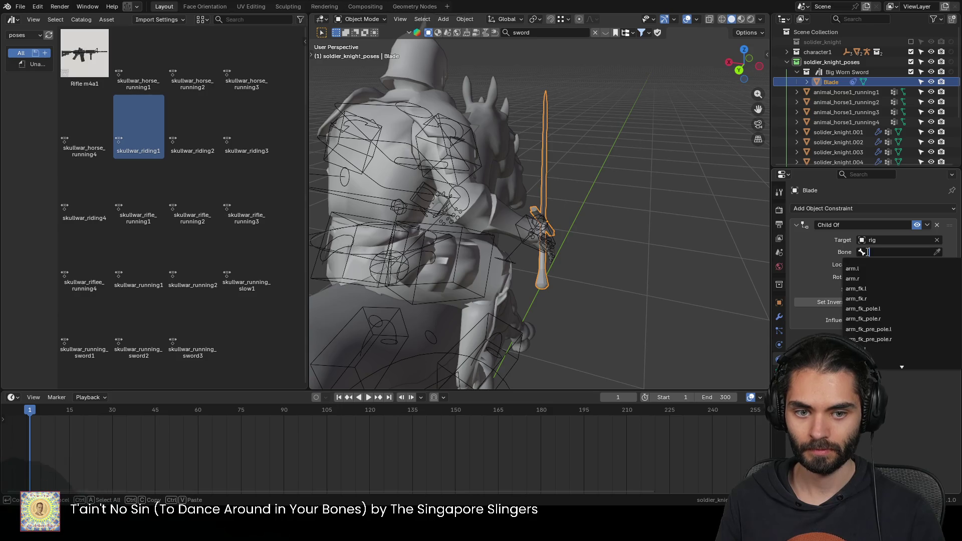
text(c_hand_ik.r)
key(Return)
click(832, 302)
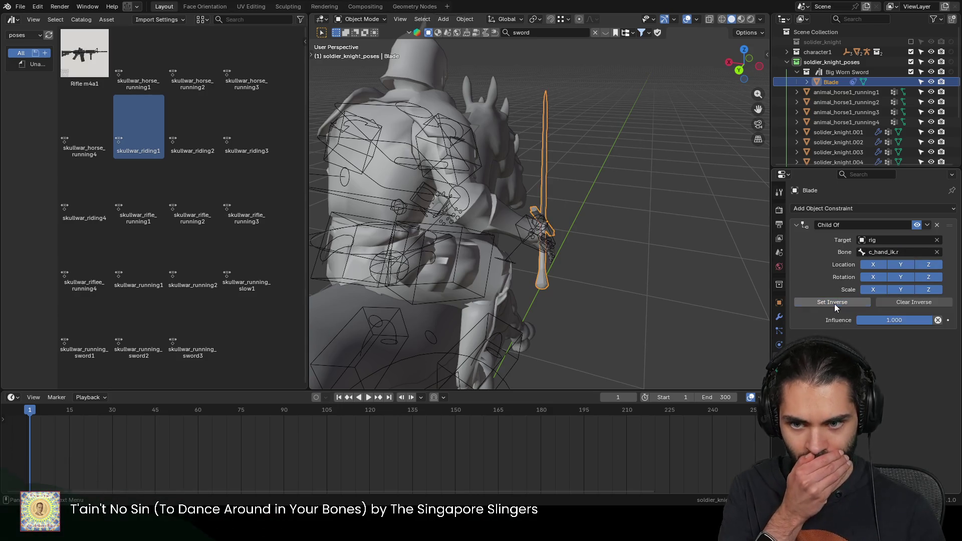
mouse_move(643, 252)
middle_down()
mouse_move(657, 306)
mouse_move(495, 224)
middle_up()
click(675, 277)
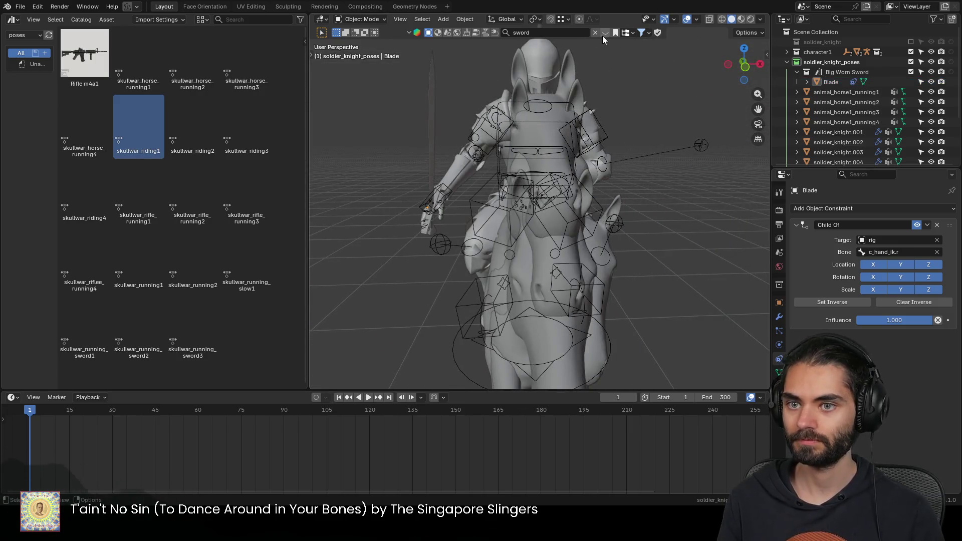
Step: Search the asset library for 'shield', page through the results, then select the sword
click(536, 35)
text(shield)
key(Return)
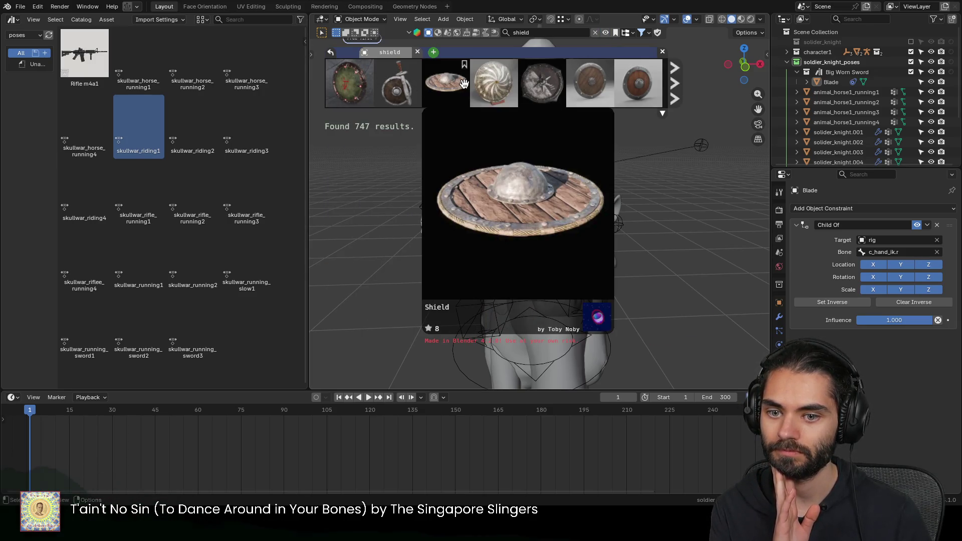
click(672, 83)
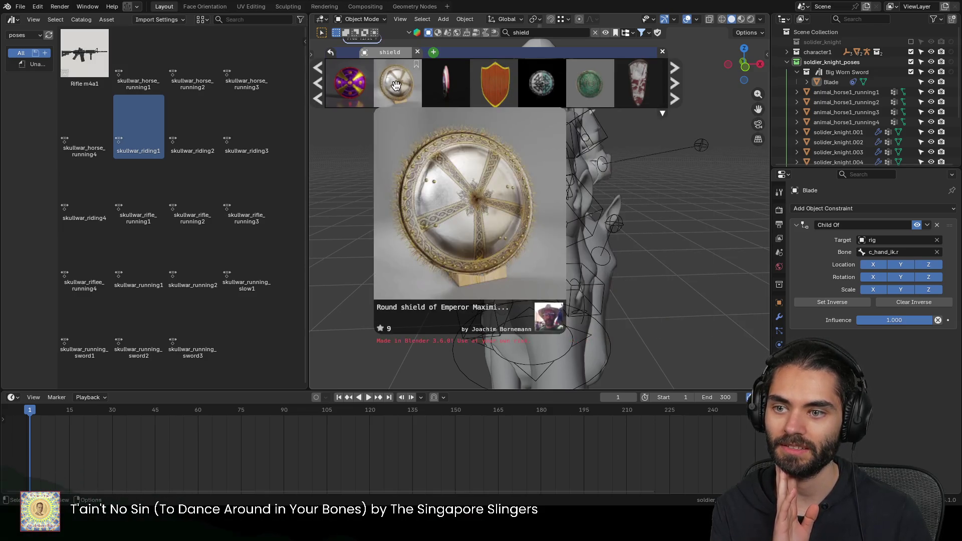
middle_drag(392, 320, 459, 324)
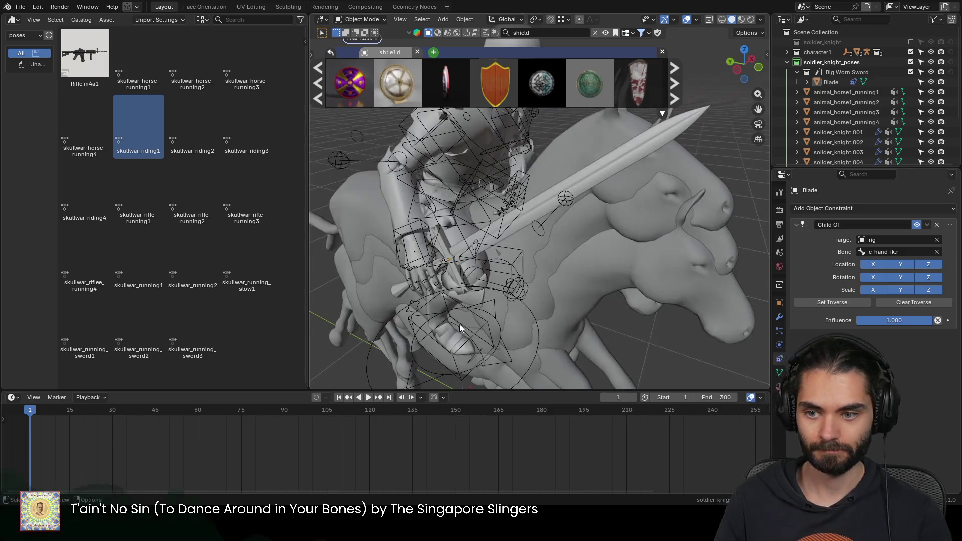
click(535, 206)
Step: In Edit Mode, select all blade geometry and run a decimate reducing it to a tenth
key(Tab)
scroll(538, 219, up, 3)
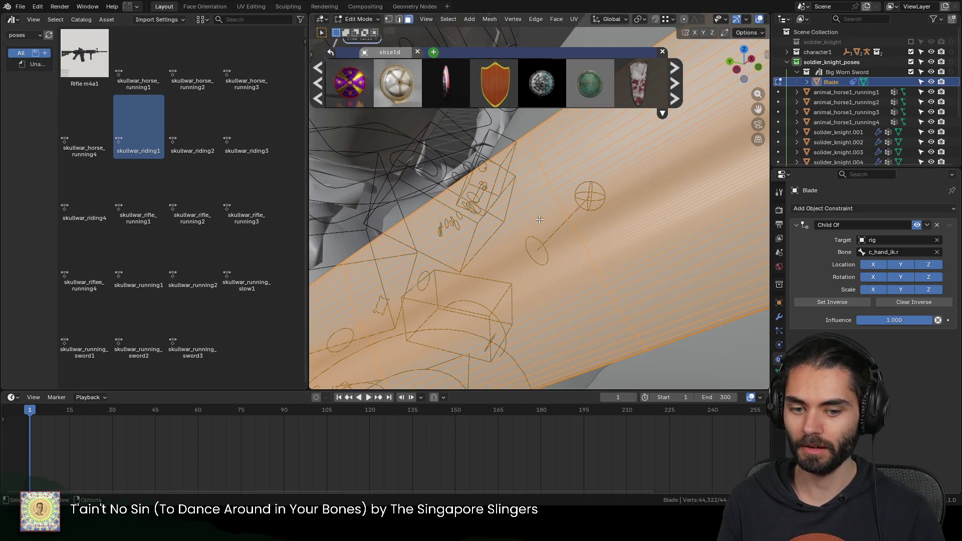
scroll(561, 229, down, 5)
scroll(561, 229, up, 5)
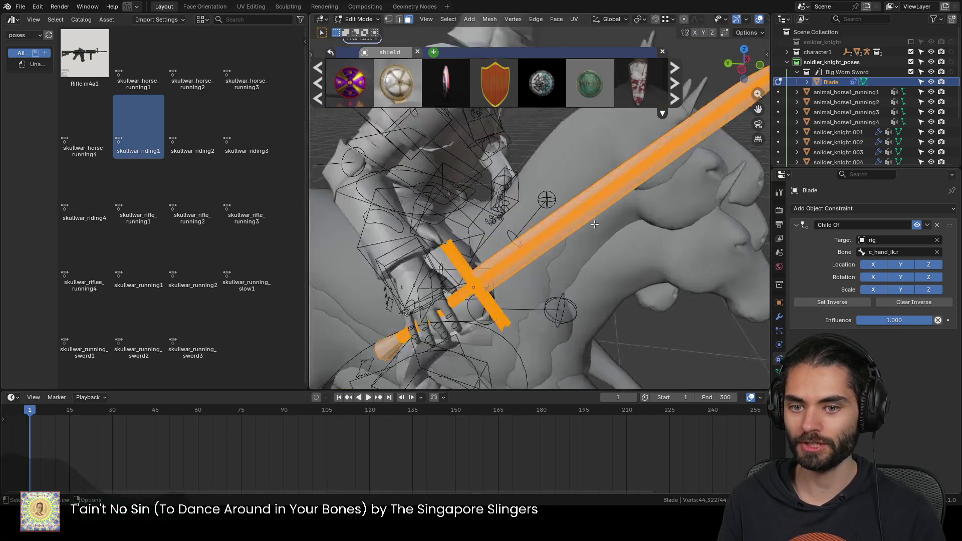
key(alt+a)
scroll(560, 230, up, 3)
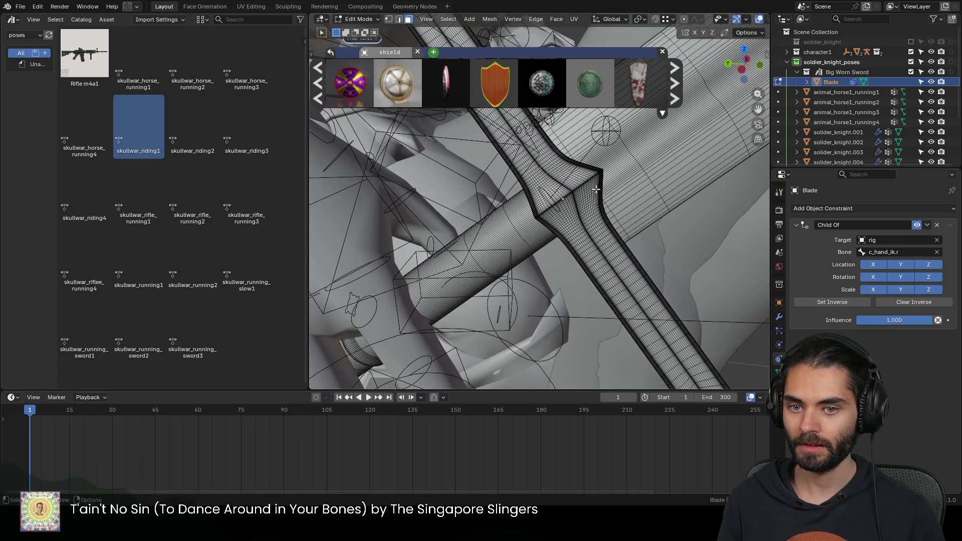
key(a)
key(F3)
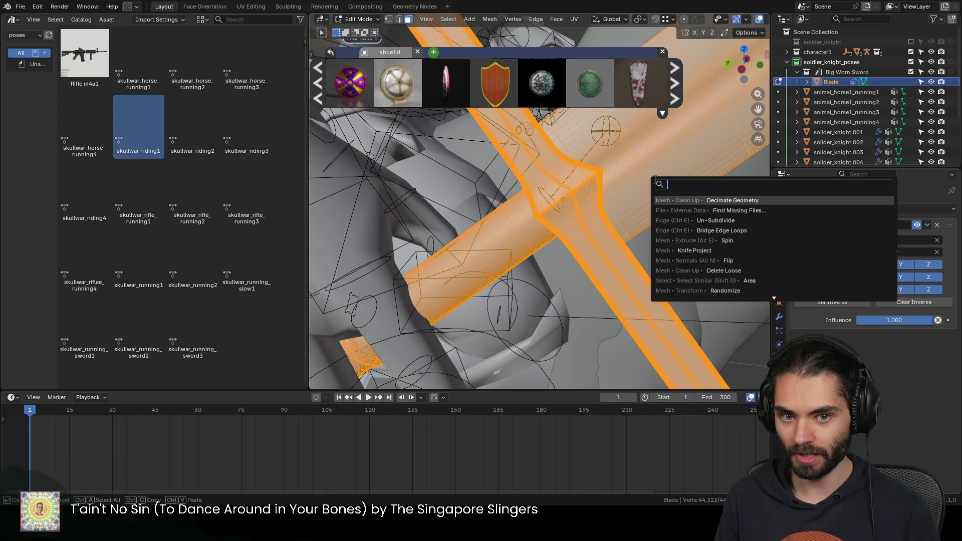
key(Return)
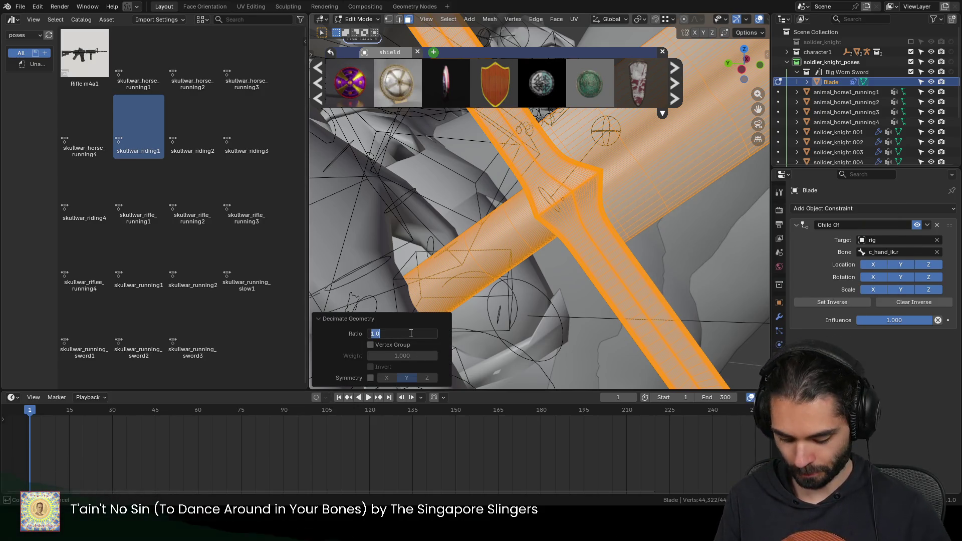
text(1)
text(0.100)
key(Return)
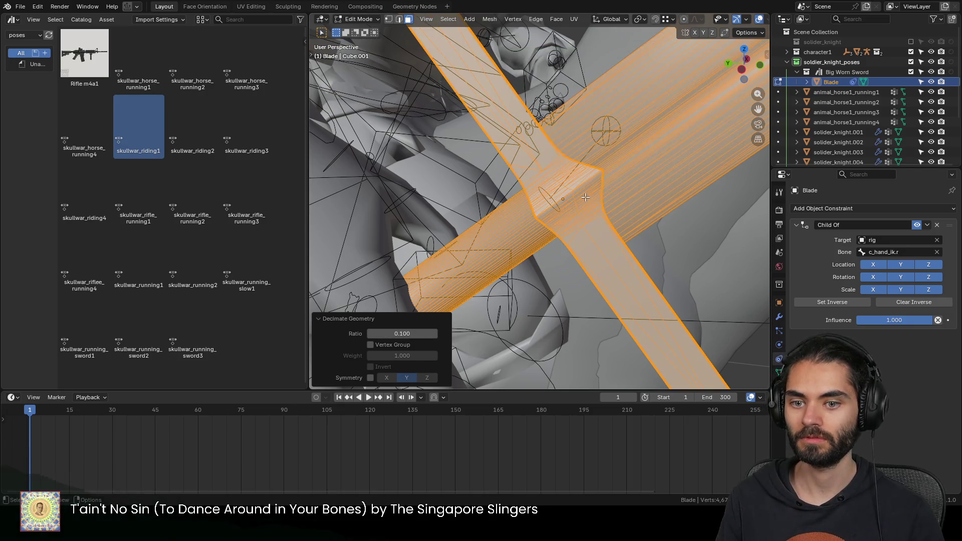
scroll(585, 196, down, 5)
Step: Inspect the result, try scaling the blade mesh, and undo back to the original dense geometry
middle_drag(586, 197, 566, 231)
key(Tab)
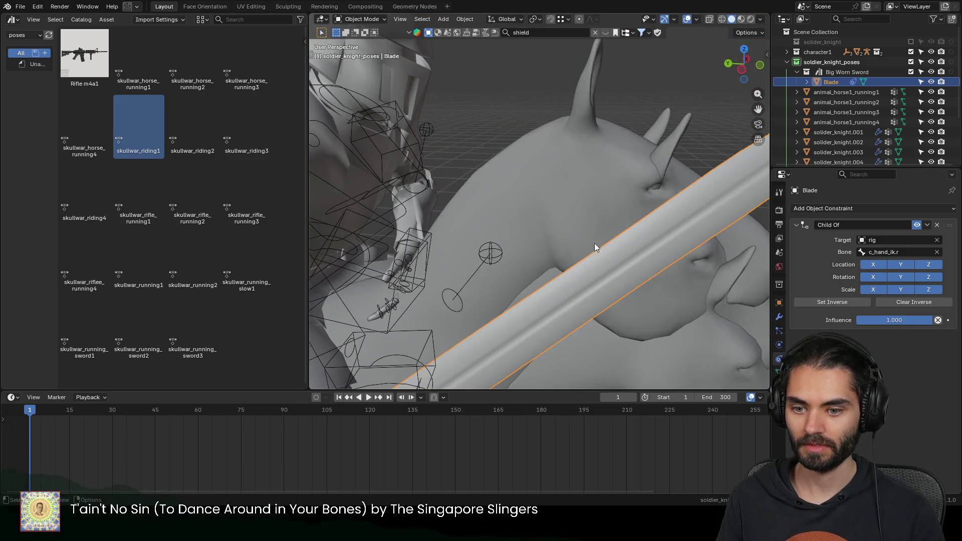
scroll(594, 243, down, 5)
key(Tab)
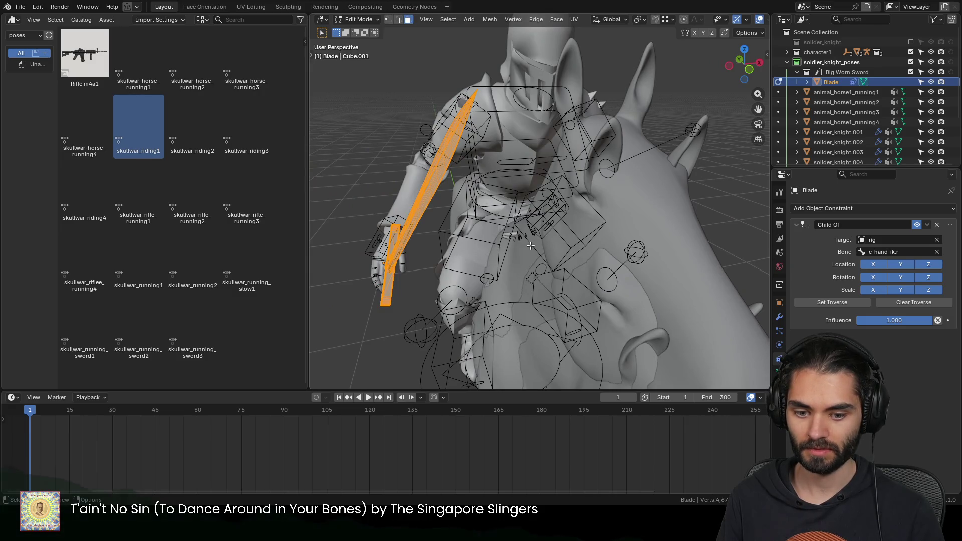
key(KP_Decimal)
key(Tab)
mouse_move(626, 258)
middle_down()
mouse_move(645, 197)
mouse_move(652, 204)
mouse_move(669, 172)
mouse_move(690, 177)
mouse_move(629, 215)
middle_up()
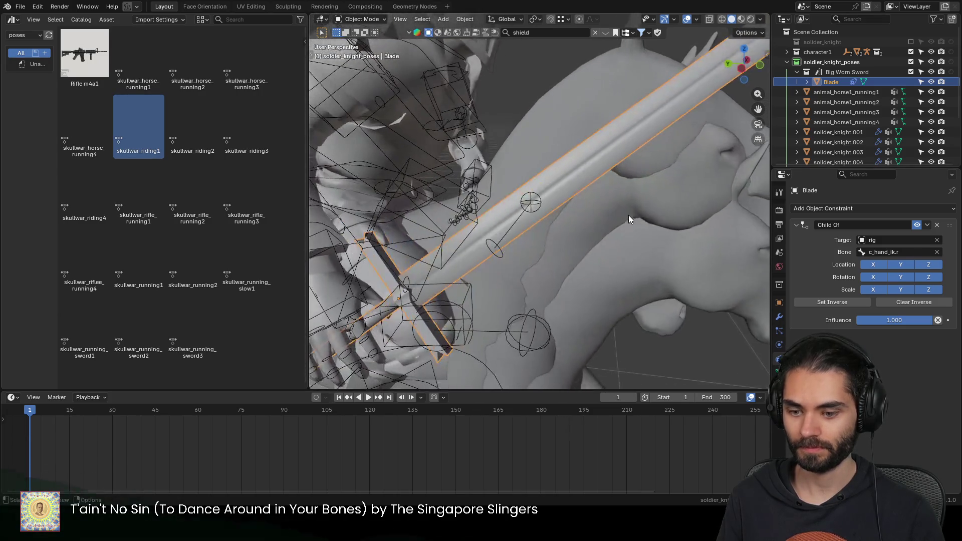
key(Tab)
key(alt+a)
key(a)
key(s)
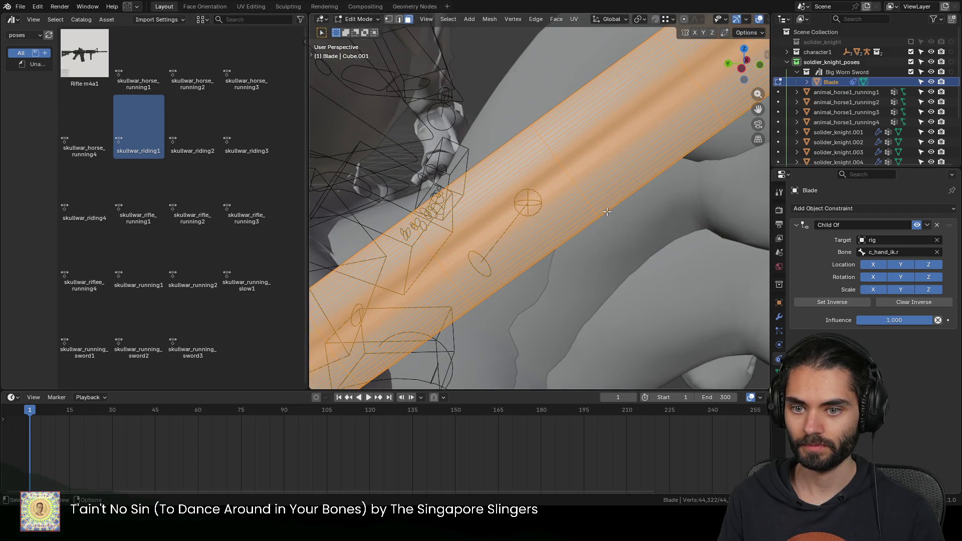
key(ctrl+z)
mouse_move(606, 212)
middle_down()
mouse_move(611, 197)
mouse_move(544, 184)
mouse_move(581, 172)
middle_up()
scroll(611, 198, up, 3)
scroll(604, 205, up, 4)
Step: Run Un-Subdivide on the whole blade mesh and settle its Iterations at 6
key(alt+a)
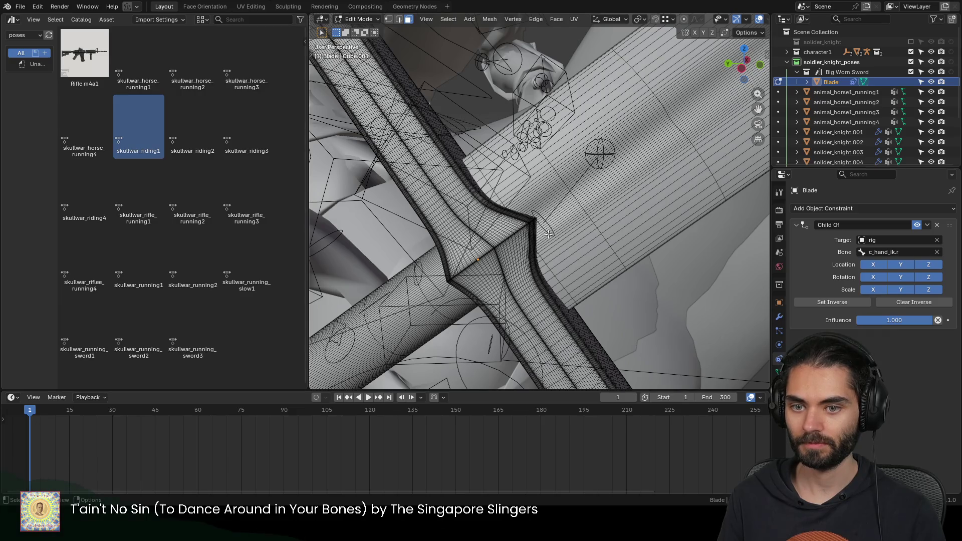
key(a)
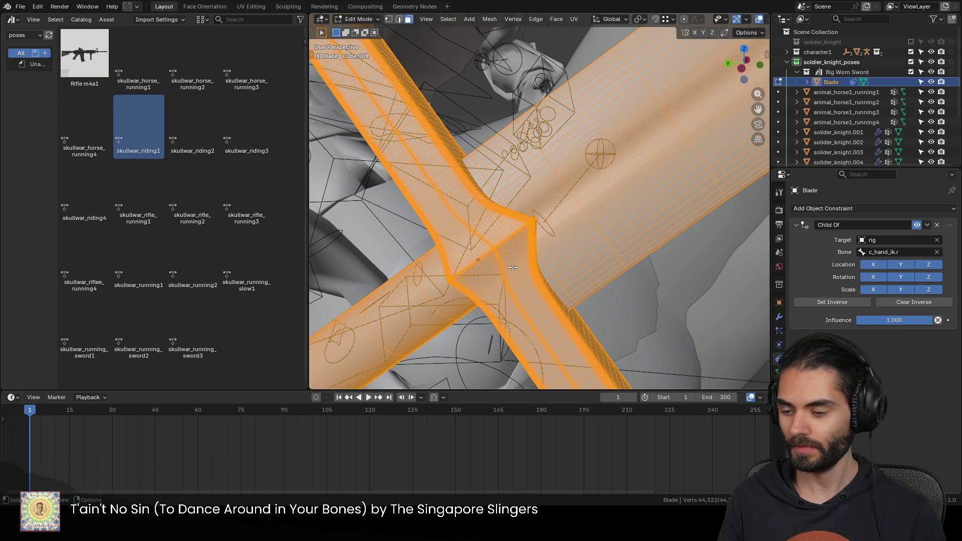
key(F3)
text(unsub)
key(Return)
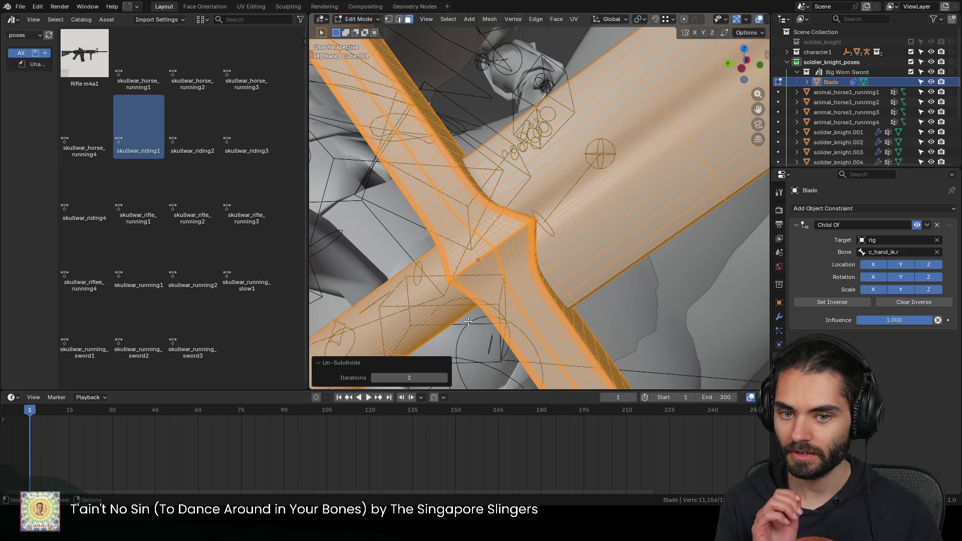
click(444, 378)
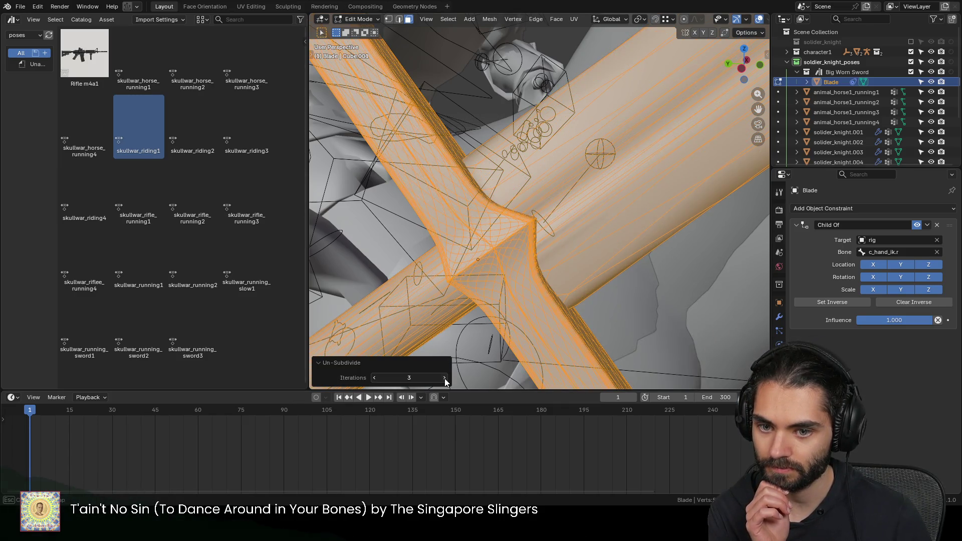
click(444, 378)
click(444, 379)
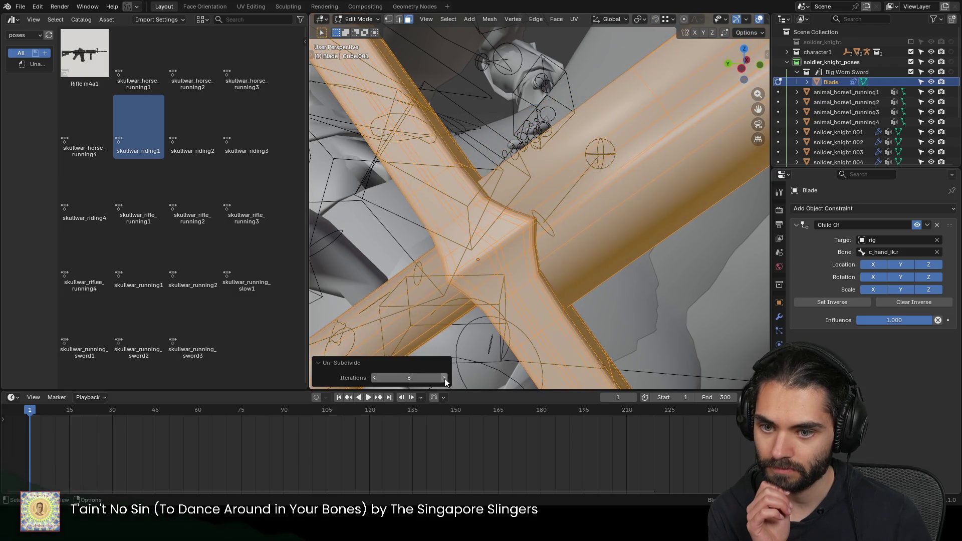
click(444, 378)
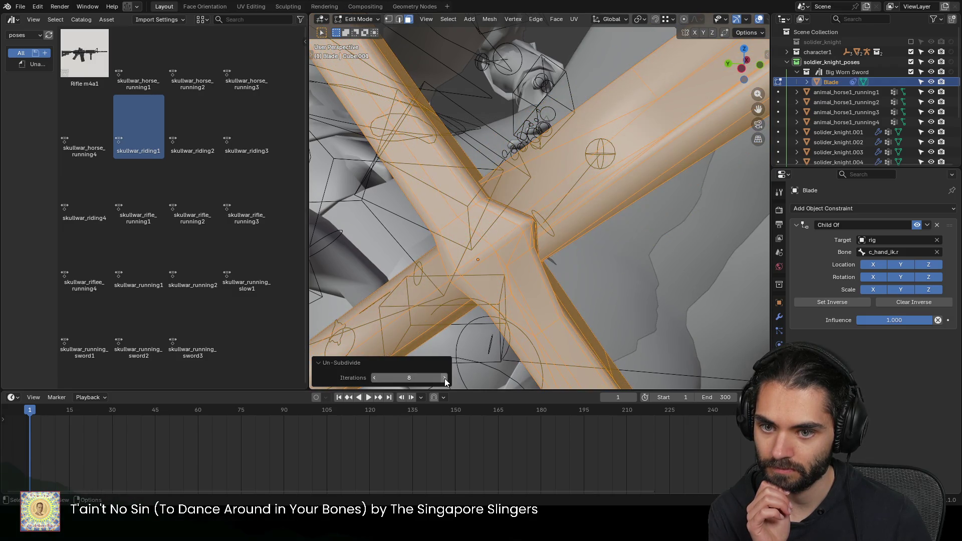
click(374, 377)
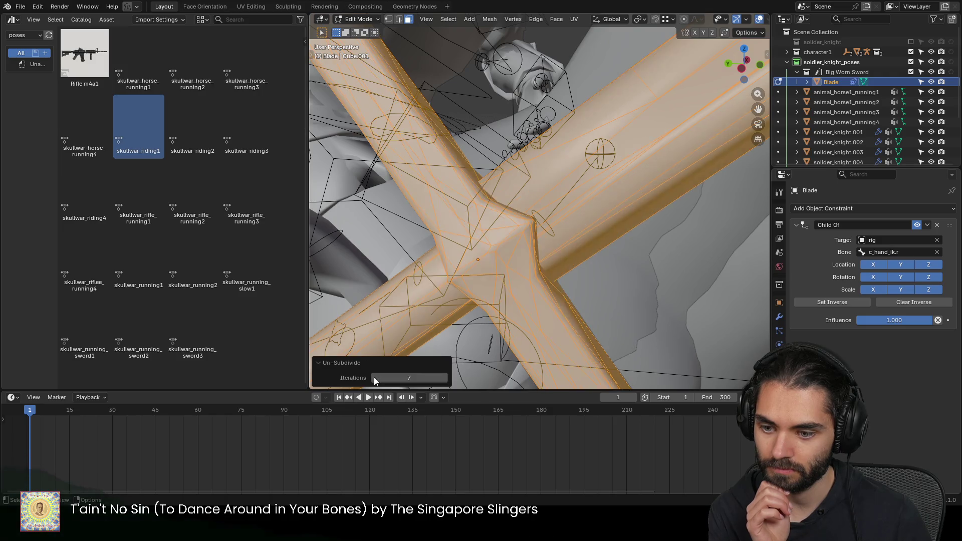
scroll(436, 234, down, 8)
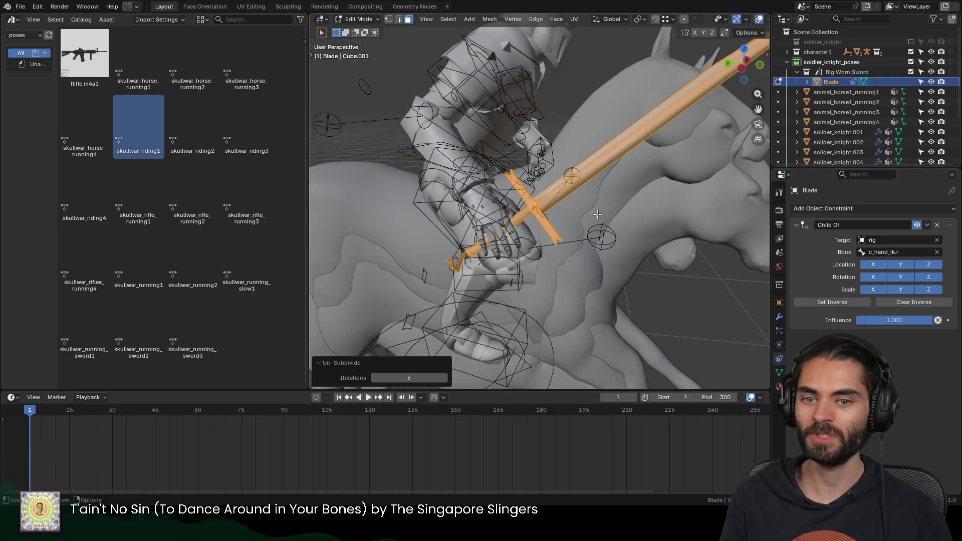
scroll(436, 233, up, 3)
scroll(436, 233, up, 2)
Step: Look over the thinned blade from several angles and check its modifier list
mouse_move(437, 233)
middle_down()
mouse_move(526, 226)
mouse_move(479, 232)
mouse_move(537, 183)
middle_up()
key(Tab)
scroll(474, 231, up, 4)
key(Tab)
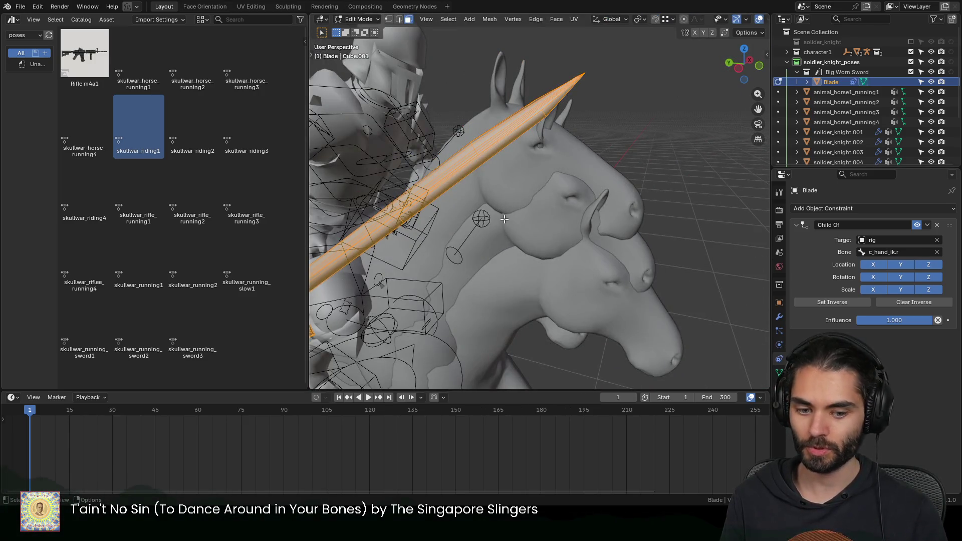
scroll(474, 230, down, 3)
key(Tab)
mouse_move(636, 177)
middle_down()
mouse_move(528, 177)
mouse_move(515, 145)
mouse_move(634, 164)
mouse_move(490, 205)
middle_up()
scroll(563, 188, up, 3)
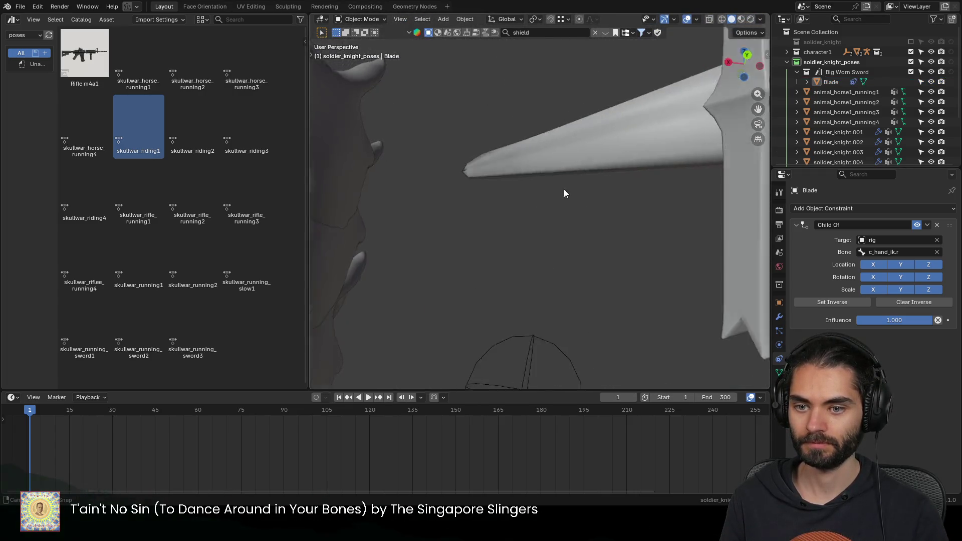
scroll(486, 202, down, 3)
scroll(603, 153, down, 4)
click(778, 316)
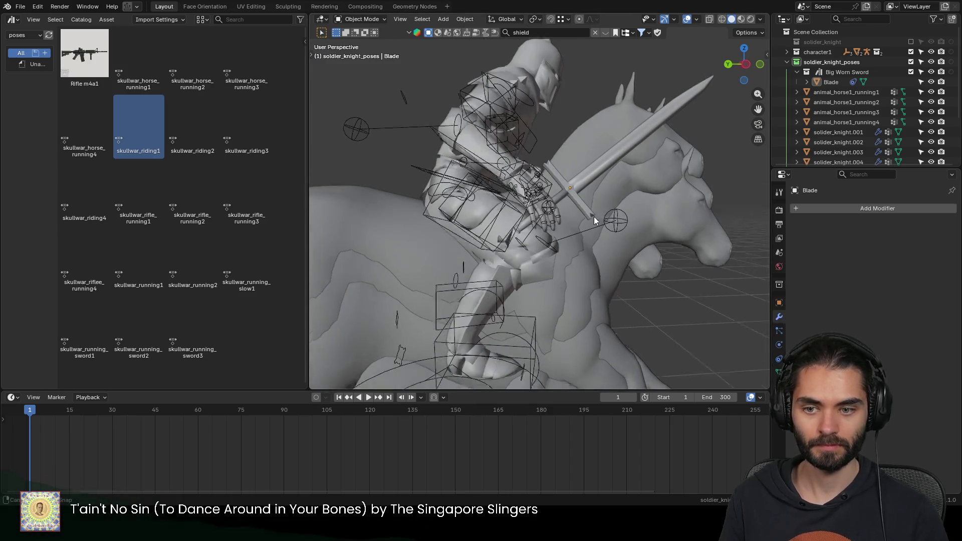
scroll(593, 216, up, 2)
scroll(568, 227, up, 2)
mouse_move(554, 218)
middle_down()
mouse_move(482, 200)
mouse_move(494, 151)
mouse_move(472, 167)
mouse_move(640, 183)
mouse_move(676, 209)
mouse_move(617, 193)
mouse_move(555, 248)
middle_up()
Step: Select the linked pointed piece below the grip with L and delete its faces, returning to Object Mode
click(556, 249)
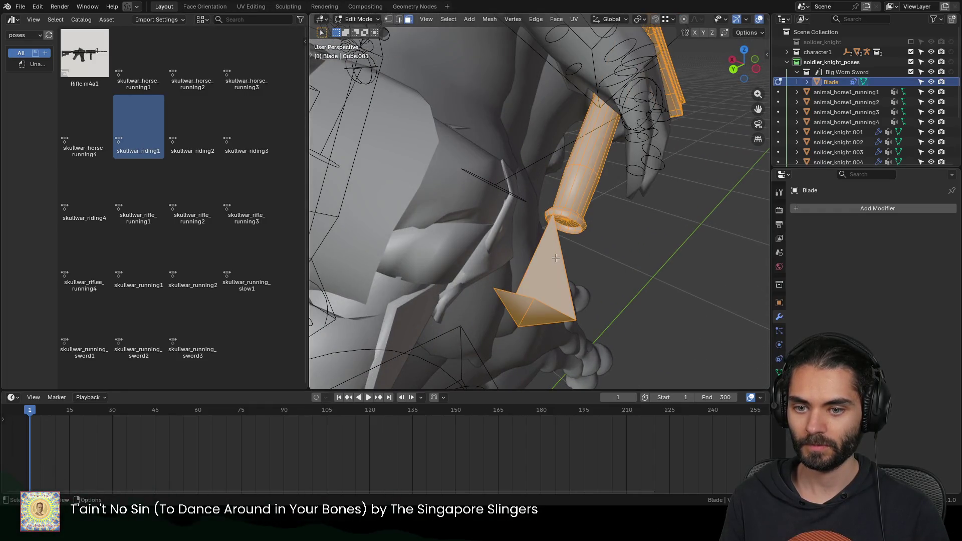
key(Tab)
key(l)
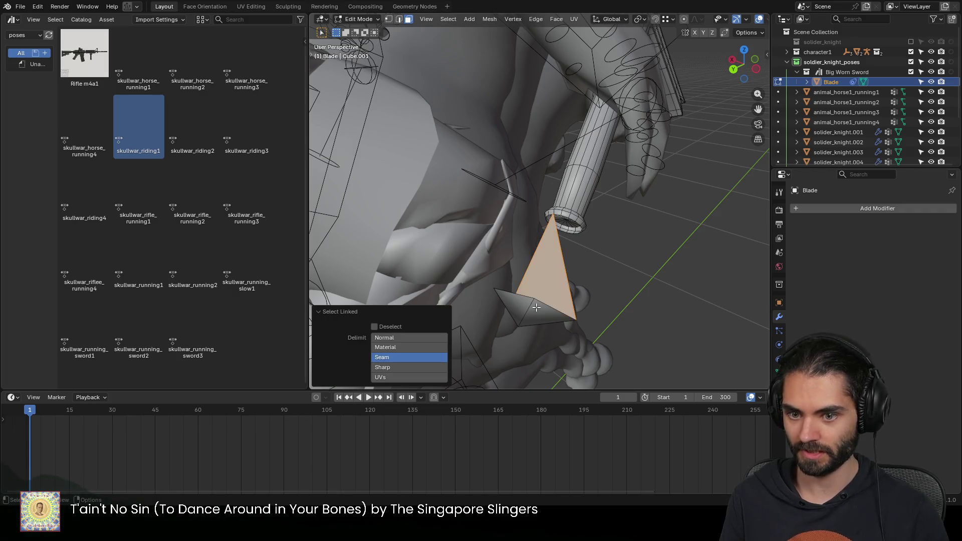
key(x)
click(536, 309)
mouse_move(536, 309)
middle_down()
mouse_move(524, 201)
mouse_move(505, 193)
mouse_move(553, 179)
middle_up()
key(ctrl+Tab)
click(494, 193)
scroll(622, 198, up, 3)
Step: Nudge the sword slightly along its length within the knight's hand
key(g)
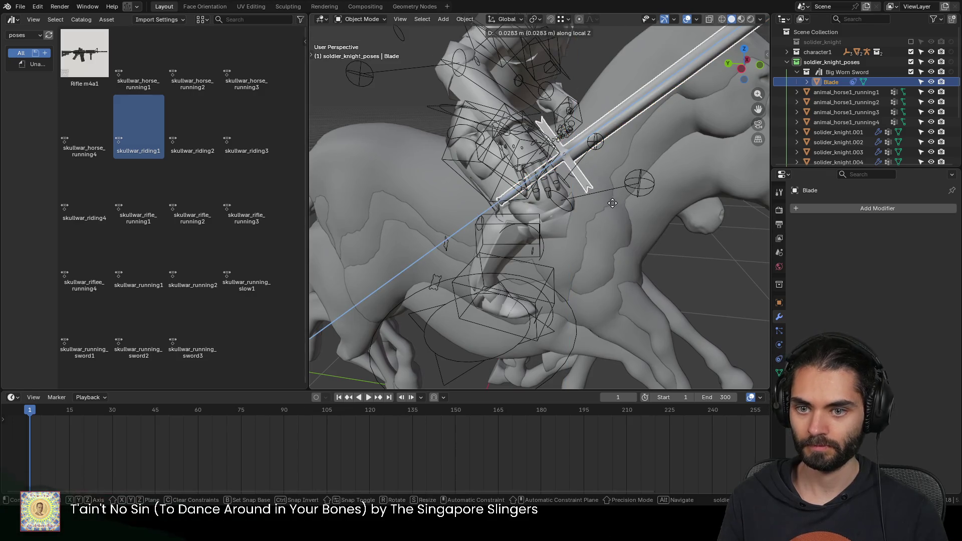
click(634, 190)
scroll(594, 194, up, 4)
mouse_move(556, 197)
middle_down()
mouse_move(502, 188)
mouse_move(635, 174)
middle_up()
scroll(502, 187, down, 5)
Step: Purge the 52 unused data-blocks from the file and save it
key(q)
click(620, 244)
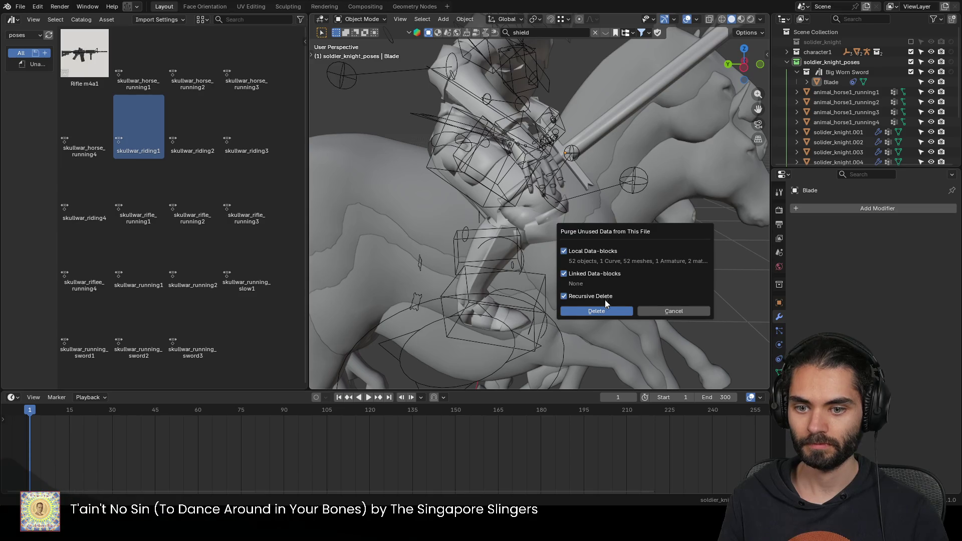
click(603, 308)
mouse_move(574, 183)
middle_down()
mouse_move(531, 266)
mouse_move(553, 242)
mouse_move(604, 254)
mouse_move(461, 232)
mouse_move(376, 236)
mouse_move(438, 253)
mouse_move(572, 255)
mouse_move(580, 224)
mouse_move(644, 235)
mouse_move(558, 234)
middle_up()
key(ctrl+s)
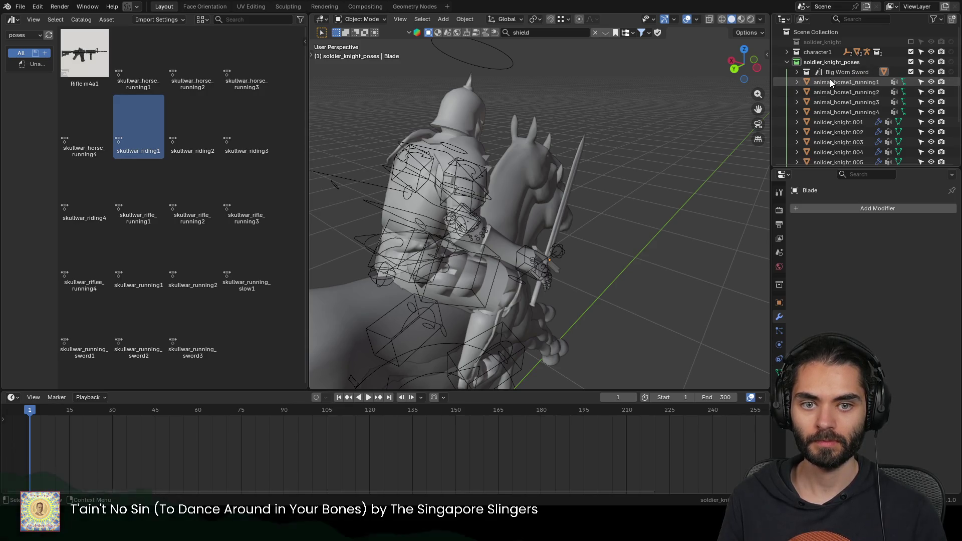
scroll(875, 105, down, 3)
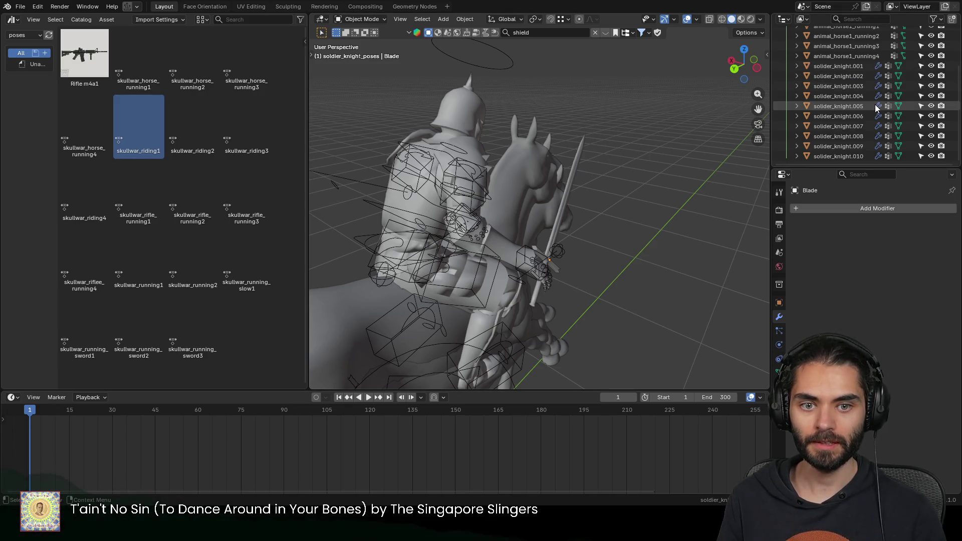
scroll(874, 104, up, 3)
mouse_move(929, 81)
mouse_down()
mouse_move(933, 119)
mouse_move(929, 101)
mouse_up()
scroll(932, 120, down, 2)
Step: Via outliner eye icons, hide the other knights, show char_grp and solider_knight.001 on its horse, and select it
click(930, 104)
scroll(921, 103, up, 3)
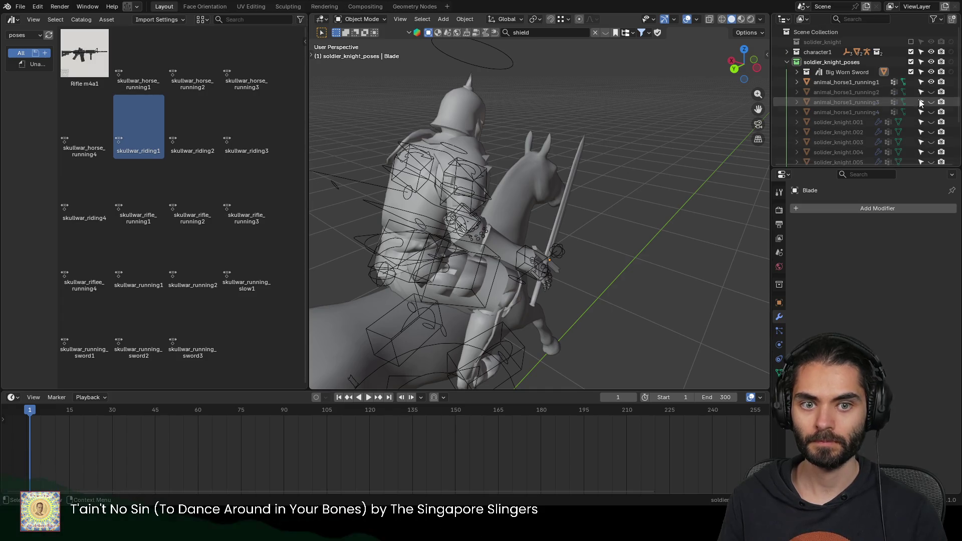
click(930, 81)
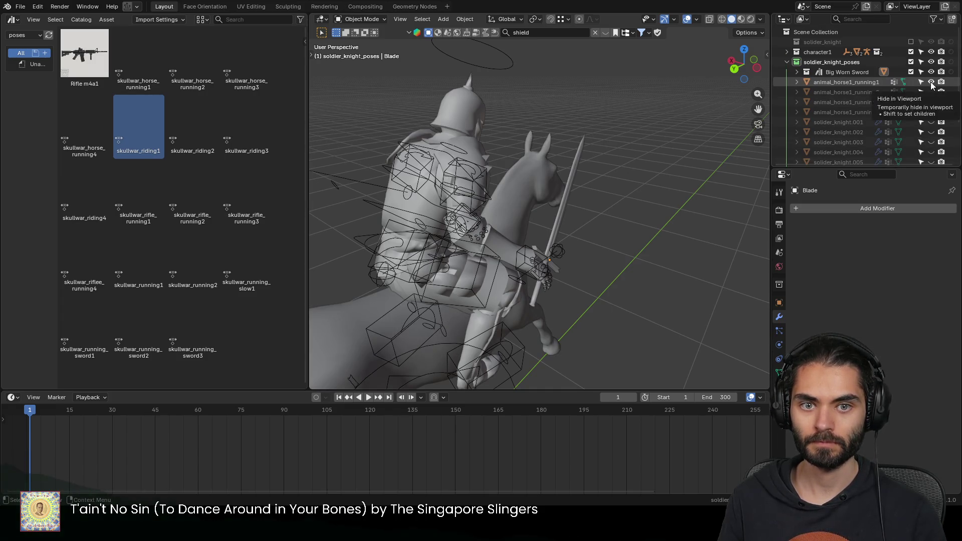
click(787, 51)
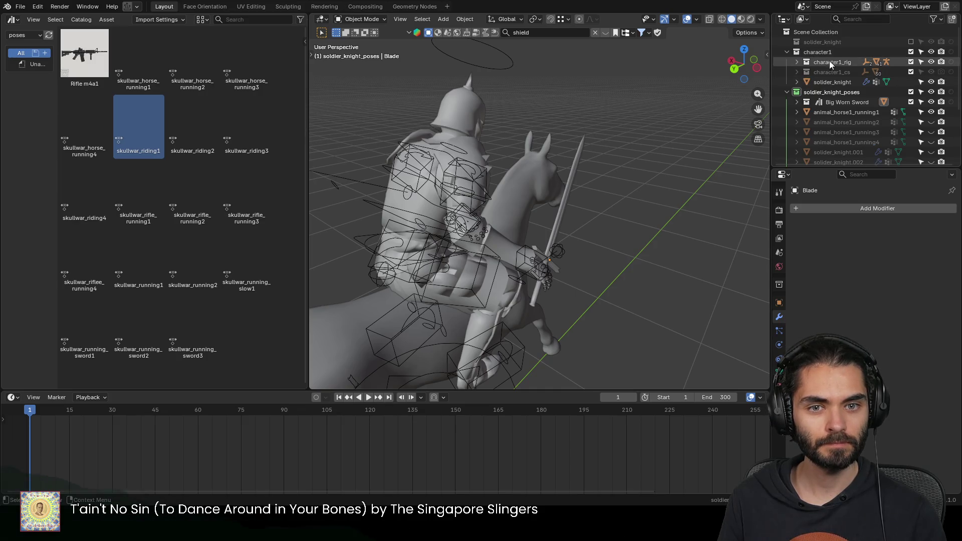
click(796, 62)
click(929, 72)
click(931, 91)
click(796, 61)
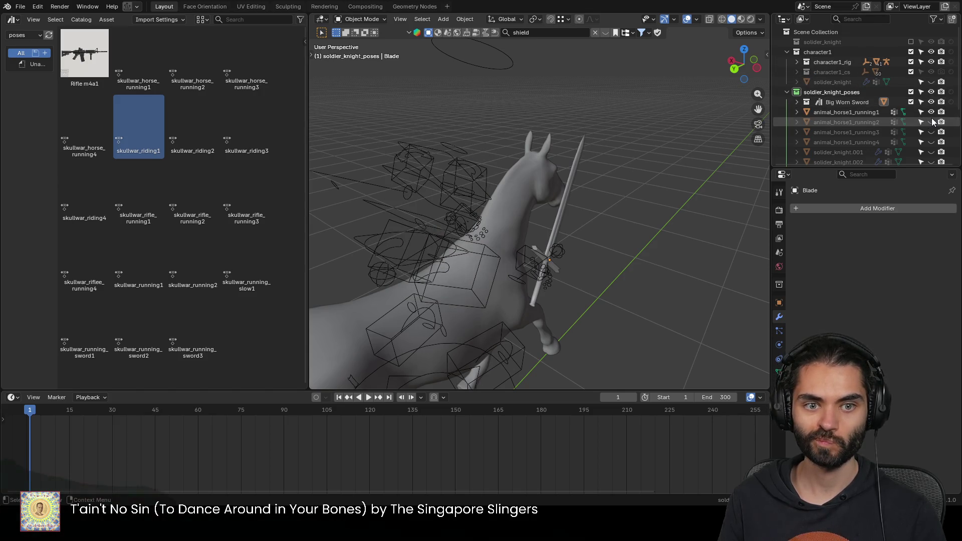
click(931, 152)
mouse_move(540, 173)
middle_down()
mouse_move(624, 149)
mouse_move(332, 146)
mouse_move(542, 148)
mouse_move(466, 124)
mouse_move(579, 188)
mouse_move(654, 166)
mouse_move(568, 160)
mouse_move(664, 197)
mouse_move(524, 117)
mouse_move(560, 112)
mouse_move(559, 207)
mouse_move(718, 236)
middle_up()
click(560, 111)
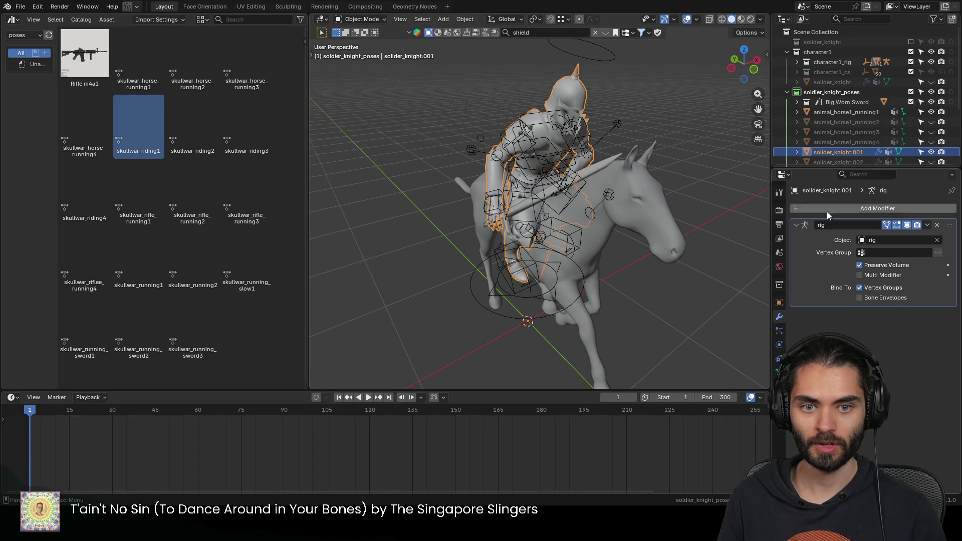
Step: Rename the knight to solider_knight_riding1 and apply its Armature modifier to bake the pose
double_click(844, 152)
key(BackSpace)
key(BackSpace)
key(BackSpace)
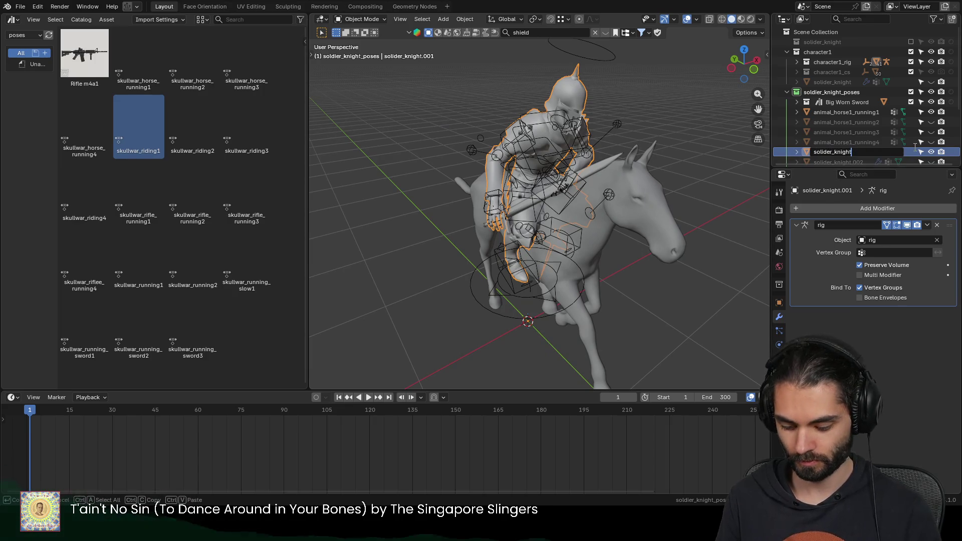
text(_riding1)
key(Return)
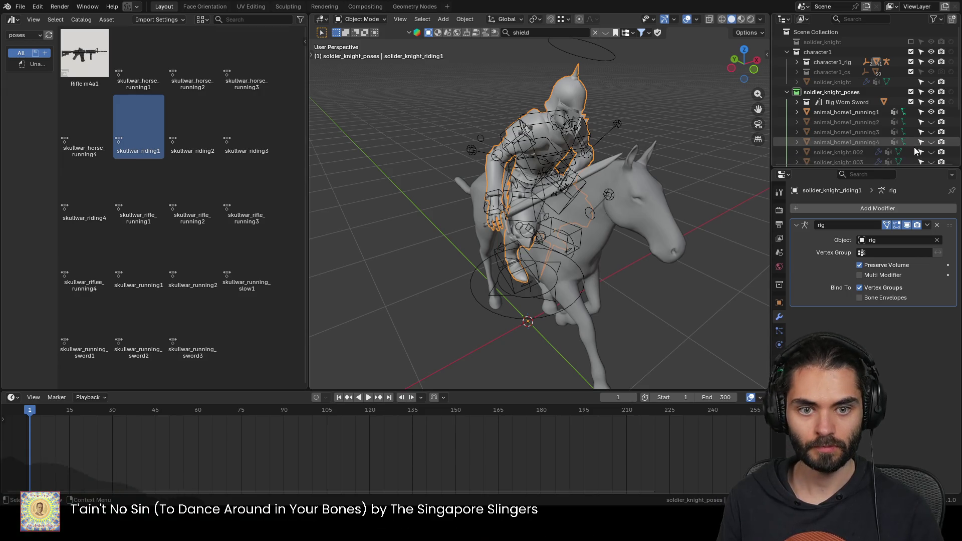
scroll(914, 146, down, 4)
key(ctrl+a)
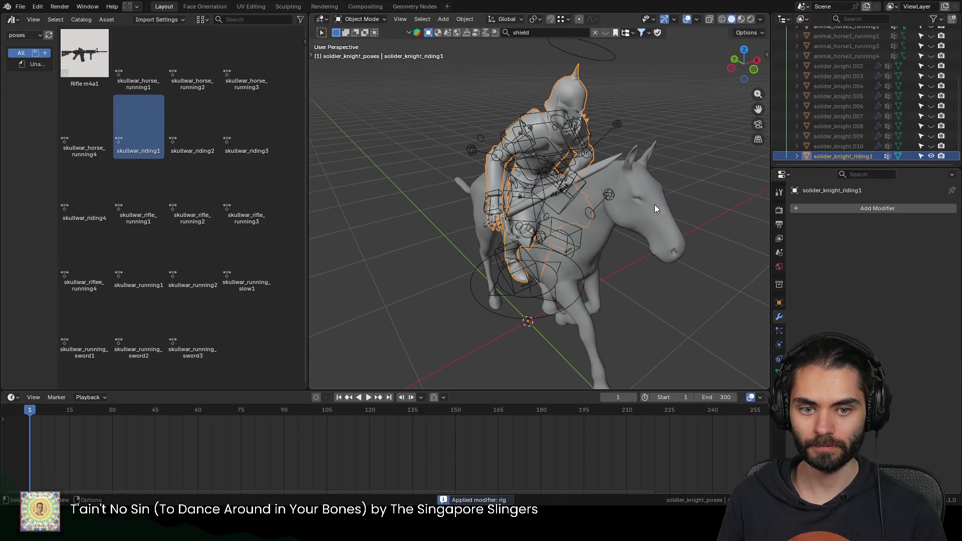
click(604, 186)
click(604, 188)
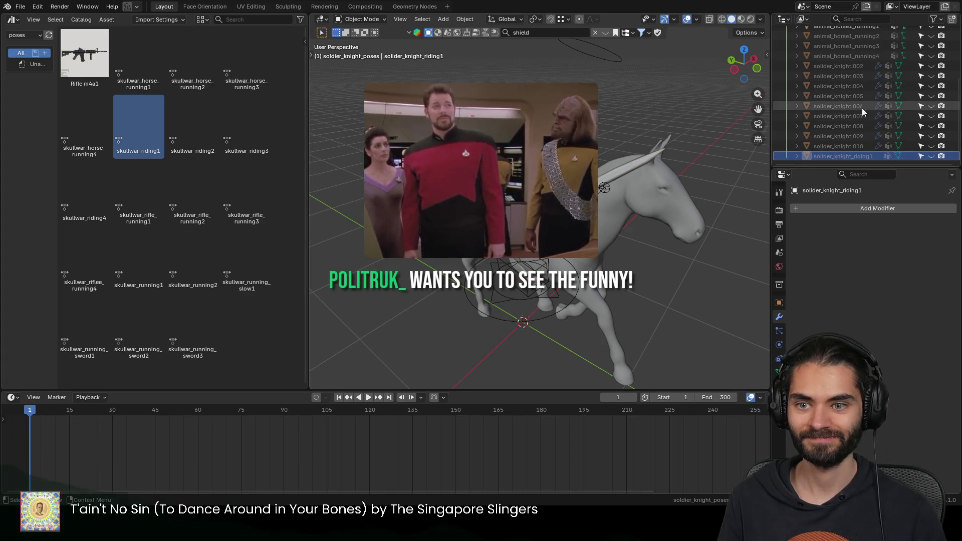
scroll(862, 107, up, 3)
Step: Hide the horse and solider_knight_riding1, show solider_knight.002, and select its rig
middle_drag(691, 192, 645, 195)
click(645, 192)
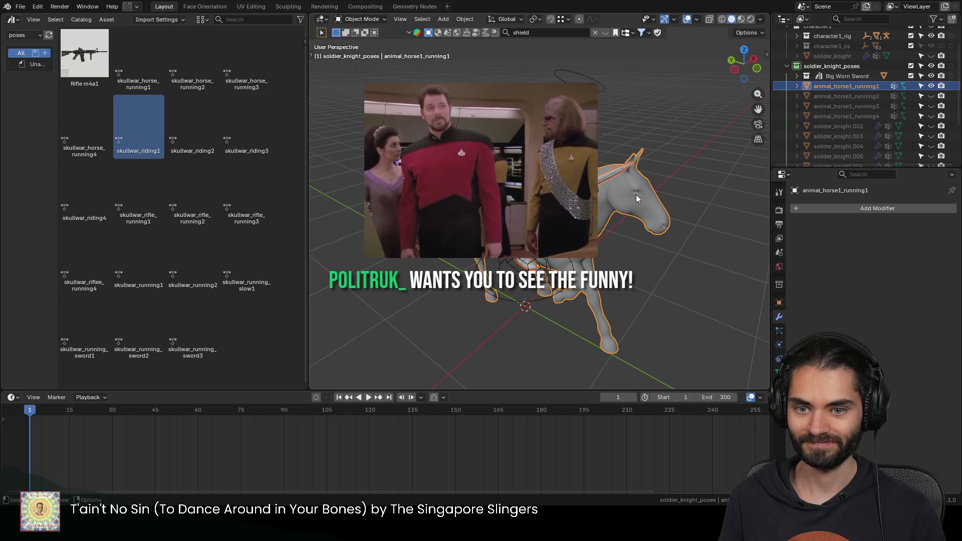
shift+click(541, 225)
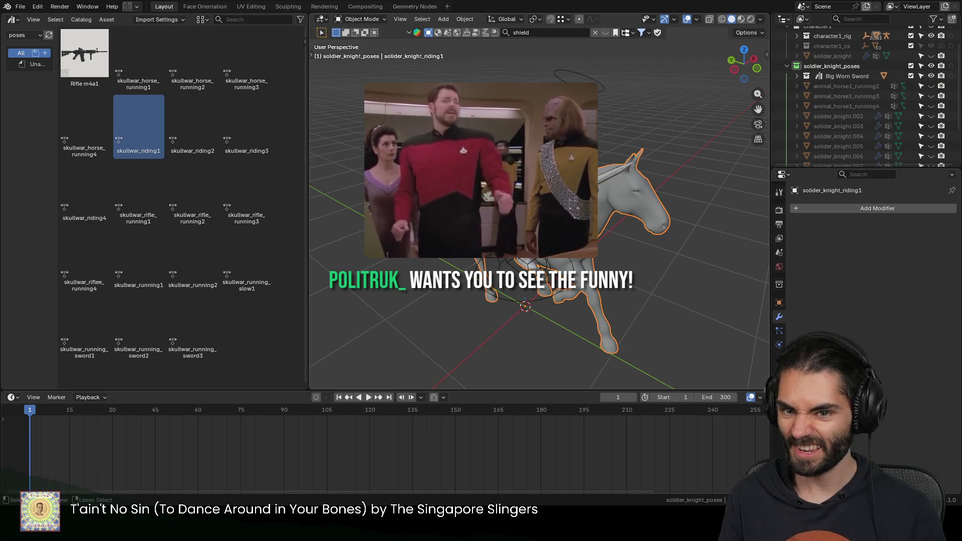
scroll(911, 132, down, 3)
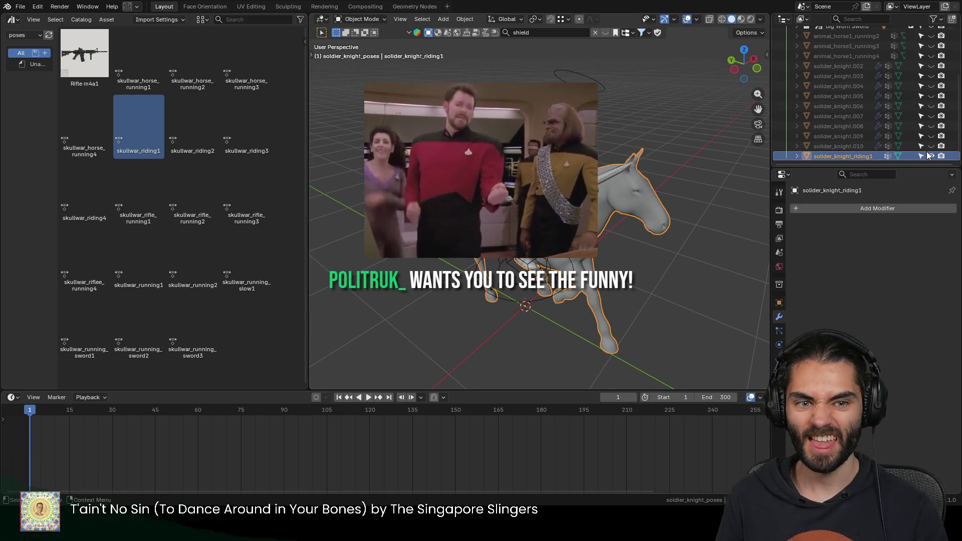
key(Delete)
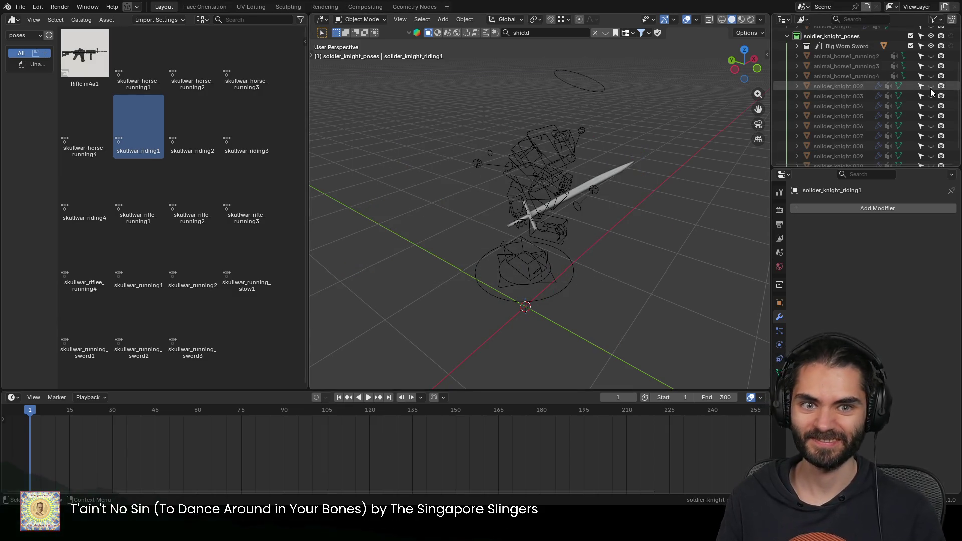
click(931, 86)
click(569, 89)
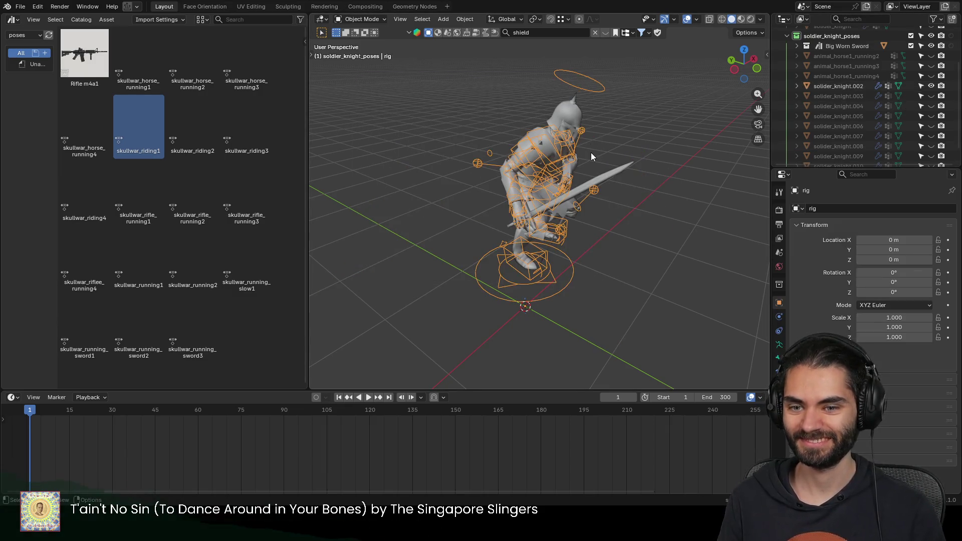
Step: In Pose Mode, apply the skullwar_riding2 pose asset to the knight's rig
key(ctrl+Tab)
key(alt+a)
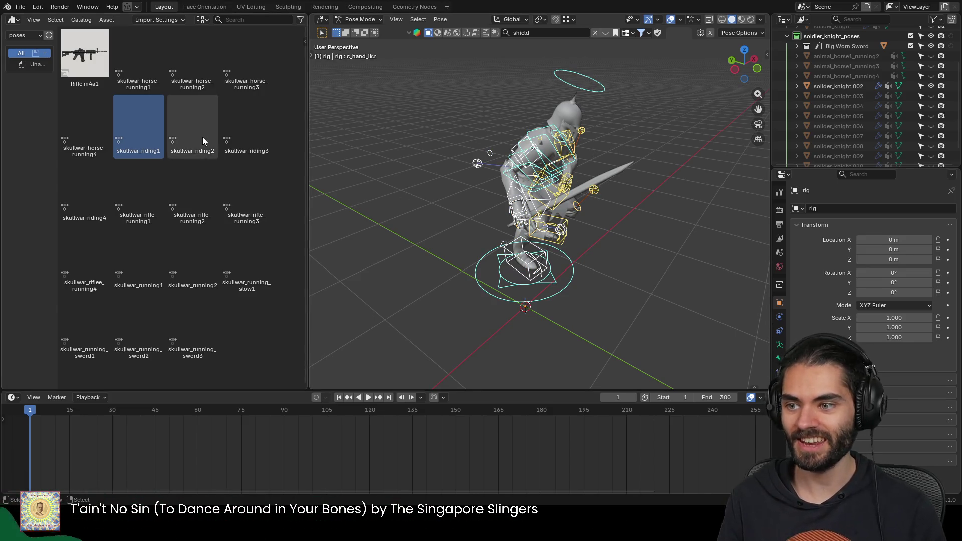
double_click(203, 136)
Step: Show the running horse beneath the rider, check the pose from several angles, and select the knight mesh
middle_drag(538, 186, 468, 169)
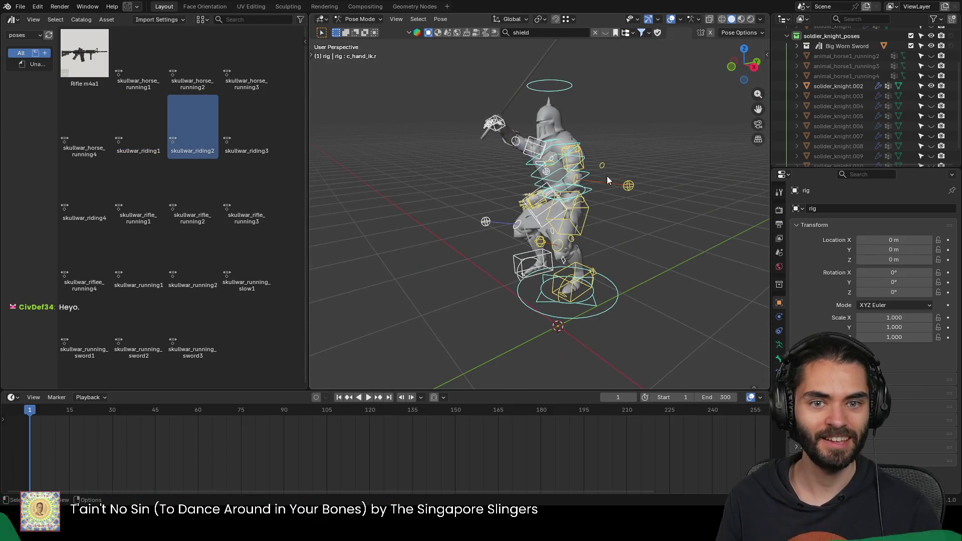
click(932, 56)
key(ctrl+Tab)
mouse_move(610, 210)
middle_down()
mouse_move(627, 183)
mouse_move(669, 180)
middle_up()
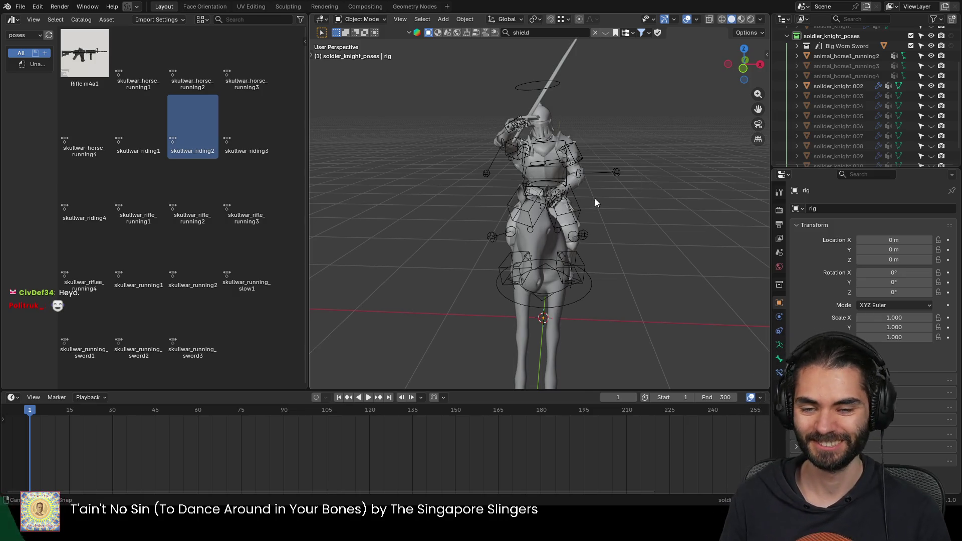
mouse_move(595, 198)
middle_down()
mouse_move(673, 203)
mouse_move(534, 194)
middle_up()
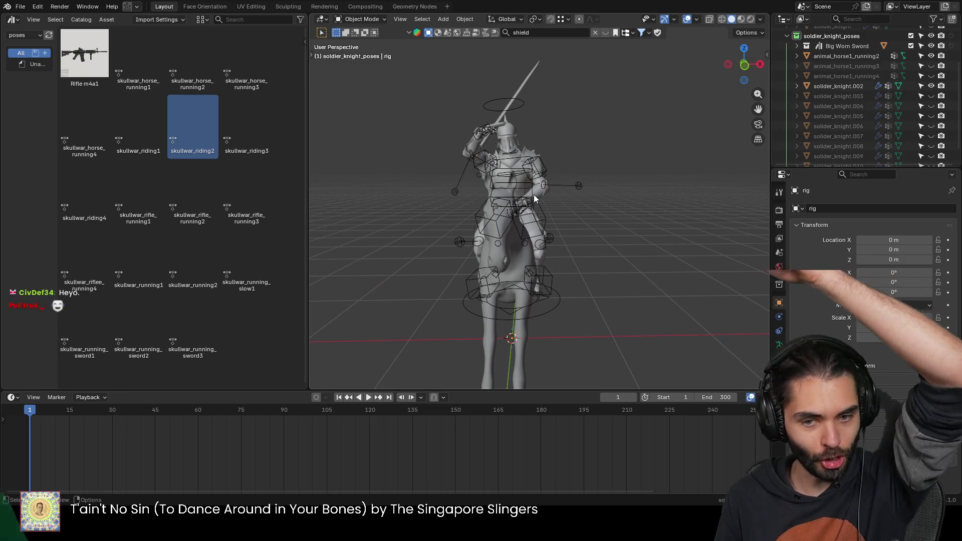
mouse_move(536, 197)
middle_down()
mouse_move(562, 159)
mouse_move(540, 130)
middle_up()
key(ctrl+Tab)
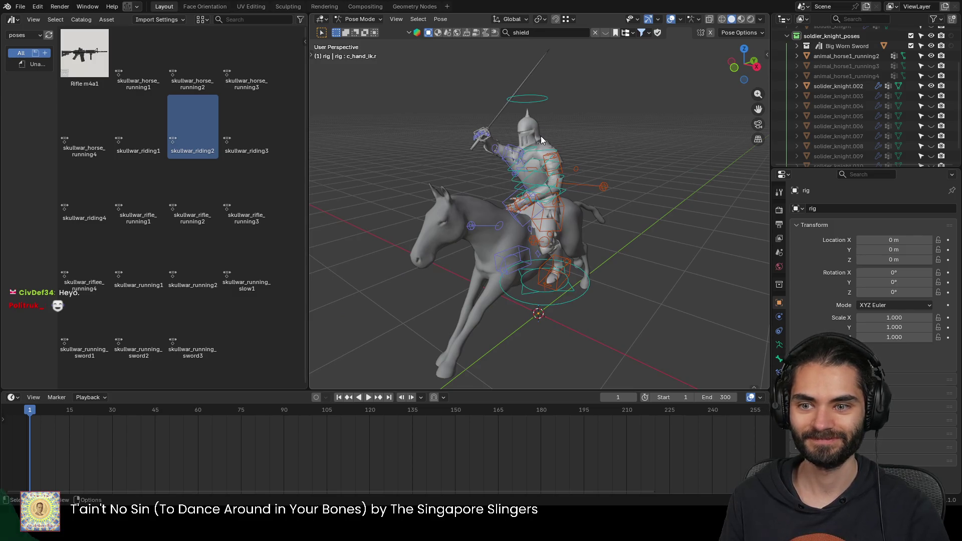
click(540, 136)
scroll(829, 110, down, 1)
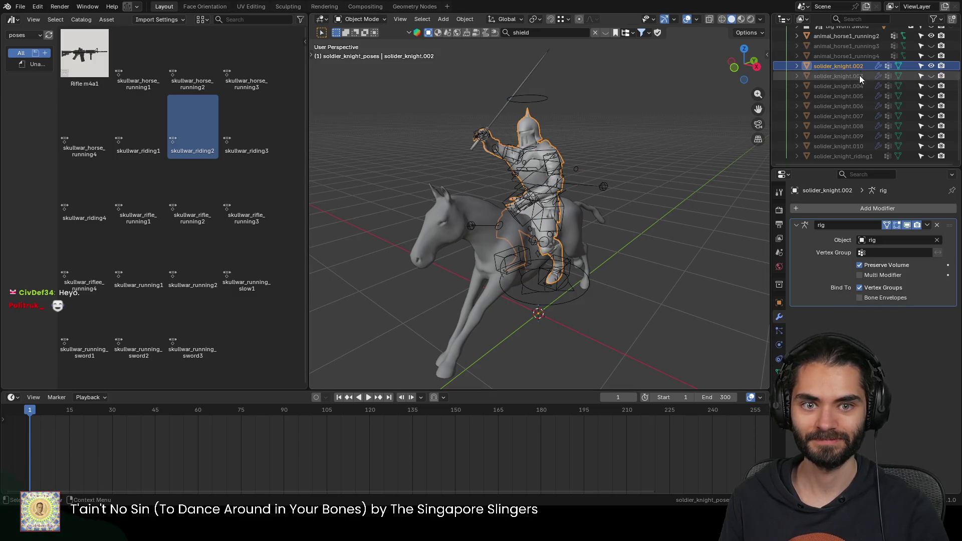
Step: Rename the knight mesh solider_knight_riding2 and bake its armature deformation with Ctrl+A
double_click(860, 66)
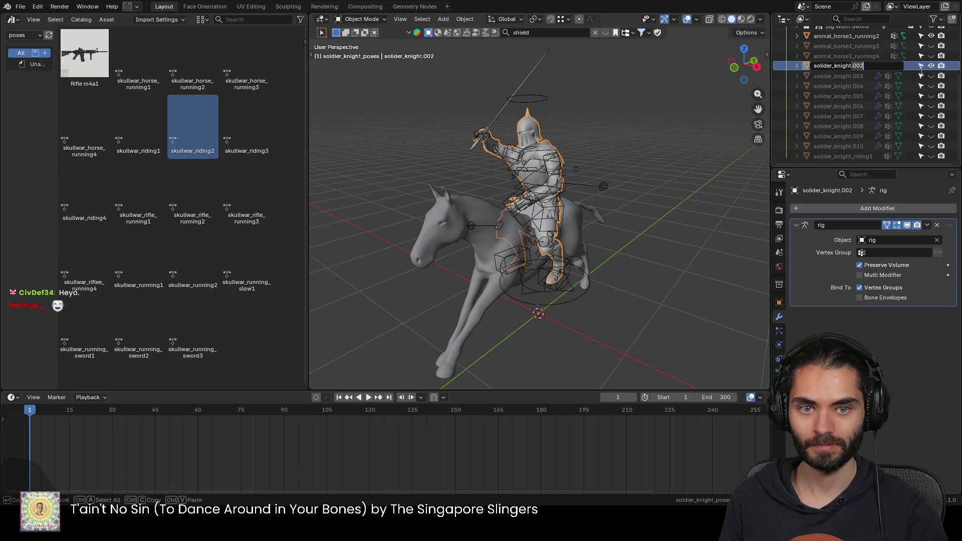
key(BackSpace)
key(BackSpace)
key(BackSpace)
text(_riding)
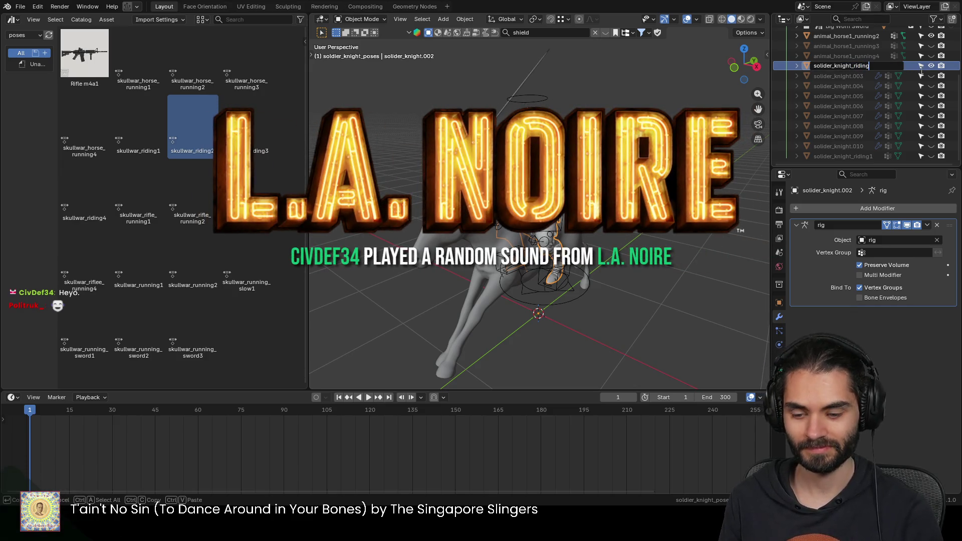
text(2)
key(Return)
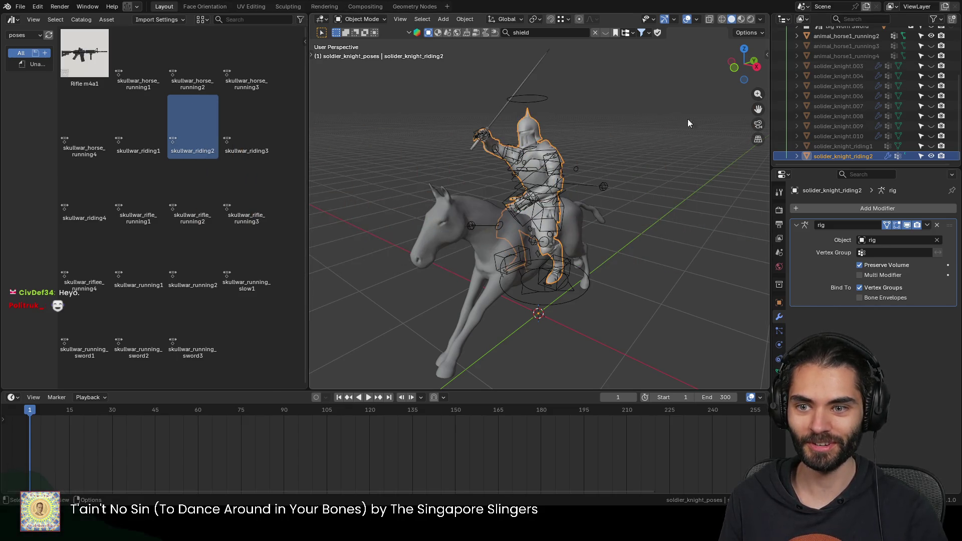
middle_drag(688, 119, 641, 150)
middle_drag(599, 178, 624, 177)
key(ctrl+a)
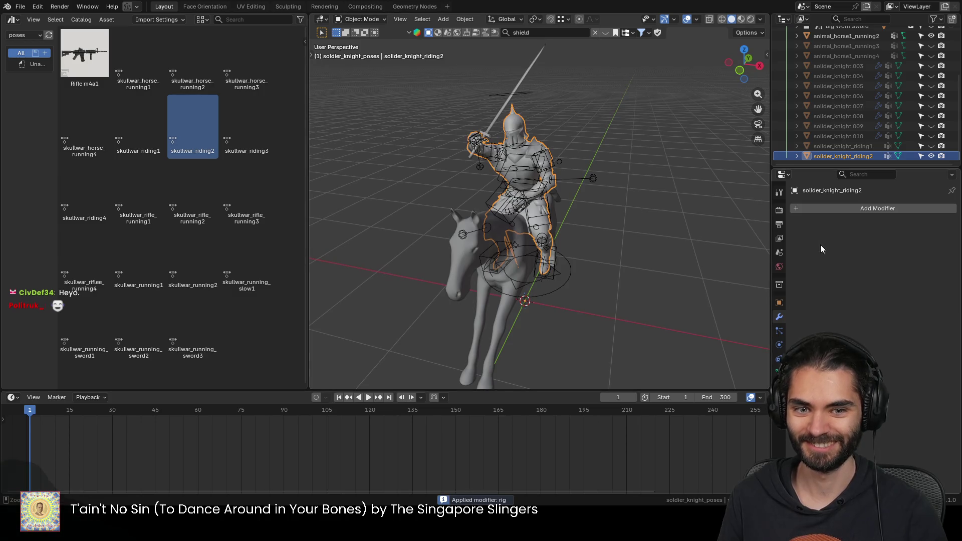
Step: Nudge the sword into place and rename the remaining riding1 object to solider_knight_riding2
mouse_move(542, 127)
middle_down()
mouse_move(570, 148)
mouse_move(538, 113)
middle_up()
click(538, 113)
key(g)
click(574, 162)
click(842, 156)
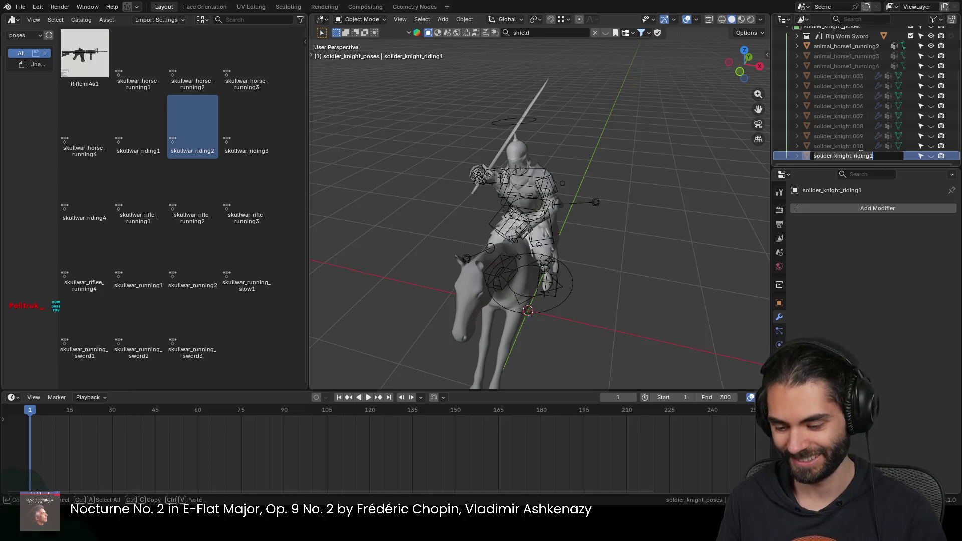
double_click(851, 46)
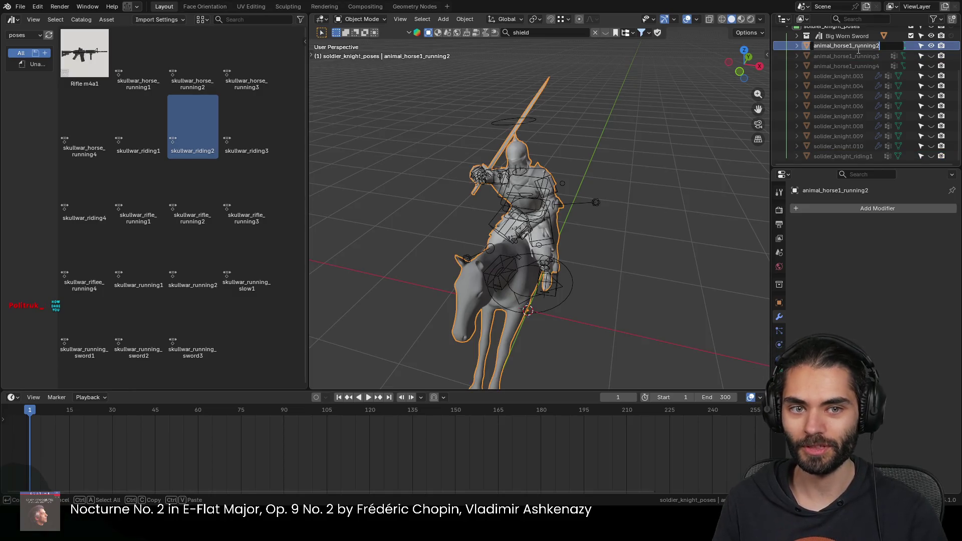
text(solider_knight_riding2)
key(Return)
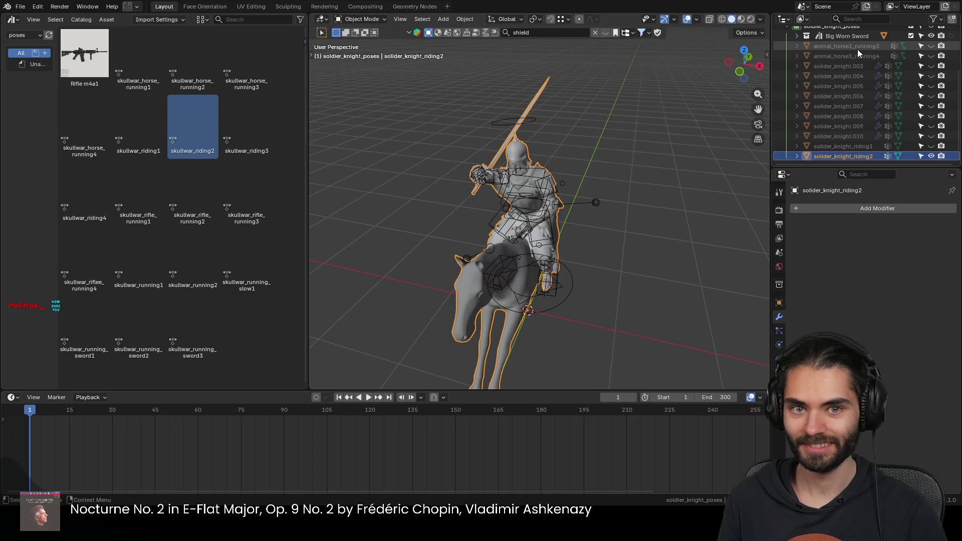
Step: Hide solider_knight_riding2 and the Big Worn Sword, show animal_horse1_running3 with solider_knight.003 mounted
click(934, 156)
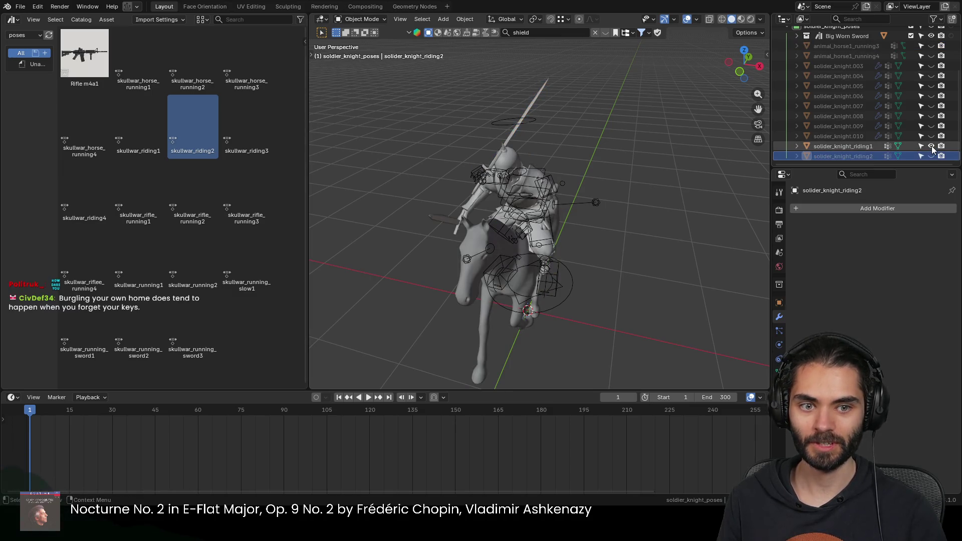
click(931, 146)
click(931, 154)
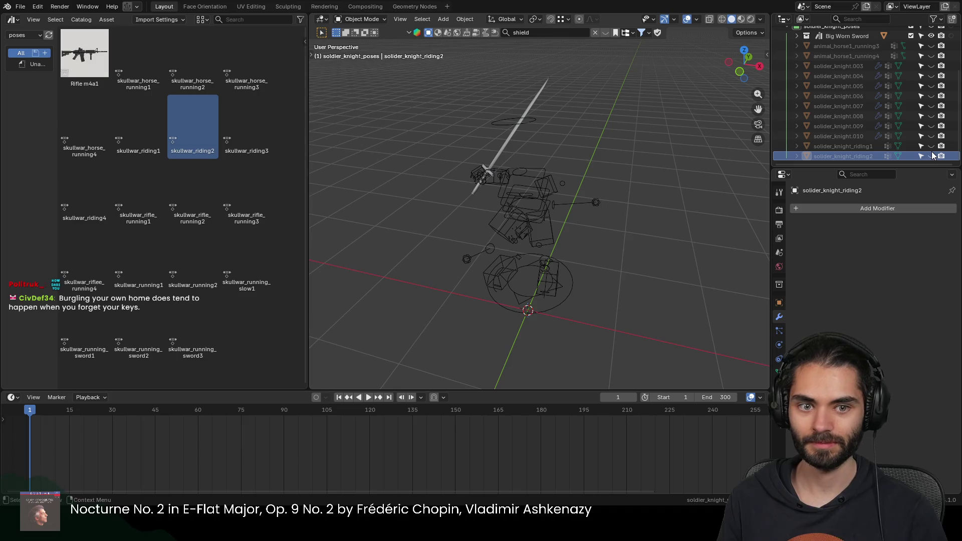
click(931, 36)
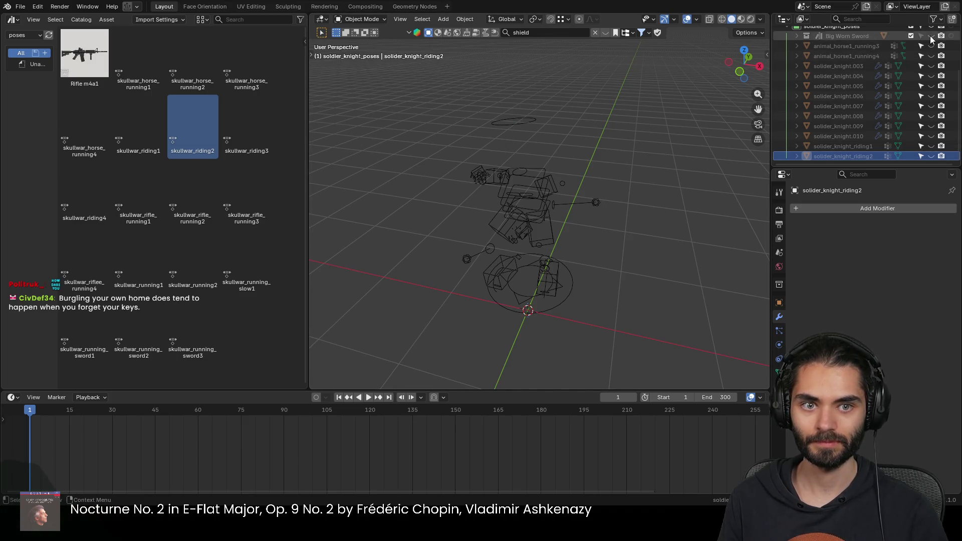
click(931, 45)
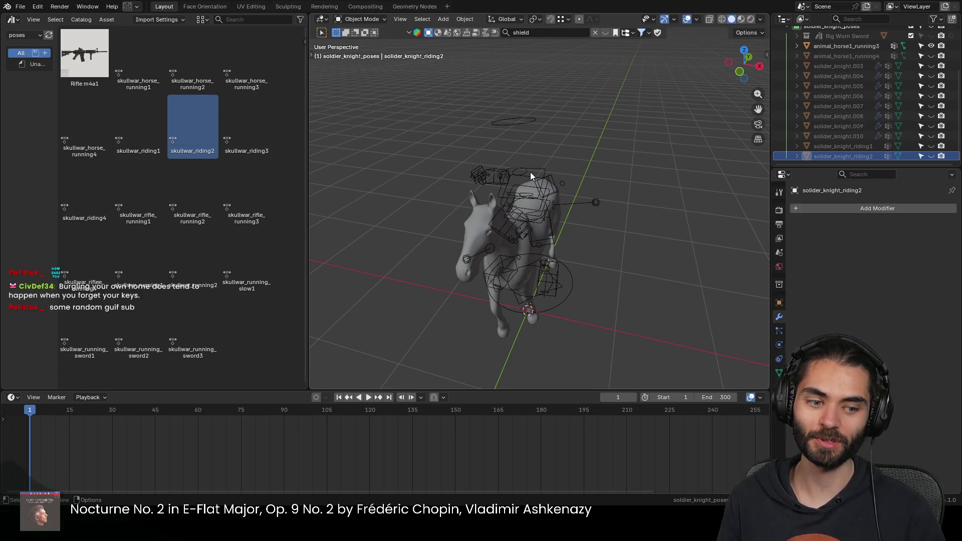
mouse_move(537, 200)
middle_down()
mouse_move(519, 216)
mouse_move(534, 203)
mouse_move(484, 211)
mouse_move(538, 177)
mouse_move(776, 134)
middle_up()
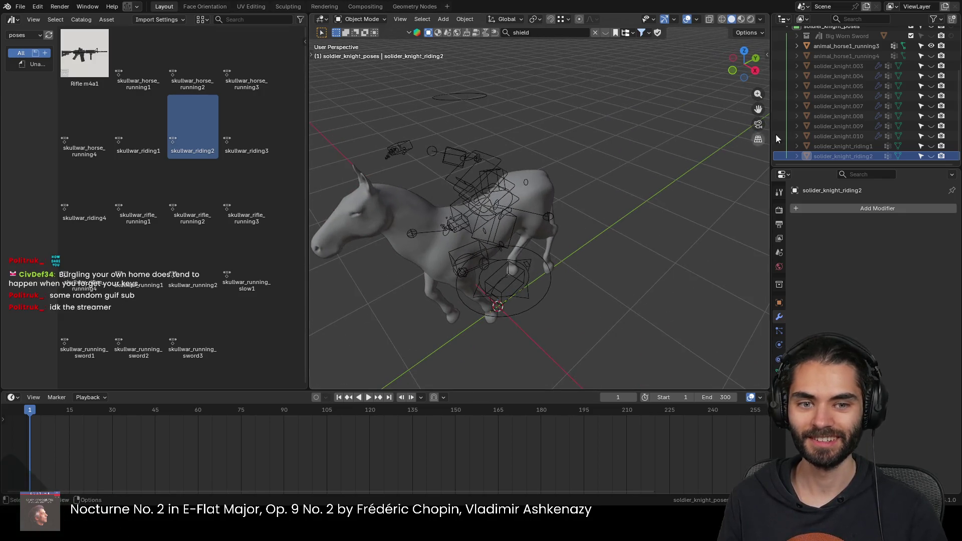
scroll(914, 70, up, 2)
click(931, 66)
click(931, 67)
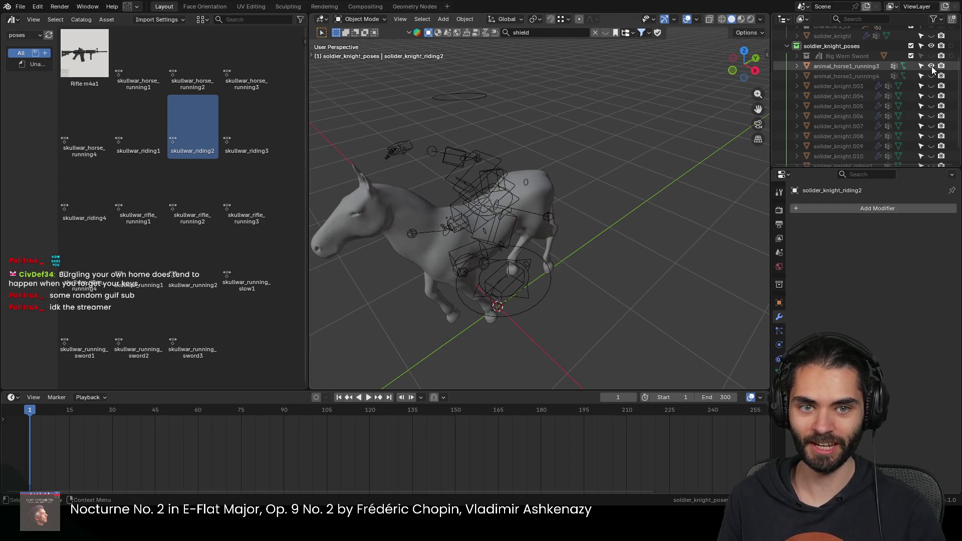
scroll(929, 71, down, 2)
click(931, 66)
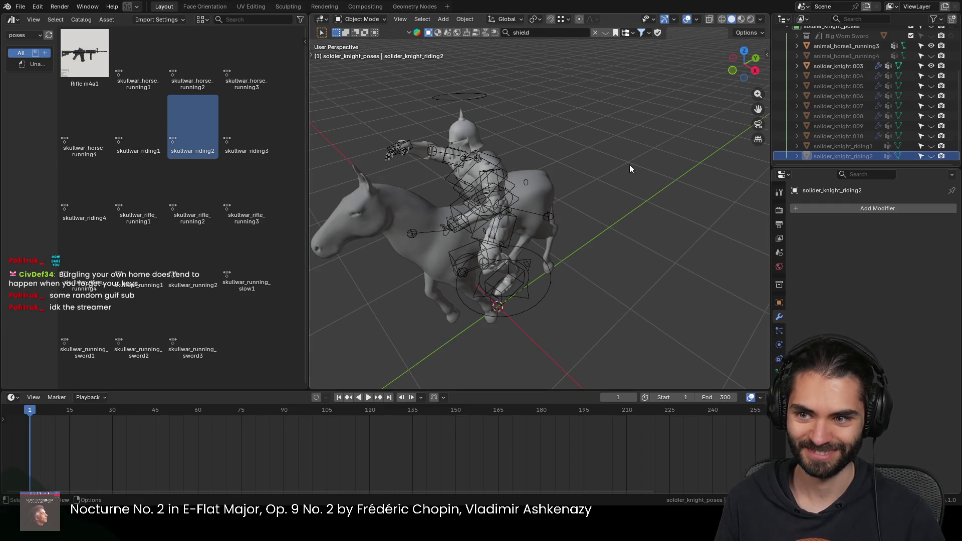
scroll(932, 53, up, 5)
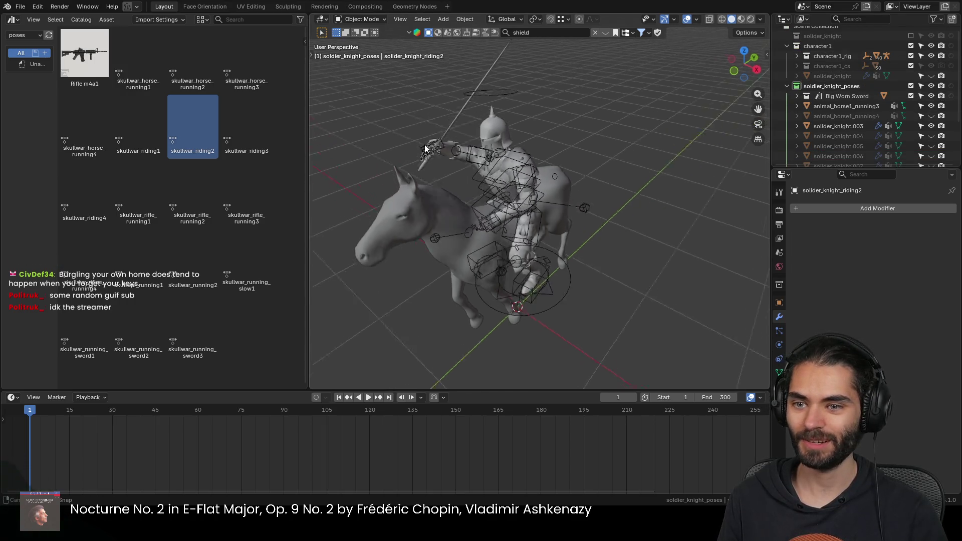
Step: Apply the skullwar_riding3 pose asset to the rig in Pose Mode, then reselect the sword Blade
middle_drag(755, 136, 485, 85)
click(484, 85)
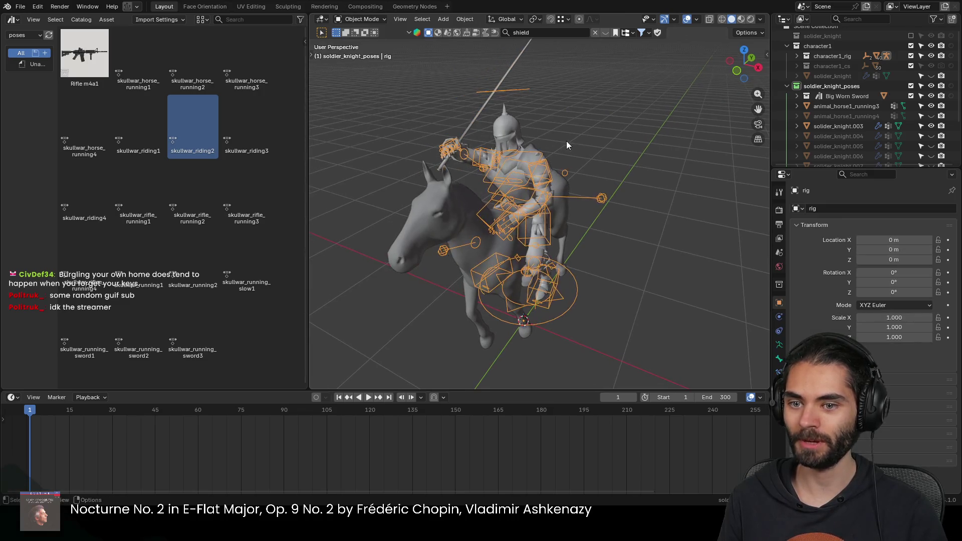
key(ctrl+Tab)
double_click(258, 136)
mouse_move(451, 151)
middle_down()
mouse_move(670, 162)
mouse_move(382, 166)
mouse_move(481, 164)
mouse_move(516, 130)
mouse_move(569, 150)
middle_up()
scroll(569, 150, up, 2)
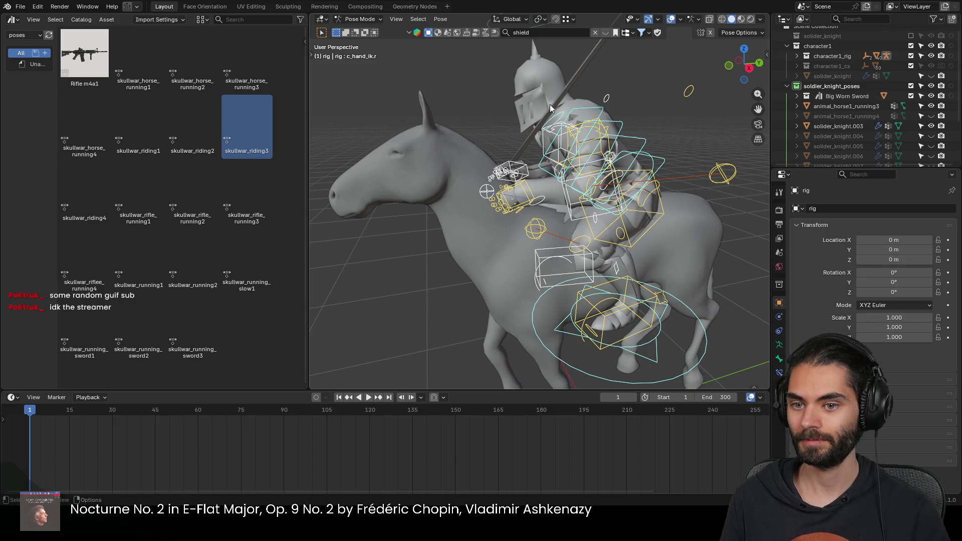
key(ctrl+Tab)
click(524, 138)
middle_drag(585, 197, 569, 189)
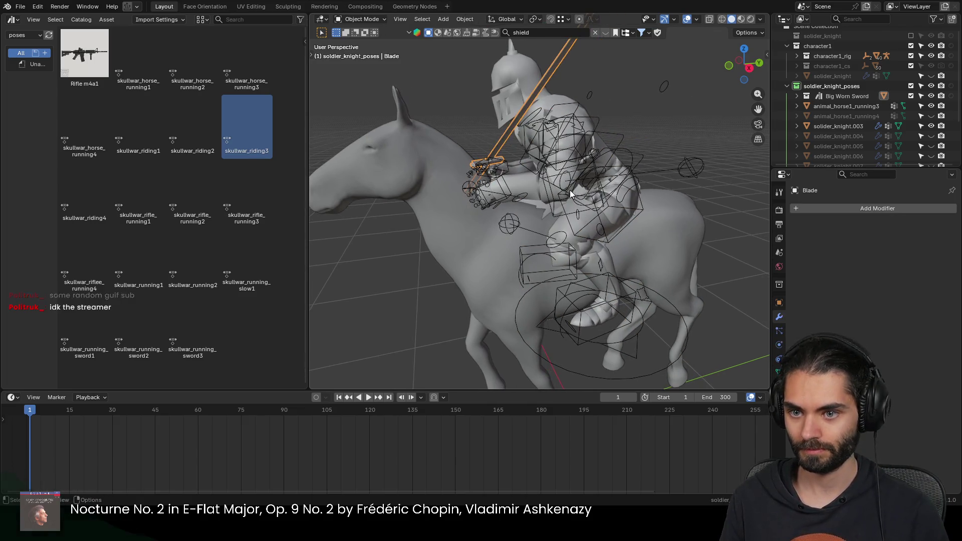
Step: Duplicate the sword in place and hide one copy, keeping the other selected
key(shift+d)
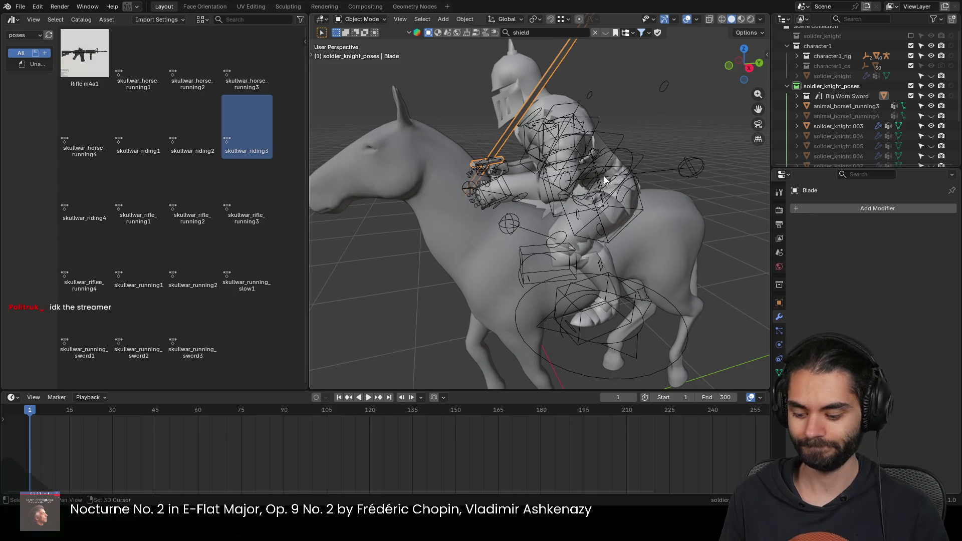
right_click(762, 179)
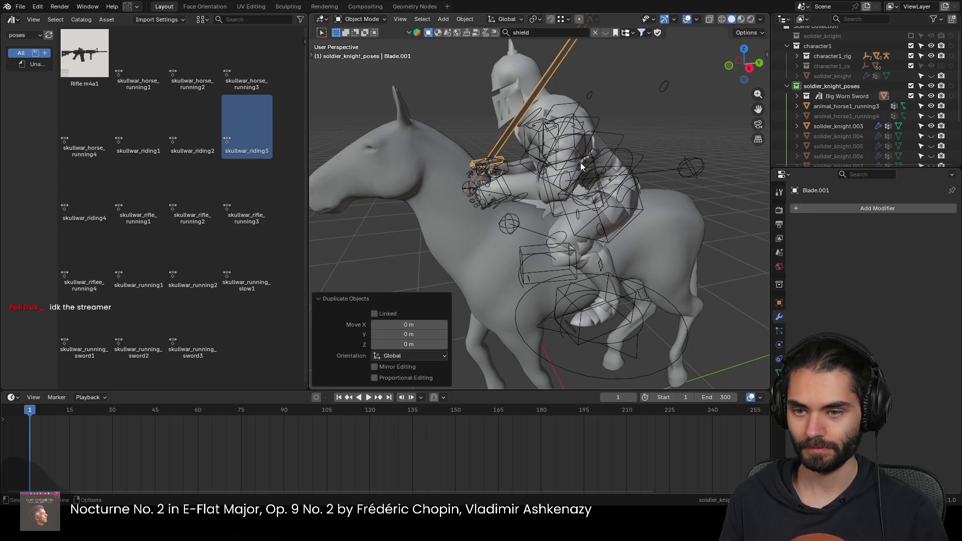
key(h)
click(506, 134)
Step: Freely rotate and move the sword toward the mounted knight's hand from front and rear views
middle_drag(507, 133, 526, 143)
key(r)
key(r)
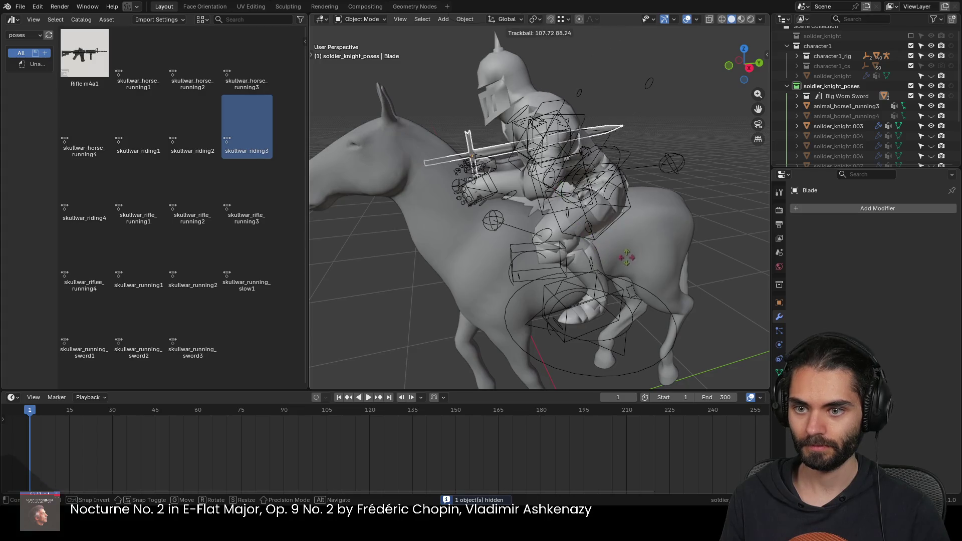
click(603, 263)
key(g)
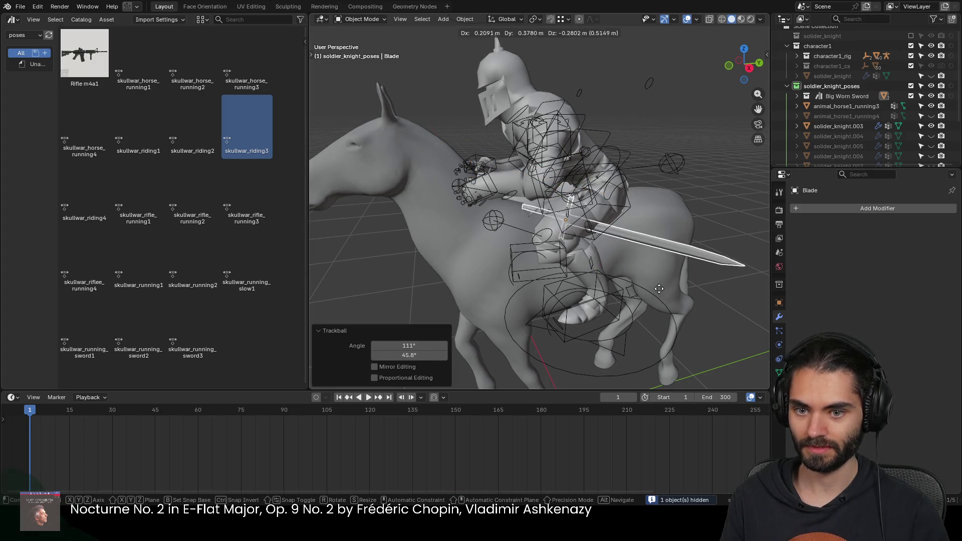
click(681, 274)
mouse_move(680, 270)
middle_down()
mouse_move(594, 270)
mouse_move(660, 282)
mouse_move(614, 246)
middle_up()
key(g)
click(634, 247)
key(r)
key(r)
click(619, 239)
Step: Rotate the sword about local Y and 17.2° about Z, then move it into the grip
key(r)
key(y)
key(y)
click(617, 264)
key(r)
key(x)
key(x)
key(z)
click(639, 276)
key(g)
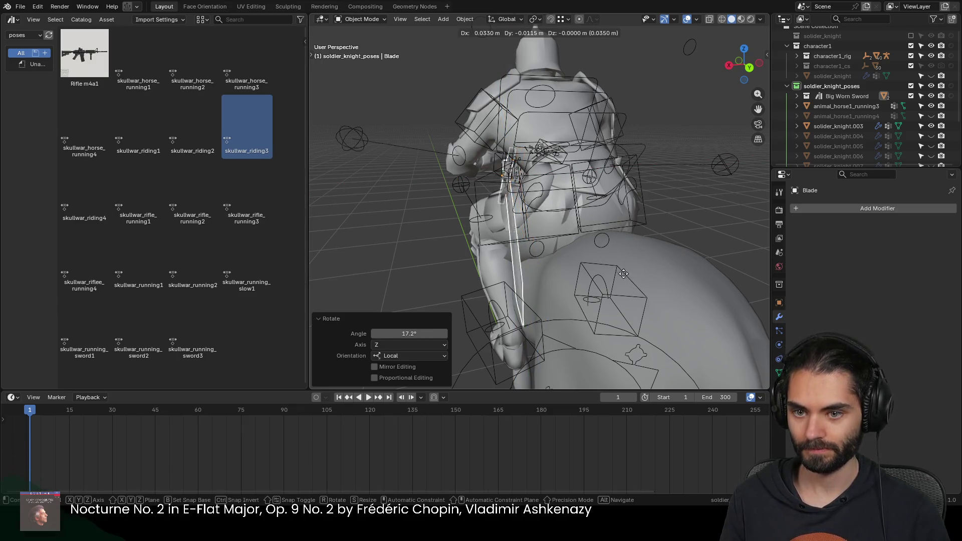
click(610, 273)
Step: Reselect the sword and refine its rotation and position from close behind the rider
mouse_move(618, 273)
middle_down()
mouse_move(688, 247)
mouse_move(595, 287)
mouse_move(508, 265)
mouse_move(588, 241)
mouse_move(591, 253)
mouse_move(465, 270)
mouse_move(500, 246)
mouse_move(589, 238)
mouse_move(563, 249)
mouse_move(563, 183)
mouse_move(448, 244)
mouse_move(504, 198)
mouse_move(578, 215)
mouse_move(568, 223)
mouse_move(441, 201)
middle_up()
click(618, 268)
click(467, 230)
click(590, 238)
mouse_move(520, 213)
middle_down()
mouse_move(572, 232)
mouse_move(598, 224)
mouse_move(481, 227)
mouse_move(526, 234)
mouse_move(548, 209)
mouse_move(637, 243)
mouse_move(594, 202)
mouse_move(596, 250)
middle_up()
key(r)
click(606, 236)
key(g)
click(554, 235)
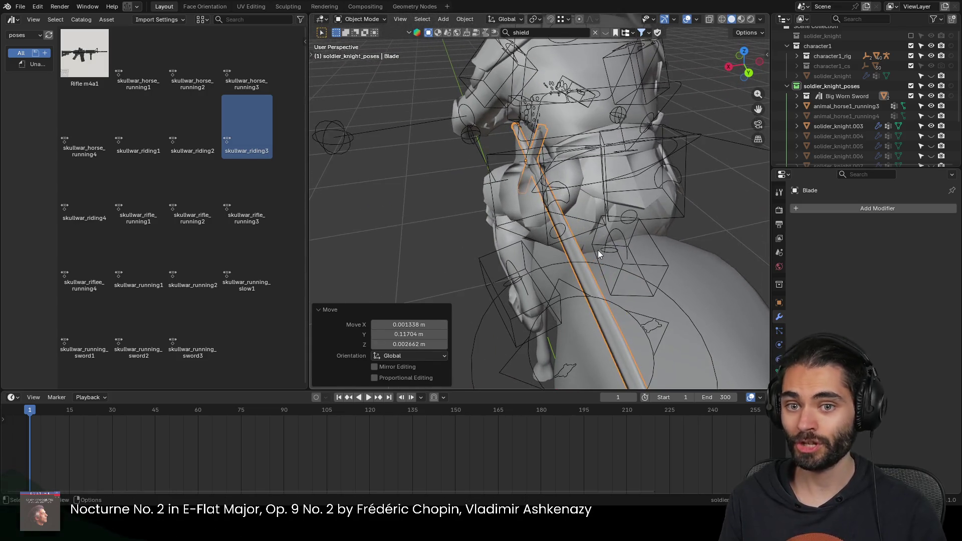
Step: Tilt the sword about Y and make a final move to seat it in the hand
mouse_move(591, 190)
middle_down()
mouse_move(579, 204)
mouse_move(517, 167)
mouse_move(595, 194)
mouse_move(592, 221)
mouse_move(654, 213)
mouse_move(586, 237)
mouse_move(491, 244)
mouse_move(541, 239)
mouse_move(572, 217)
middle_up()
key(r)
key(y)
click(596, 200)
key(g)
click(665, 228)
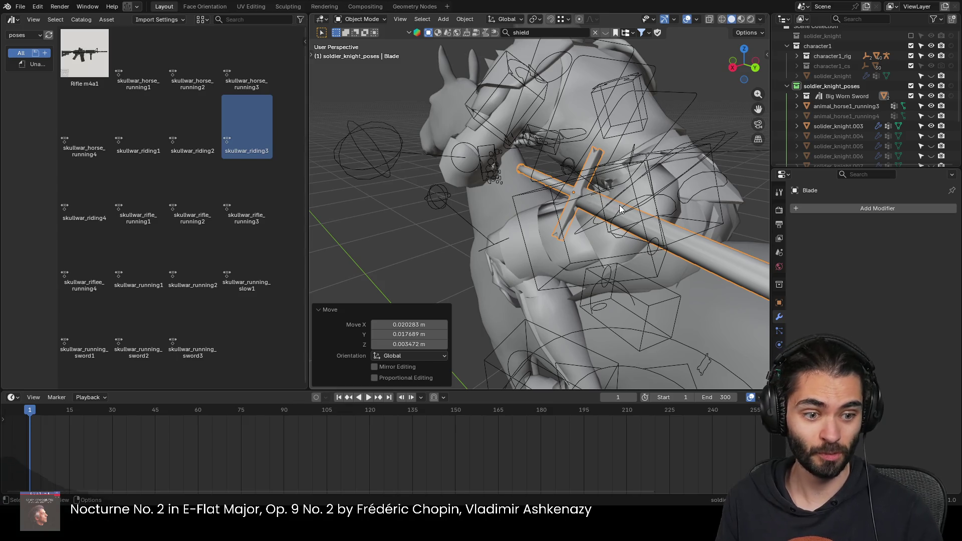
Step: Check the sword fit, cancel a further rotation, and select the posed solider_knight.003 mesh
mouse_move(616, 203)
middle_down()
mouse_move(498, 204)
mouse_move(619, 209)
mouse_move(594, 190)
mouse_move(579, 196)
mouse_move(583, 216)
mouse_move(637, 194)
mouse_move(531, 219)
mouse_move(432, 212)
mouse_move(563, 188)
mouse_move(572, 175)
mouse_move(553, 200)
mouse_move(606, 185)
mouse_move(658, 204)
mouse_move(592, 180)
mouse_move(594, 145)
mouse_move(581, 169)
mouse_move(609, 192)
mouse_move(565, 211)
mouse_move(600, 206)
middle_up()
scroll(592, 181, down, 5)
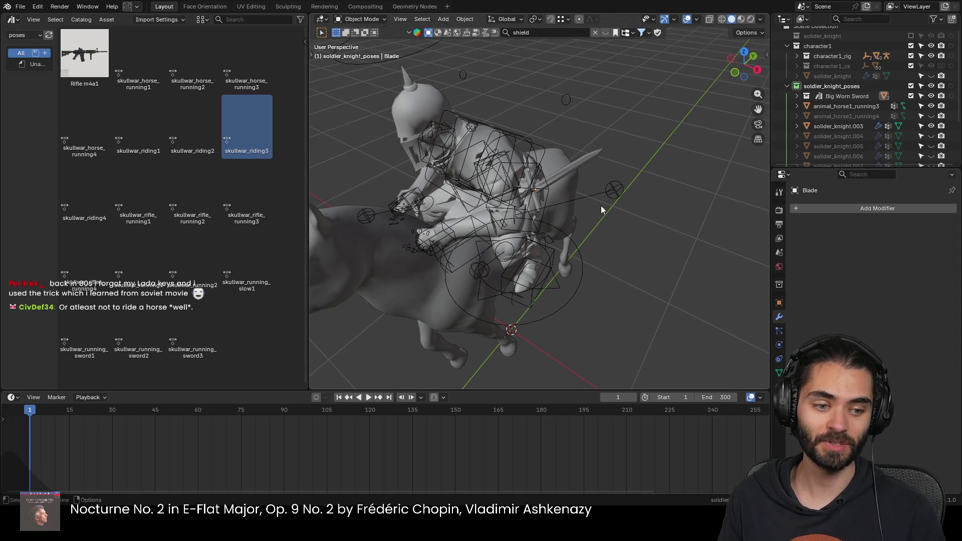
mouse_move(594, 198)
middle_down()
mouse_move(501, 207)
mouse_move(450, 192)
mouse_move(540, 193)
middle_up()
click(540, 193)
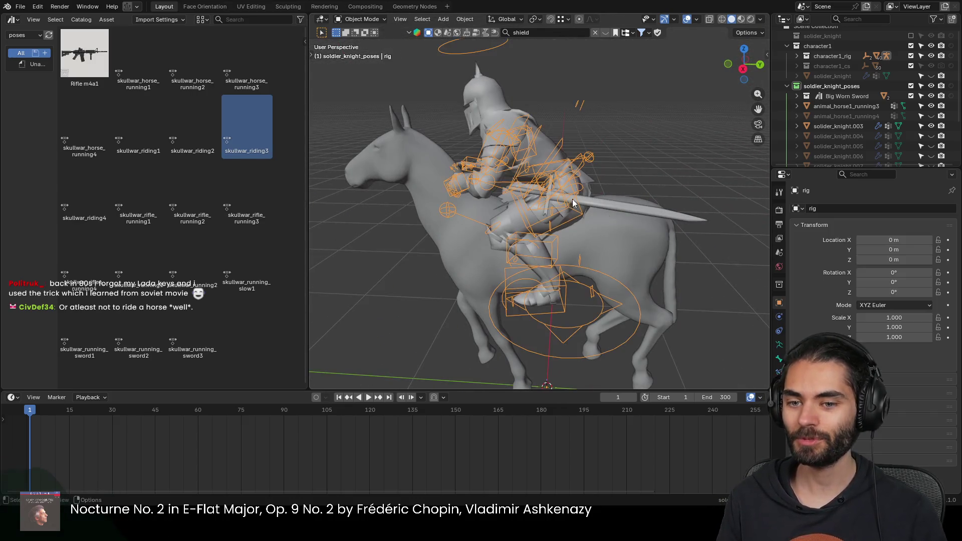
click(661, 233)
key(r)
key(z)
key(Escape)
mouse_move(646, 221)
middle_down()
mouse_move(715, 239)
mouse_move(600, 236)
middle_up()
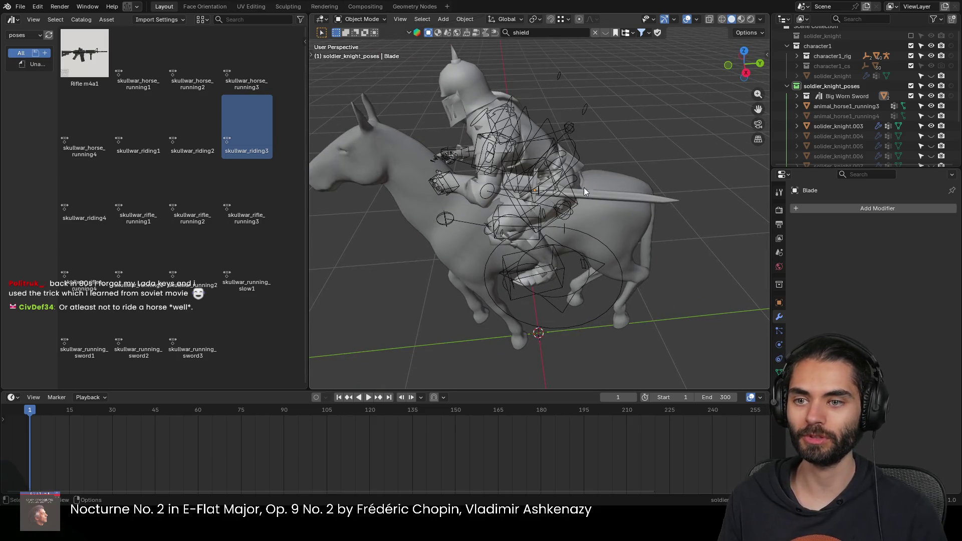
click(486, 112)
click(921, 126)
middle_drag(560, 112, 674, 205)
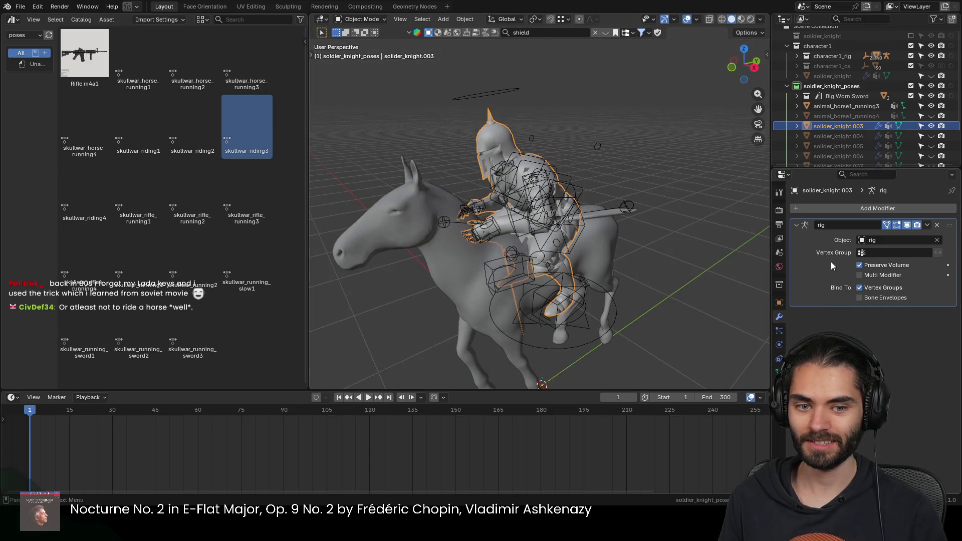
Step: Bake the rig deformation into the knight and join it with the horse mesh
key(ctrl+a)
click(604, 220)
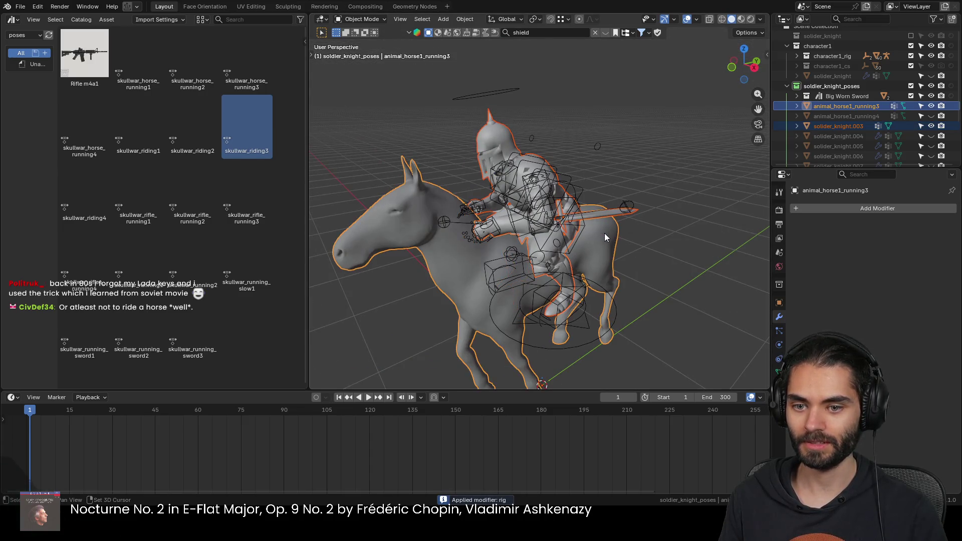
shift+click(497, 140)
key(ctrl+j)
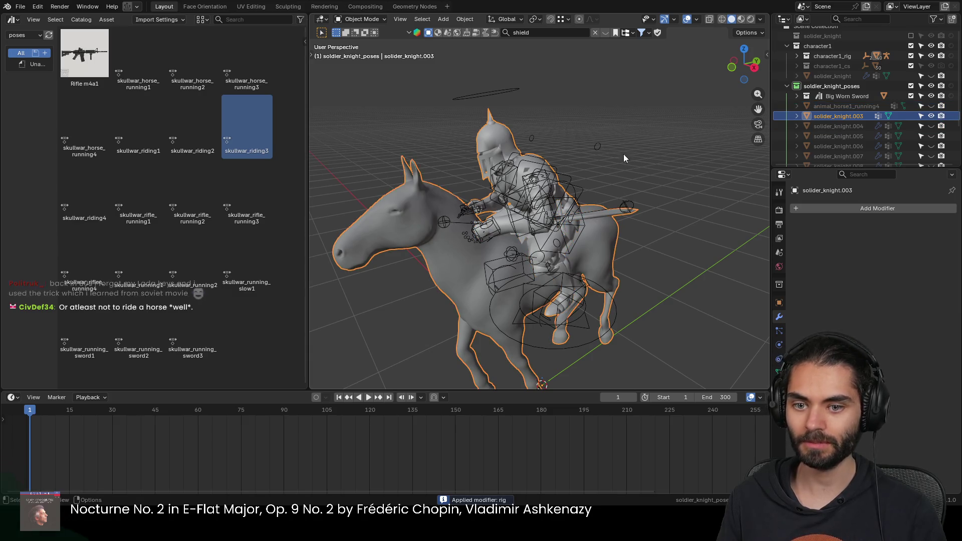
scroll(860, 119, down, 3)
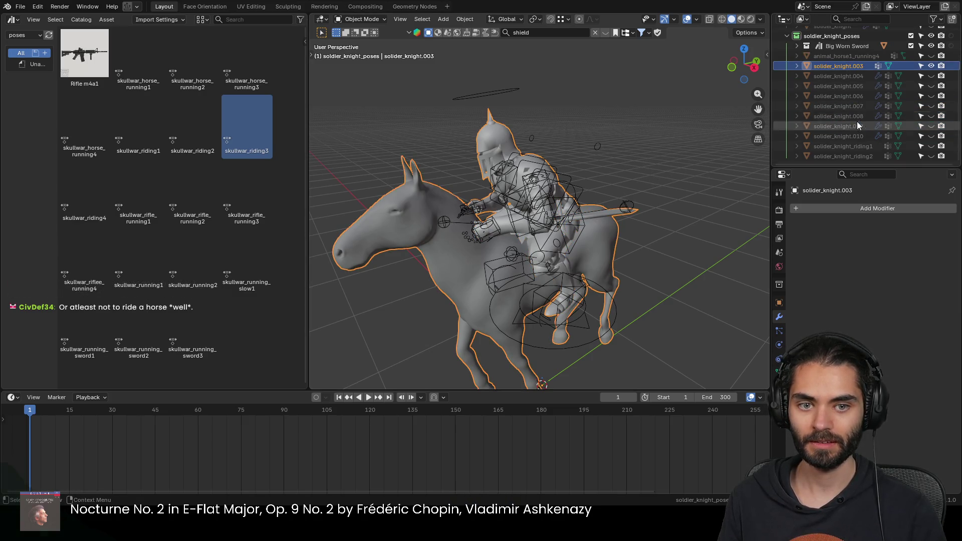
Step: Rename the joined mesh solider_knight_riding3 and hide it
double_click(865, 155)
double_click(844, 68)
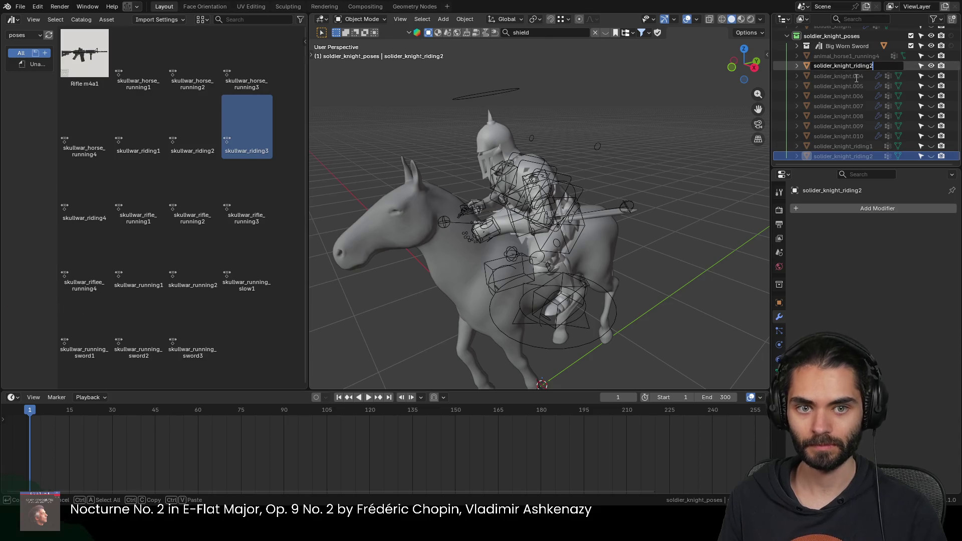
key(BackSpace)
text(3)
key(Return)
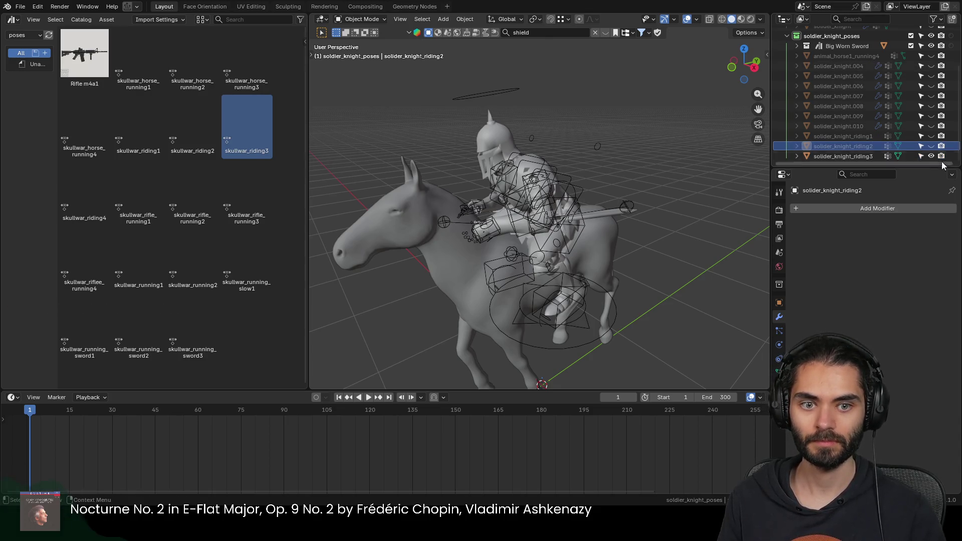
click(931, 156)
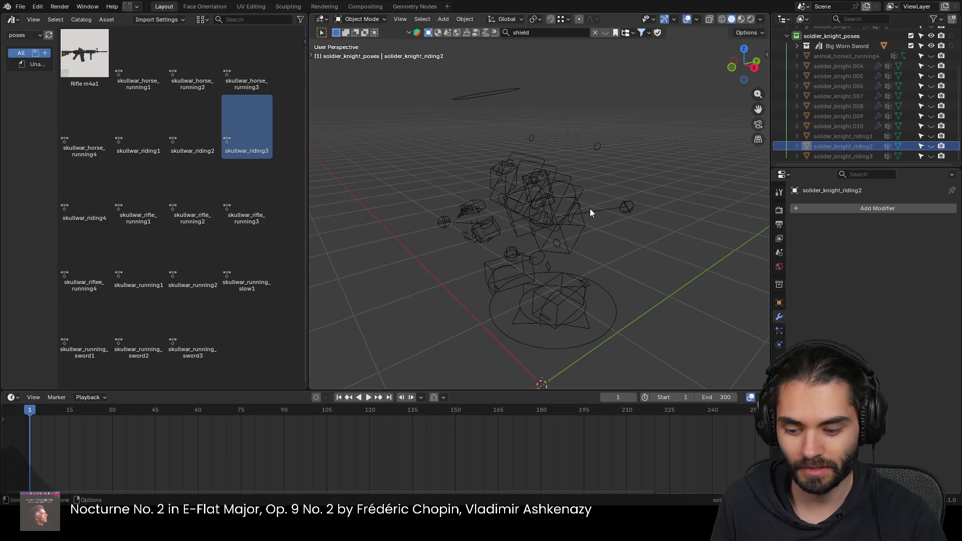
Step: Unhide all, hide the other meshes, and show only animal_horse1_running4 with solider_knight.004
key(alt+h)
key(alt+a)
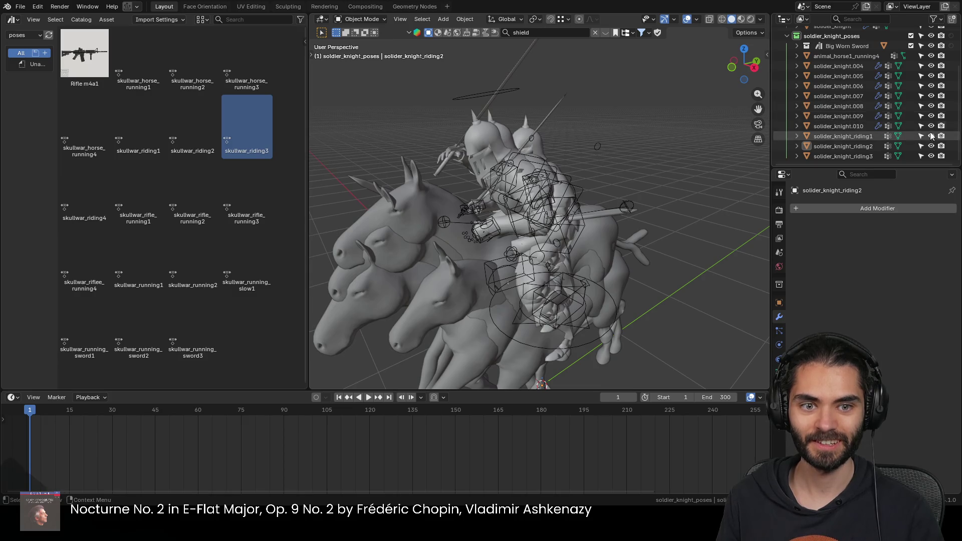
drag(931, 65, 930, 156)
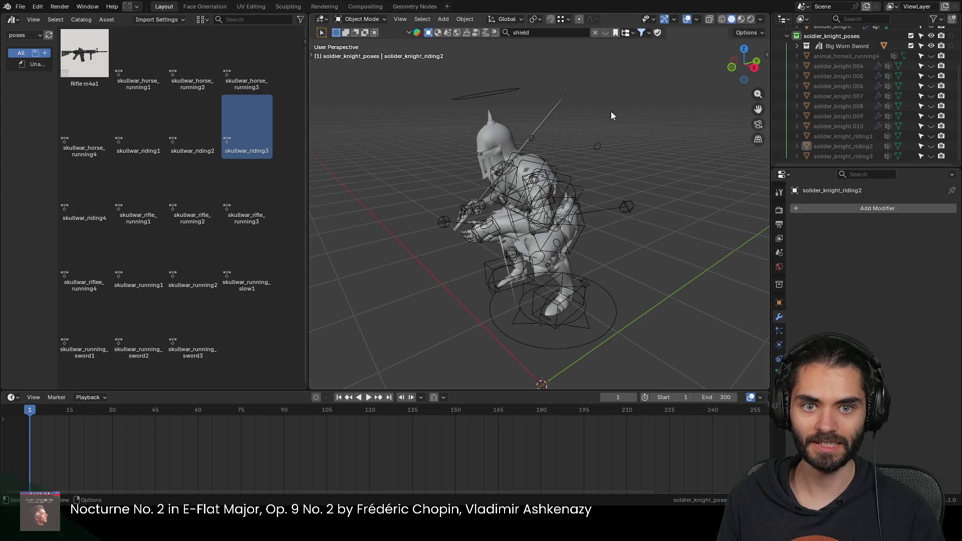
scroll(902, 89, up, 3)
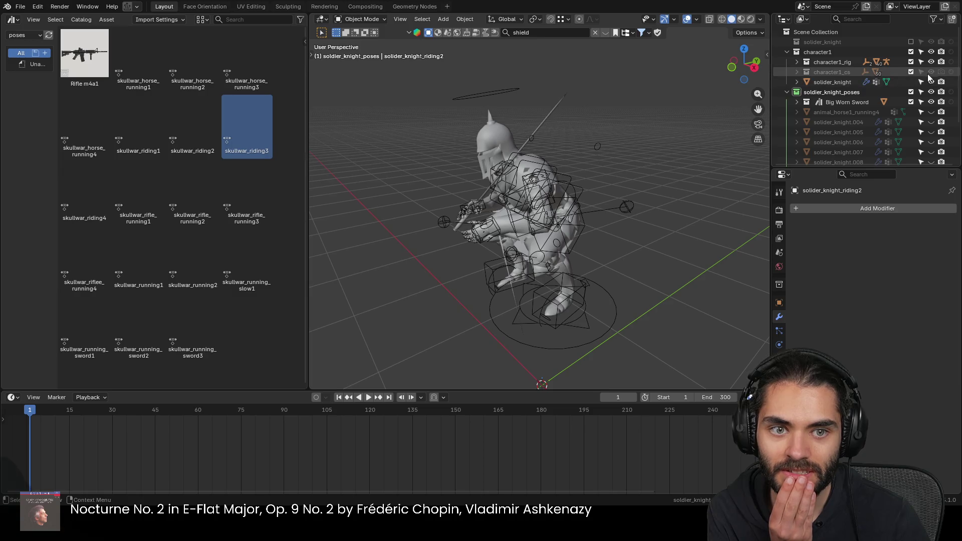
click(931, 81)
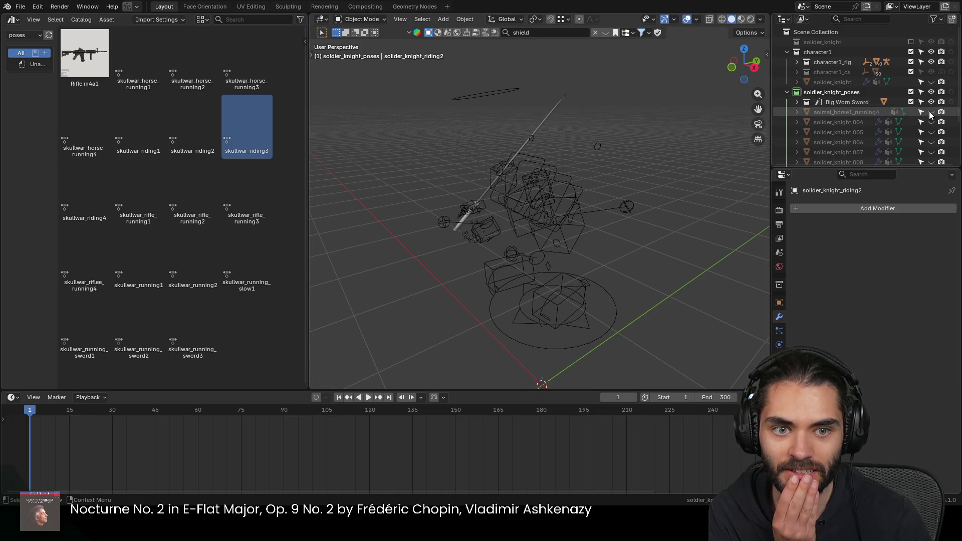
click(930, 111)
click(930, 121)
mouse_move(508, 155)
middle_down()
mouse_move(584, 175)
mouse_move(563, 243)
middle_up()
scroll(514, 195, up, 2)
scroll(530, 183, up, 2)
click(529, 183)
middle_drag(530, 183, 638, 208)
Step: Apply the skullwar_riding4 pose asset to the knight's rig in Pose Mode
click(559, 185)
key(ctrl+Tab)
key(ctrl+Tab)
key(ctrl+Tab)
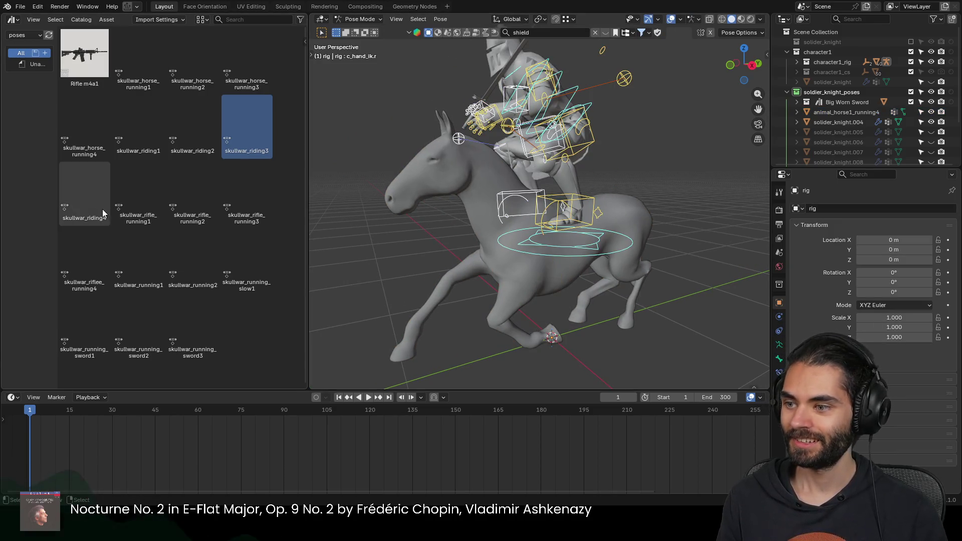
double_click(92, 205)
mouse_move(451, 225)
middle_down()
mouse_move(668, 277)
mouse_move(567, 286)
mouse_move(442, 241)
mouse_move(546, 234)
mouse_move(565, 246)
middle_up()
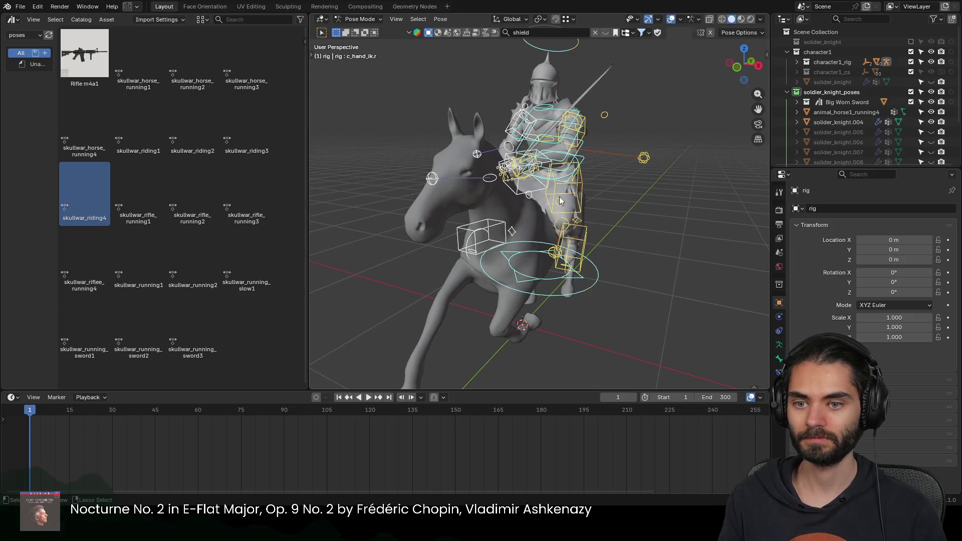
key(ctrl+Tab)
Step: Hide the original Blade.001 and rotate and move the sword copy to the knight's hand
click(587, 94)
key(h)
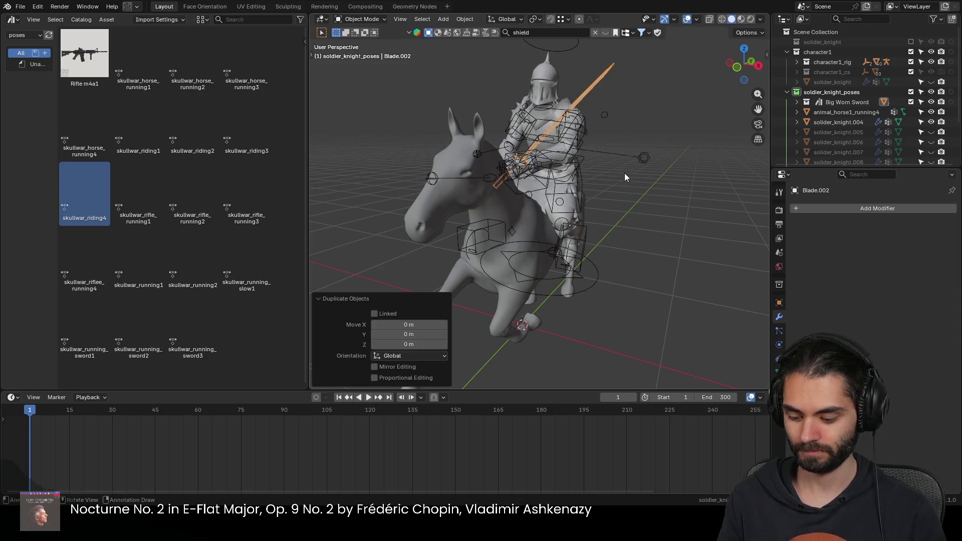
middle_drag(632, 171, 551, 169)
key(r)
key(r)
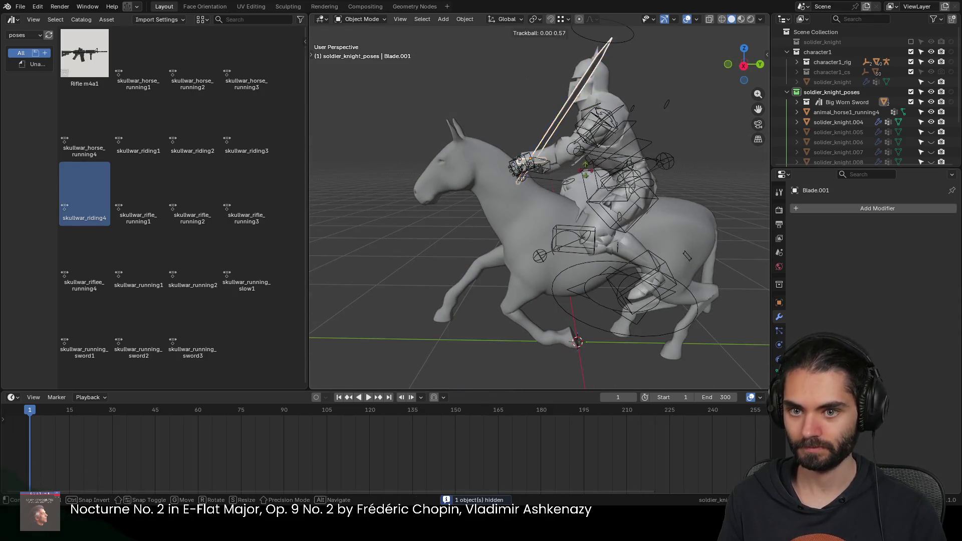
click(629, 257)
key(g)
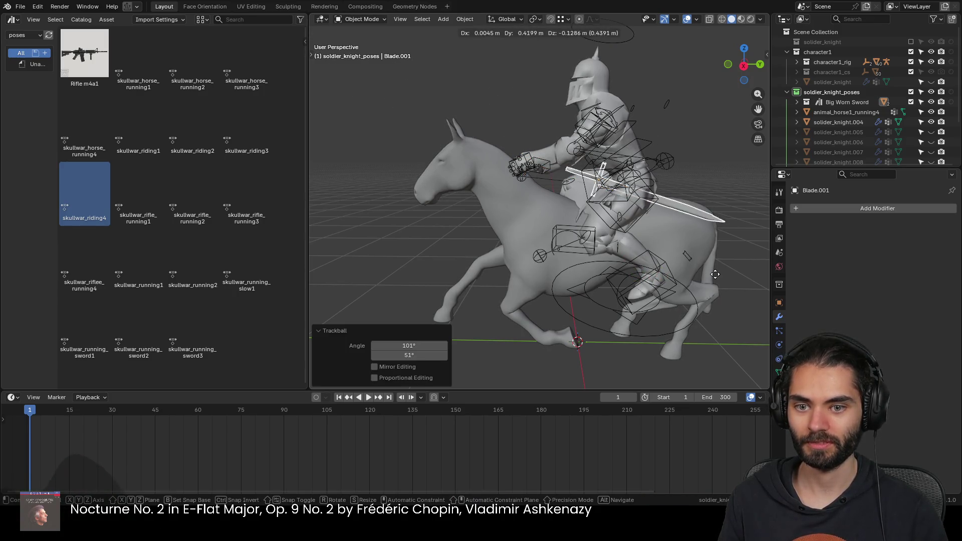
click(714, 247)
Step: Stand the sword upright and set it into the grip from behind the rider
middle_drag(714, 247, 598, 239)
key(g)
click(629, 243)
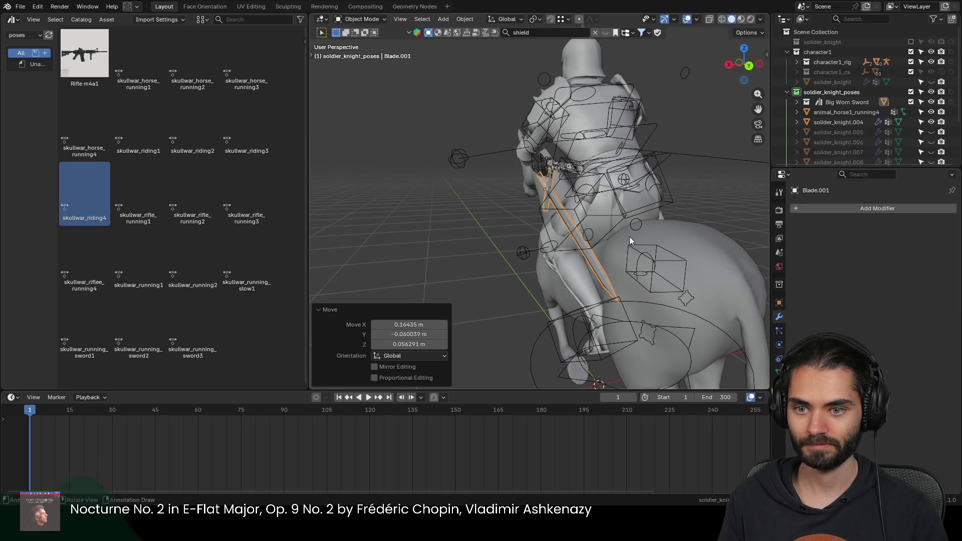
key(r)
key(r)
click(624, 239)
key(g)
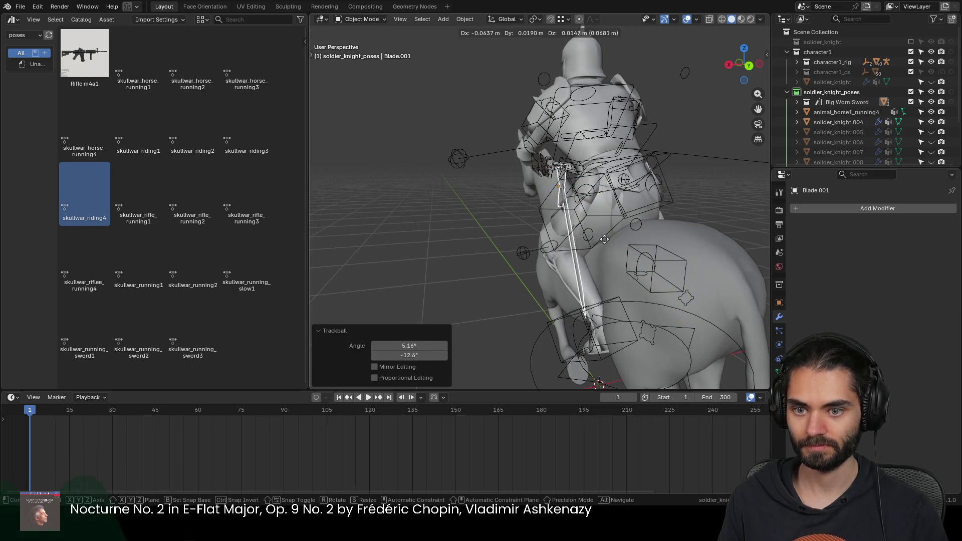
click(598, 239)
Step: Tilt the sword about -17° on Y, then bake the rig deformation into solider_knight.004
mouse_move(598, 239)
middle_down()
mouse_move(645, 233)
mouse_move(588, 245)
middle_up()
key(r)
key(y)
click(605, 243)
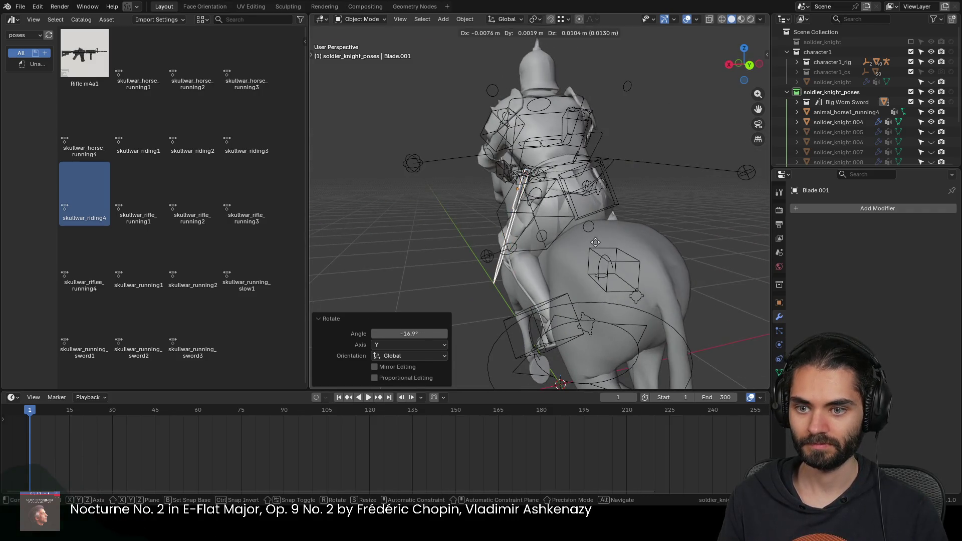
key(r)
right_click(522, 238)
mouse_move(522, 238)
middle_down()
mouse_move(680, 246)
mouse_move(491, 224)
mouse_move(569, 225)
mouse_move(530, 221)
mouse_move(543, 231)
mouse_move(626, 213)
middle_up()
scroll(646, 245, down, 5)
scroll(573, 219, up, 2)
scroll(547, 195, up, 3)
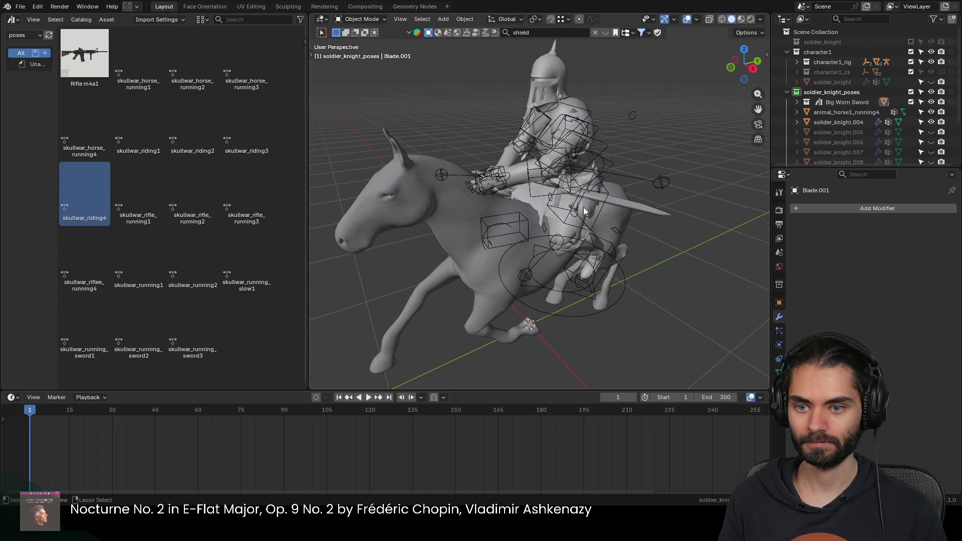
click(558, 109)
key(ctrl+a)
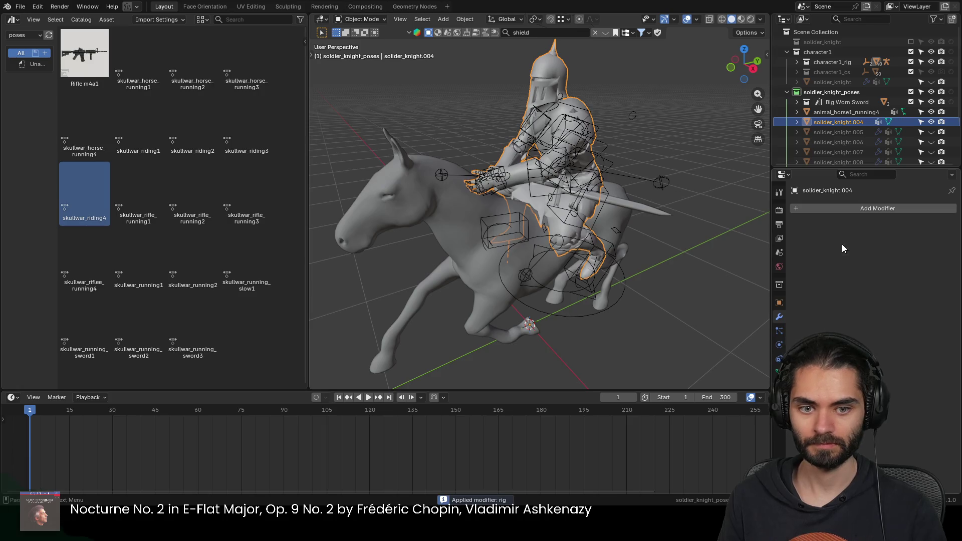
Step: Join the baked knight with its horse and rename the result solider_knight_riding4
click(624, 204)
click(558, 81)
shift+click(417, 181)
key(ctrl+j)
scroll(870, 115, down, 3)
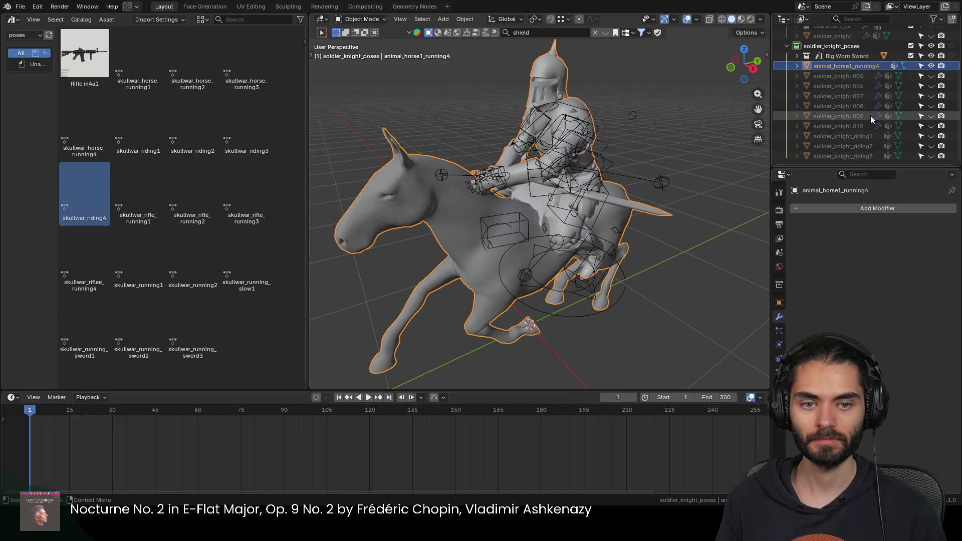
double_click(864, 153)
double_click(857, 66)
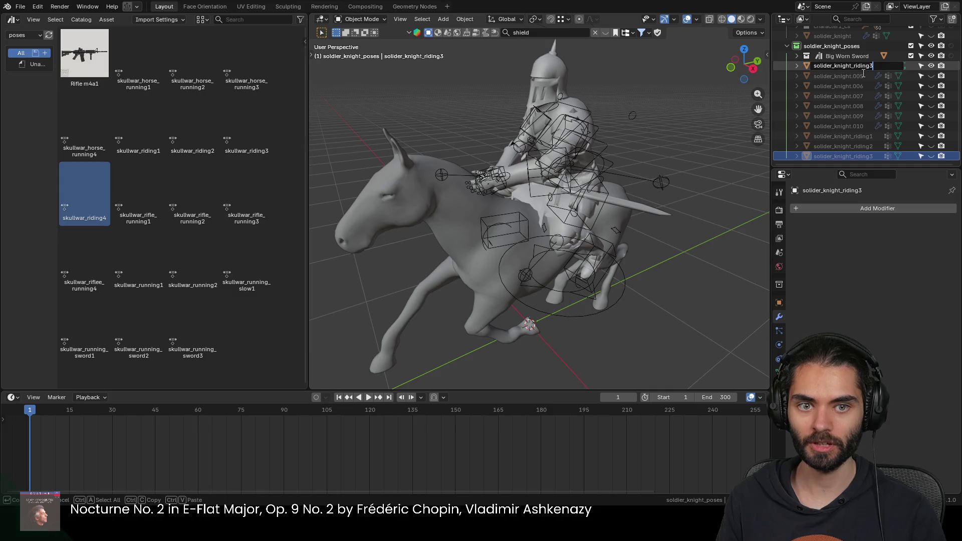
scroll(864, 80, up, 1)
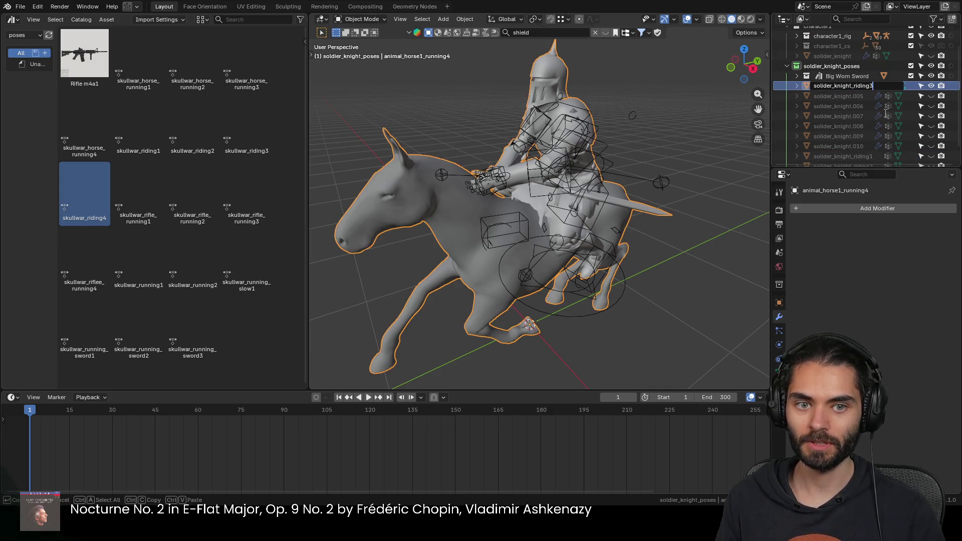
text(4)
key(Return)
scroll(894, 121, down, 2)
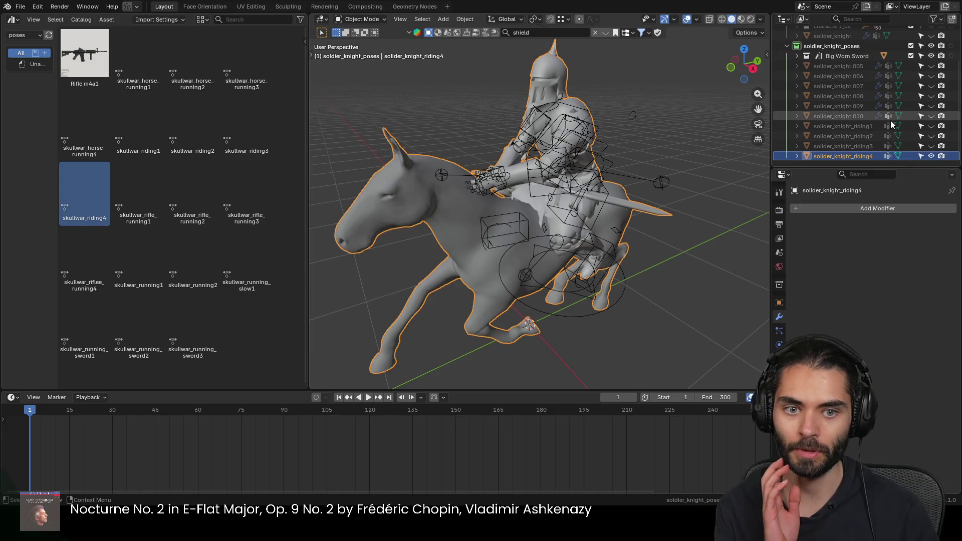
Step: Hide solider_knight_riding4, show solider_knight.005, and reveal Blade.002 under Big Worn Sword in the Outliner
click(930, 155)
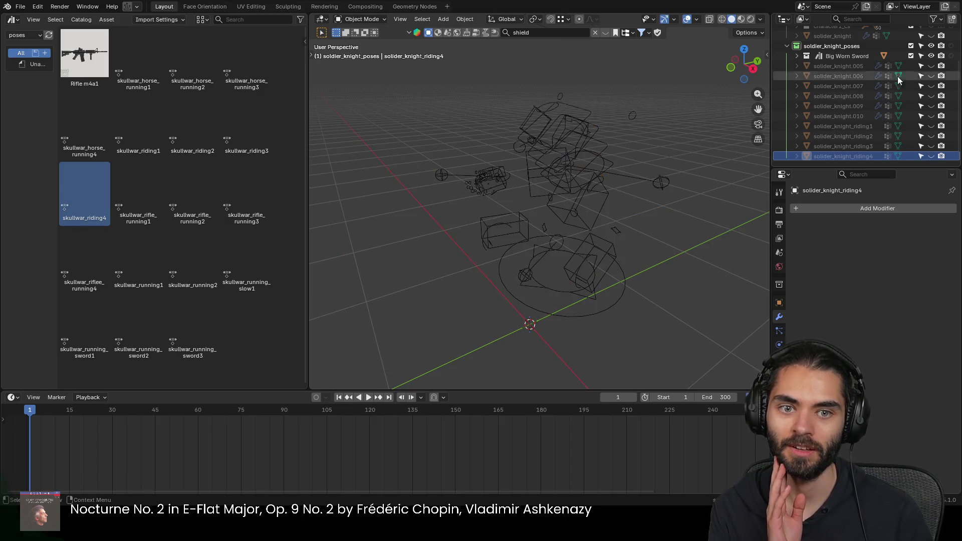
click(930, 67)
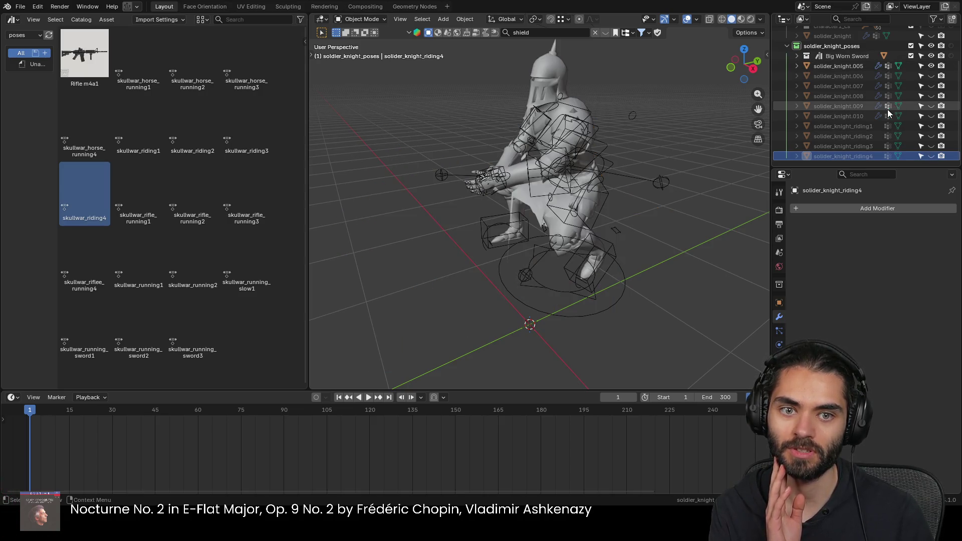
scroll(891, 105, up, 3)
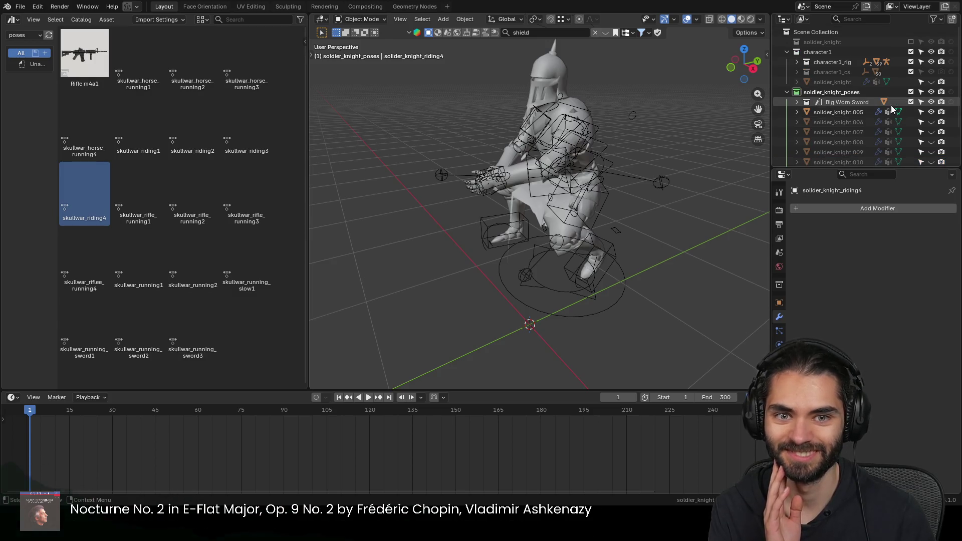
key(alt+h)
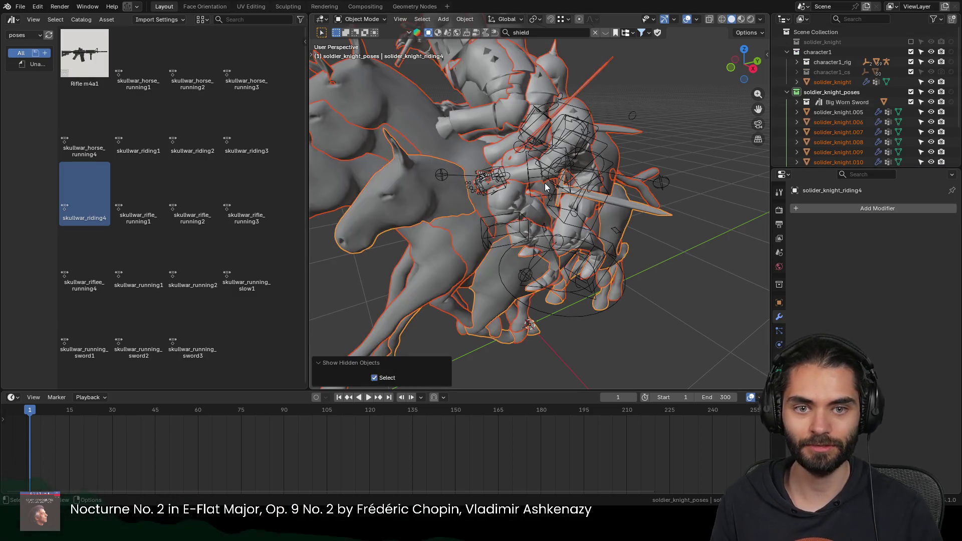
click(930, 82)
scroll(913, 115, down, 3)
drag(930, 116, 930, 155)
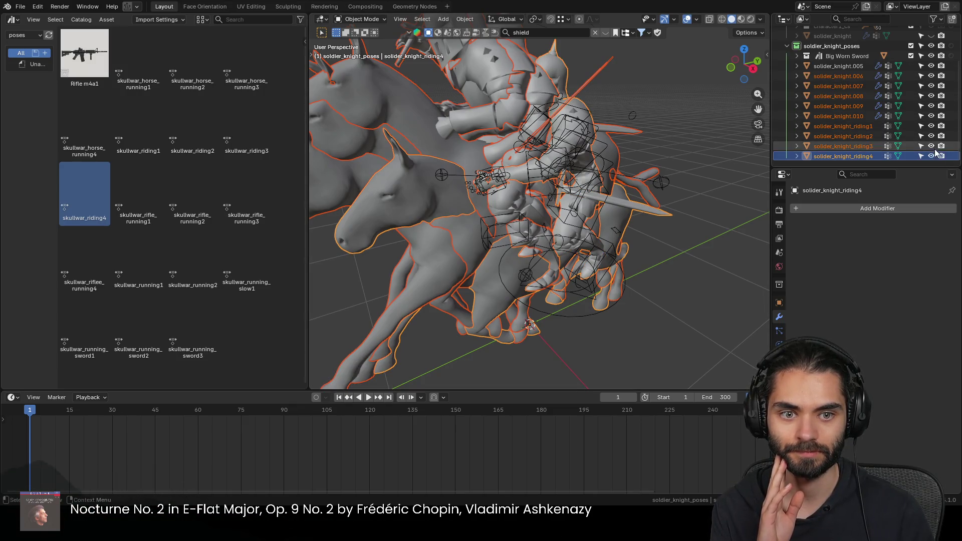
click(586, 74)
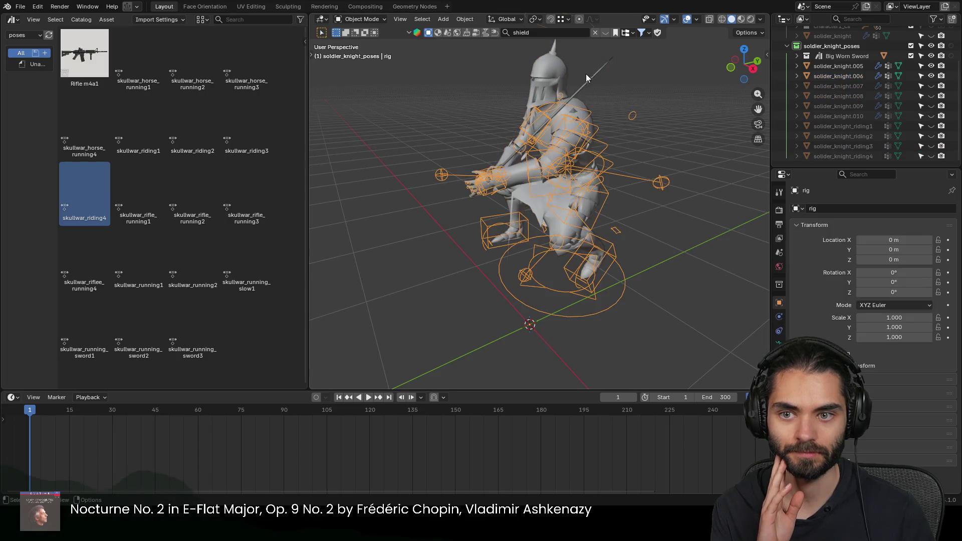
key(KP_Decimal)
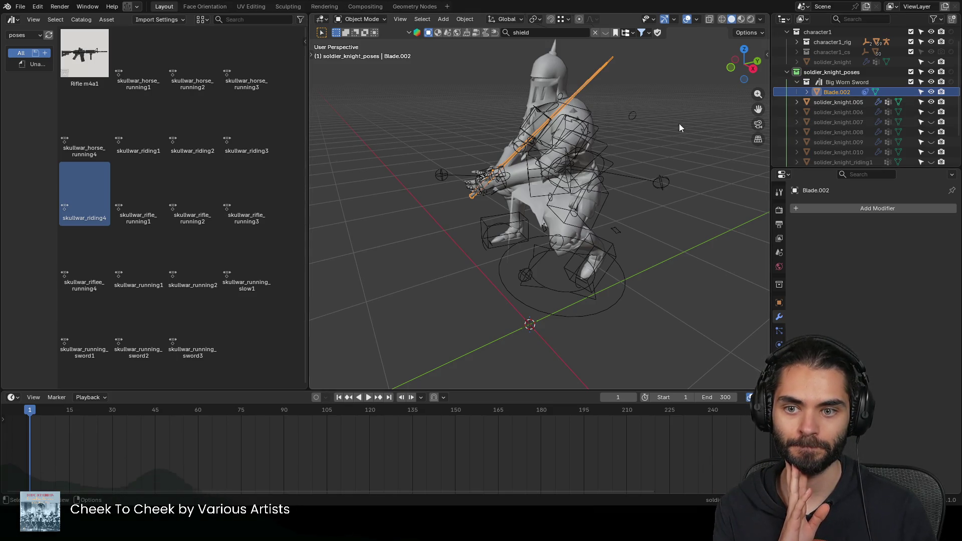
Step: Select the knight rig and switch it into Pose Mode
click(659, 183)
mouse_move(659, 182)
middle_down()
mouse_move(711, 215)
mouse_move(644, 216)
middle_up()
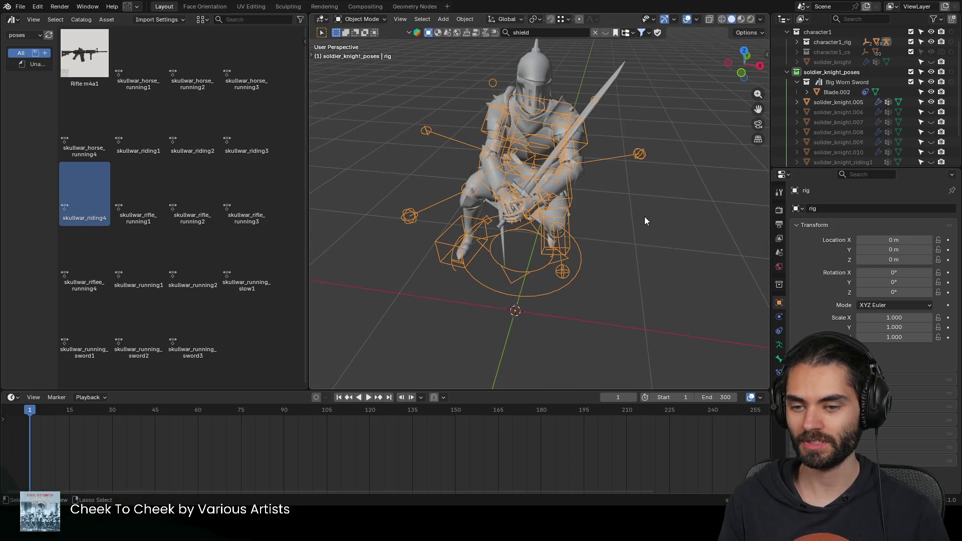
mouse_move(448, 242)
middle_down()
mouse_move(600, 251)
mouse_move(594, 177)
middle_up()
key(ctrl+Tab)
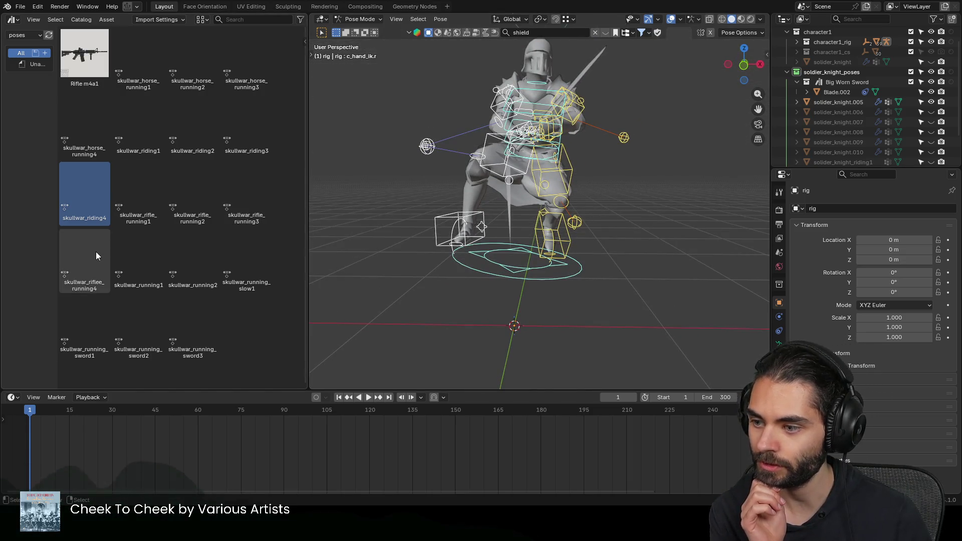
Step: Apply the skullwar_running1 pose, preview skullwar_running2, and return to running1
double_click(125, 253)
middle_drag(531, 202, 647, 210)
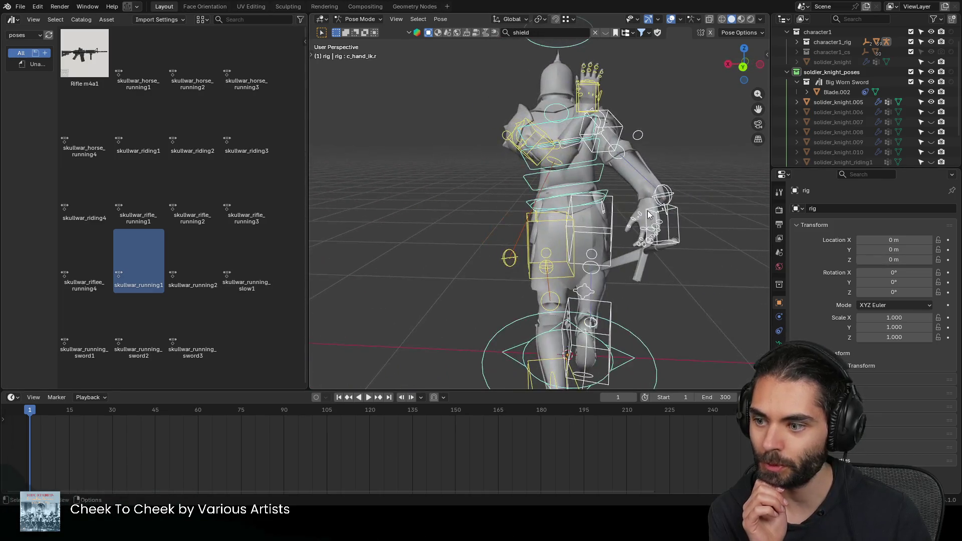
double_click(200, 260)
double_click(149, 256)
scroll(580, 189, down, 2)
middle_drag(579, 189, 311, 184)
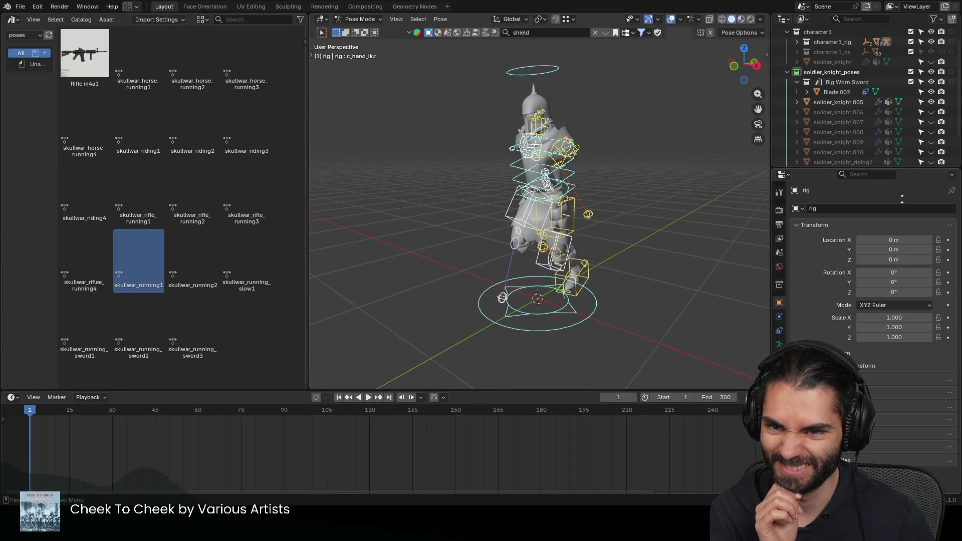
Step: Preview horse_running2, rifle_running1 and riding4 poses, then settle on skullwar_running1
double_click(193, 60)
scroll(497, 221, up, 3)
mouse_move(496, 221)
middle_down()
mouse_move(429, 226)
mouse_move(591, 222)
mouse_move(312, 232)
middle_up()
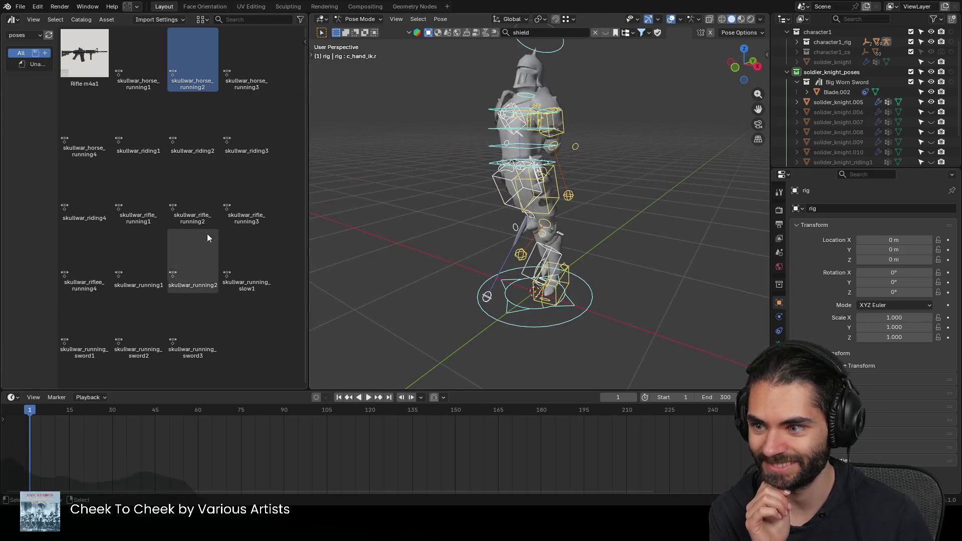
click(128, 190)
double_click(129, 193)
mouse_move(422, 191)
middle_down()
mouse_move(573, 192)
mouse_move(451, 191)
middle_up()
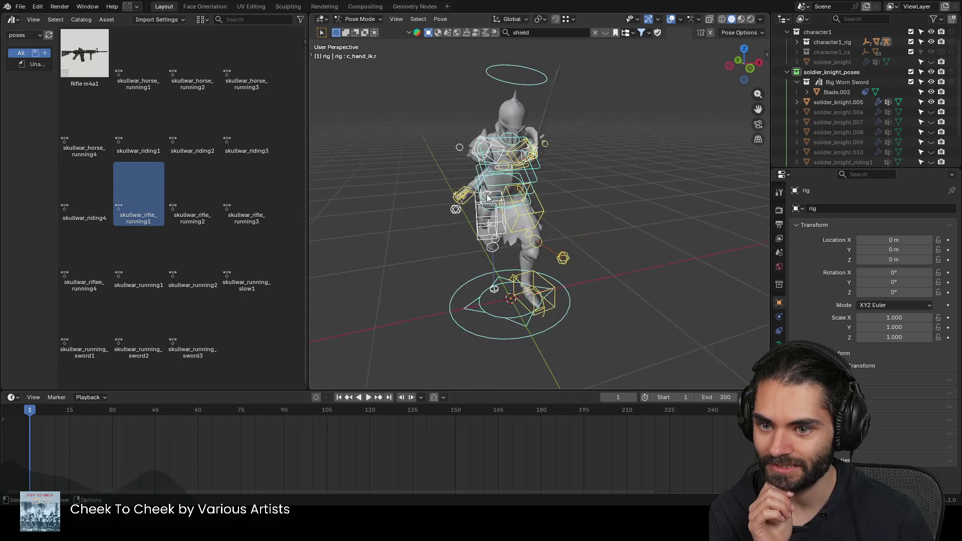
double_click(82, 191)
double_click(130, 250)
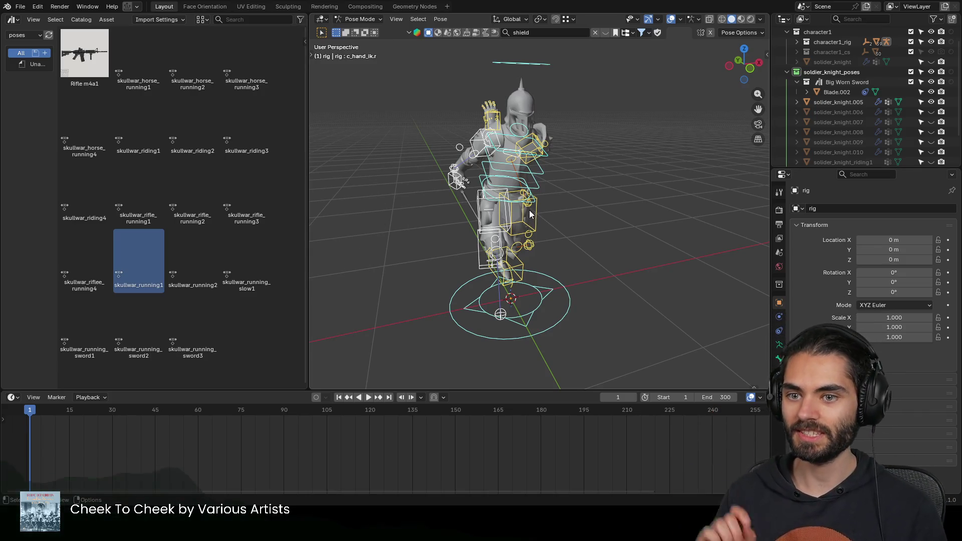
middle_drag(529, 209, 562, 203)
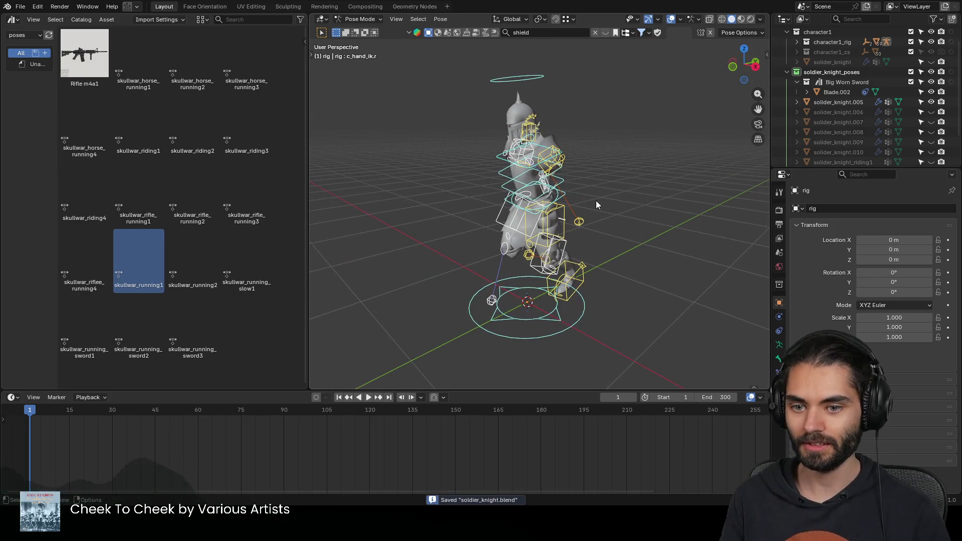
scroll(594, 207, up, 3)
mouse_move(581, 214)
middle_down()
mouse_move(478, 208)
mouse_move(549, 217)
mouse_move(506, 183)
mouse_move(636, 219)
mouse_move(554, 220)
middle_up()
Step: Move the right-hand IK control into a new position over several adjustments
click(635, 220)
key(g)
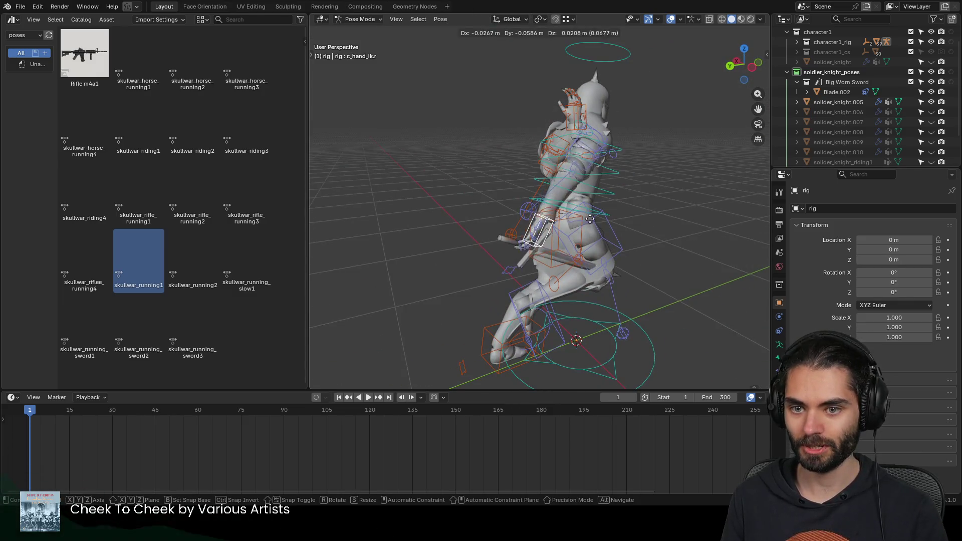
click(634, 198)
mouse_move(635, 197)
middle_down()
mouse_move(570, 206)
mouse_move(606, 244)
middle_up()
key(g)
click(643, 269)
mouse_move(643, 269)
middle_down()
mouse_move(711, 228)
mouse_move(662, 226)
middle_up()
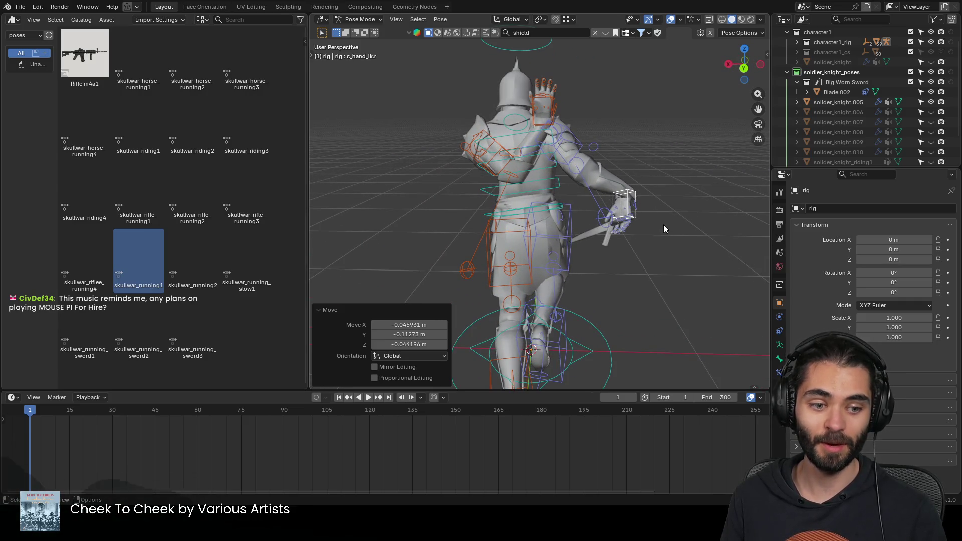
key(g)
click(664, 239)
mouse_move(663, 239)
middle_down()
mouse_move(588, 260)
mouse_move(610, 264)
middle_up()
Step: Rotate the right-hand IK control from a top-down orthographic view
key(KP_7)
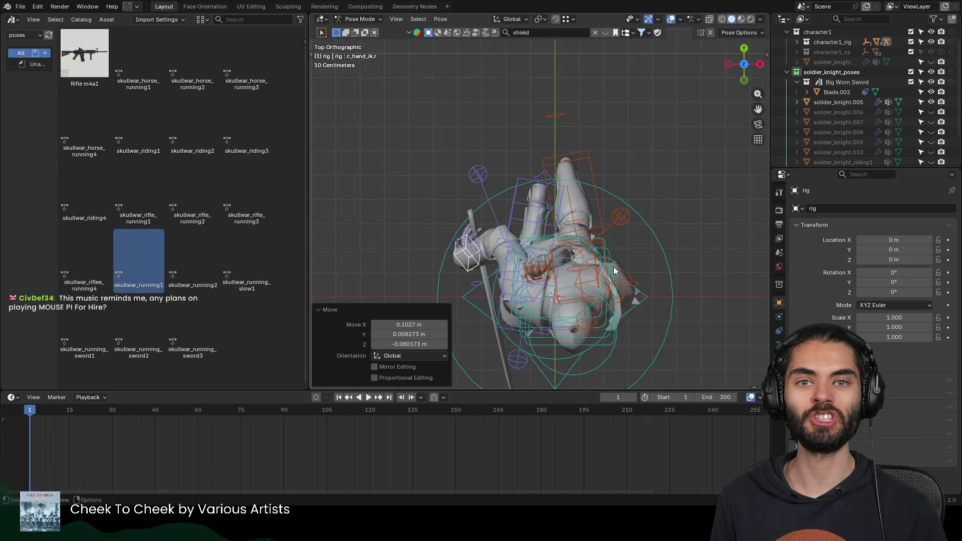
mouse_move(612, 265)
shift+middle_down()
mouse_move(627, 215)
mouse_move(611, 142)
shift+middle_up()
key(r)
click(623, 226)
Step: Select the arm IK controls and try a rotation on the right arm, then cancel it
click(577, 190)
mouse_move(577, 189)
middle_down()
mouse_move(577, 155)
mouse_move(607, 236)
mouse_move(568, 273)
middle_up()
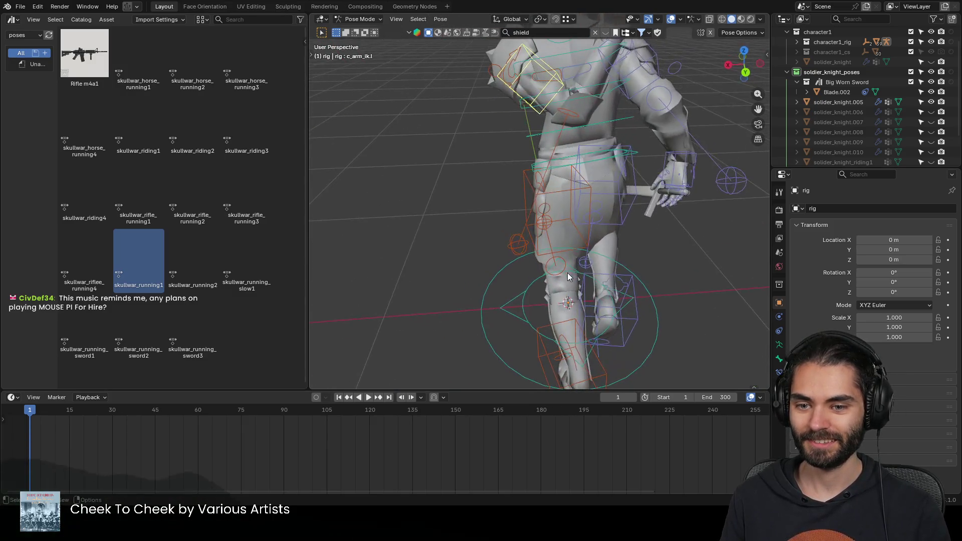
mouse_move(577, 200)
middle_down()
mouse_move(568, 223)
mouse_move(610, 222)
middle_up()
click(605, 184)
key(r)
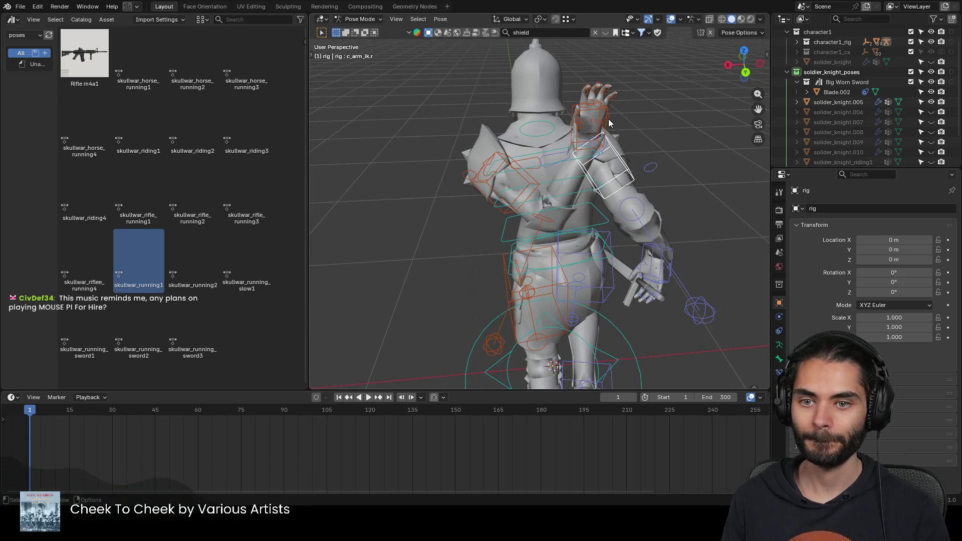
right_click(494, 182)
key(ctrl+z)
middle_drag(493, 182, 667, 147)
Step: Move the left-hand IK control into place, refining it from top and perspective views
key(g)
click(615, 237)
middle_drag(615, 238, 604, 236)
key(KP_7)
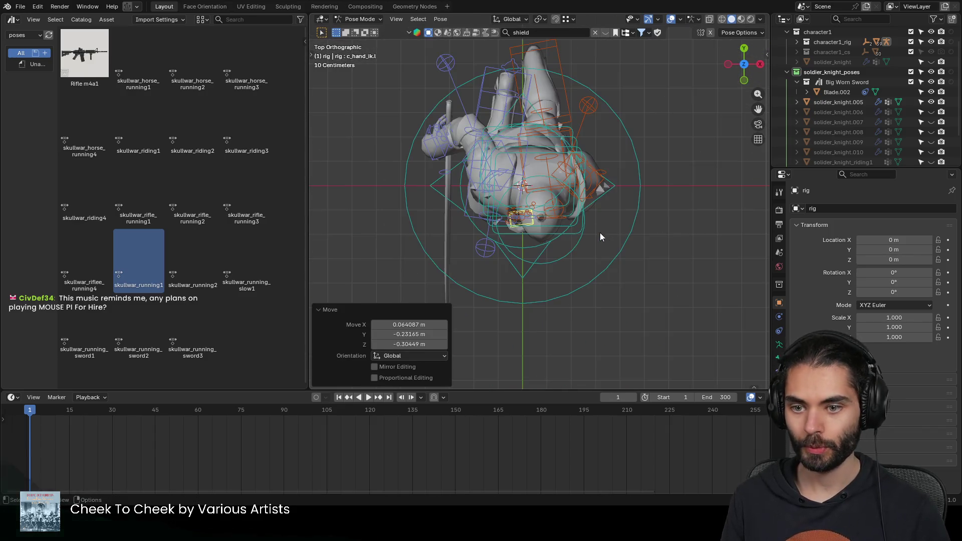
key(g)
click(672, 288)
middle_drag(673, 288, 499, 230)
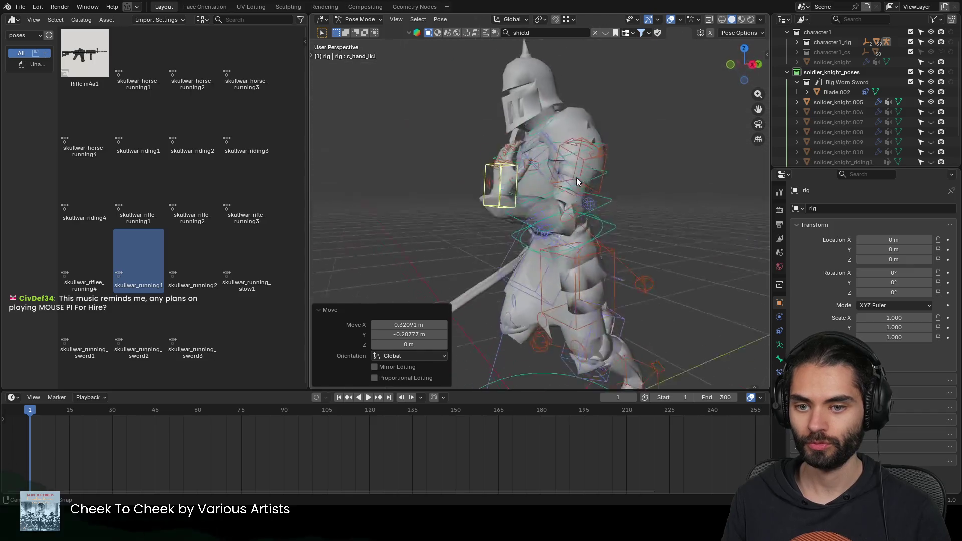
key(g)
click(499, 225)
mouse_move(562, 214)
middle_down()
mouse_move(741, 215)
mouse_move(621, 234)
mouse_move(712, 240)
mouse_move(541, 259)
mouse_move(470, 257)
mouse_move(527, 240)
mouse_move(490, 240)
mouse_move(438, 216)
mouse_move(466, 222)
middle_up()
Step: Rotate and nudge the left-hand IK control to finalize the arm's angle
key(r)
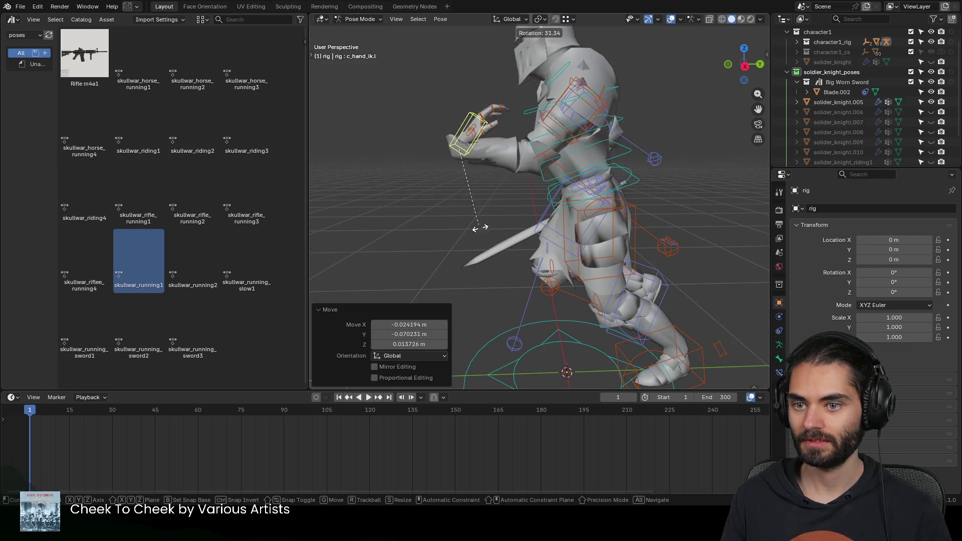
key(Escape)
key(g)
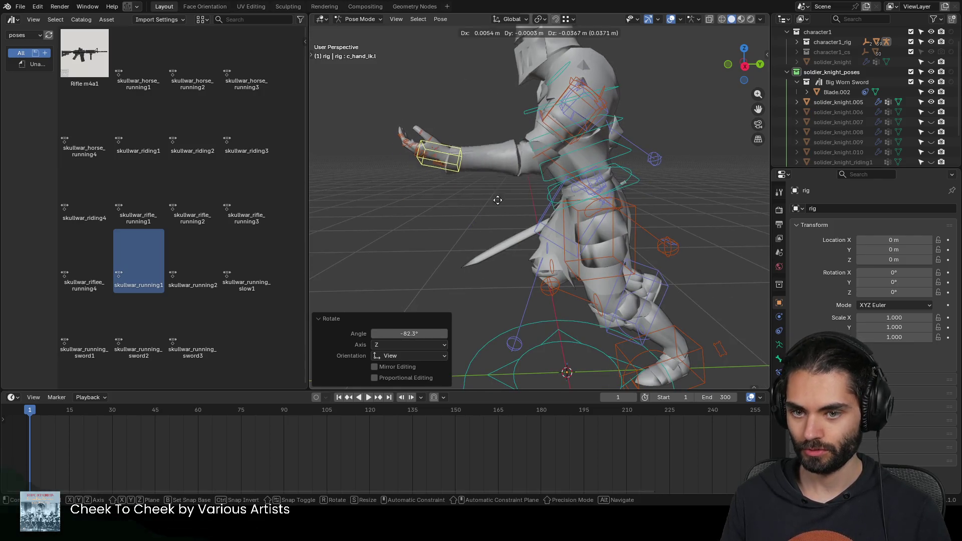
click(502, 223)
middle_drag(503, 224, 612, 221)
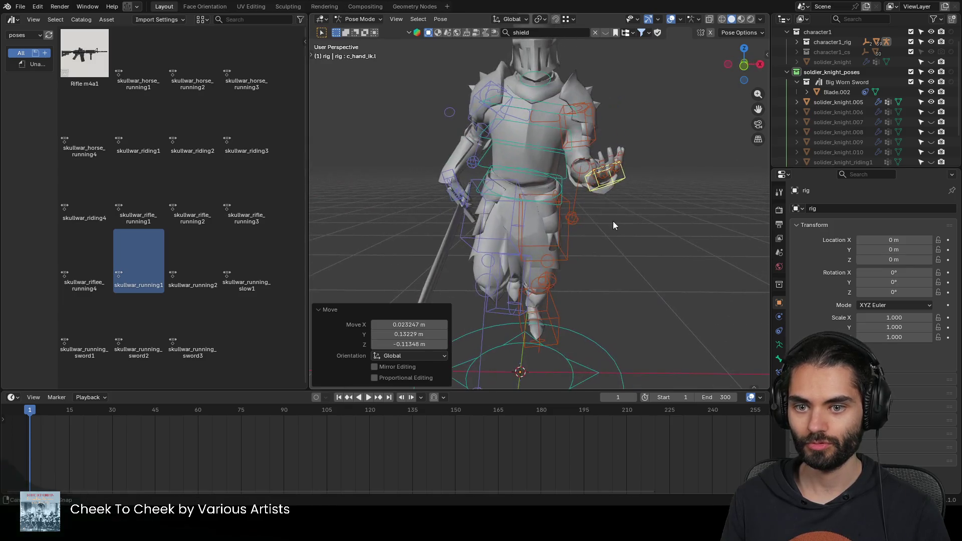
key(r)
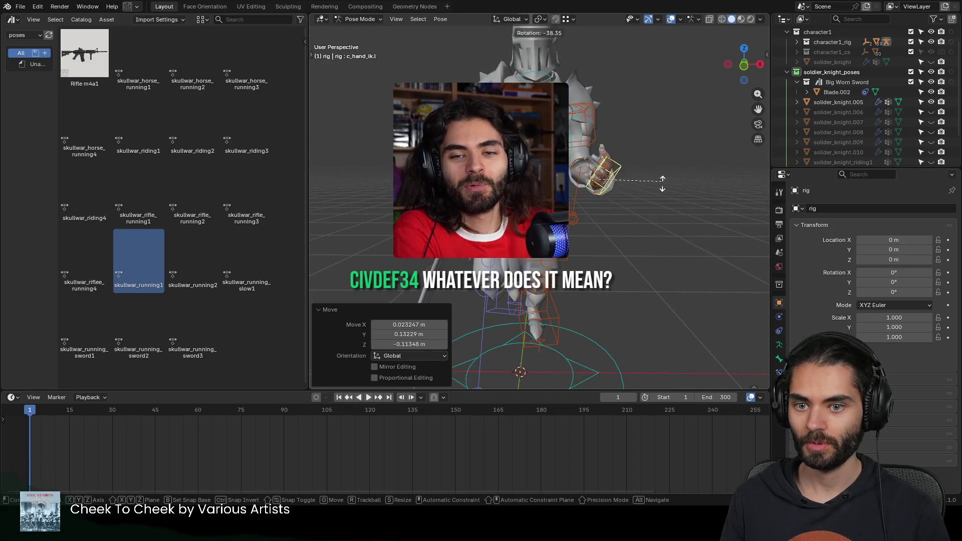
click(592, 205)
mouse_move(593, 204)
middle_down()
mouse_move(631, 219)
mouse_move(587, 195)
middle_up()
Step: Shift the left elbow pole control, undo it, and start then cancel a left-hand move
click(631, 219)
key(g)
click(668, 199)
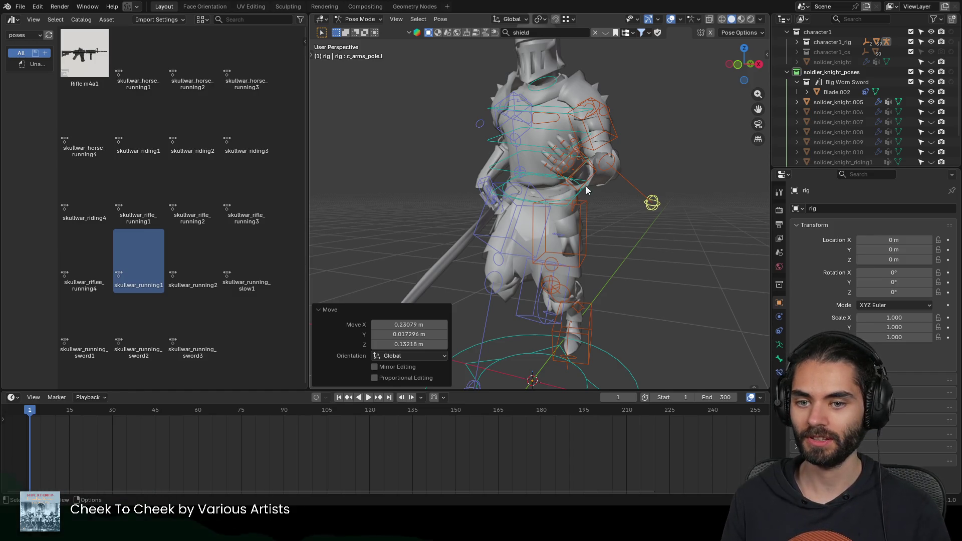
key(ctrl+z)
middle_drag(585, 186, 653, 190)
click(652, 191)
key(g)
right_click(676, 198)
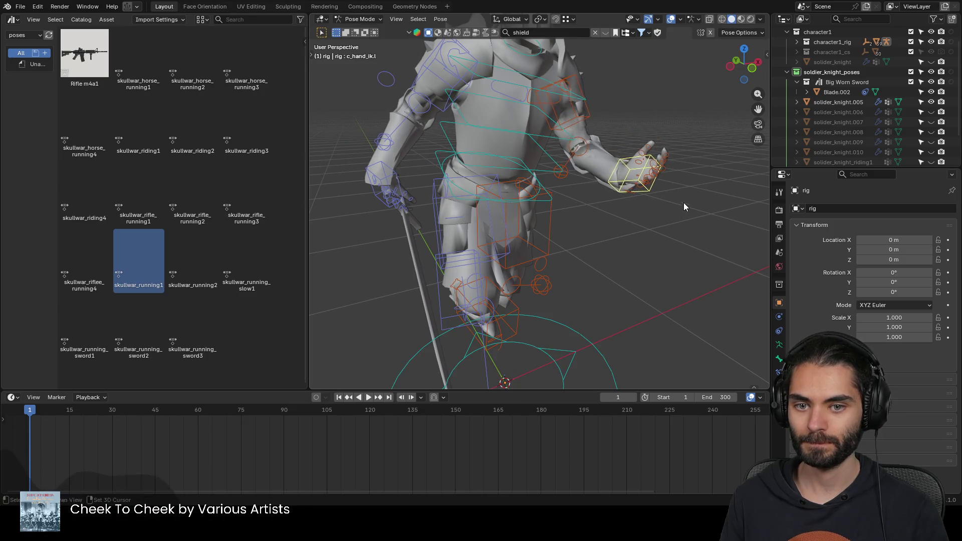
scroll(662, 209, up, 3)
scroll(628, 223, up, 3)
scroll(631, 222, up, 2)
Step: Select left finger and hand controls and try rotations on them, cancelling each
click(645, 213)
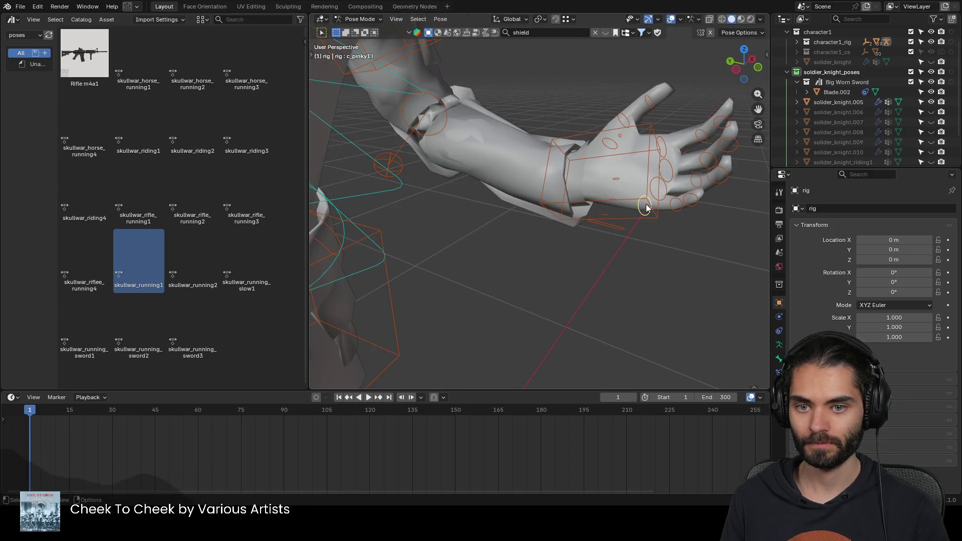
scroll(611, 215, up, 2)
scroll(597, 192, up, 2)
scroll(594, 217, up, 2)
mouse_move(591, 243)
middle_down()
mouse_move(504, 171)
mouse_move(608, 212)
mouse_move(593, 221)
middle_up()
click(559, 226)
key(r)
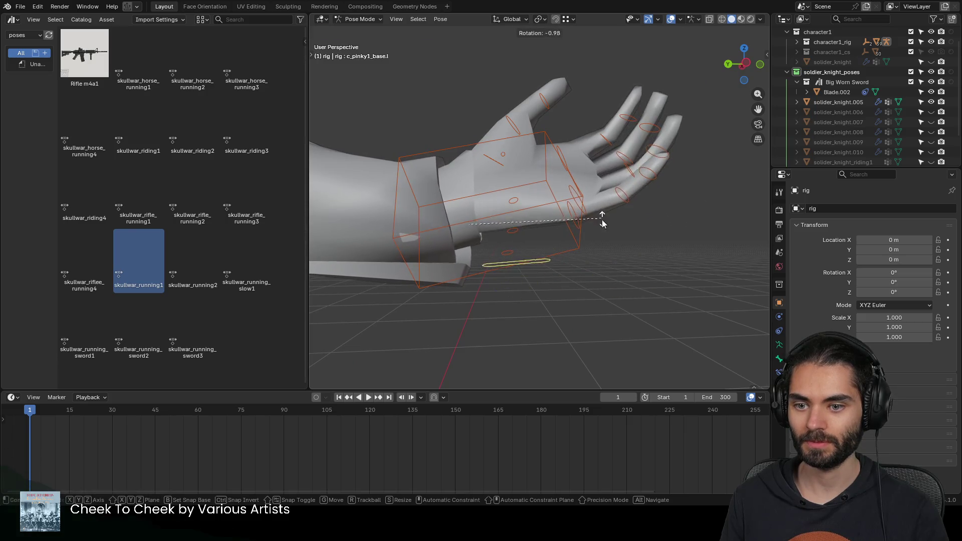
right_click(541, 245)
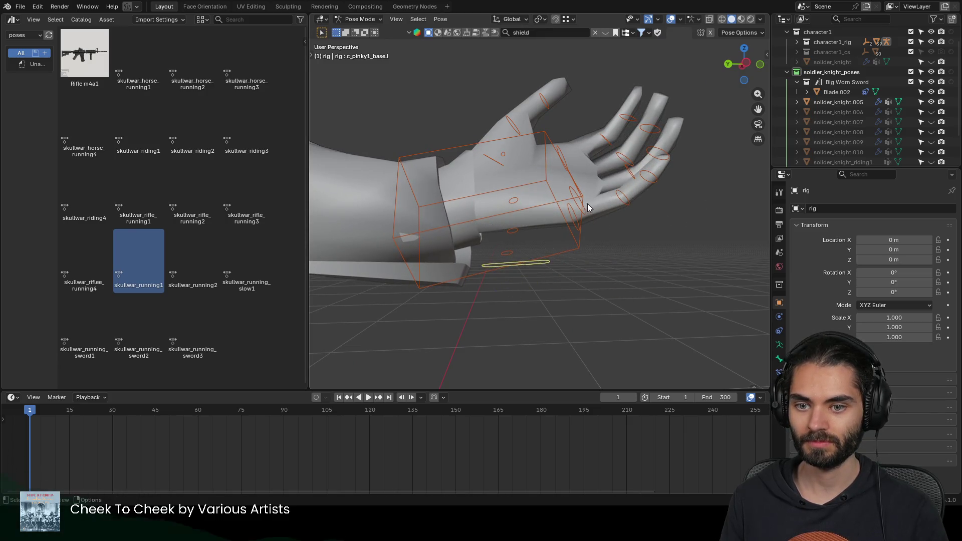
click(574, 220)
middle_drag(574, 219, 570, 219)
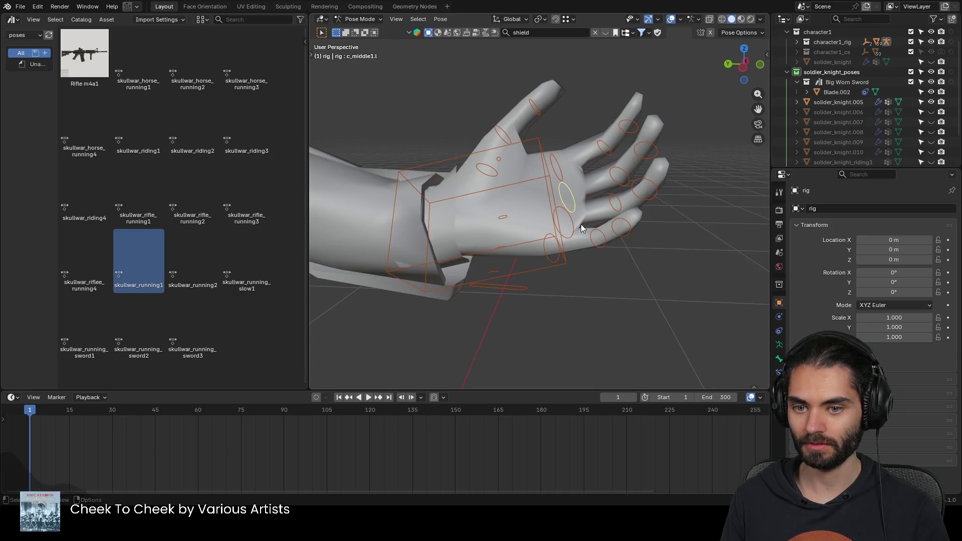
key(r)
right_click(564, 171)
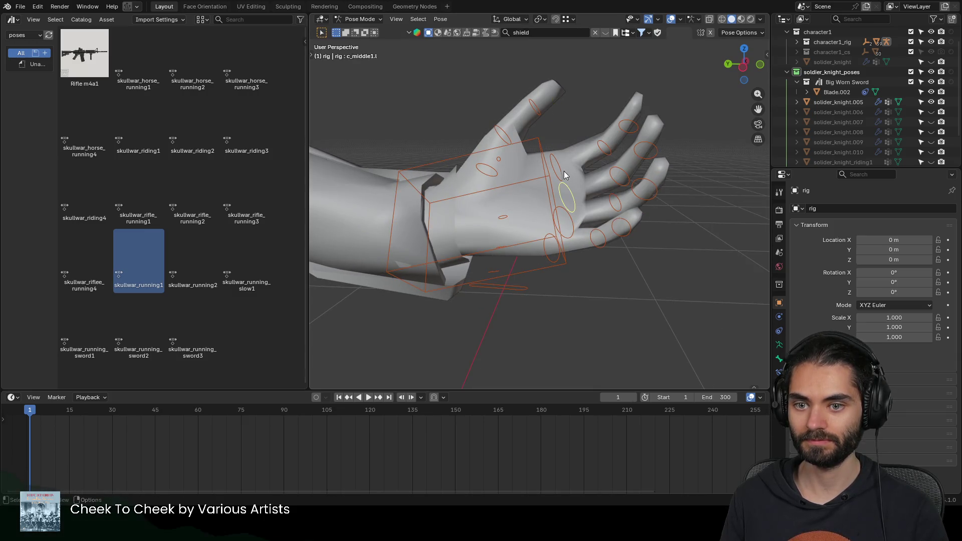
Step: Curl the selected left-hand finger controls -141° about local X and leave Pose Mode
shift+click(602, 148)
shift+click(627, 127)
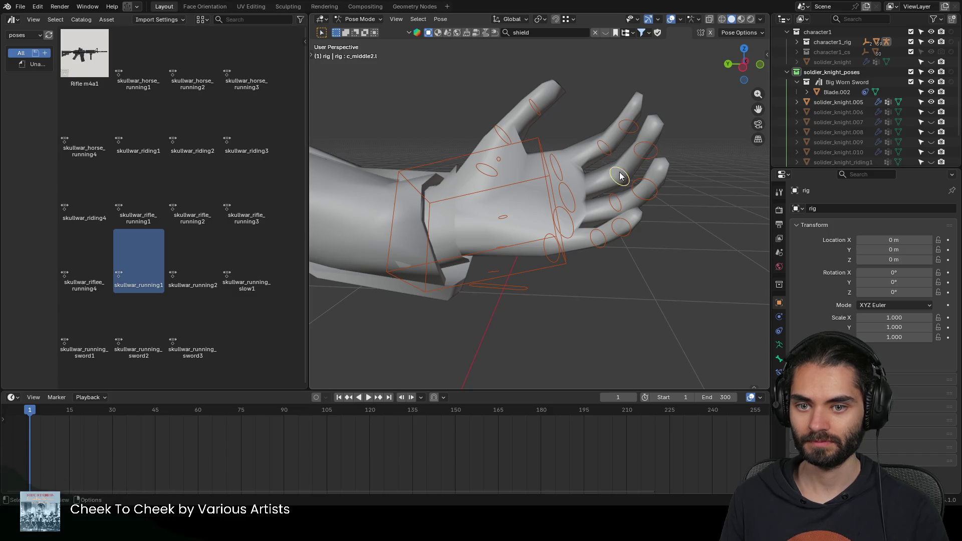
shift+click(615, 204)
shift+click(621, 229)
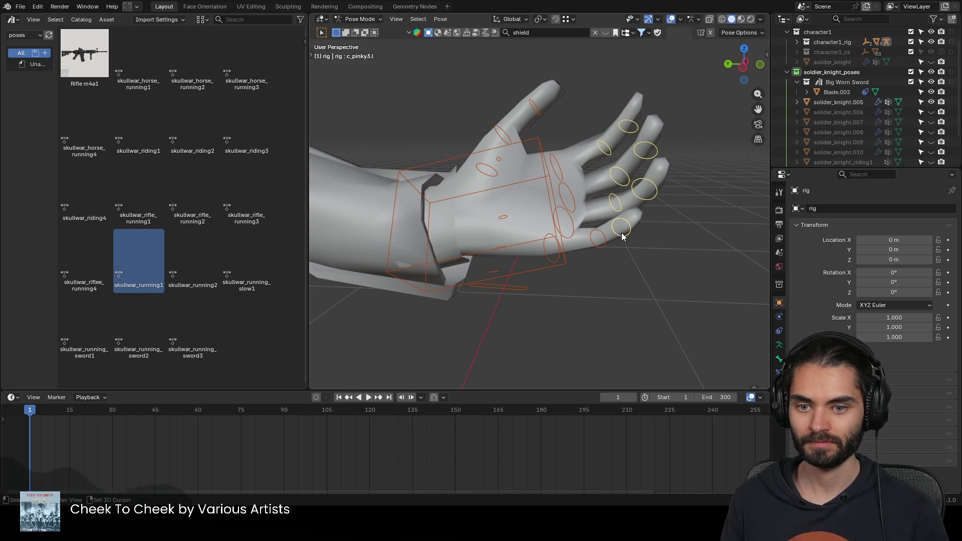
key(r)
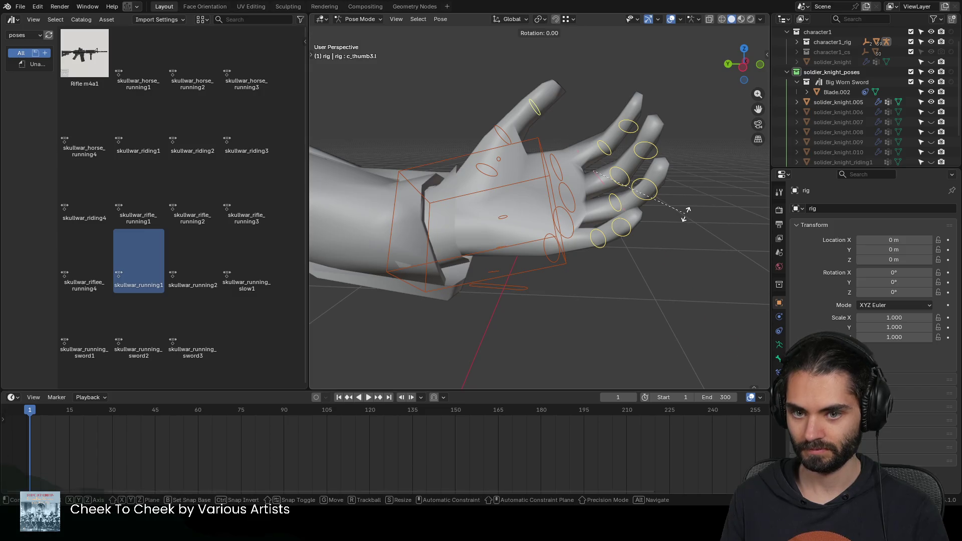
key(x)
key(x)
click(587, 161)
mouse_move(587, 161)
middle_down()
mouse_move(542, 192)
mouse_move(610, 199)
mouse_move(593, 201)
middle_up()
key(ctrl+Tab)
scroll(610, 199, down, 5)
scroll(605, 204, up, 2)
scroll(606, 204, down, 2)
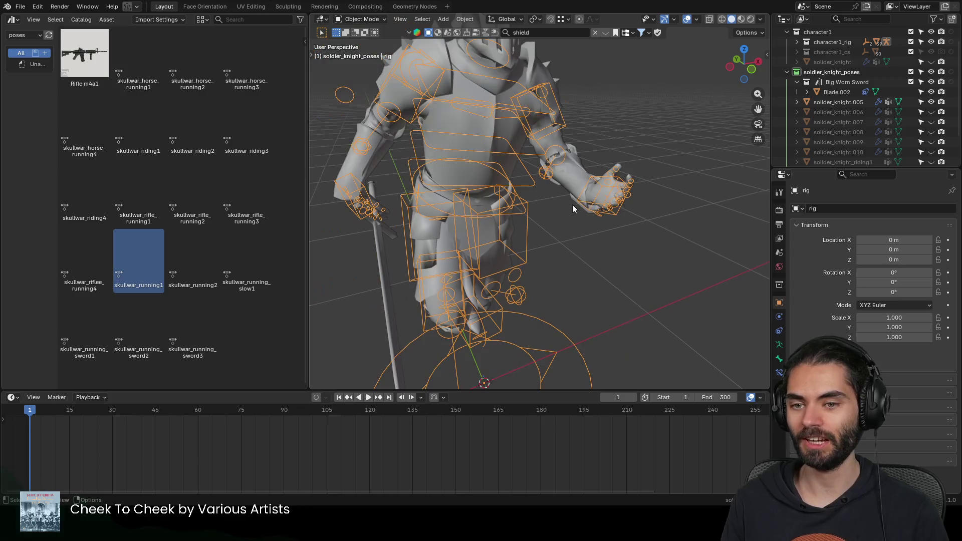
Step: Enter Pose Mode and rotate the right hand so the sword hangs downward
mouse_move(525, 210)
middle_down()
mouse_move(422, 231)
mouse_move(353, 202)
mouse_move(596, 244)
mouse_move(579, 233)
mouse_move(608, 260)
mouse_move(589, 223)
middle_up()
key(ctrl+Tab)
click(588, 224)
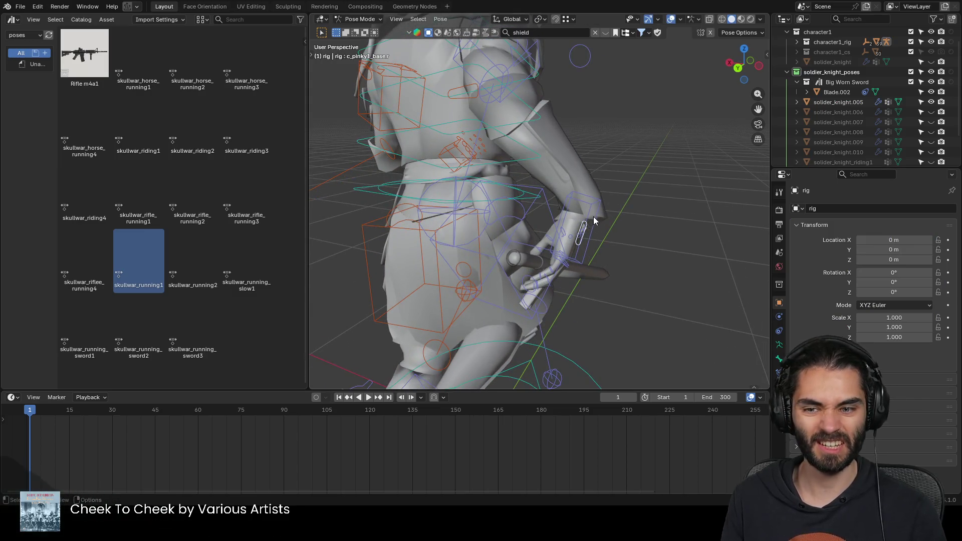
key(r)
click(632, 276)
mouse_move(631, 277)
middle_down()
mouse_move(486, 279)
mouse_move(611, 246)
mouse_move(533, 176)
mouse_move(563, 159)
mouse_move(473, 188)
mouse_move(510, 197)
middle_up()
key(r)
click(572, 226)
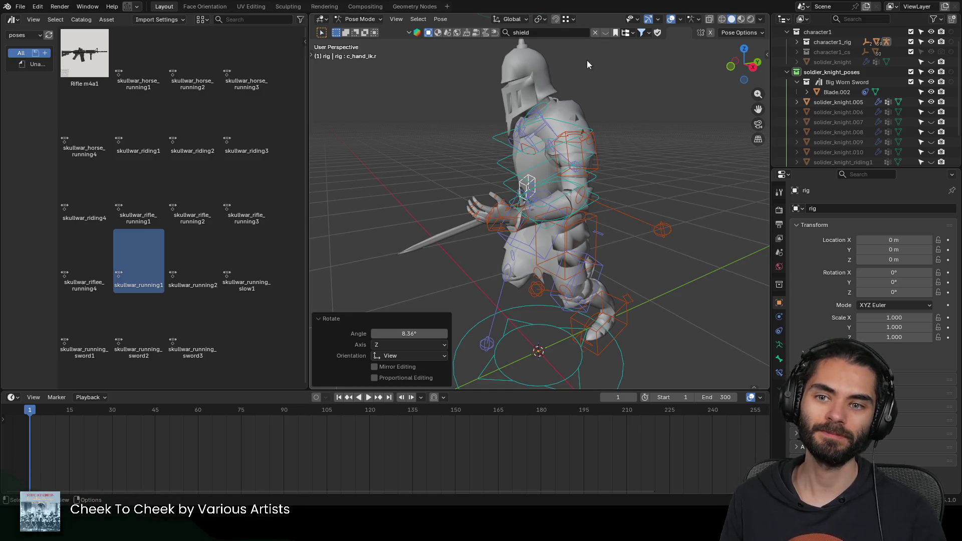
scroll(500, 214, down, 5)
mouse_move(501, 214)
middle_down()
mouse_move(659, 193)
mouse_move(538, 205)
middle_up()
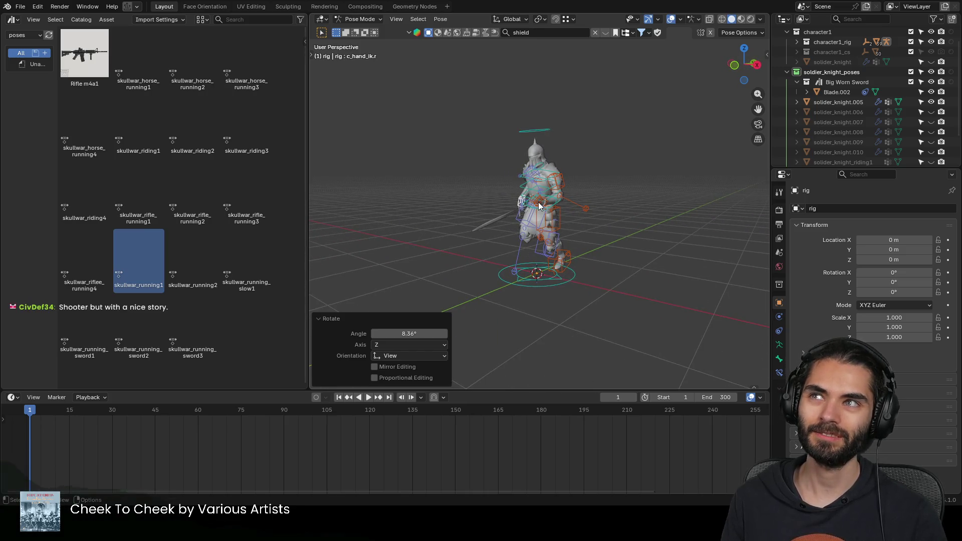
middle_drag(538, 206, 571, 183)
scroll(494, 192, up, 4)
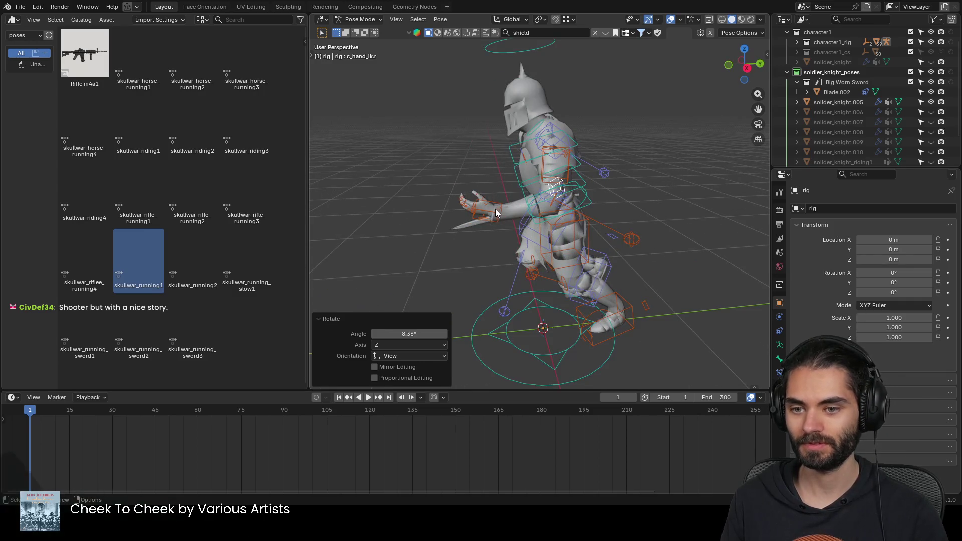
Step: Rotate and move the left hand control into a natural running position
click(495, 209)
mouse_move(503, 231)
middle_down()
mouse_move(509, 269)
mouse_move(570, 288)
middle_up()
key(r)
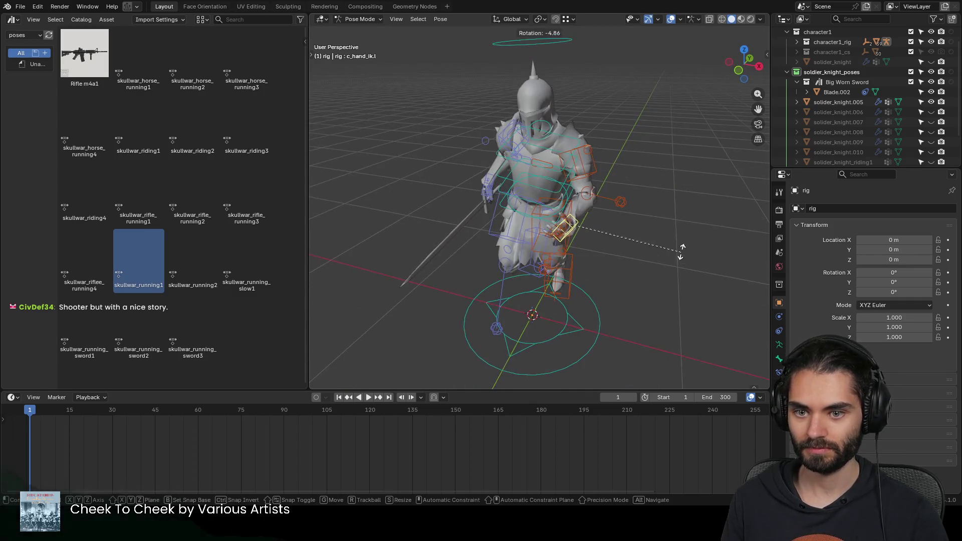
click(650, 211)
mouse_move(622, 229)
middle_down()
mouse_move(534, 226)
mouse_move(593, 240)
middle_up()
key(g)
click(541, 239)
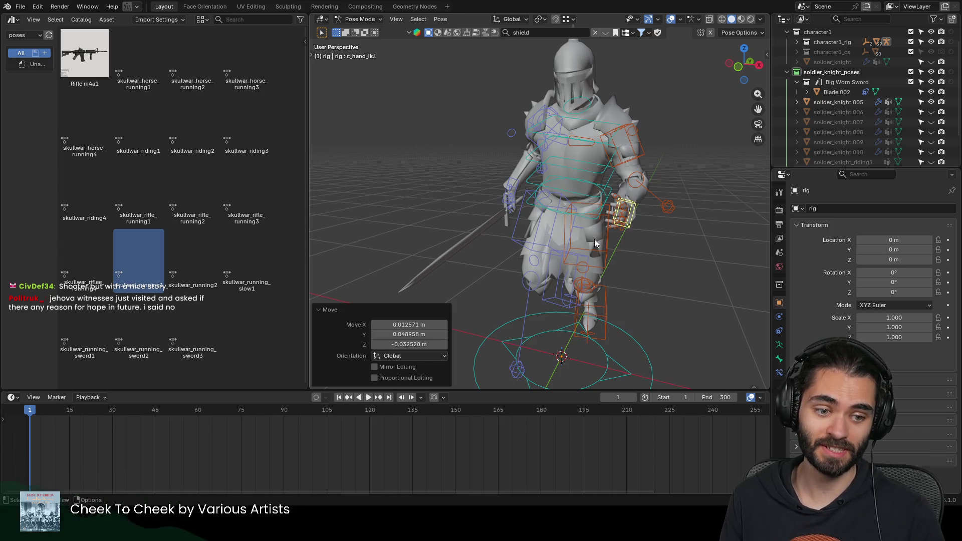
Step: Leave pose editing and return the rig to Object Mode
mouse_move(596, 242)
middle_down()
mouse_move(461, 216)
mouse_move(404, 225)
mouse_move(666, 223)
mouse_move(562, 215)
mouse_move(644, 198)
middle_up()
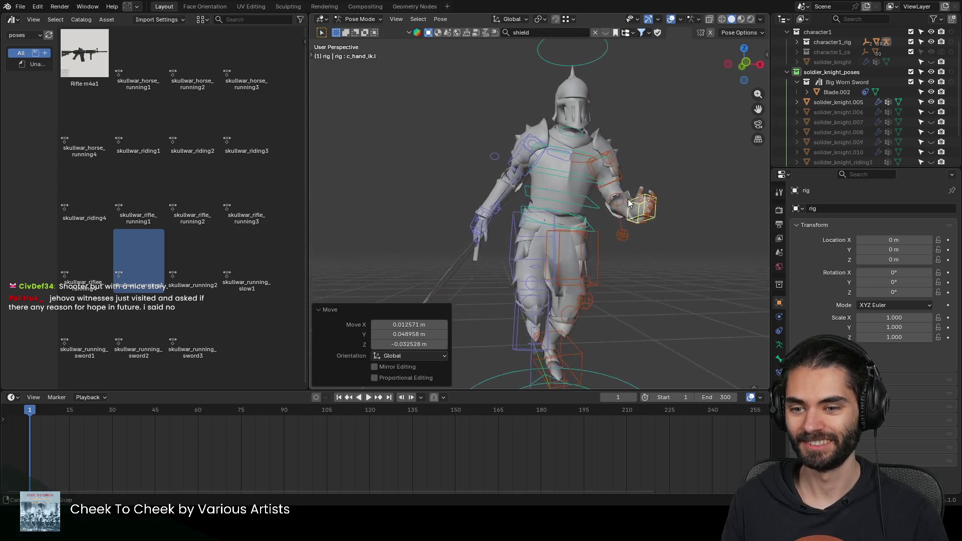
key(ctrl+Tab)
mouse_move(553, 212)
middle_down()
mouse_move(596, 238)
mouse_move(657, 251)
mouse_move(481, 256)
mouse_move(536, 256)
middle_up()
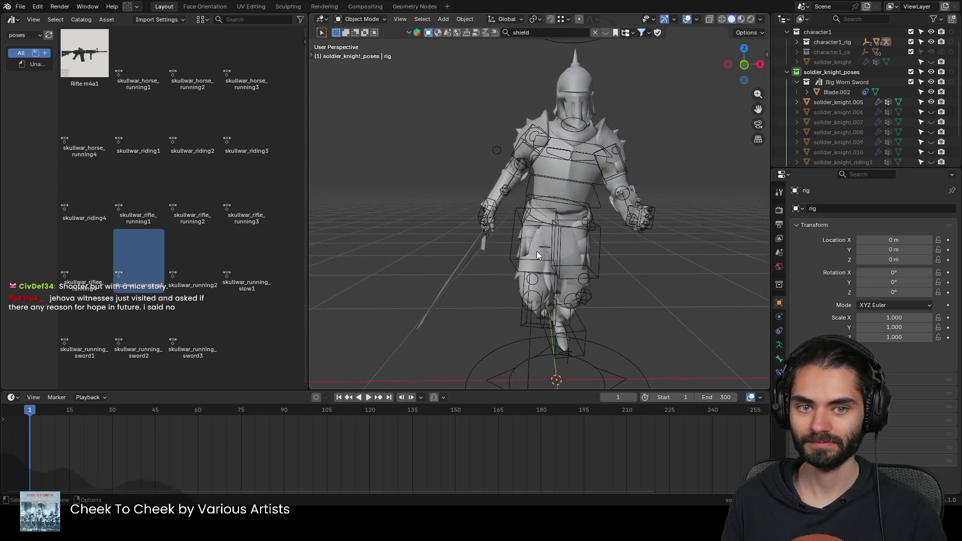
Step: Duplicate the sword blade, join it into the knight mesh, and apply the armature deformation
click(459, 263)
middle_drag(447, 258, 584, 256)
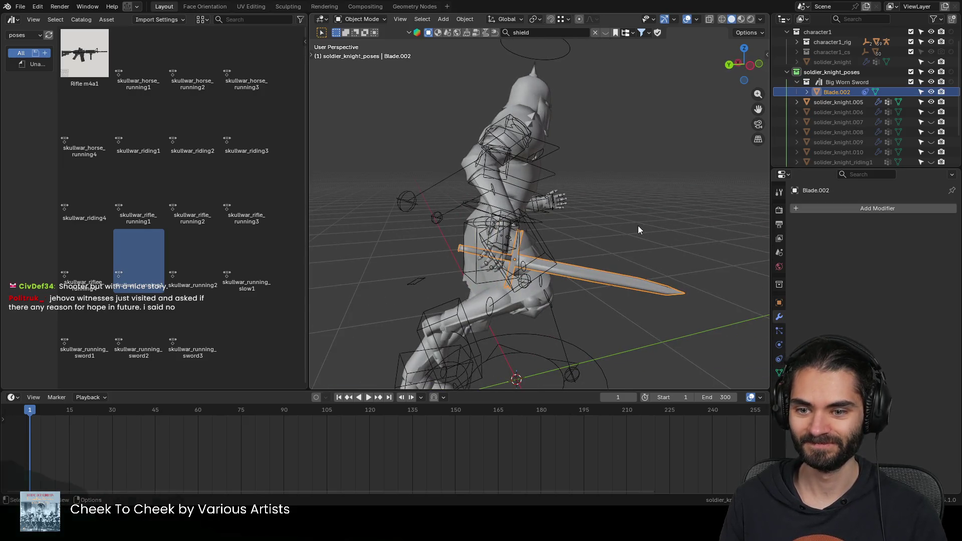
key(shift+d)
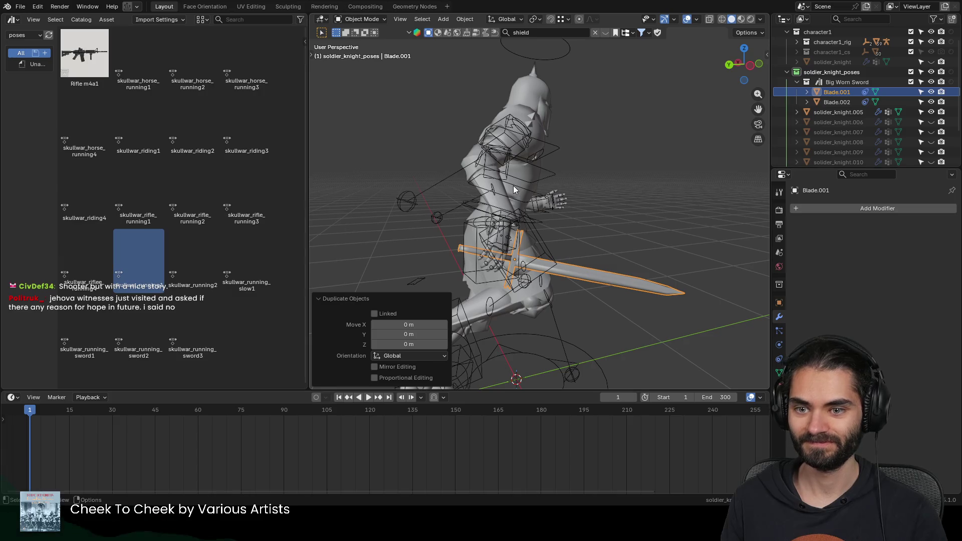
key(ctrl+z)
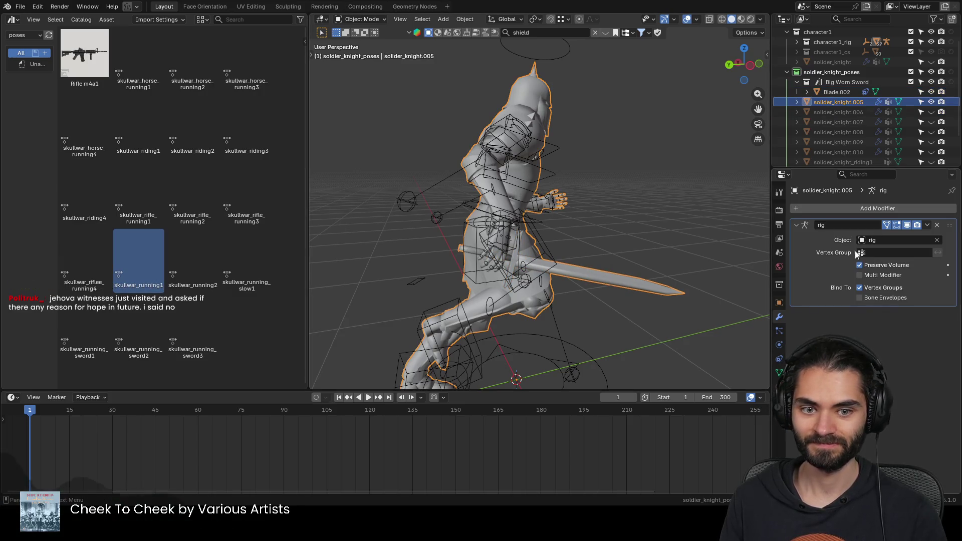
key(ctrl+a)
Step: Name the baked mesh solider_knight_running1, hide it, show solider_knight.006 and select its rig
double_click(845, 101)
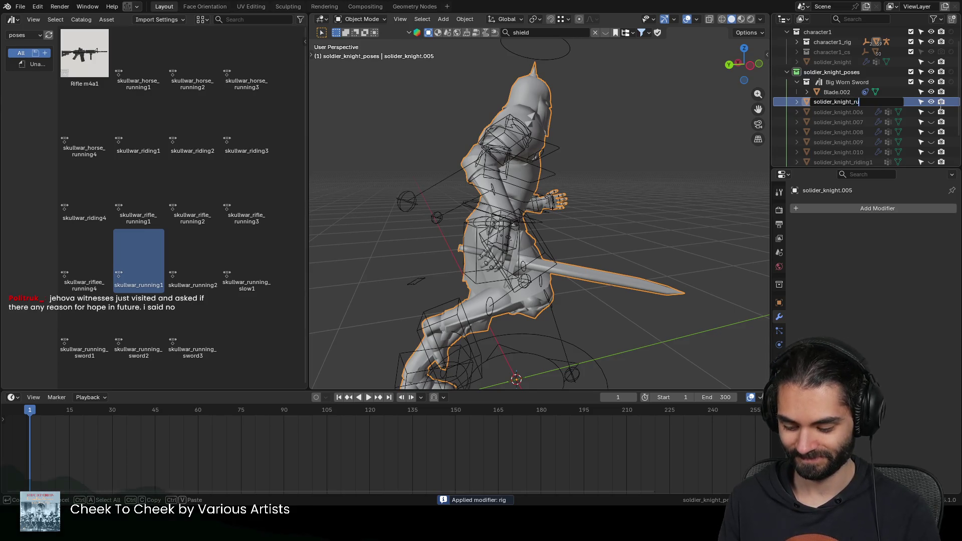
key(BackSpace)
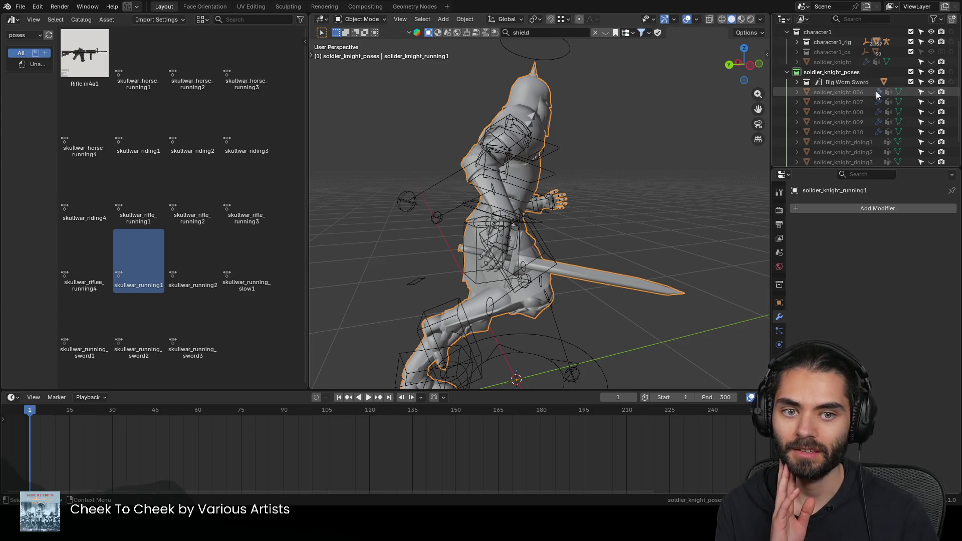
scroll(928, 120, down, 1)
click(931, 156)
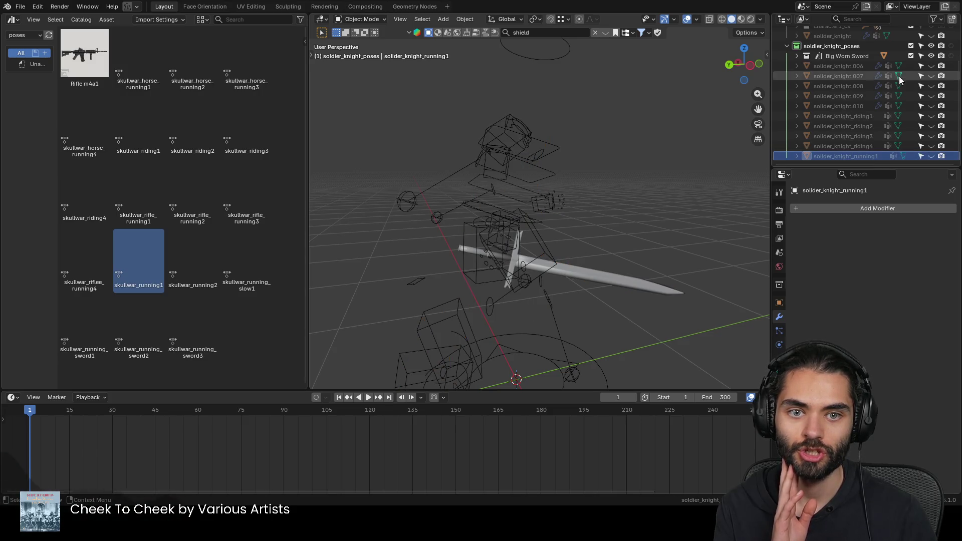
click(931, 66)
click(517, 137)
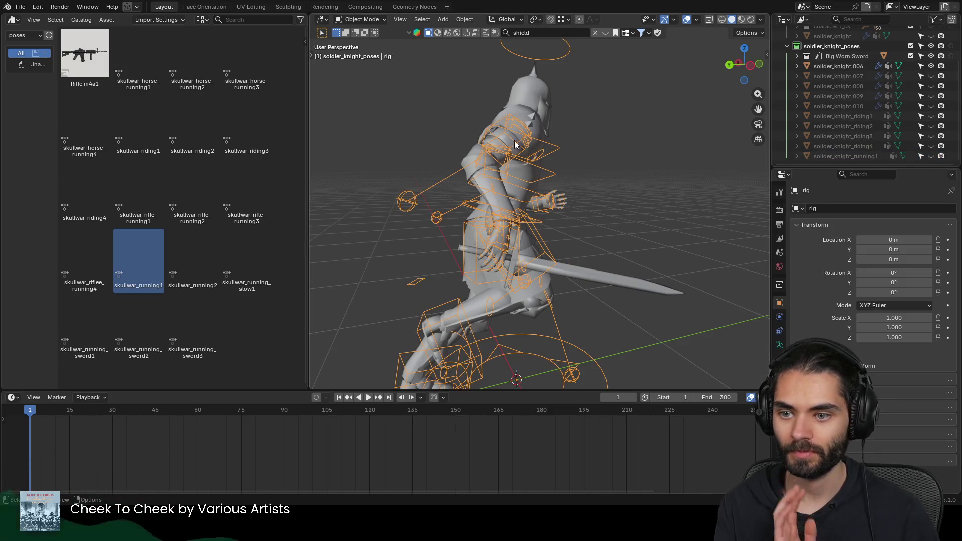
click(209, 246)
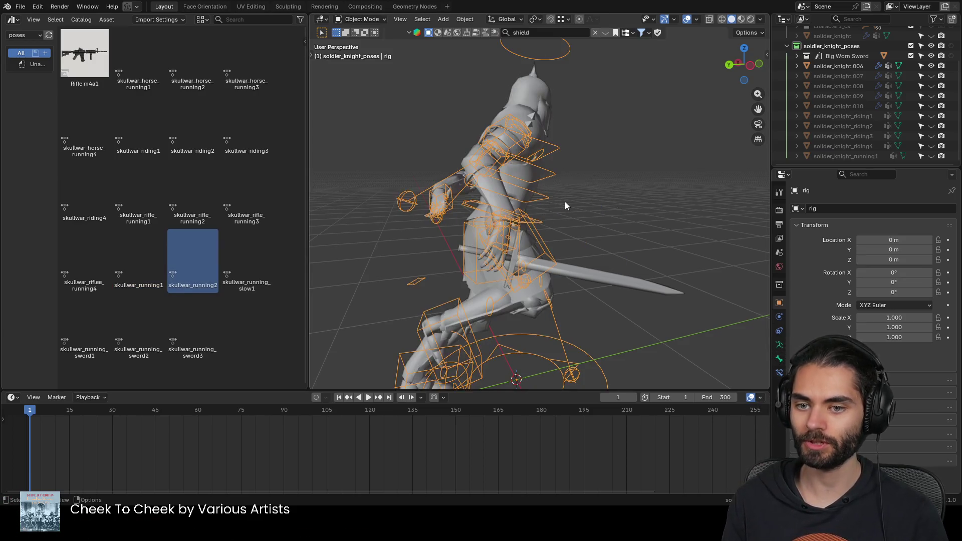
Step: Apply the skullwar_running2 pose asset to all bones of the knight rig
key(ctrl+Tab)
key(a)
double_click(139, 256)
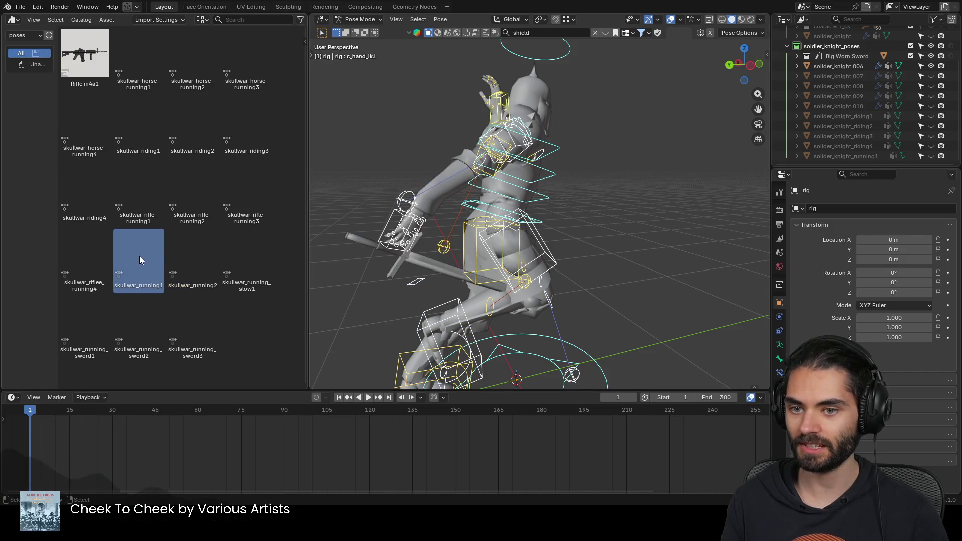
click(192, 248)
mouse_move(334, 221)
middle_down()
mouse_move(554, 190)
mouse_move(499, 153)
mouse_move(360, 177)
mouse_move(530, 174)
mouse_move(530, 126)
mouse_move(647, 158)
mouse_move(630, 155)
middle_up()
key(ctrl+Tab)
key(ctrl+Tab)
Step: Reposition the right hand IK bone toward the sword grip, checking from front and side views
click(597, 154)
key(g)
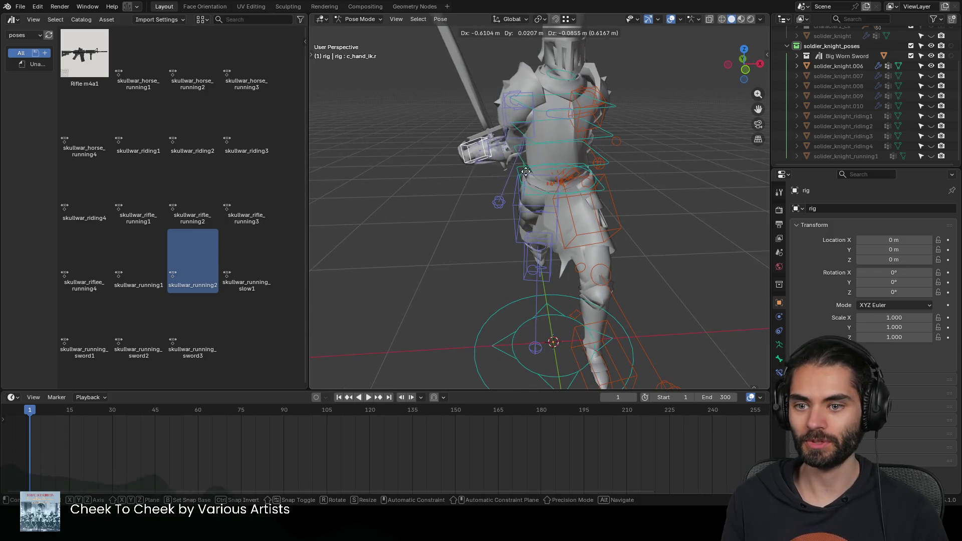
click(518, 174)
middle_drag(509, 173, 637, 174)
key(g)
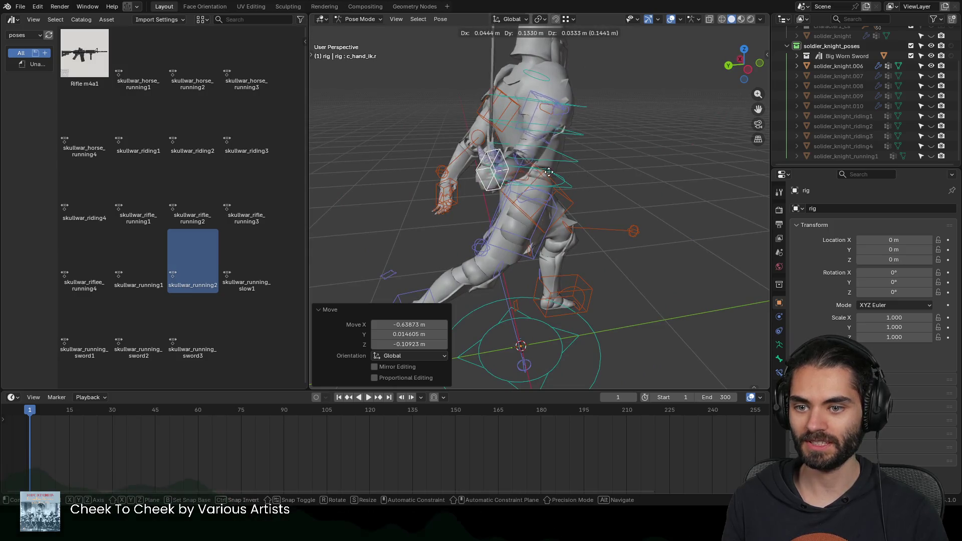
click(688, 146)
mouse_move(688, 146)
middle_down()
mouse_move(577, 169)
mouse_move(514, 203)
middle_up()
key(g)
click(524, 250)
middle_drag(524, 250, 613, 256)
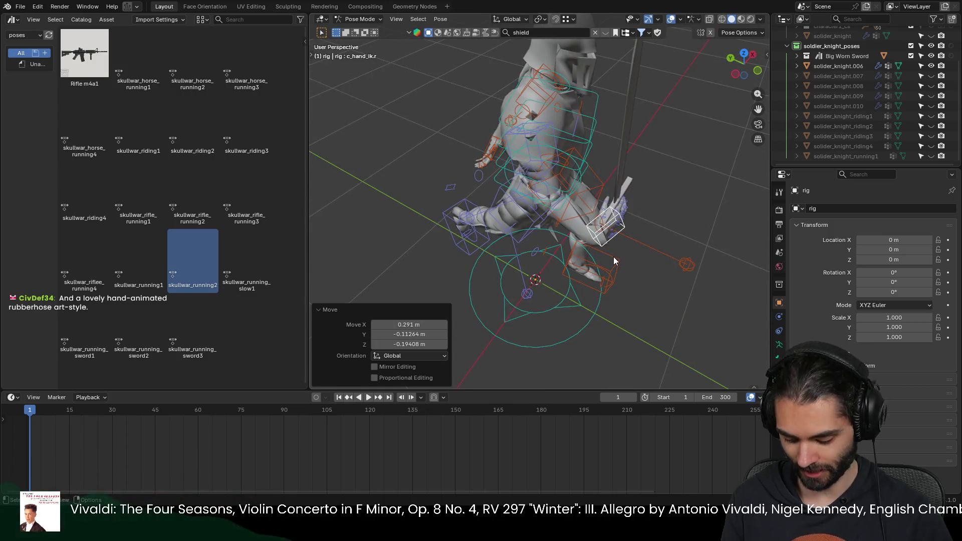
Step: Rotate the right hand from the top view and raise it so the sword stands upright
key(KP_7)
key(r)
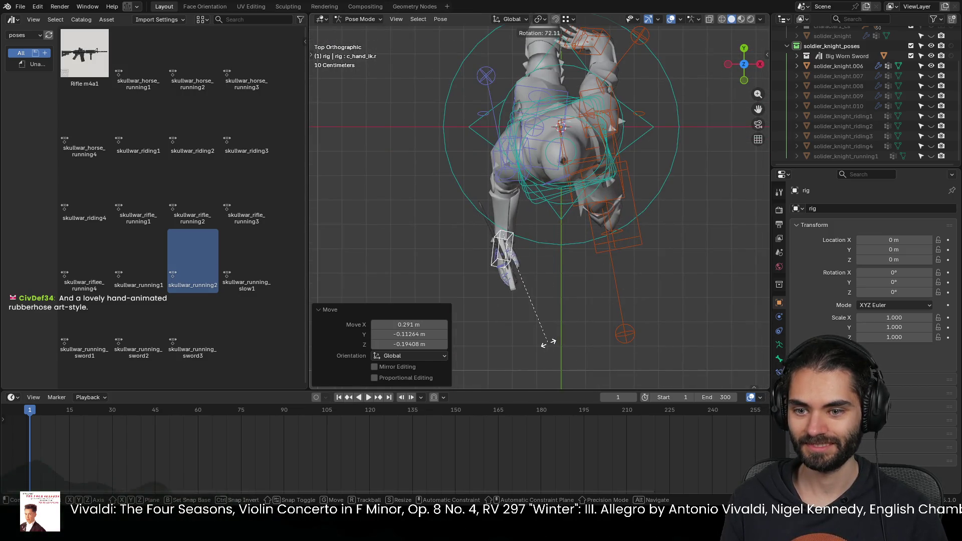
click(547, 342)
middle_drag(547, 343, 620, 220)
key(g)
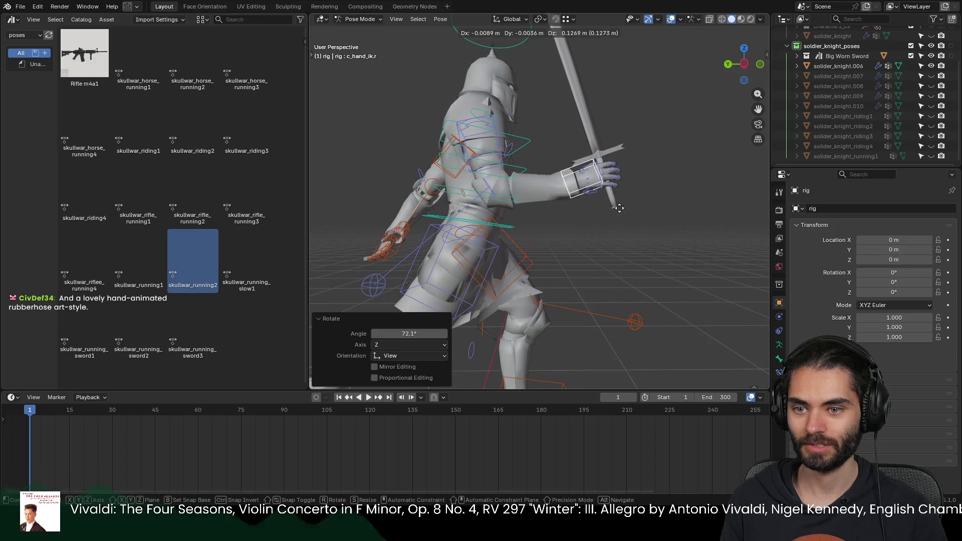
click(620, 189)
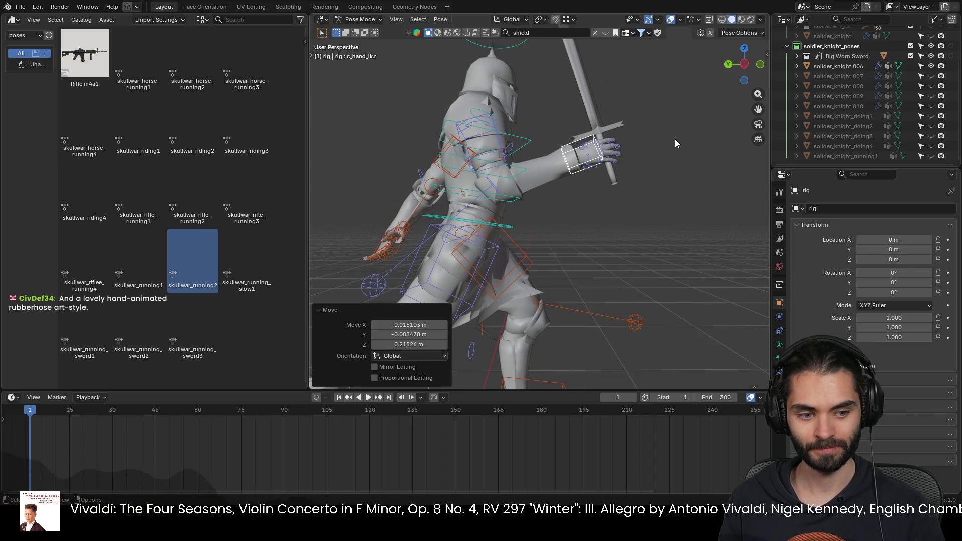
mouse_move(634, 181)
middle_down()
mouse_move(598, 193)
mouse_move(656, 192)
middle_up()
mouse_move(590, 188)
middle_down()
mouse_move(610, 153)
mouse_move(486, 229)
mouse_move(667, 228)
middle_up()
Step: Move the left hand control onto the sword grip from top and perspective views
click(488, 229)
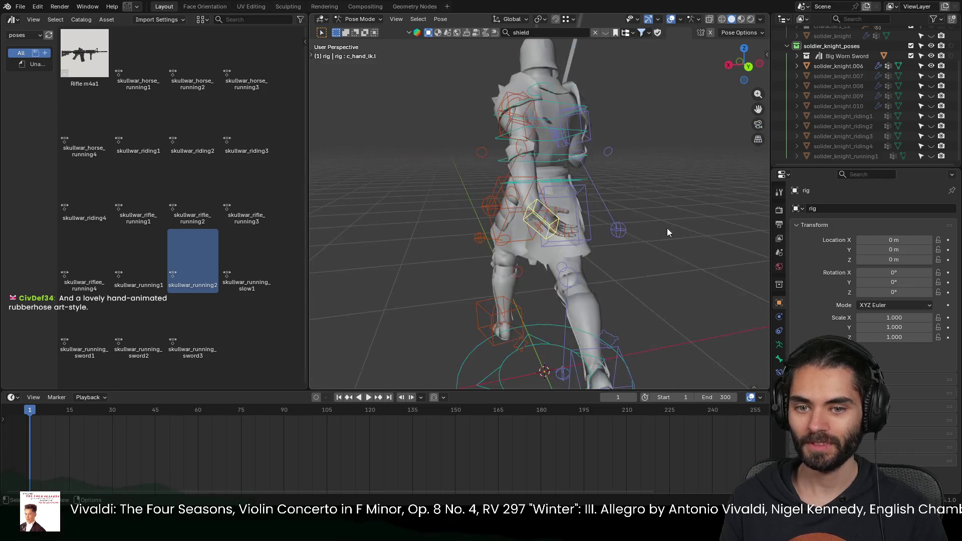
key(KP_7)
key(g)
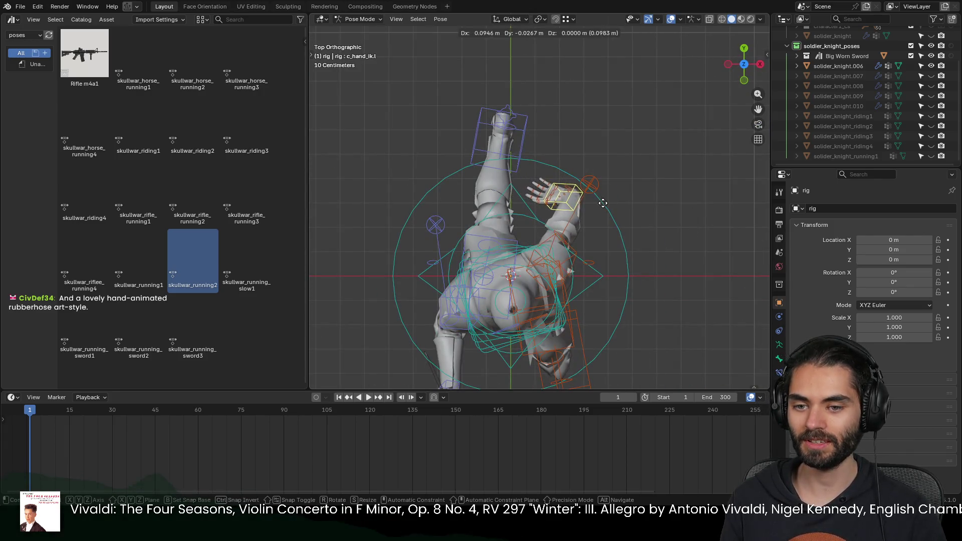
click(607, 199)
mouse_move(608, 199)
middle_down()
mouse_move(555, 187)
mouse_move(590, 212)
mouse_move(536, 200)
middle_up()
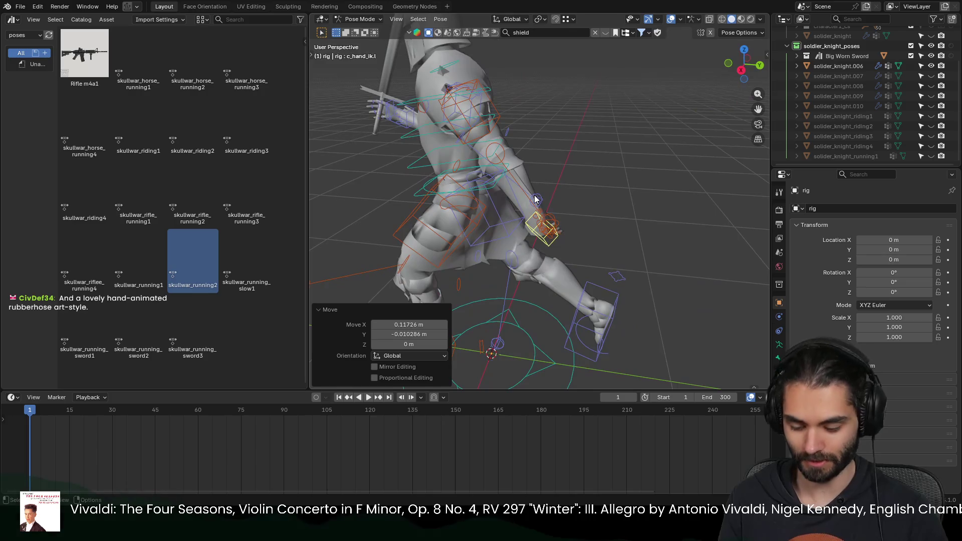
key(g)
click(526, 188)
scroll(571, 165, up, 3)
Step: Rotate the left hand in front view and refine its position on the sword handle
mouse_move(571, 164)
middle_down()
mouse_move(581, 170)
mouse_move(481, 212)
middle_up()
middle_drag(549, 182, 584, 173)
key(r)
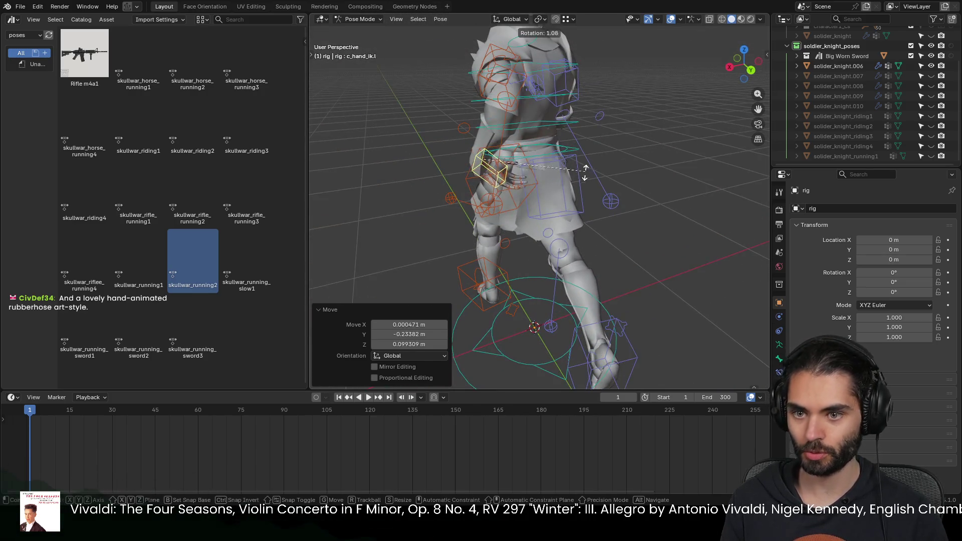
key(KP_1)
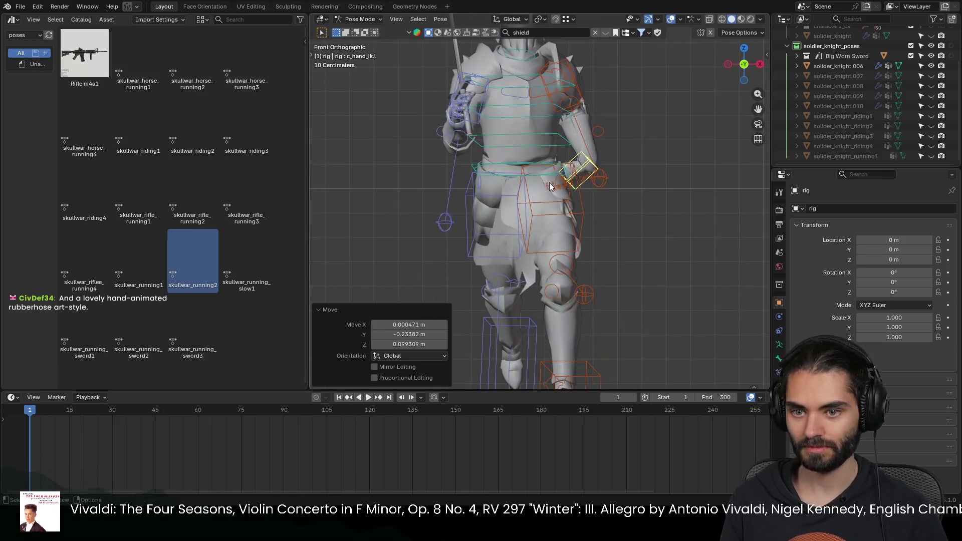
click(583, 217)
middle_drag(584, 219, 504, 241)
key(g)
click(537, 244)
scroll(541, 250, down, 4)
mouse_move(570, 218)
middle_down()
mouse_move(668, 222)
mouse_move(638, 224)
middle_up()
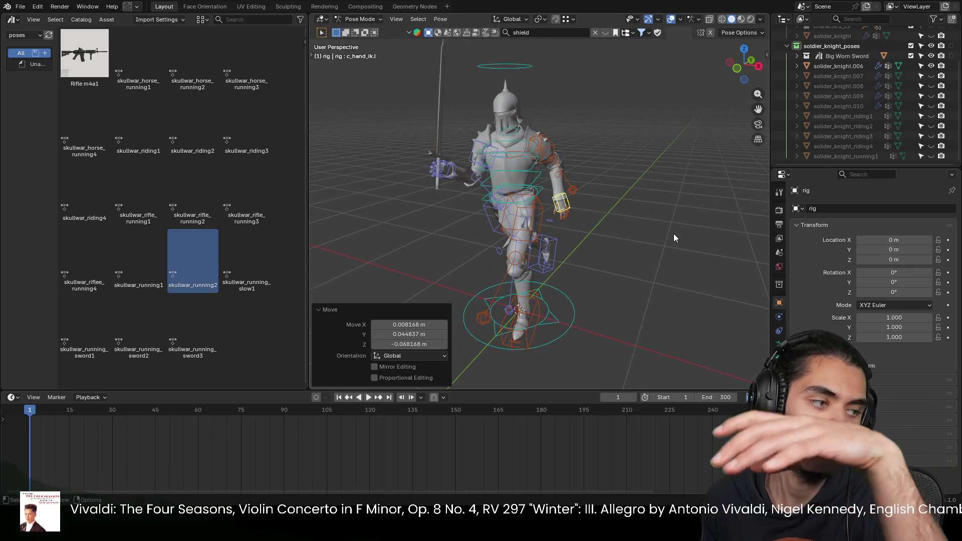
scroll(708, 230, up, 4)
mouse_move(707, 231)
middle_down()
mouse_move(578, 193)
mouse_move(525, 207)
mouse_move(650, 230)
middle_up()
key(g)
click(521, 208)
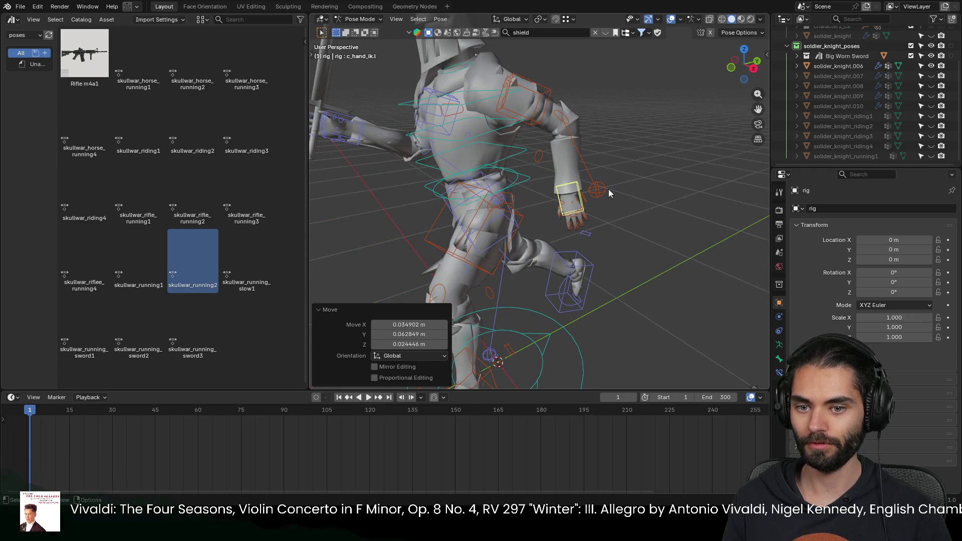
Step: Move the left arm's elbow pole target to correct the elbow direction
click(550, 221)
key(g)
click(676, 214)
mouse_move(676, 214)
middle_down()
mouse_move(550, 198)
mouse_move(615, 202)
mouse_move(612, 255)
mouse_move(639, 262)
mouse_move(616, 275)
mouse_move(682, 279)
middle_up()
key(g)
click(533, 217)
scroll(683, 279, down, 2)
mouse_move(604, 243)
middle_down()
mouse_move(584, 217)
mouse_move(602, 240)
mouse_move(671, 211)
mouse_move(603, 202)
mouse_move(498, 238)
mouse_move(598, 206)
middle_up()
scroll(598, 220, up, 3)
scroll(598, 220, down, 3)
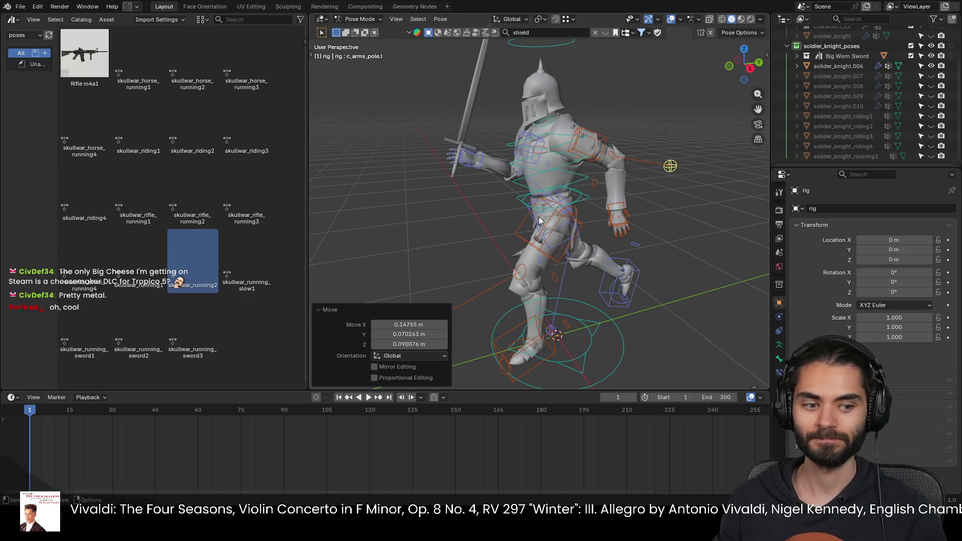
Step: Inspect the running knight and shift the right c_arms_pole control into place
middle_drag(523, 229, 591, 240)
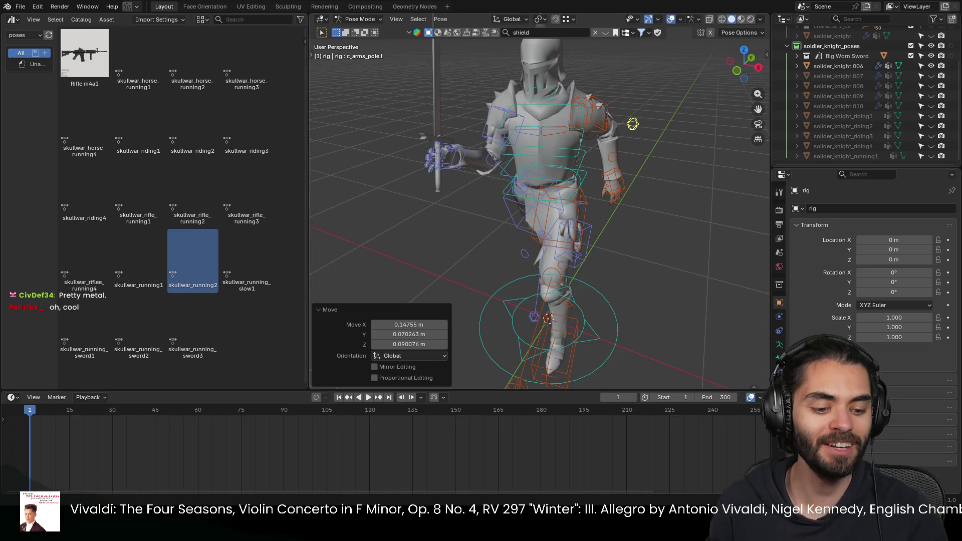
mouse_move(595, 232)
middle_down()
mouse_move(520, 229)
mouse_move(509, 207)
mouse_move(546, 206)
middle_up()
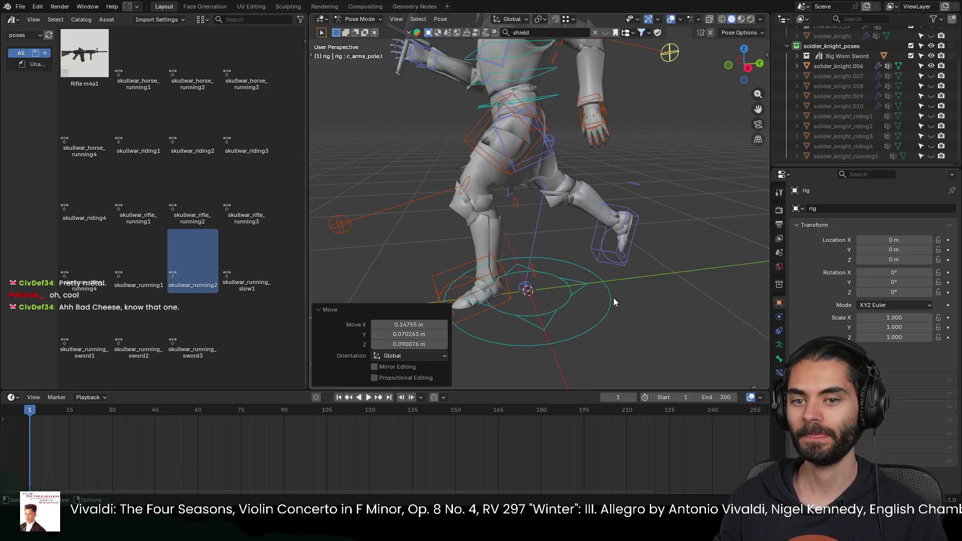
mouse_move(509, 219)
middle_down()
mouse_move(591, 236)
mouse_move(636, 234)
mouse_move(481, 237)
mouse_move(495, 207)
mouse_move(469, 204)
mouse_move(441, 144)
mouse_move(445, 124)
mouse_move(578, 200)
mouse_move(566, 172)
mouse_move(576, 198)
mouse_move(663, 206)
mouse_move(643, 205)
middle_up()
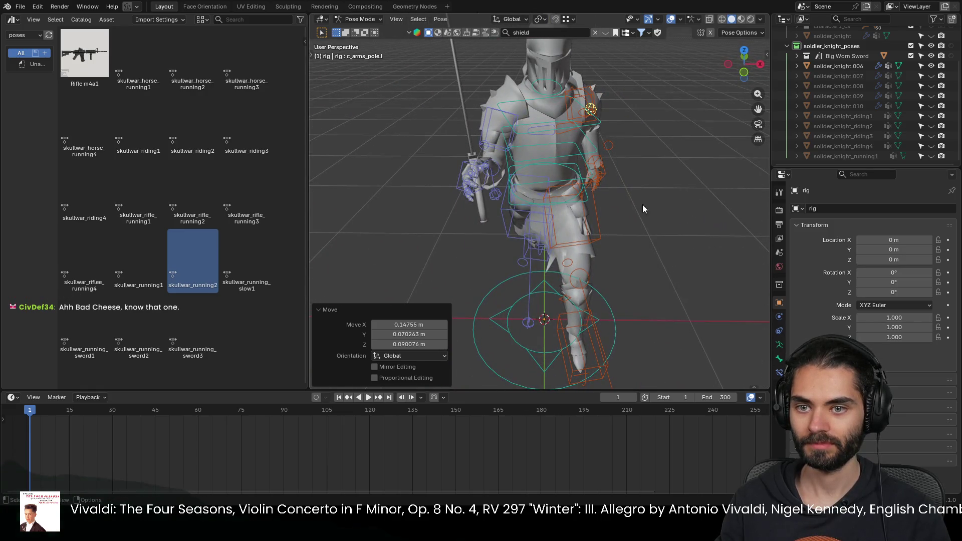
click(495, 175)
key(g)
click(462, 170)
Step: Check the pose from other angles, return to Object Mode and select the knight mesh
mouse_move(461, 170)
middle_down()
mouse_move(582, 163)
mouse_move(503, 156)
mouse_move(588, 164)
mouse_move(497, 176)
mouse_move(593, 162)
middle_up()
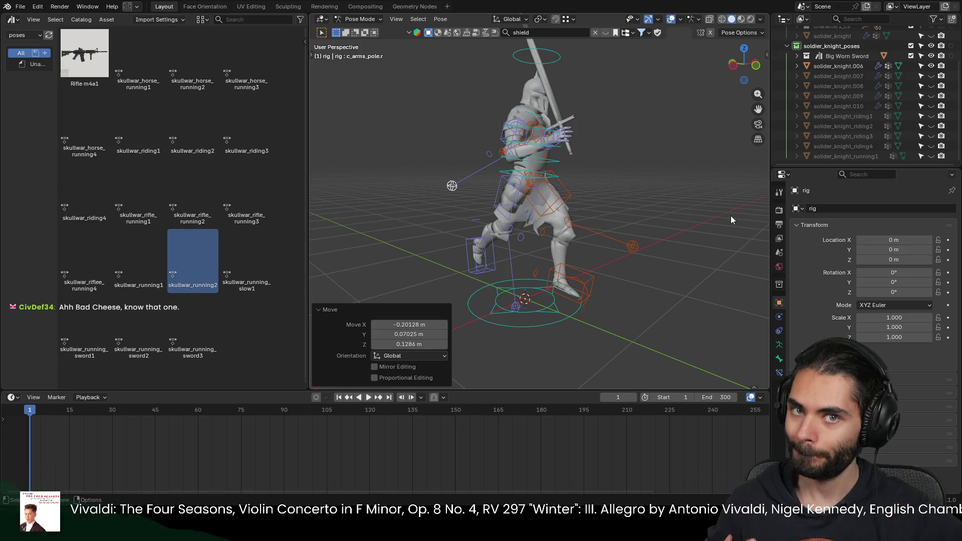
middle_drag(731, 216, 582, 209)
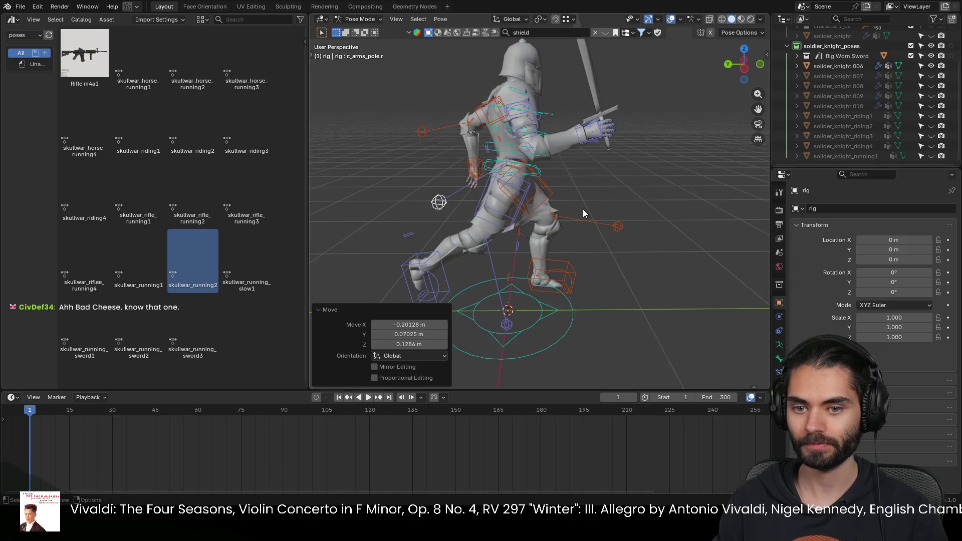
key(ctrl+Tab)
click(547, 147)
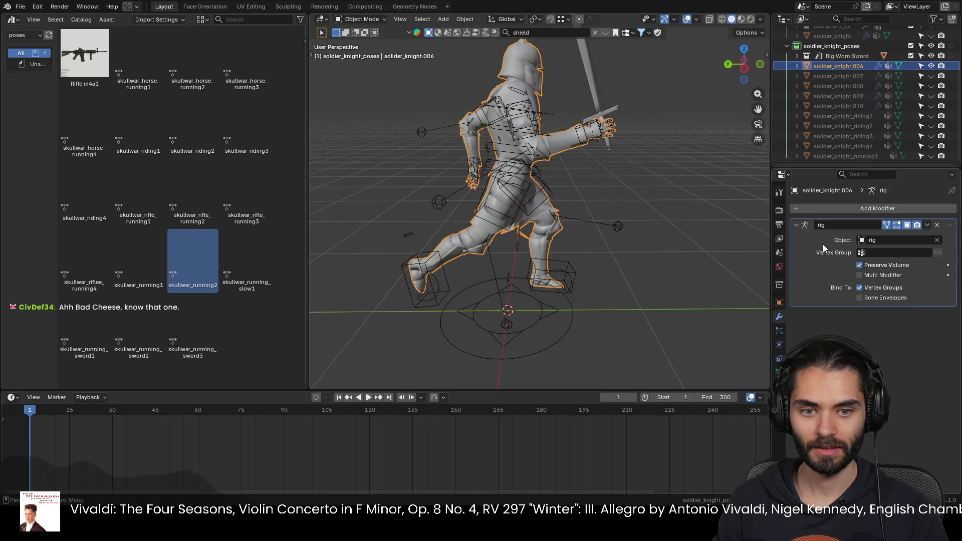
Step: Bake the pose via the Armature modifier and rename the mesh solider_knight_running2
key(ctrl+a)
click(607, 107)
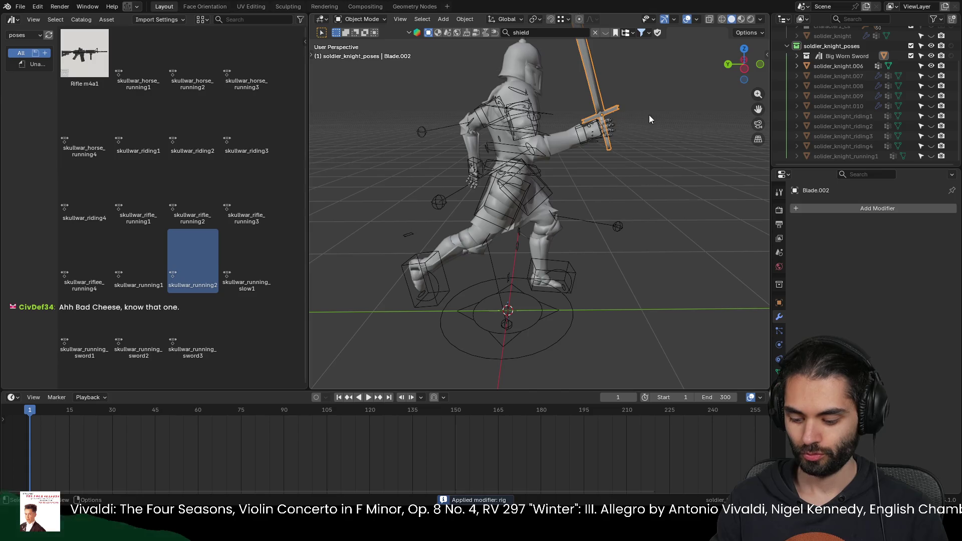
shift+click(523, 68)
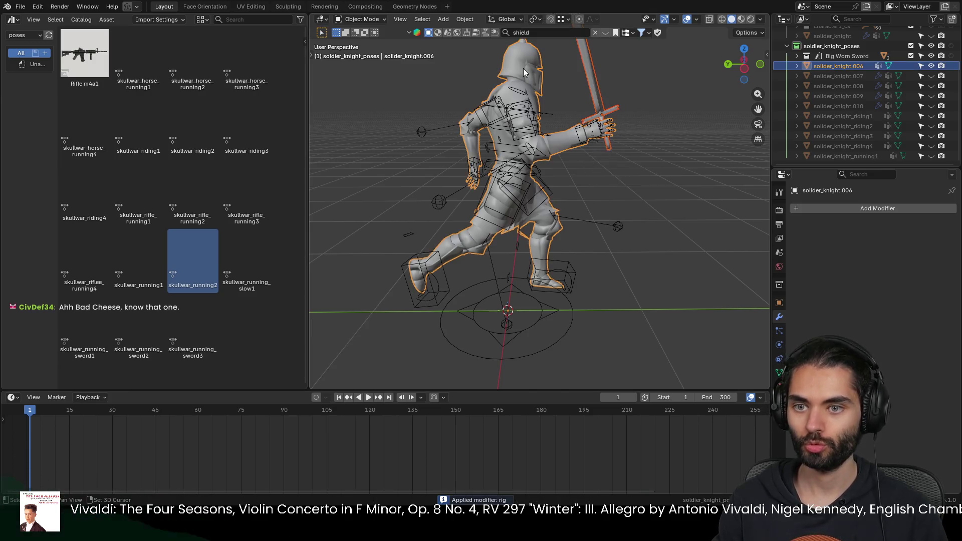
click(523, 68)
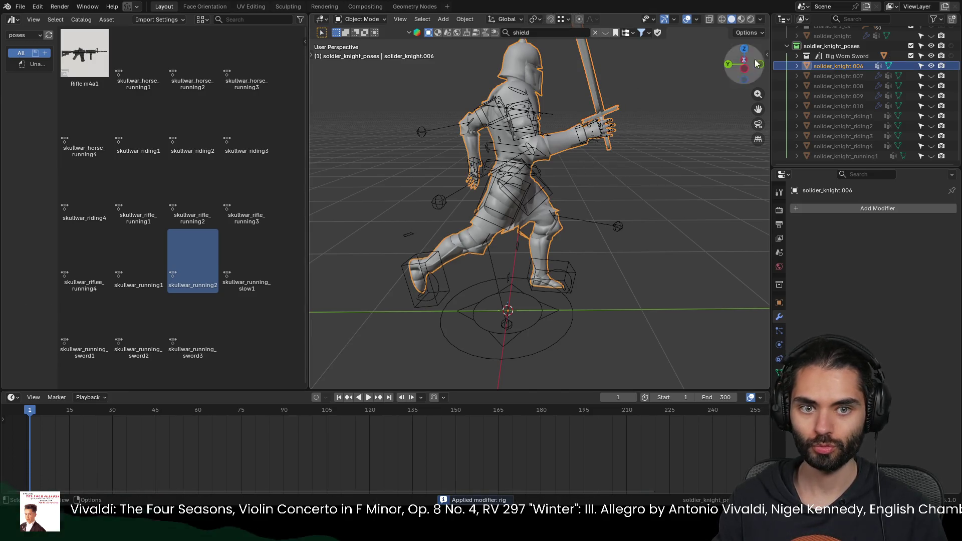
double_click(844, 69)
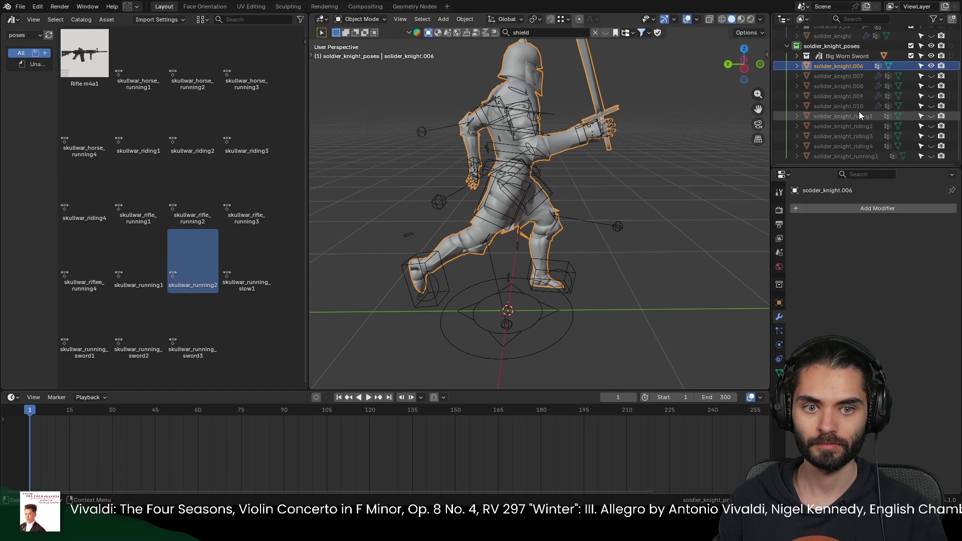
scroll(856, 98, down, 2)
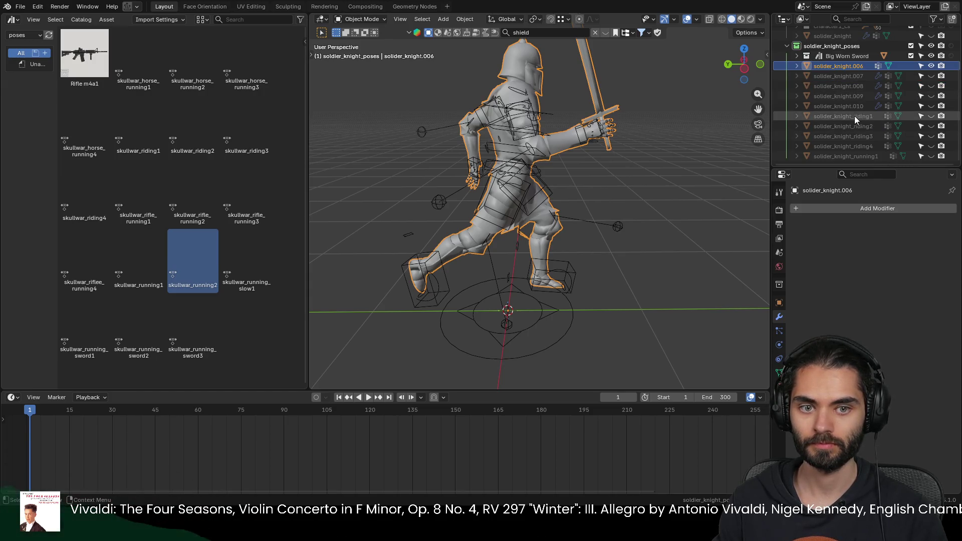
text(_running2)
key(Return)
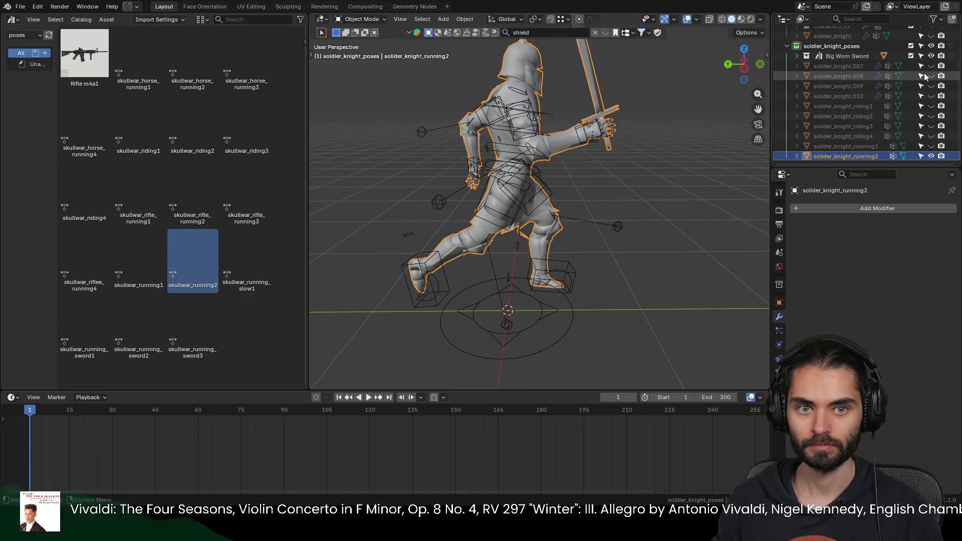
Step: Hide the baked knight, reveal solider_knight.007 and put its rig into Pose Mode
click(931, 156)
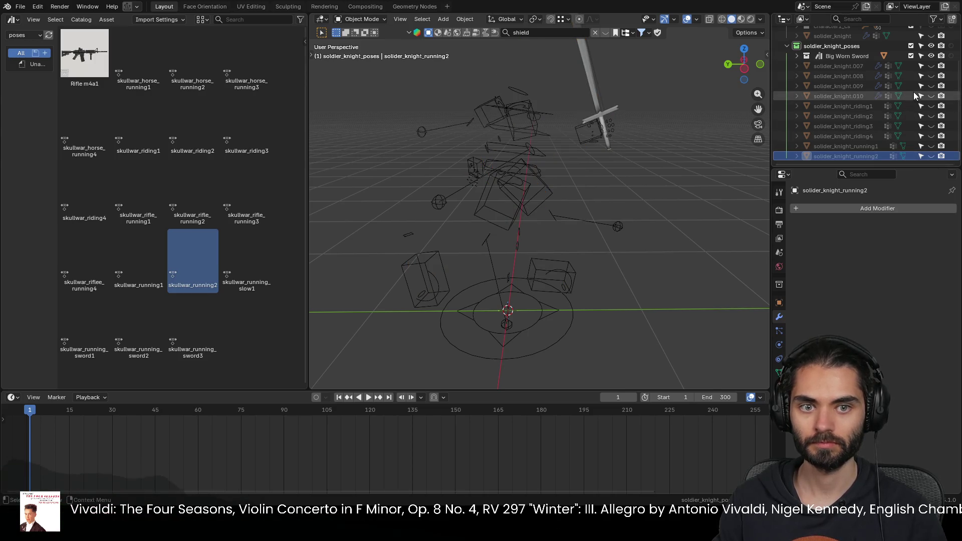
click(931, 66)
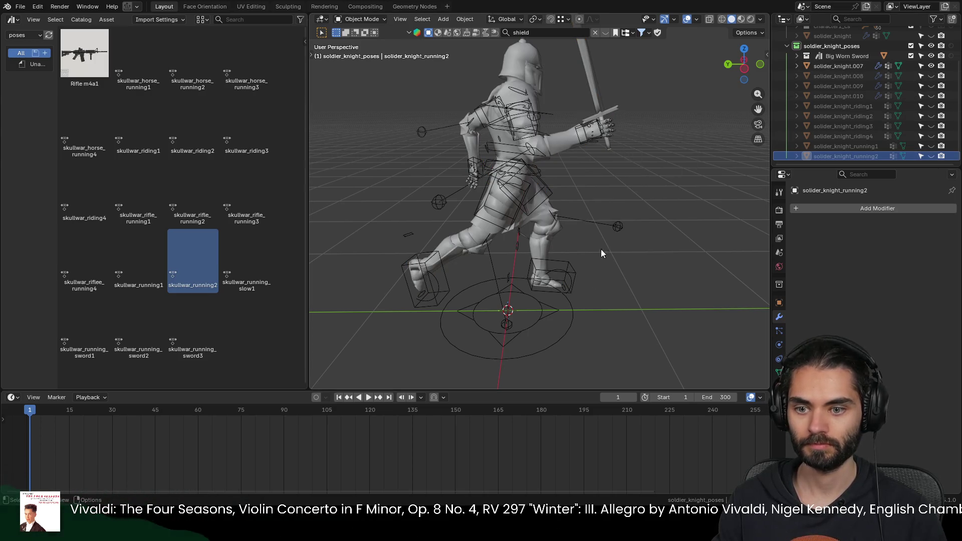
click(561, 313)
key(ctrl+Tab)
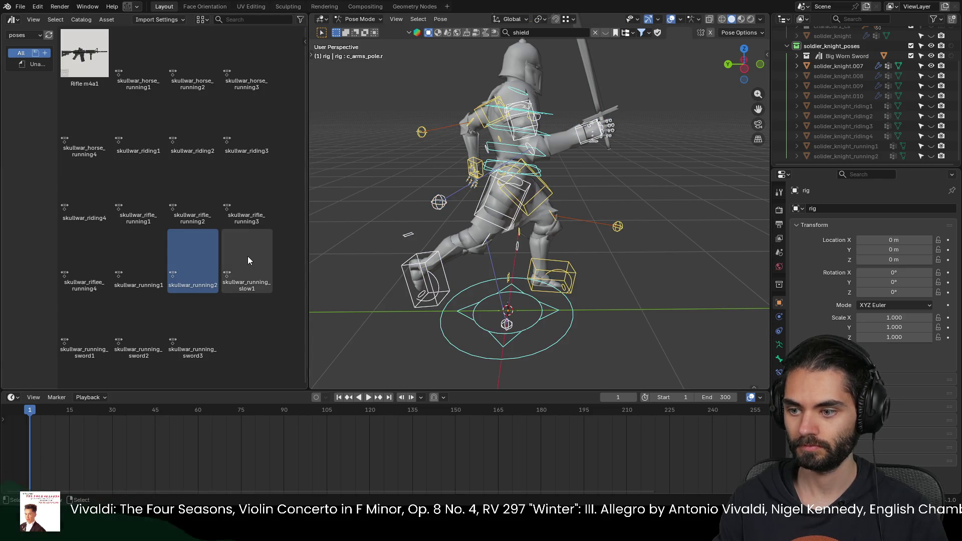
Step: Apply the skullwar_running_slow1 pose asset to the knight rig
double_click(248, 257)
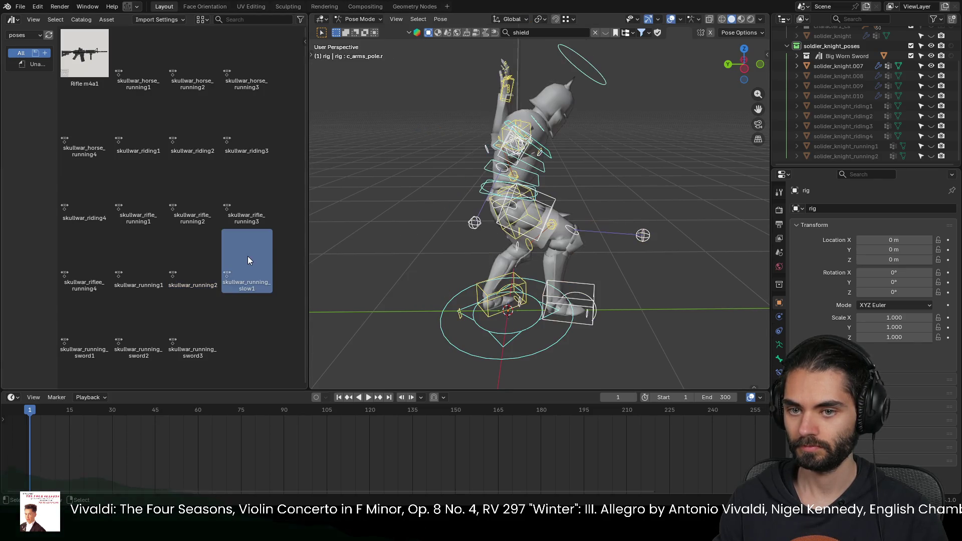
mouse_move(575, 158)
middle_down()
mouse_move(494, 121)
mouse_move(443, 163)
mouse_move(592, 116)
middle_up()
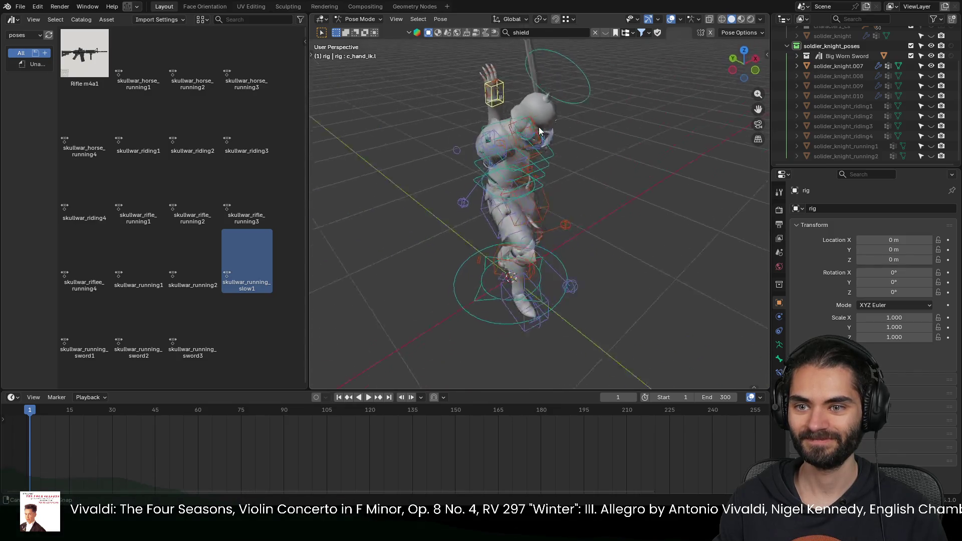
middle_drag(592, 117, 499, 130)
Step: Move the hand control into place over several adjustments from front and side views
key(g)
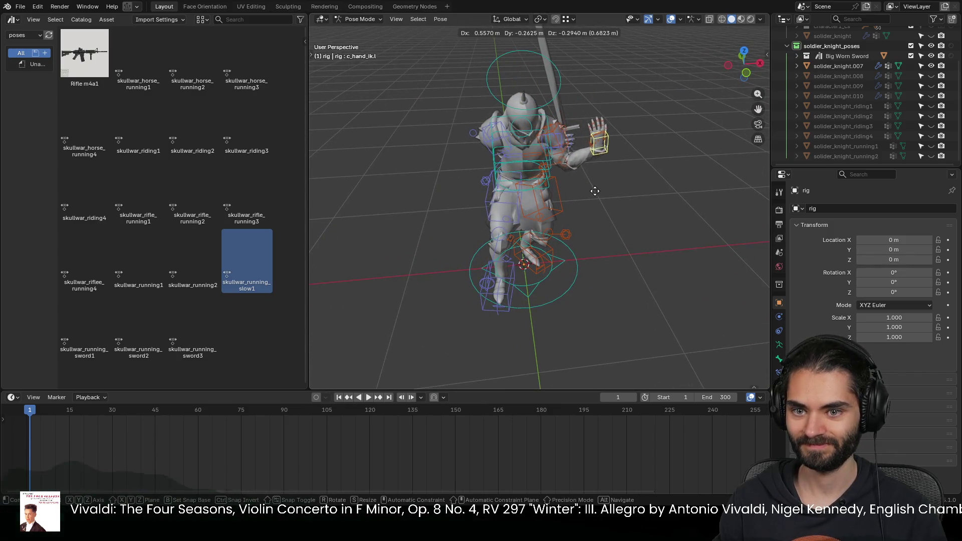
click(594, 191)
middle_drag(605, 172, 489, 148)
key(g)
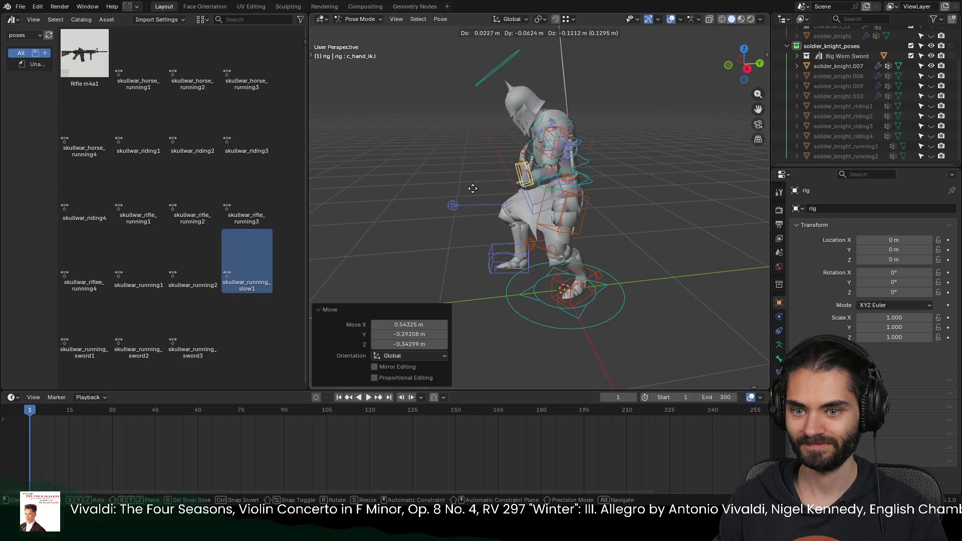
click(473, 187)
mouse_move(473, 186)
middle_down()
mouse_move(518, 142)
mouse_move(490, 156)
mouse_move(630, 155)
middle_up()
key(g)
click(487, 139)
Step: Abandon a left arm move, then reposition the right hand control onto the sword
click(559, 137)
key(g)
key(Escape)
scroll(608, 141, up, 2)
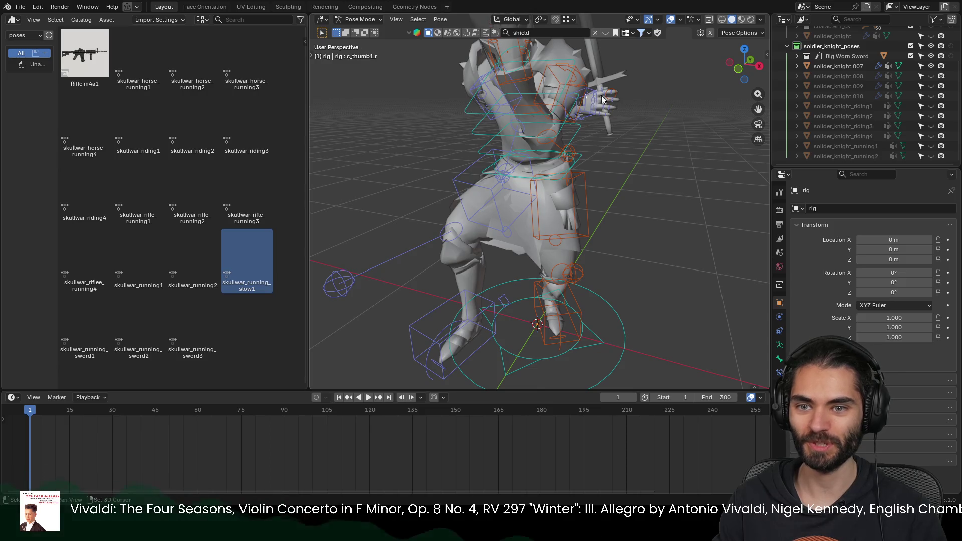
middle_drag(601, 96, 584, 107)
click(547, 127)
key(g)
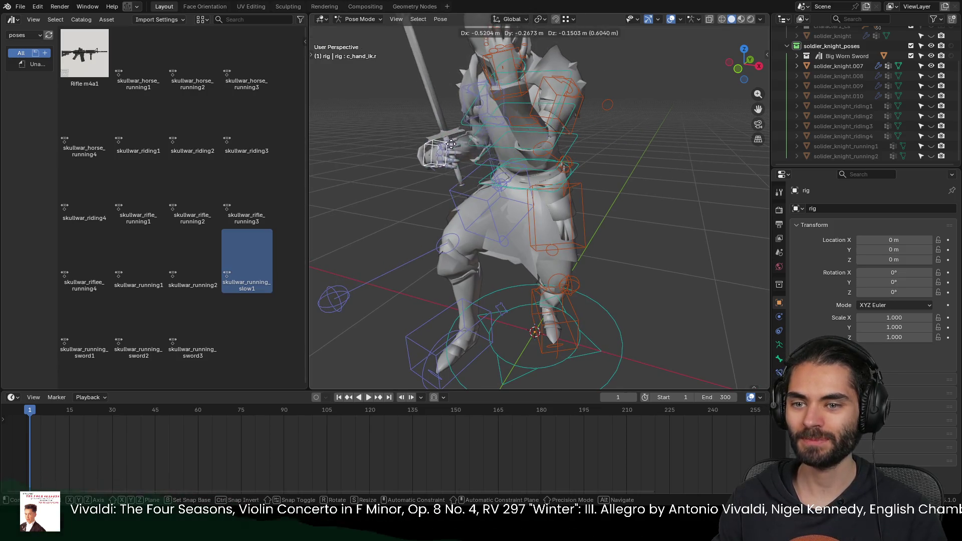
click(499, 155)
middle_drag(499, 155, 608, 177)
key(g)
click(665, 166)
Step: Rotate the right hand to align with the sword and review from the front
mouse_move(664, 166)
middle_down()
mouse_move(535, 165)
mouse_move(584, 160)
mouse_move(560, 178)
middle_up()
key(r)
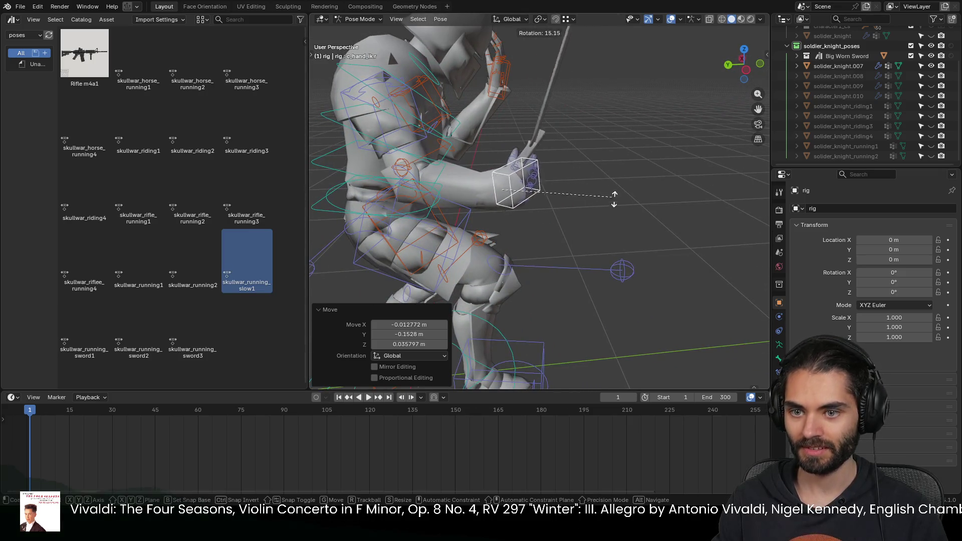
click(610, 205)
middle_drag(610, 205, 502, 177)
scroll(523, 169, down, 2)
mouse_move(524, 169)
middle_down()
mouse_move(450, 177)
mouse_move(552, 190)
mouse_move(473, 188)
mouse_move(521, 177)
mouse_move(536, 156)
mouse_move(648, 146)
middle_up()
scroll(473, 188, up, 3)
Step: Nudge the hand control bone into its final position on the grip
click(534, 137)
key(g)
click(549, 145)
key(Escape)
key(g)
click(564, 143)
mouse_move(564, 142)
middle_down()
mouse_move(516, 141)
mouse_move(422, 173)
mouse_move(666, 108)
mouse_move(554, 78)
mouse_move(422, 83)
mouse_move(626, 132)
mouse_move(563, 177)
mouse_move(531, 165)
mouse_move(655, 142)
mouse_move(675, 200)
middle_up()
click(536, 144)
Step: Turn the hand 46.7° about its own X axis and return the rig to Object Mode
key(r)
key(y)
key(y)
key(x)
key(x)
click(648, 232)
mouse_move(647, 232)
middle_down()
mouse_move(576, 180)
mouse_move(452, 161)
mouse_move(439, 168)
mouse_move(503, 181)
mouse_move(387, 166)
mouse_move(606, 181)
mouse_move(561, 174)
middle_up()
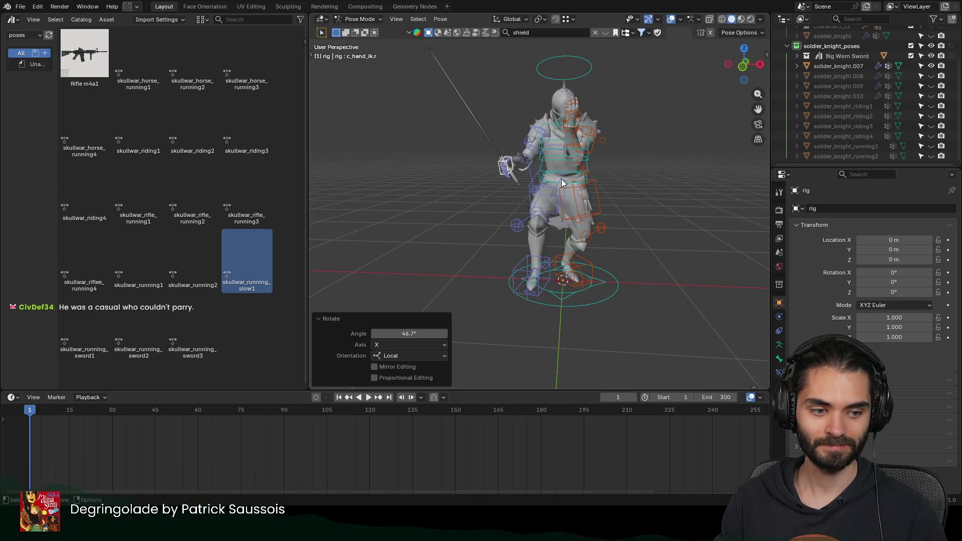
scroll(570, 180, up, 1)
scroll(568, 176, up, 2)
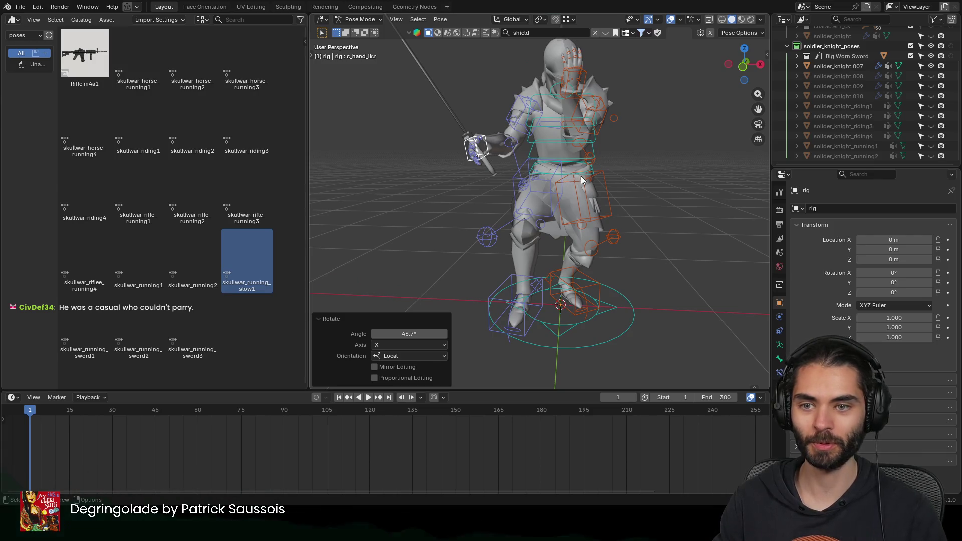
key(ctrl+Tab)
scroll(536, 185, down, 2)
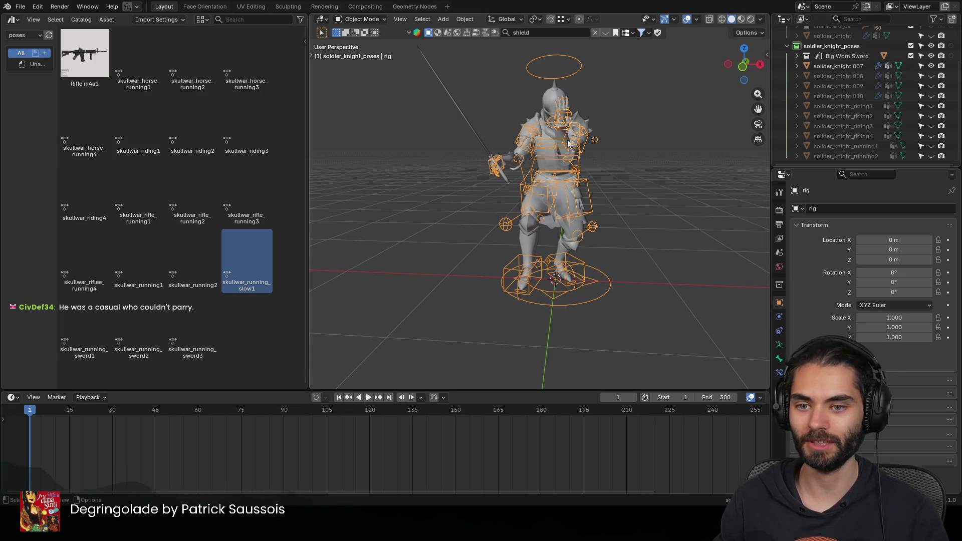
Step: Bake the pose into solider_knight.007 and rename it solider_knight_running3
click(462, 114)
middle_drag(463, 115, 562, 148)
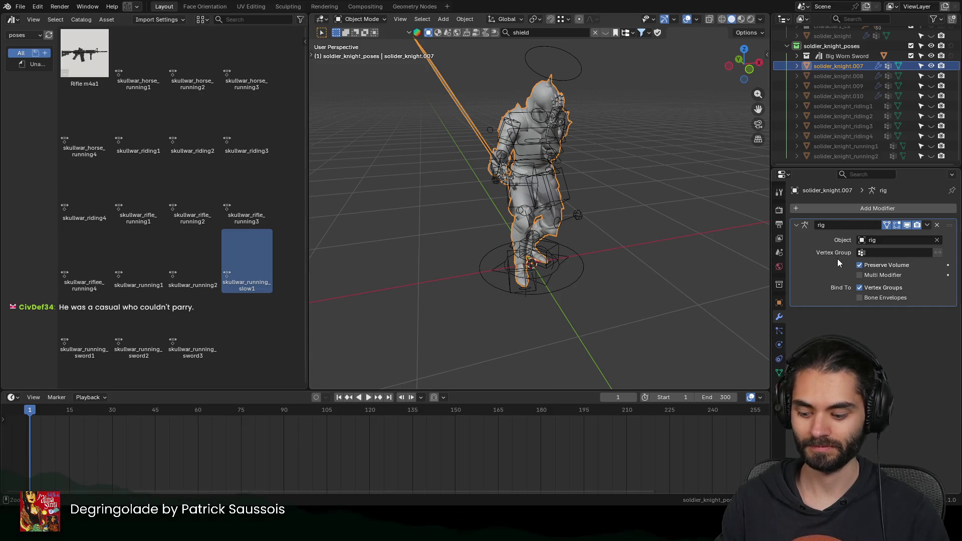
key(ctrl+a)
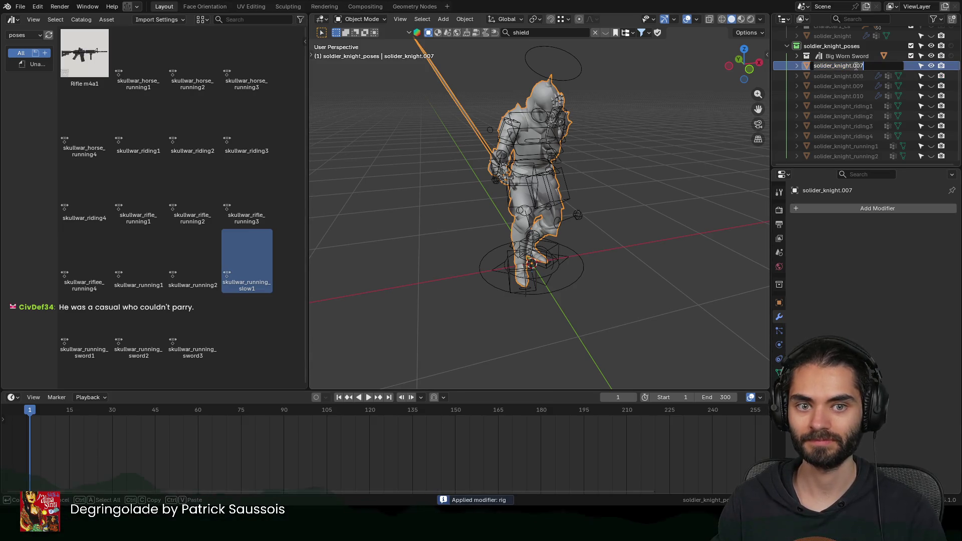
key(BackSpace)
key(BackSpace)
key(BackSpace)
text(_running3)
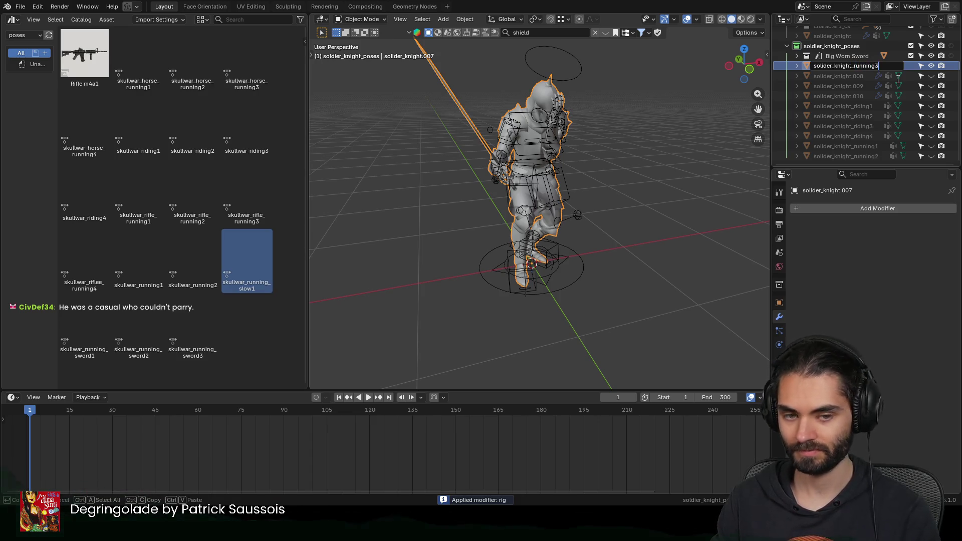
key(Return)
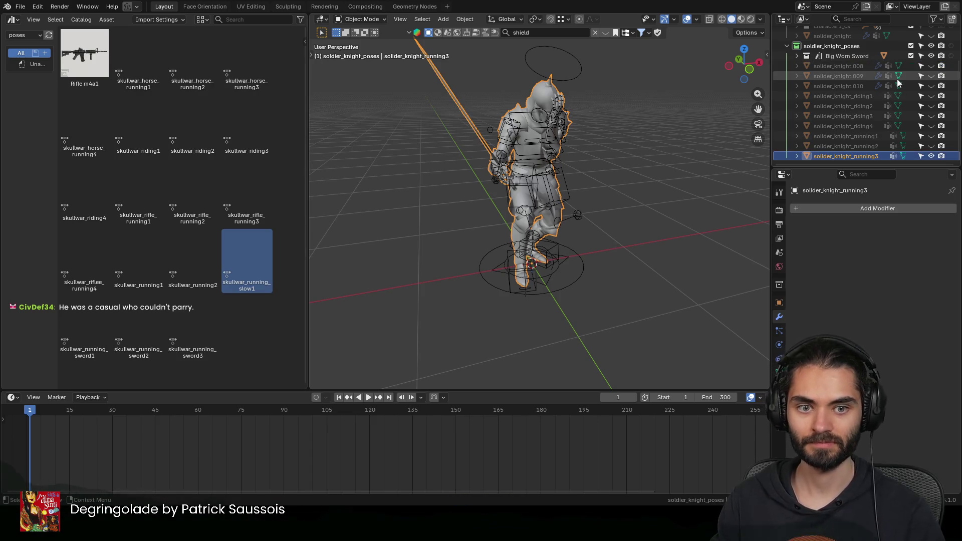
Step: Hide the baked knight, reveal solider_knight.008 and put its rig into Pose Mode
click(931, 155)
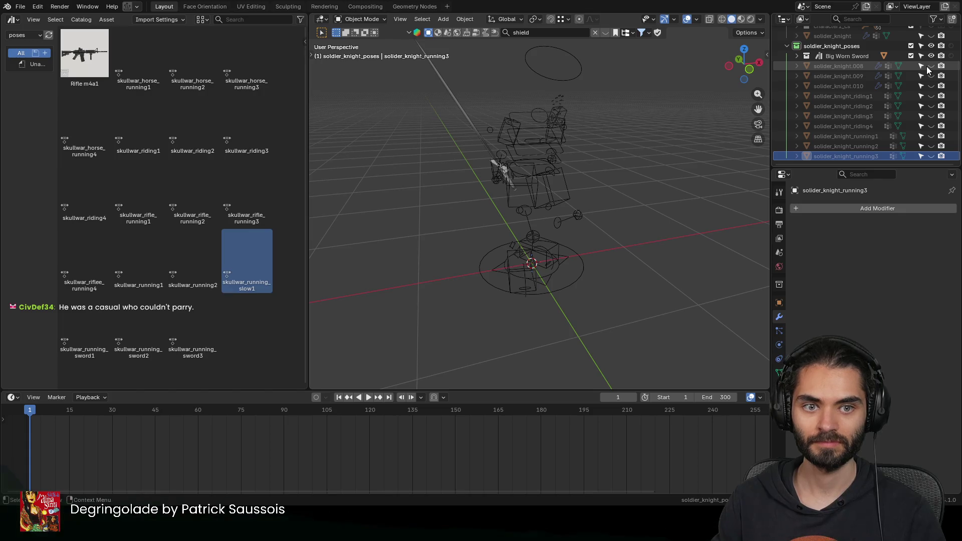
click(931, 66)
click(570, 134)
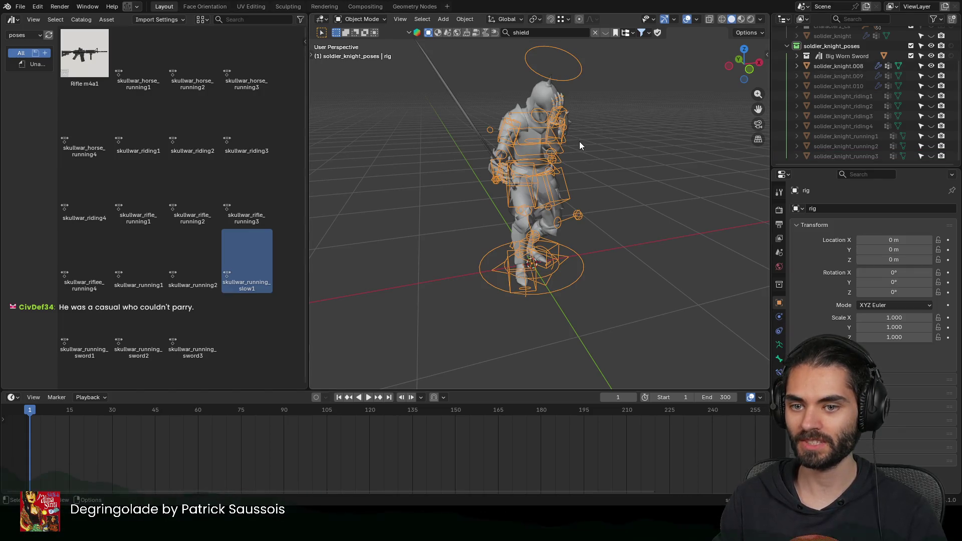
key(ctrl+Tab)
key(ctrl+Tab)
key(ctrl+Tab)
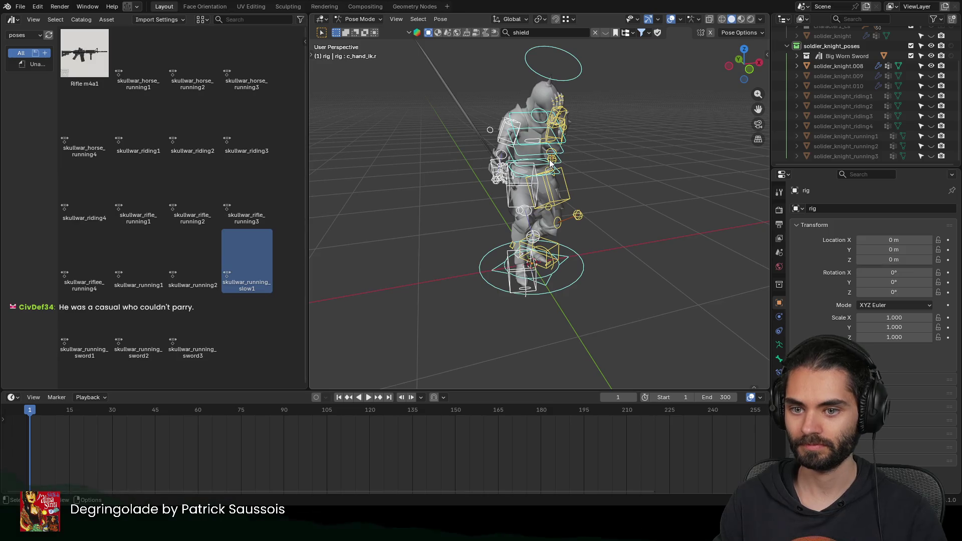
Step: Apply the skullwar_running_sword1 pose asset to the knight rig
key(a)
key(alt+a)
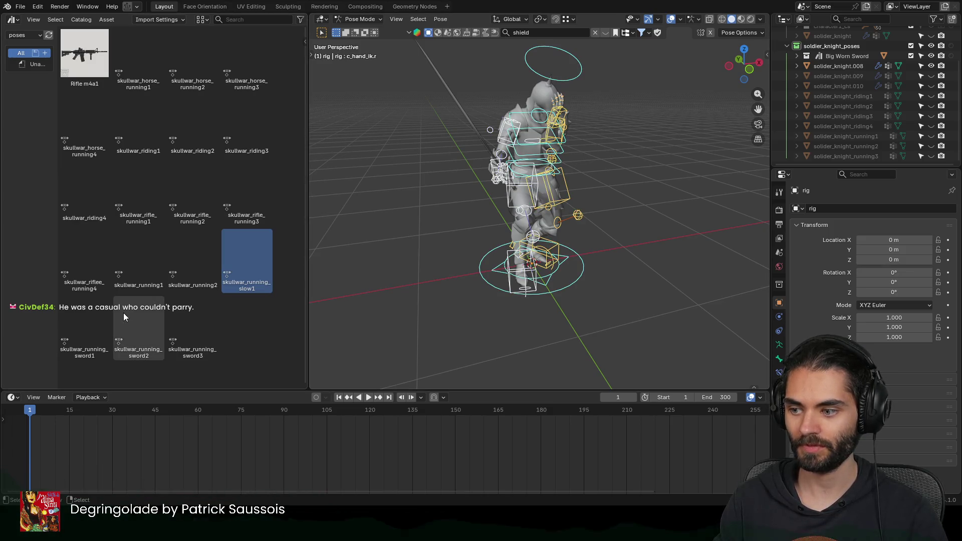
double_click(81, 336)
mouse_move(406, 268)
middle_down()
mouse_move(443, 207)
mouse_move(377, 208)
mouse_move(661, 225)
mouse_move(581, 226)
mouse_move(563, 200)
mouse_move(502, 221)
mouse_move(552, 211)
middle_up()
scroll(553, 206, up, 3)
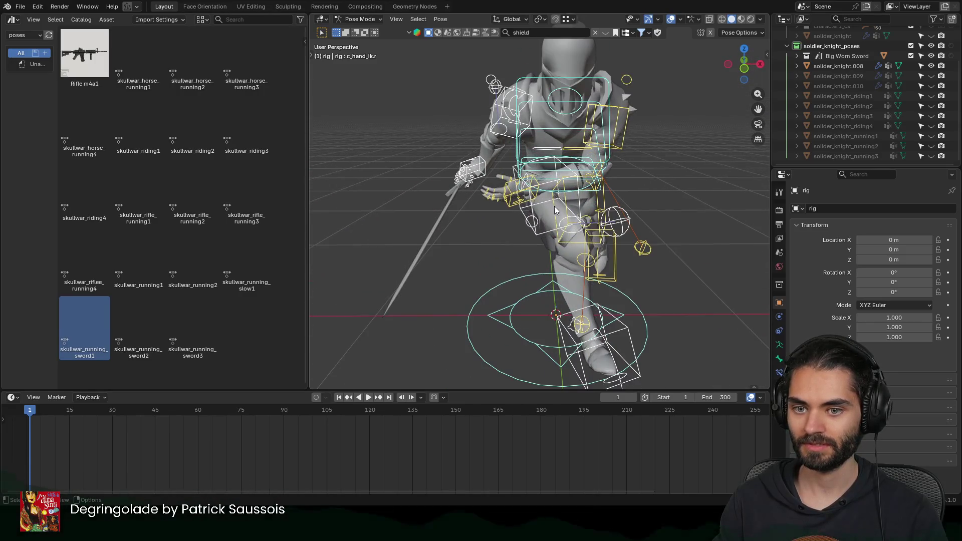
Step: Move and rotate the hand IK control into a natural sword-holding position
click(514, 187)
scroll(551, 191, up, 3)
scroll(519, 190, up, 2)
mouse_move(520, 190)
middle_down()
mouse_move(631, 218)
mouse_move(539, 214)
middle_up()
scroll(631, 218, down, 5)
scroll(539, 214, up, 2)
key(g)
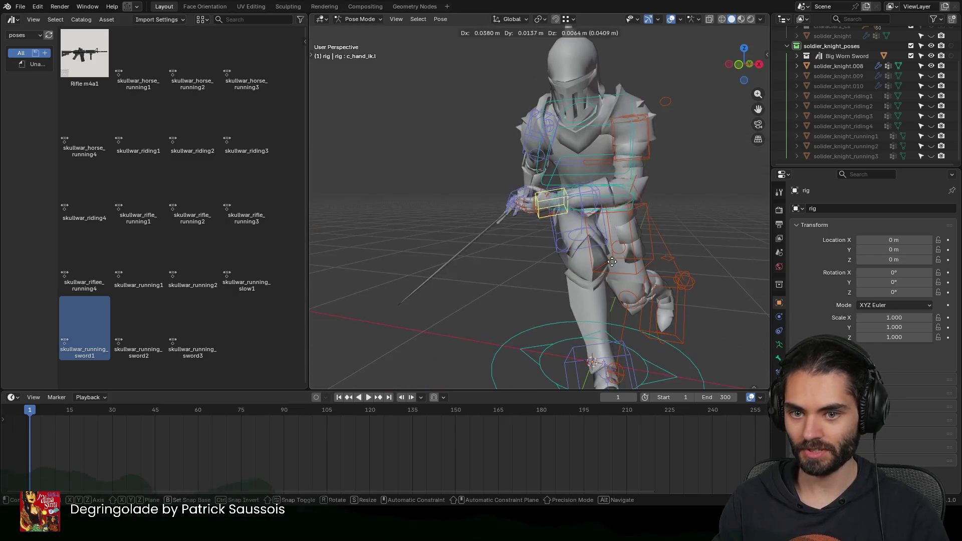
click(625, 255)
mouse_move(625, 256)
middle_down()
mouse_move(592, 253)
mouse_move(565, 201)
mouse_move(573, 242)
middle_up()
key(g)
click(634, 268)
mouse_move(633, 268)
middle_down()
mouse_move(511, 206)
mouse_move(574, 246)
mouse_move(586, 238)
mouse_move(555, 239)
mouse_move(509, 182)
mouse_move(563, 242)
mouse_move(488, 253)
mouse_move(515, 299)
mouse_move(477, 236)
middle_up()
key(r)
click(584, 250)
Step: Refine the hand IK control with further small moves and rotations
key(g)
click(563, 240)
key(r)
click(494, 274)
key(g)
key(r)
click(498, 252)
mouse_move(498, 252)
middle_down()
mouse_move(609, 273)
mouse_move(604, 266)
mouse_move(566, 238)
mouse_move(560, 297)
middle_up()
scroll(565, 236, down, 3)
key(g)
click(569, 260)
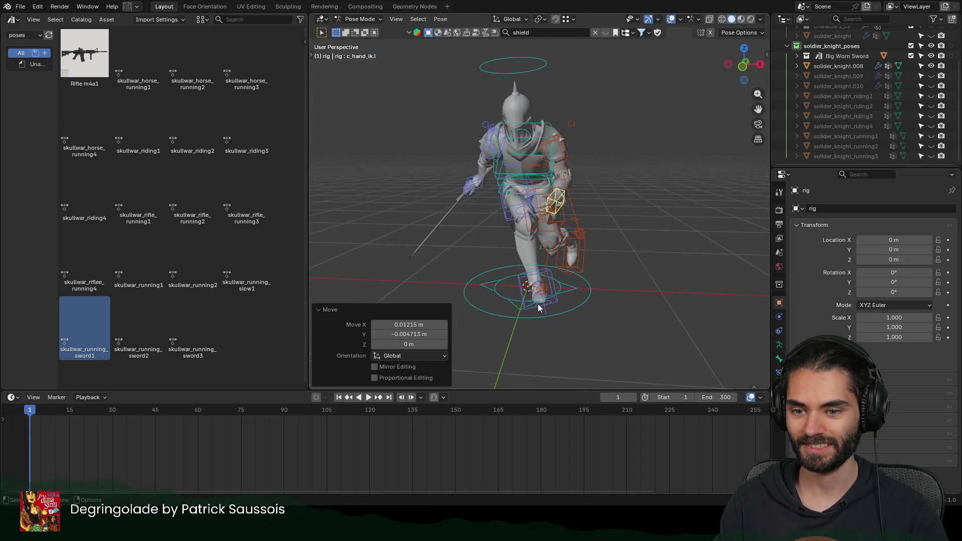
Step: Reposition the left foot IK control and its knee pole
click(584, 253)
key(g)
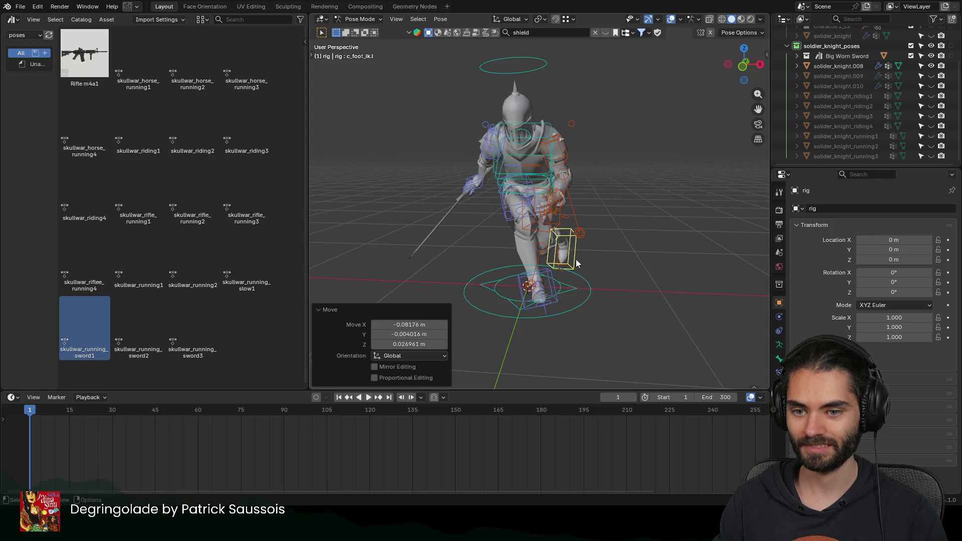
click(530, 284)
key(g)
click(577, 280)
mouse_move(576, 280)
middle_down()
mouse_move(576, 265)
mouse_move(468, 243)
mouse_move(418, 248)
mouse_move(553, 288)
middle_up()
Step: Reposition the right foot IK control and knee pole, then return to Object Mode
click(554, 288)
key(g)
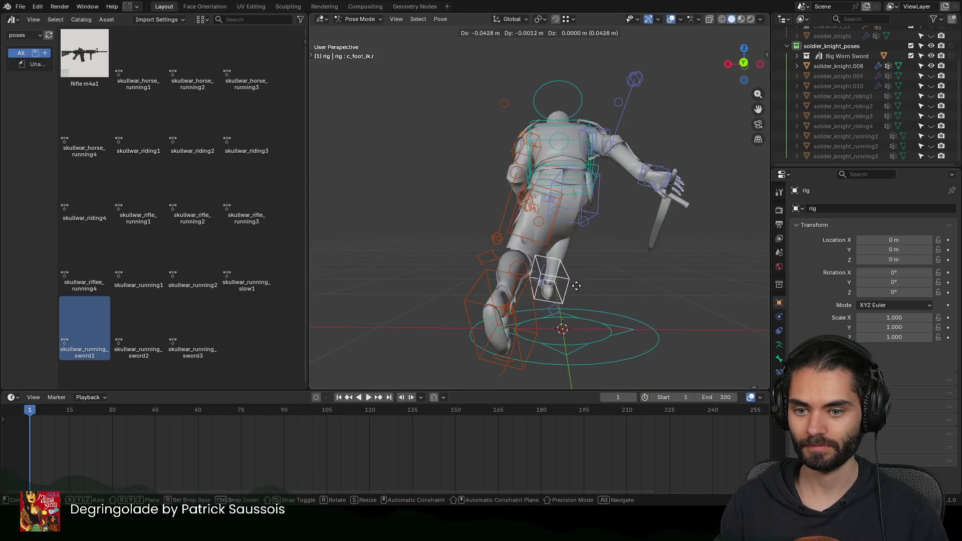
click(600, 291)
mouse_move(661, 284)
middle_down()
mouse_move(421, 280)
mouse_move(496, 212)
mouse_move(544, 241)
mouse_move(662, 222)
mouse_move(623, 223)
mouse_move(603, 235)
middle_up()
click(494, 215)
key(g)
click(502, 278)
key(ctrl+Tab)
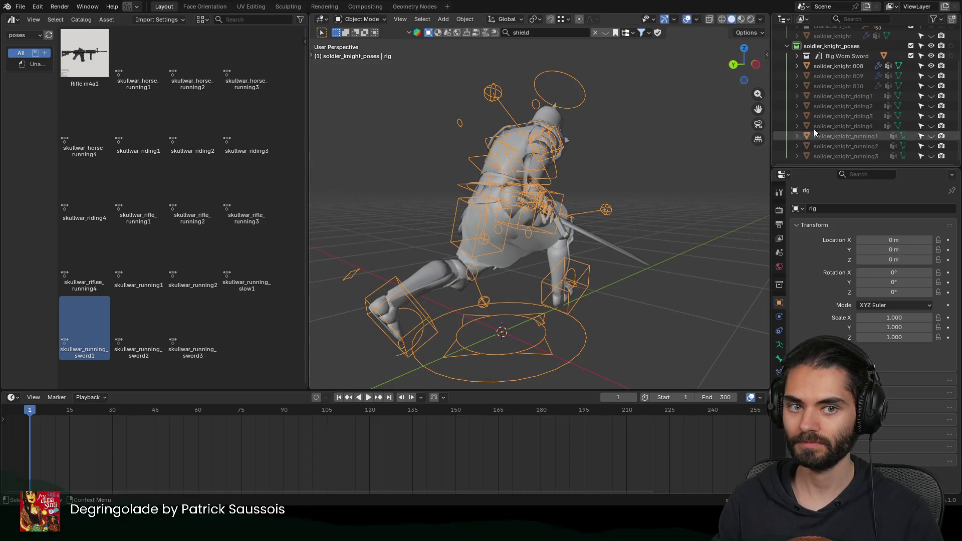
Step: Rename the knight mesh to solider_knight_running4 and bake its pose via the Armature modifier
double_click(853, 155)
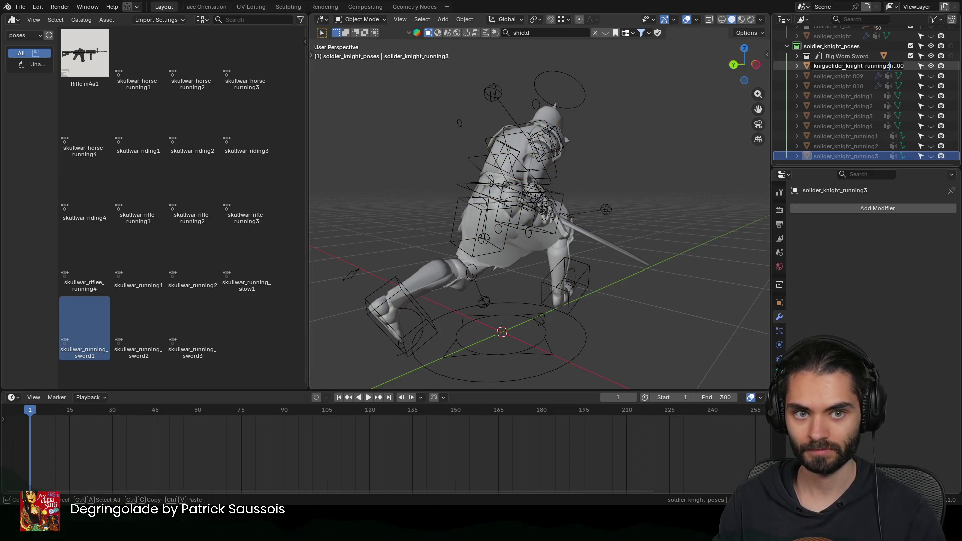
key(Return)
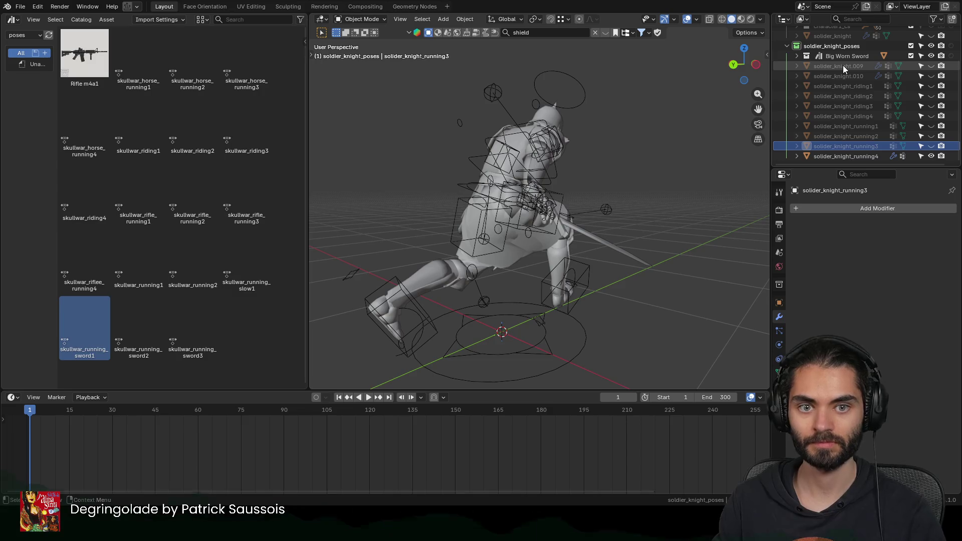
click(842, 155)
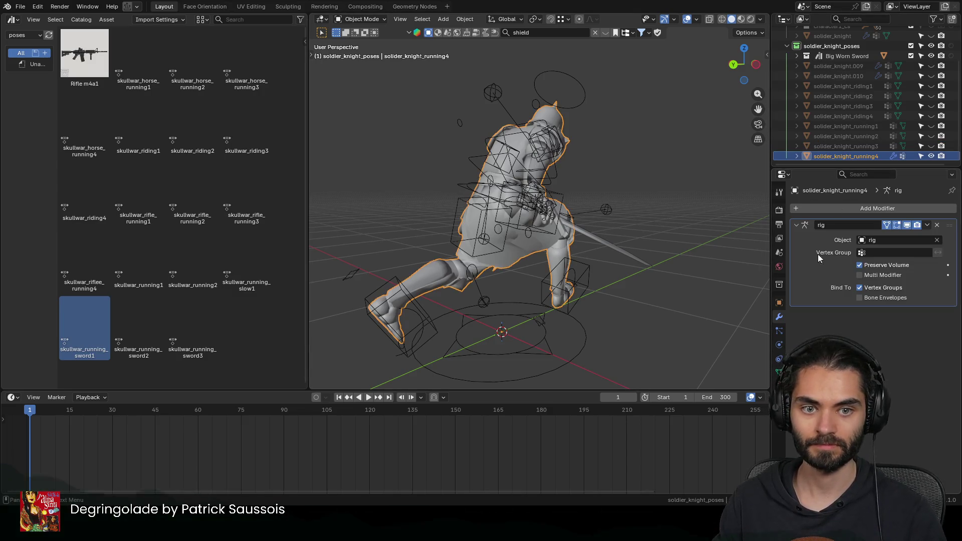
key(ctrl+a)
Step: Duplicate the sword in place and join it into the running4 knight mesh
click(608, 246)
key(shift+d)
key(Escape)
click(551, 113)
key(ctrl+j)
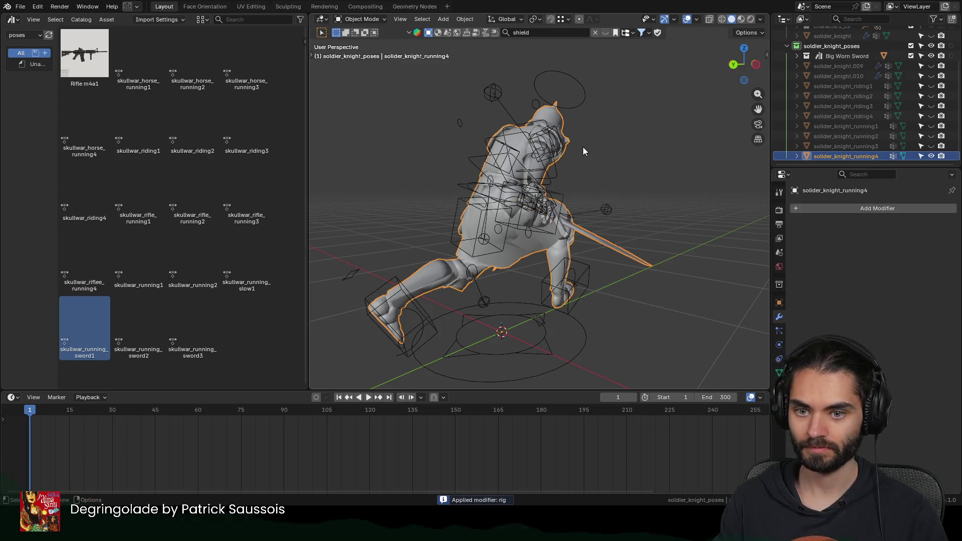
Step: Hide solider_knight_running4, show solider_knight.009 and select its rig
click(929, 155)
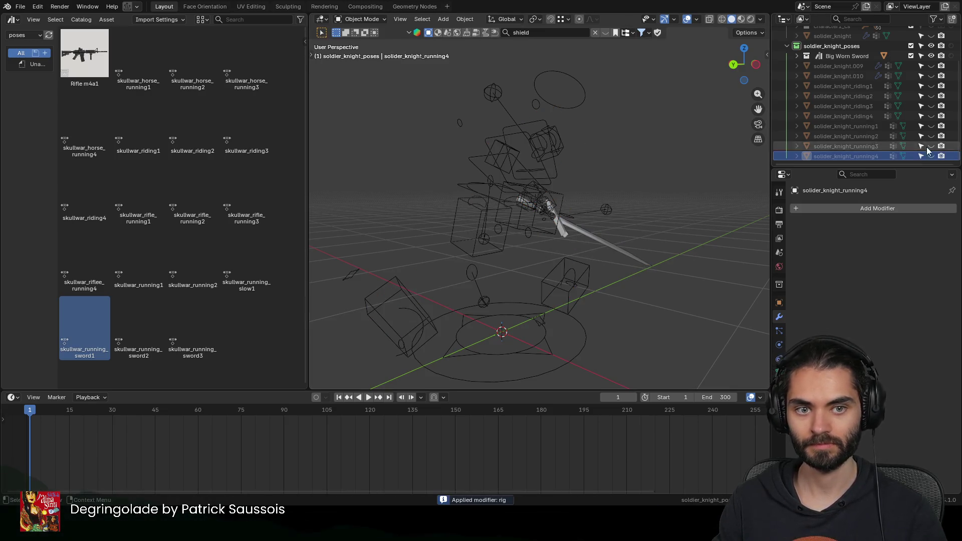
click(931, 67)
click(528, 143)
key(ctrl+Tab)
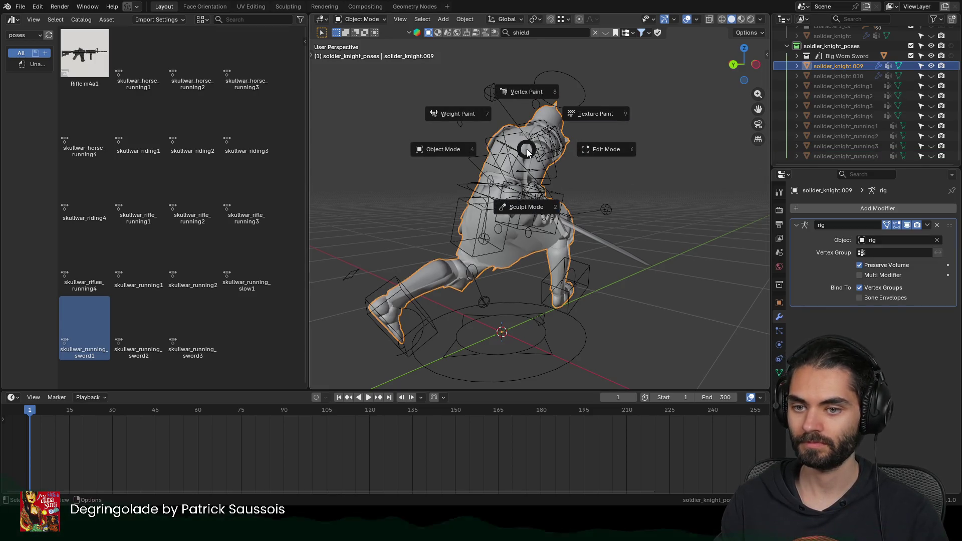
Step: Apply the skullwar_running_sword2 pose asset to the rig
key(ctrl+Tab)
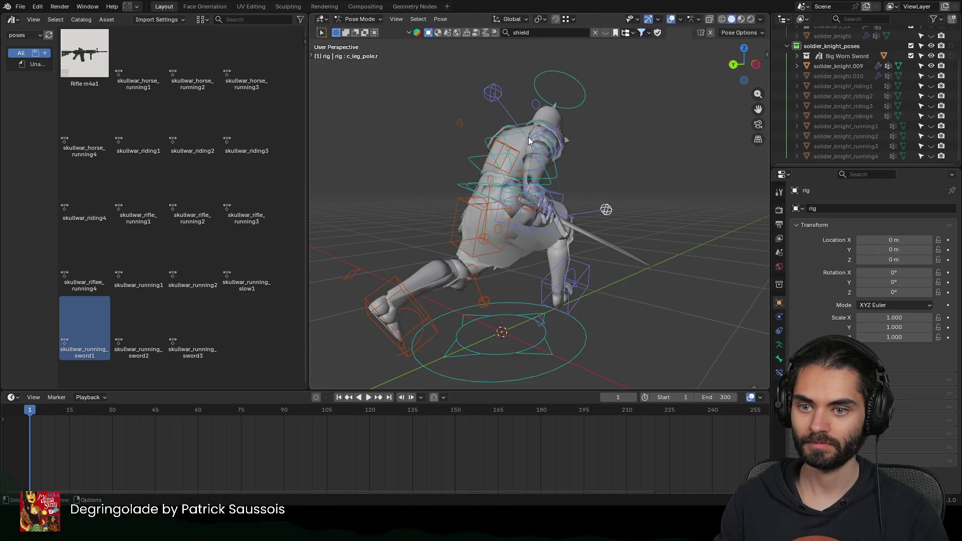
double_click(157, 327)
mouse_move(563, 197)
middle_down()
mouse_move(562, 173)
mouse_move(613, 216)
mouse_move(497, 239)
middle_up()
key(ctrl+Tab)
key(alt+a)
Step: Preview the pose with overlays hidden, then return to Pose Mode
click(686, 19)
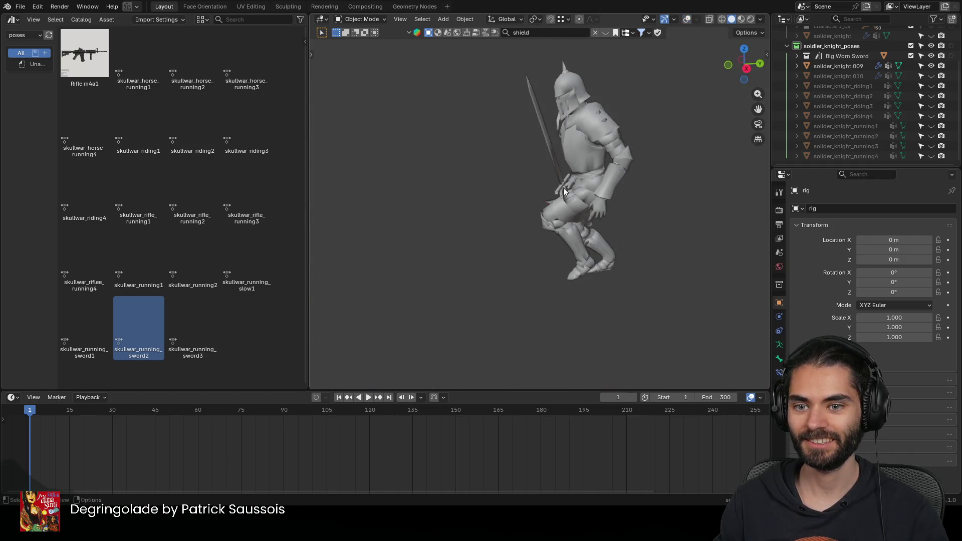
middle_drag(562, 187, 691, 154)
scroll(662, 183, up, 3)
mouse_move(662, 183)
middle_down()
mouse_move(606, 125)
mouse_move(585, 208)
mouse_move(600, 172)
mouse_move(684, 181)
mouse_move(578, 199)
middle_up()
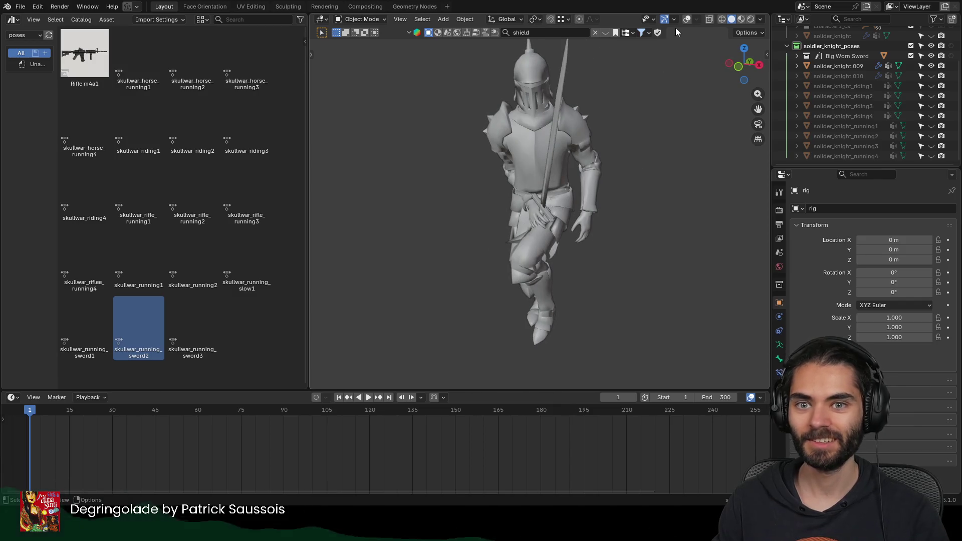
click(686, 18)
mouse_move(641, 102)
middle_down()
mouse_move(573, 250)
mouse_move(567, 295)
mouse_move(557, 283)
mouse_move(616, 290)
mouse_move(585, 281)
mouse_move(648, 266)
mouse_move(502, 279)
mouse_move(555, 280)
mouse_move(689, 228)
mouse_move(718, 251)
mouse_move(627, 277)
mouse_move(597, 253)
mouse_move(584, 289)
middle_up()
key(ctrl+Tab)
Step: Shift the right foot IK control along X and rotate it about Z
click(534, 292)
key(g)
key(x)
click(580, 268)
key(r)
key(z)
click(537, 248)
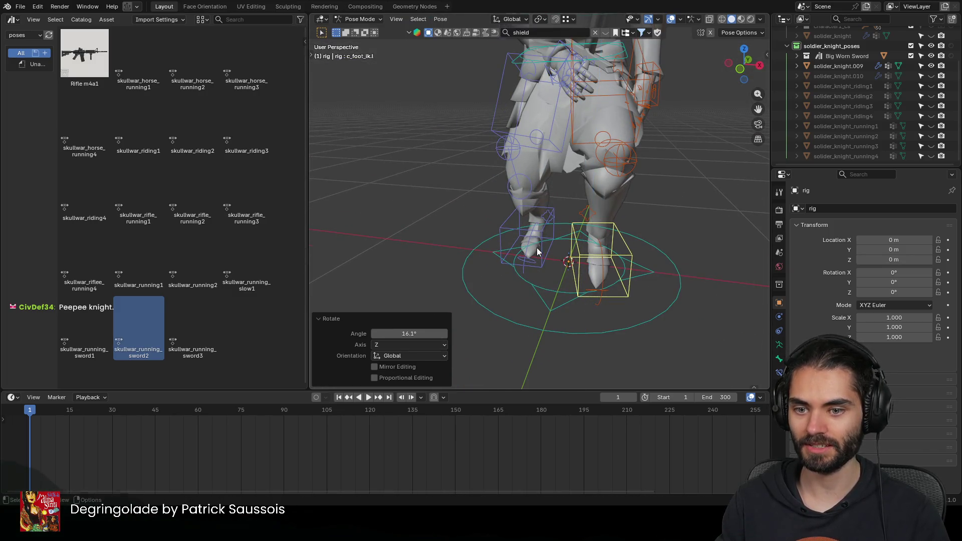
Step: Rotate the right foot IK about Z and inspect the legs from behind
click(566, 263)
key(r)
key(z)
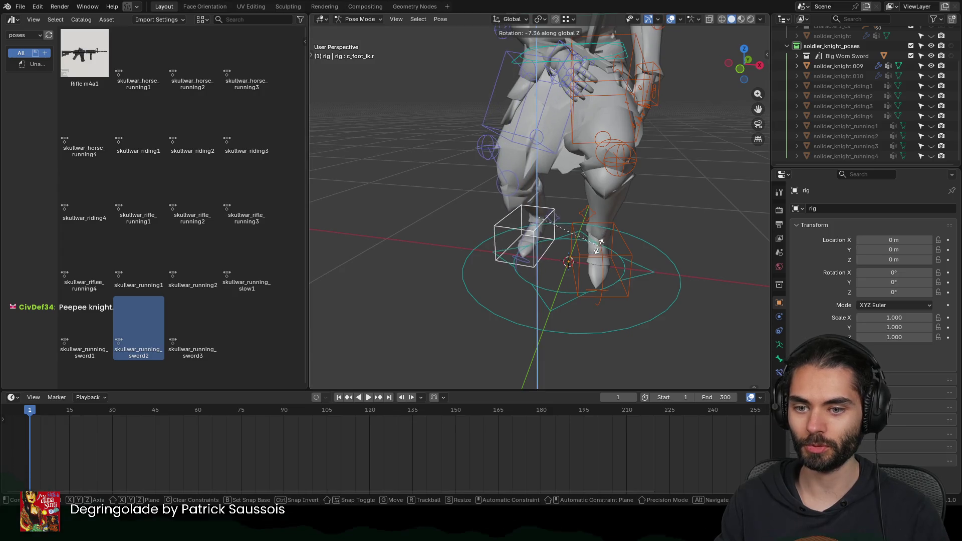
click(549, 246)
mouse_move(548, 245)
middle_down()
mouse_move(653, 237)
mouse_move(611, 240)
middle_up()
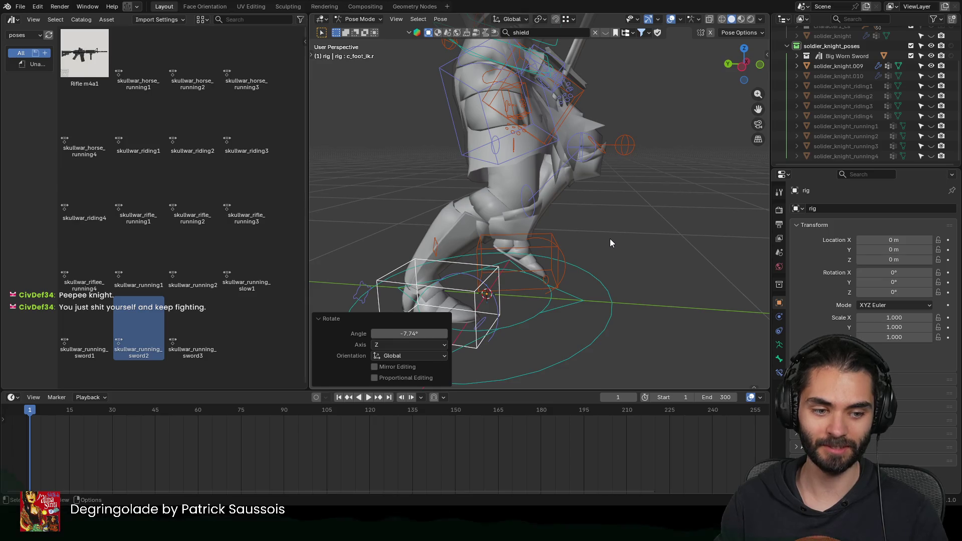
mouse_move(590, 233)
middle_down()
mouse_move(473, 236)
mouse_move(567, 175)
mouse_move(606, 229)
middle_up()
click(566, 175)
mouse_move(574, 177)
middle_down()
mouse_move(562, 184)
mouse_move(578, 228)
mouse_move(527, 190)
middle_up()
Step: Move the right hand IK control into place on the sword
click(527, 190)
key(g)
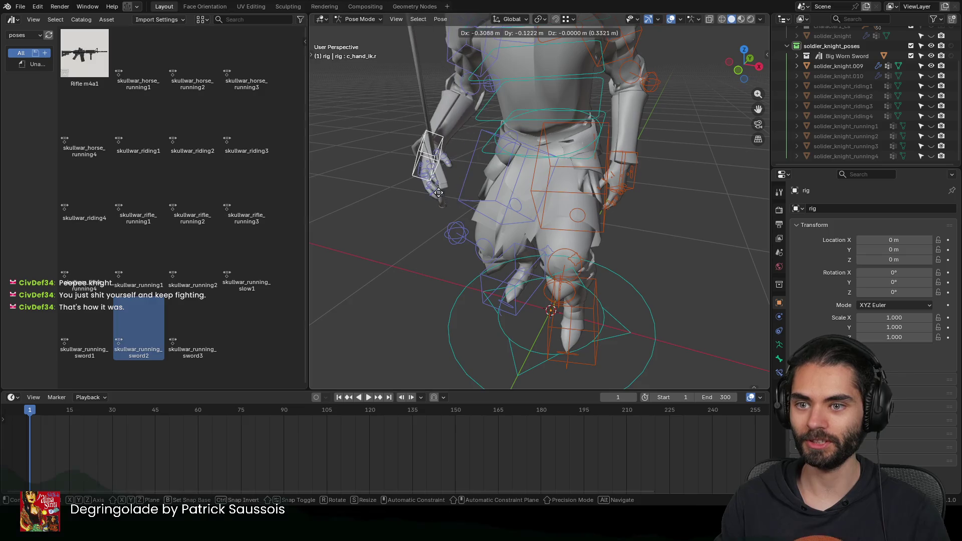
click(465, 206)
mouse_move(465, 207)
middle_down()
mouse_move(588, 199)
mouse_move(639, 183)
mouse_move(586, 215)
mouse_move(627, 215)
mouse_move(501, 203)
mouse_move(568, 203)
mouse_move(593, 217)
middle_up()
key(g)
click(627, 210)
Step: Nudge the other hand control into place and return to Object Mode
click(623, 196)
scroll(669, 216, down, 3)
key(g)
click(639, 226)
scroll(592, 225, up, 3)
mouse_move(593, 226)
middle_down()
mouse_move(515, 235)
mouse_move(656, 223)
mouse_move(625, 172)
mouse_move(589, 215)
mouse_move(691, 213)
mouse_move(654, 229)
mouse_move(595, 217)
middle_up()
scroll(514, 235, down, 3)
key(ctrl+Tab)
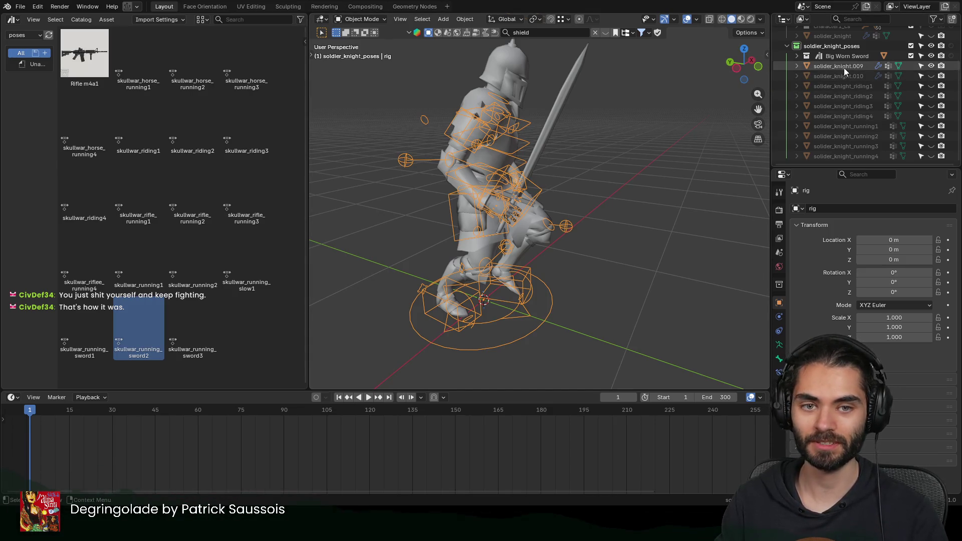
Step: Rename the knight mesh to solider_knight_running5
double_click(856, 156)
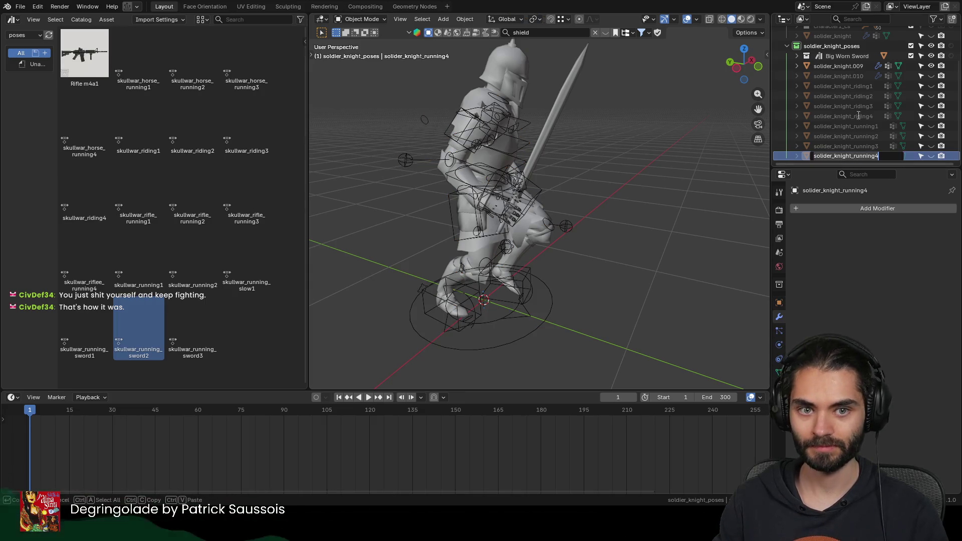
key(Escape)
key(BackSpace)
text(5)
key(Return)
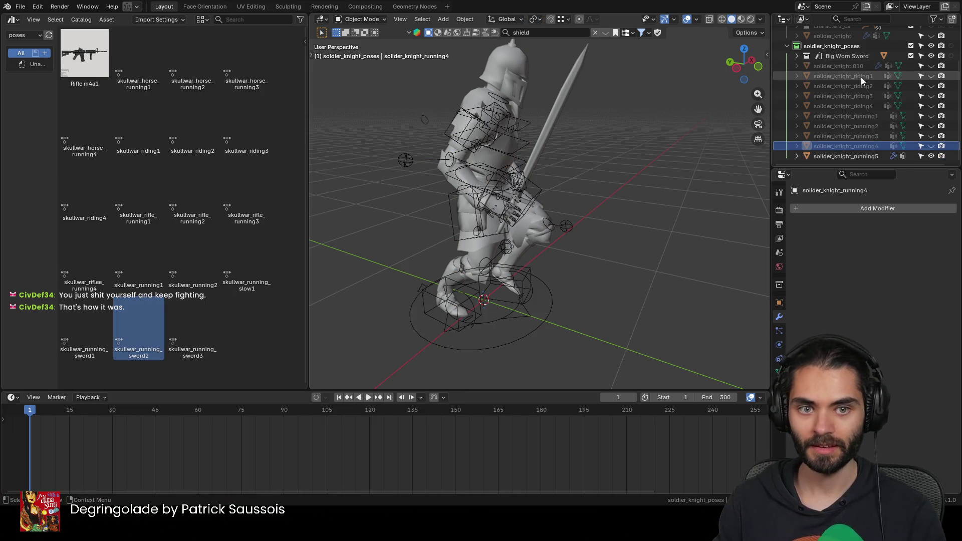
Step: Select the sword and knight body and bake the pose into the mesh
click(547, 112)
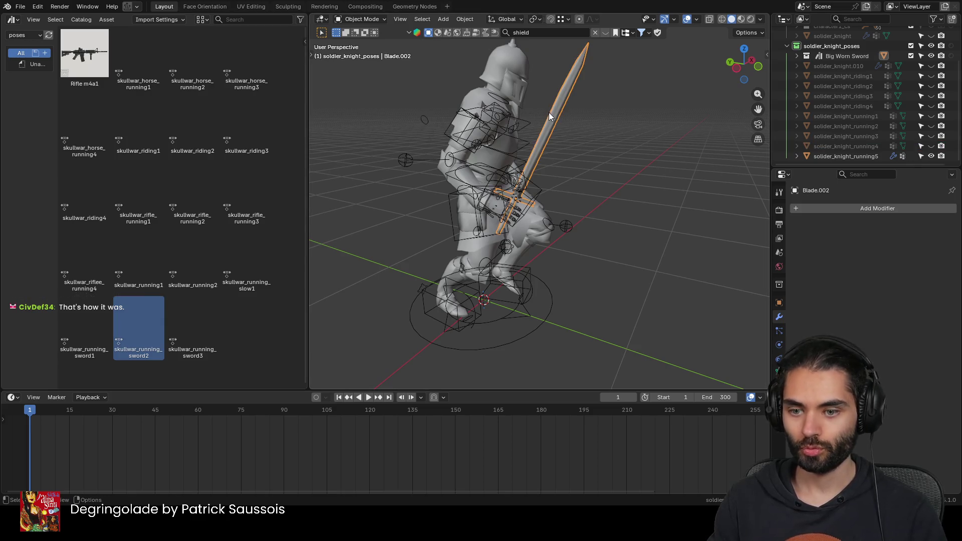
click(510, 81)
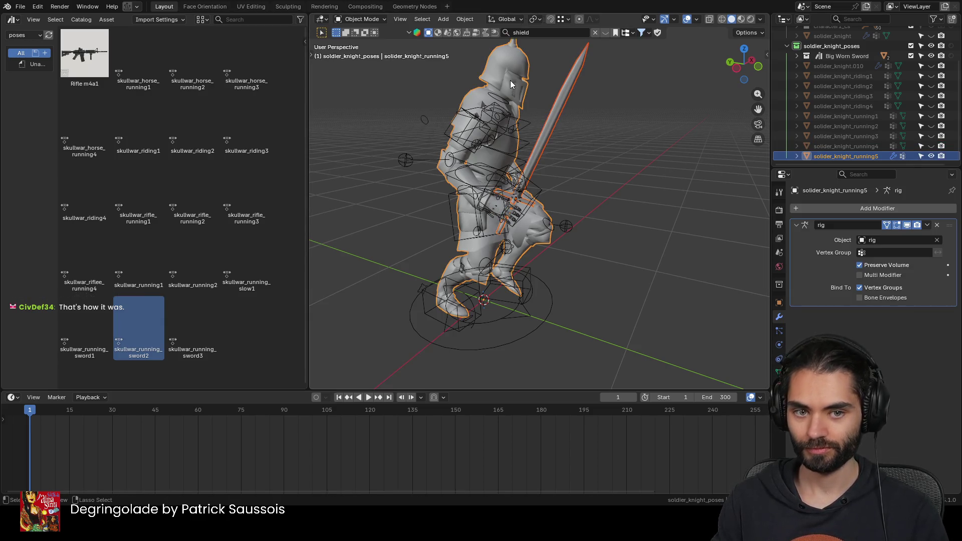
key(ctrl+a)
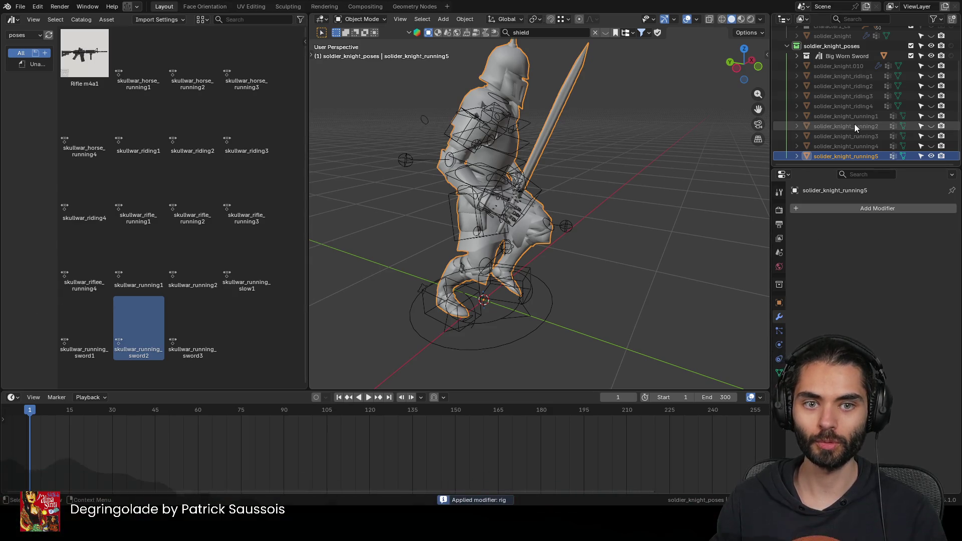
Step: Hide solider_knight_running5, show solider_knight.010 and enter Pose Mode on its rig
click(931, 155)
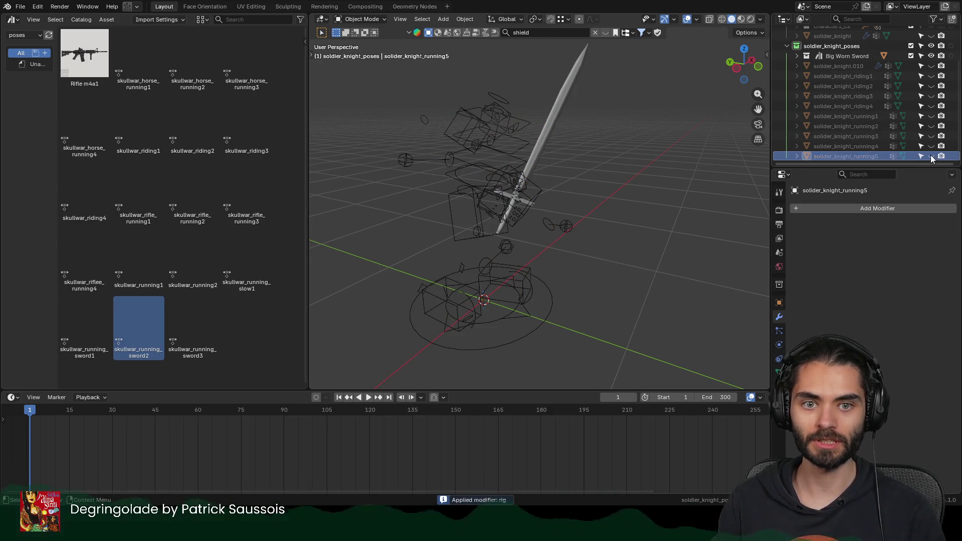
click(930, 65)
click(507, 218)
key(ctrl+Tab)
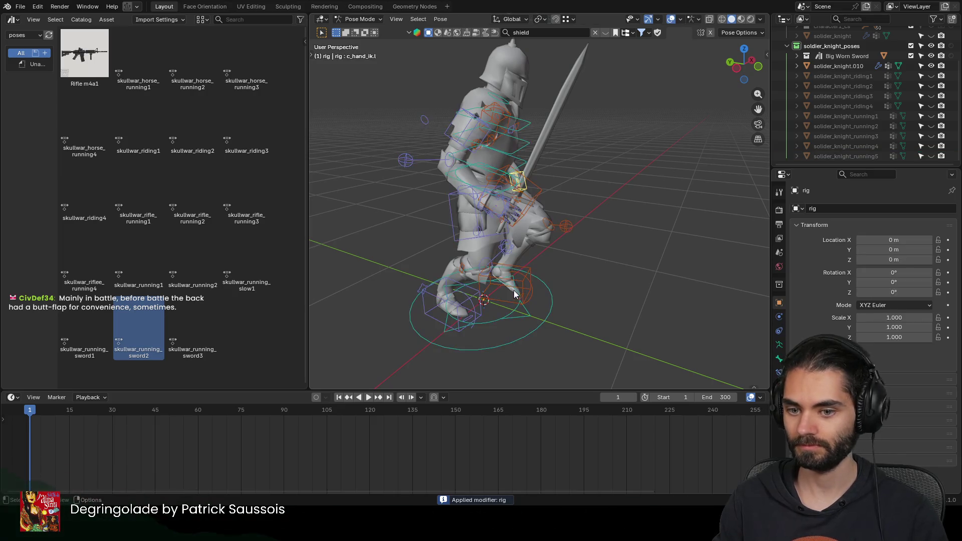
click(527, 292)
click(200, 308)
middle_drag(424, 215, 607, 216)
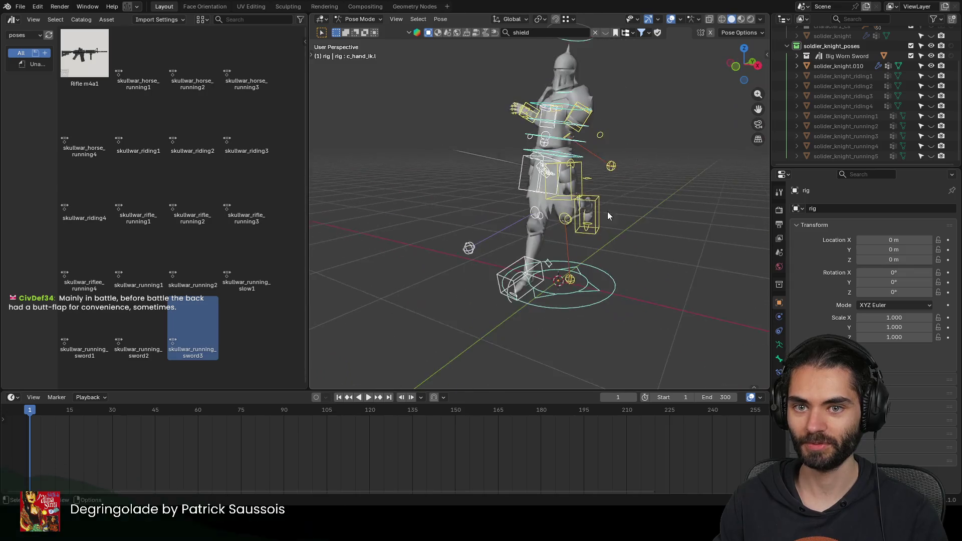
click(666, 21)
mouse_move(585, 185)
middle_down()
mouse_move(442, 226)
mouse_move(373, 226)
mouse_move(620, 226)
mouse_move(540, 230)
mouse_move(652, 5)
middle_up()
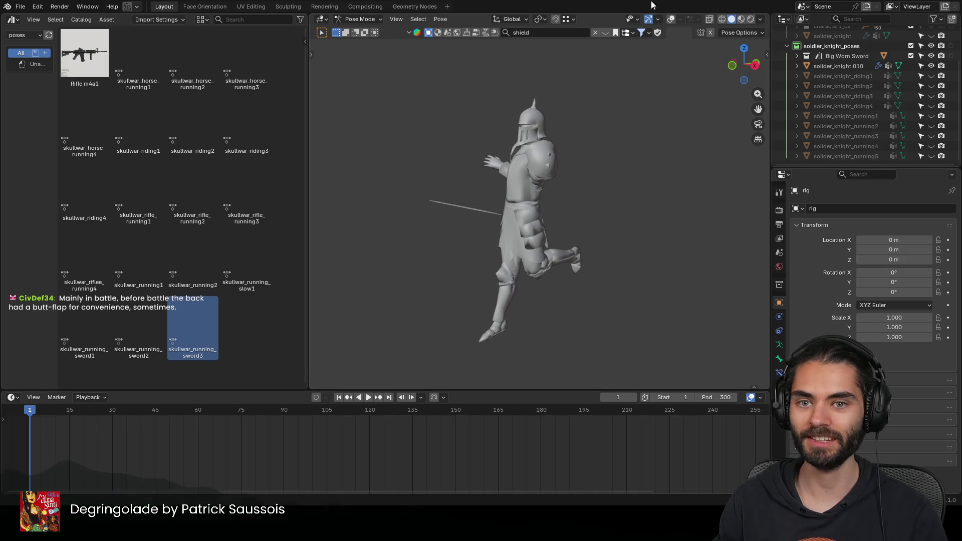
click(670, 20)
scroll(511, 259, up, 1)
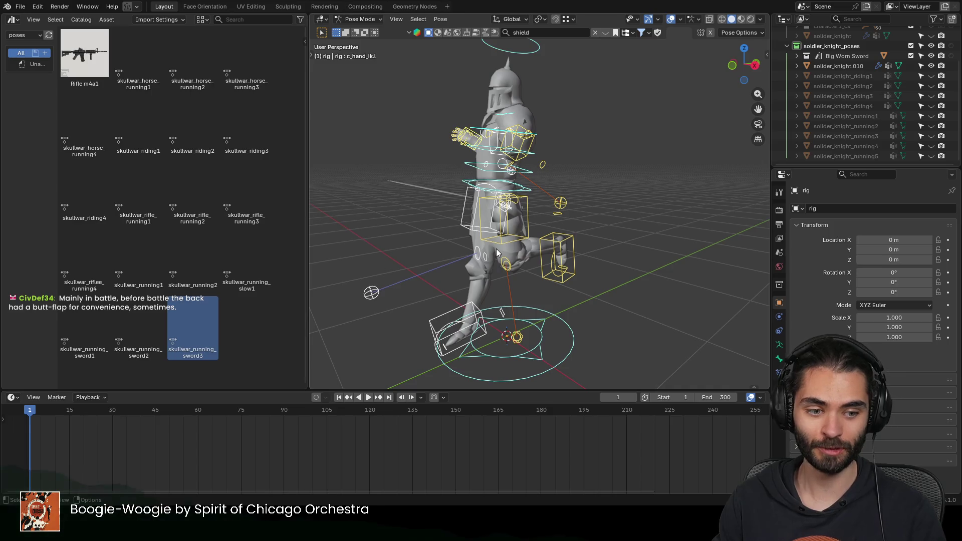
shift+middle_drag(496, 277, 540, 253)
scroll(536, 258, up, 1)
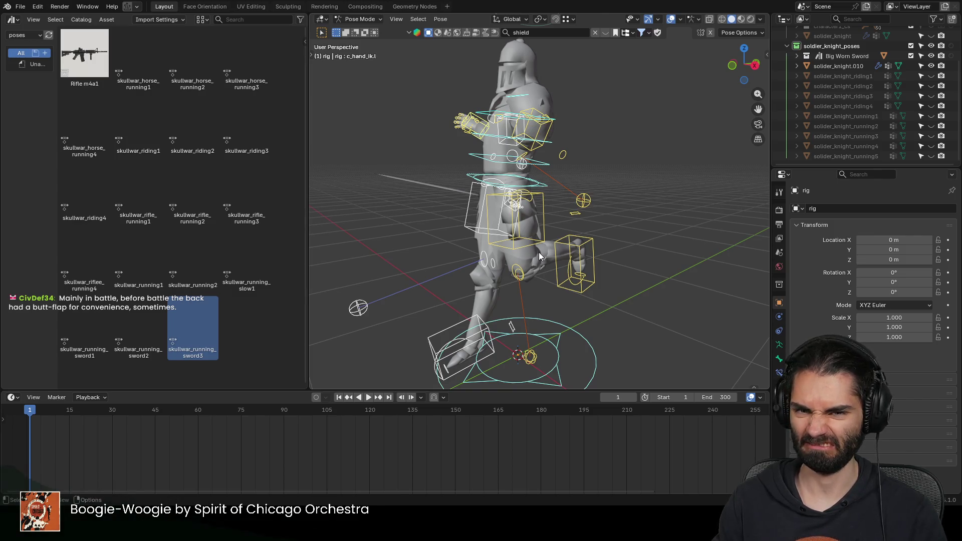
mouse_move(538, 252)
middle_down()
mouse_move(642, 249)
mouse_move(574, 255)
middle_up()
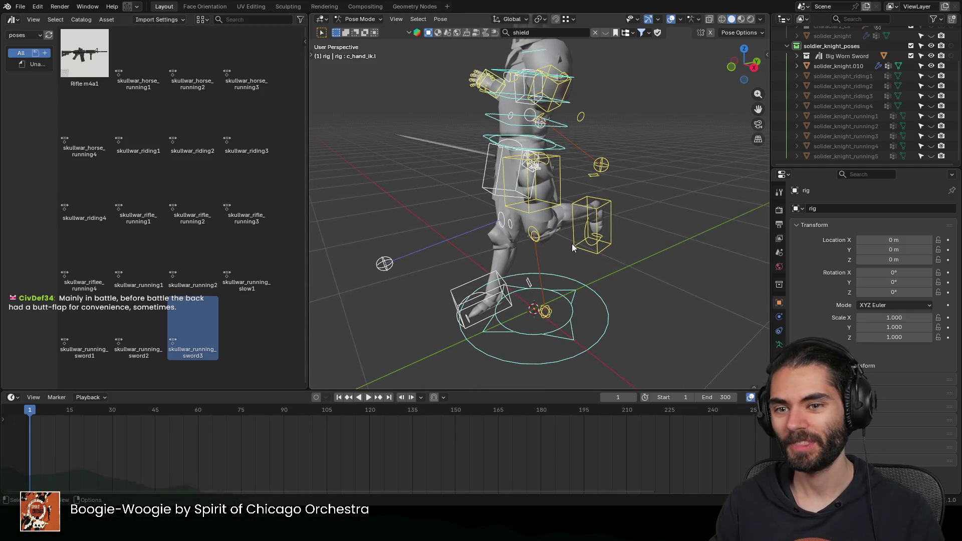
scroll(572, 243, down, 1)
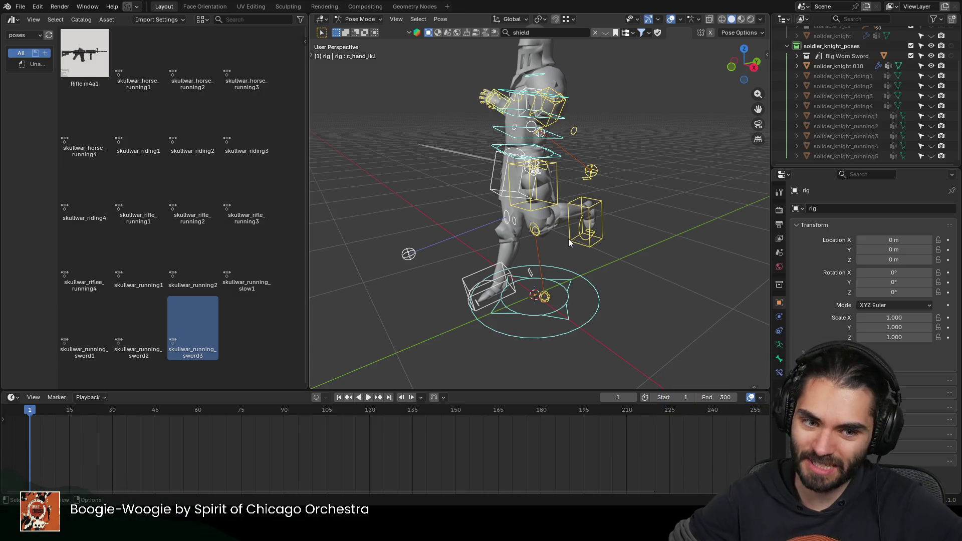
mouse_move(532, 241)
middle_down()
mouse_move(547, 219)
mouse_move(637, 217)
mouse_move(547, 250)
mouse_move(605, 242)
middle_up()
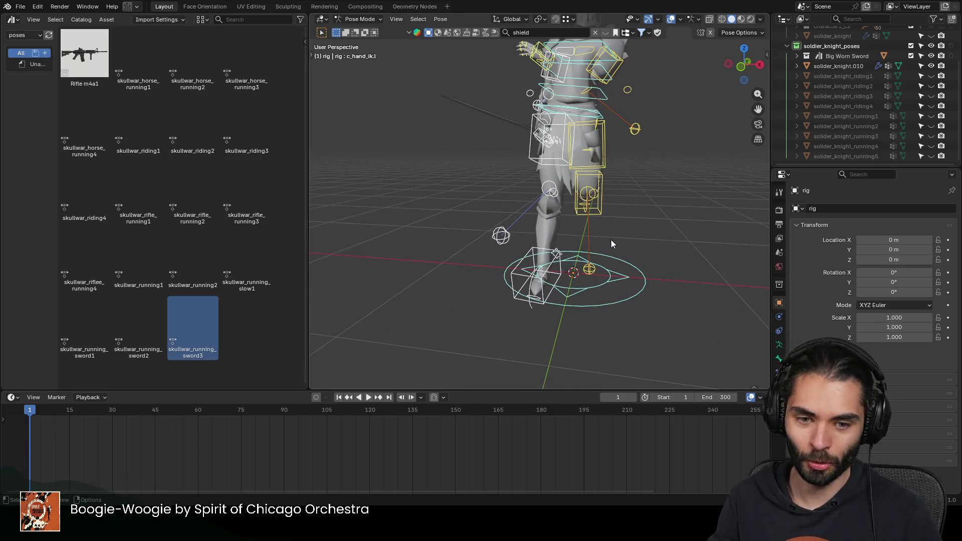
Step: Nudge the root control slightly to reset the stance
click(529, 258)
mouse_move(535, 256)
middle_down()
mouse_move(633, 260)
mouse_move(622, 241)
mouse_move(661, 275)
mouse_move(609, 232)
mouse_move(557, 225)
mouse_move(634, 238)
mouse_move(591, 184)
mouse_move(555, 175)
mouse_move(601, 160)
mouse_move(563, 241)
mouse_move(669, 219)
mouse_move(586, 226)
middle_up()
key(g)
click(635, 270)
Step: Rotate the right hand IK control and shift it up and to the right
click(640, 217)
key(r)
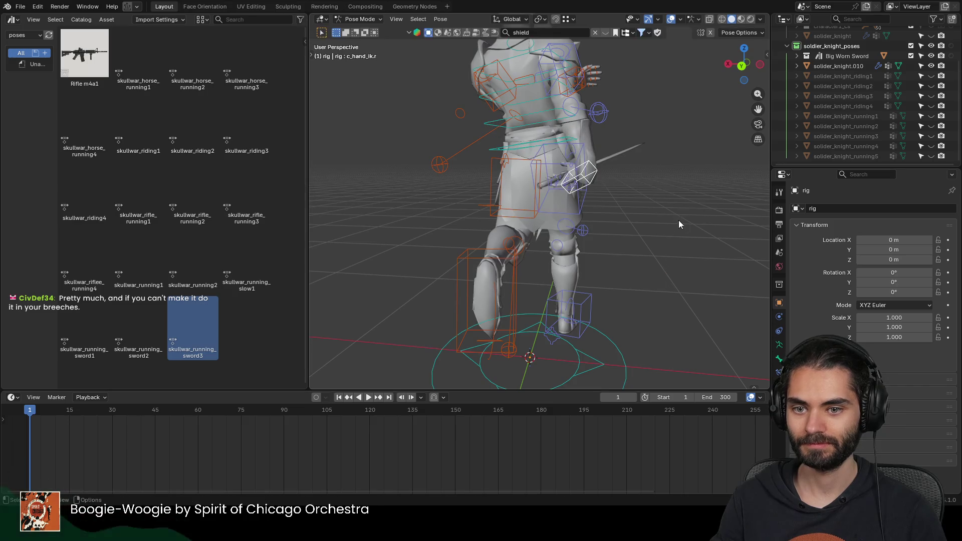
click(619, 112)
key(g)
middle_drag(631, 199, 612, 219)
click(666, 187)
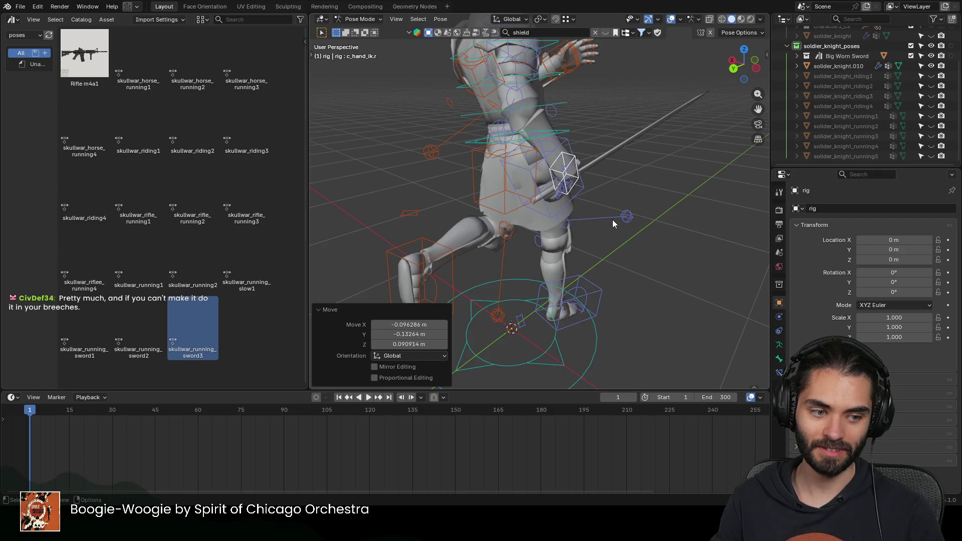
Step: Move and rotate the hand control onto the sword grip
mouse_move(611, 218)
middle_down()
mouse_move(620, 168)
mouse_move(525, 209)
mouse_move(577, 146)
mouse_move(508, 215)
middle_up()
key(g)
click(629, 250)
middle_drag(629, 250, 455, 206)
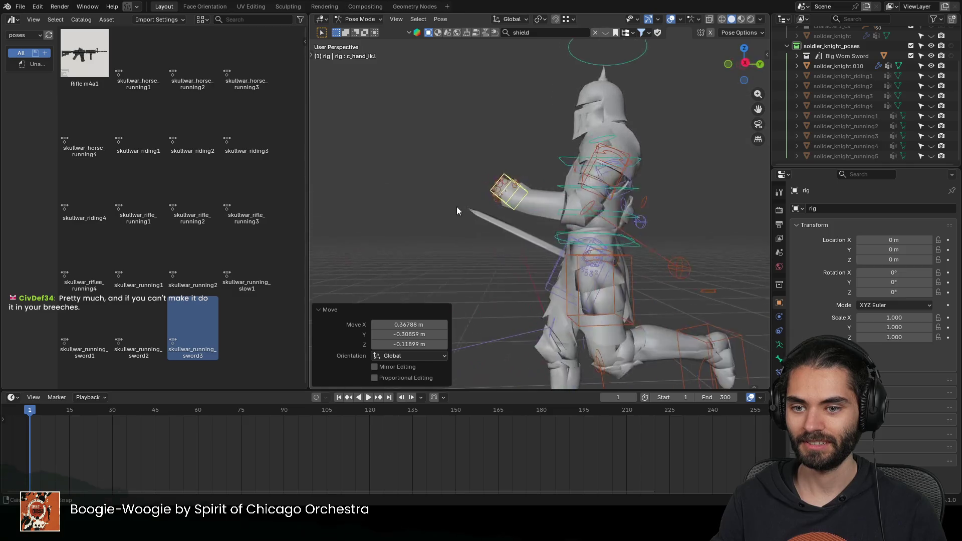
key(g)
click(533, 298)
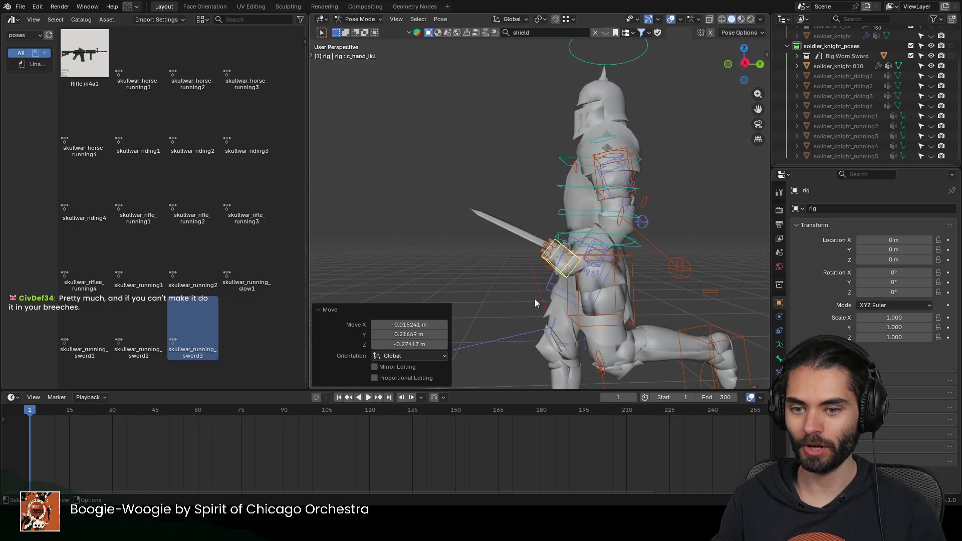
middle_drag(535, 303, 515, 230)
key(r)
click(618, 379)
Step: Raise the right hand control high and turn it to about -103°
mouse_move(605, 286)
middle_down()
mouse_move(549, 257)
mouse_move(493, 205)
middle_up()
scroll(494, 205, down, 5)
mouse_move(697, 209)
middle_down()
mouse_move(557, 184)
mouse_move(581, 242)
mouse_move(537, 185)
mouse_move(630, 184)
mouse_move(539, 203)
mouse_move(587, 211)
mouse_move(547, 191)
middle_up()
key(g)
click(581, 238)
key(g)
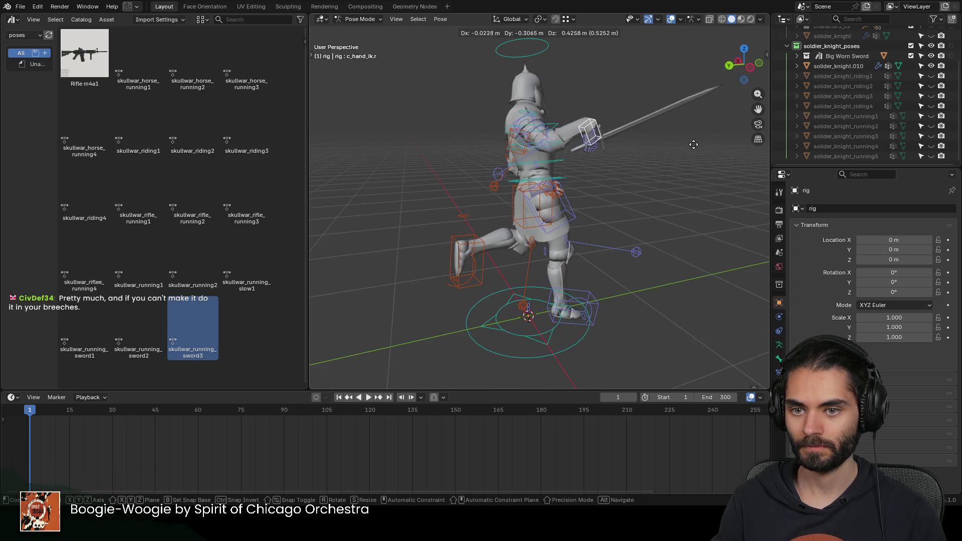
click(707, 128)
key(r)
click(676, 48)
mouse_move(676, 48)
middle_down()
mouse_move(592, 152)
mouse_move(490, 186)
mouse_move(451, 176)
mouse_move(514, 180)
mouse_move(603, 224)
middle_up()
scroll(575, 190, up, 3)
click(557, 199)
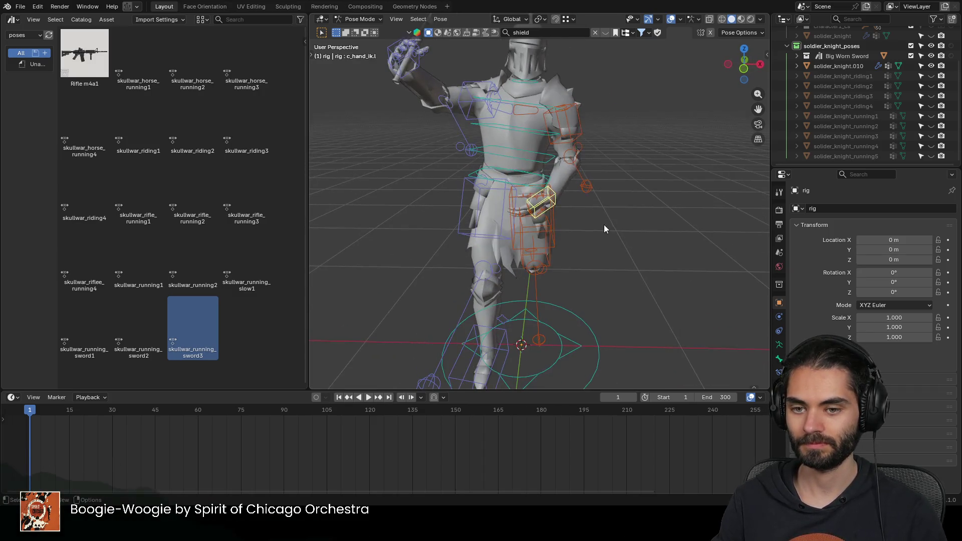
Step: Move the raised hand and turn it a further -45.8°
key(g)
click(623, 225)
key(r)
click(601, 275)
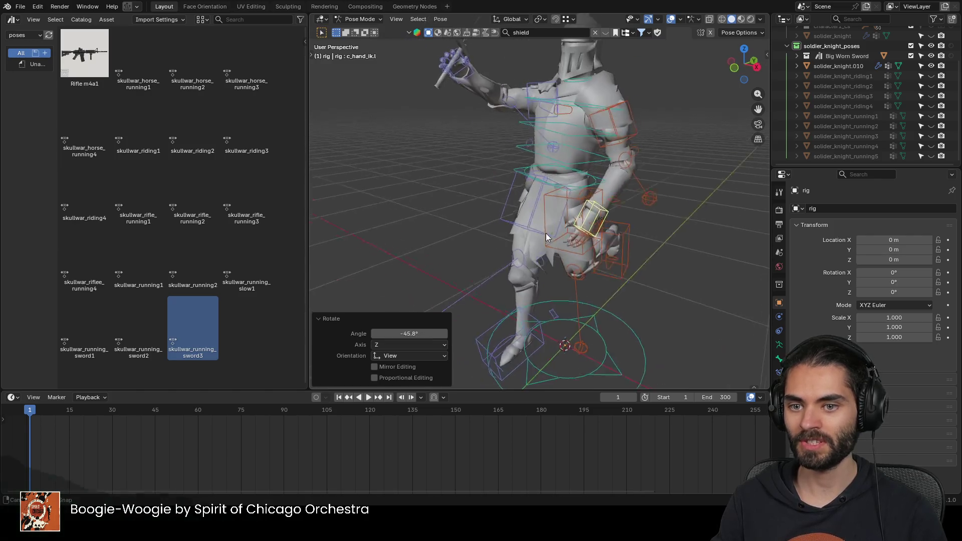
scroll(540, 241, down, 5)
Step: Check the pose with overlays hidden, then return to Object Mode and select the knight mesh
key(shift+alt+z)
mouse_move(545, 194)
middle_down()
mouse_move(582, 203)
mouse_move(548, 187)
middle_up()
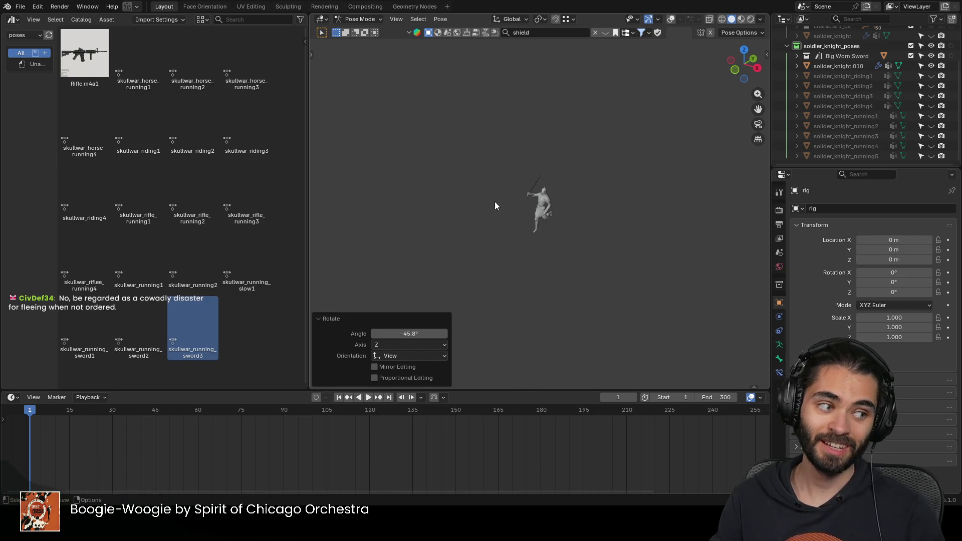
click(648, 19)
scroll(535, 207, up, 2)
scroll(534, 206, up, 2)
scroll(513, 175, up, 2)
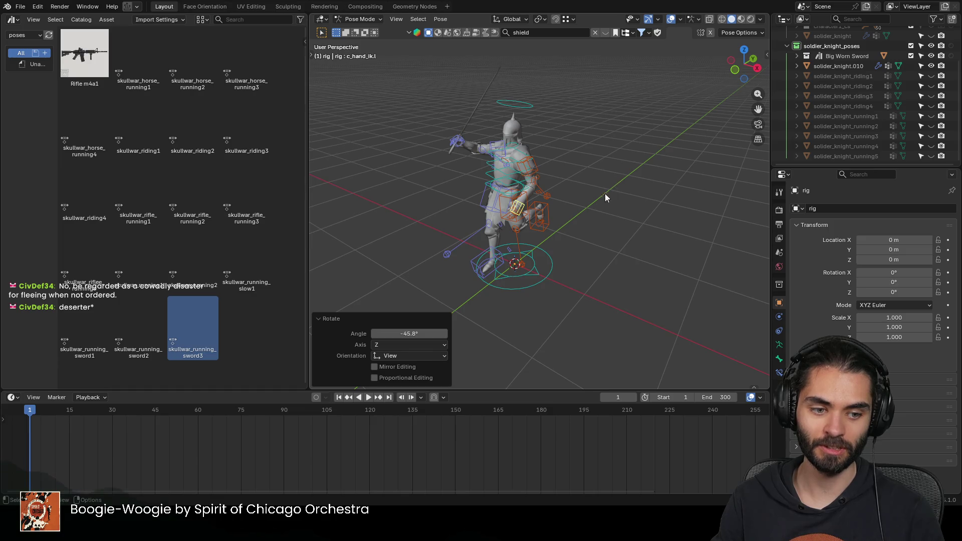
scroll(585, 206, up, 2)
scroll(585, 205, up, 2)
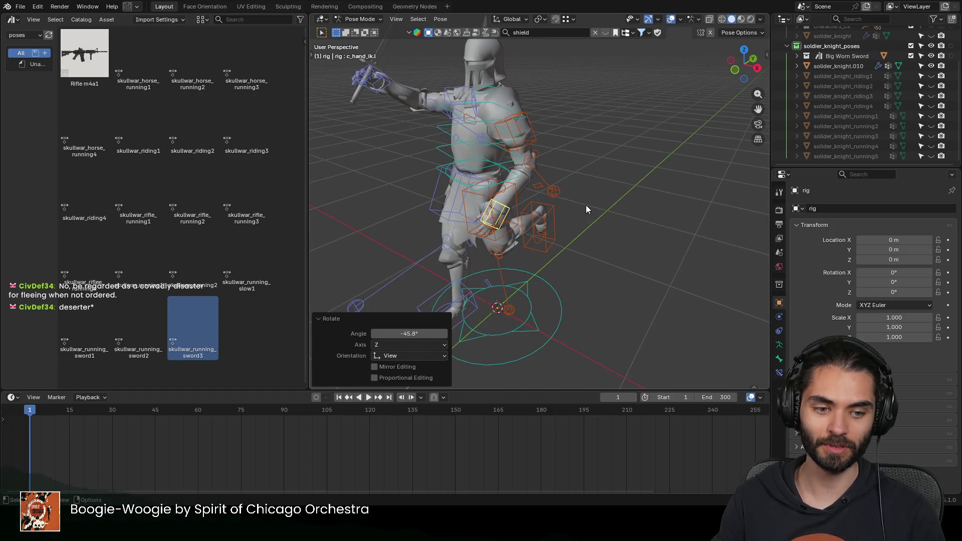
scroll(553, 204, up, 1)
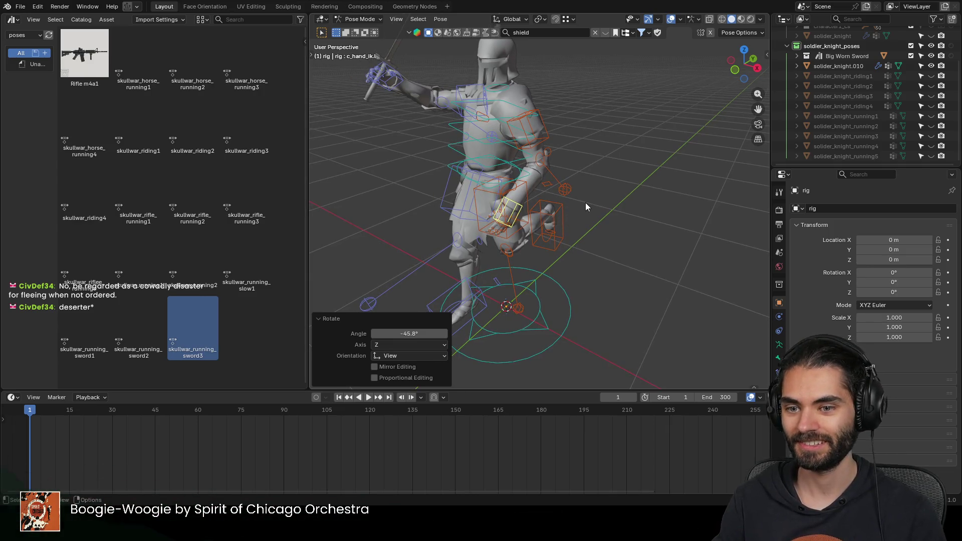
key(ctrl+Tab)
click(550, 165)
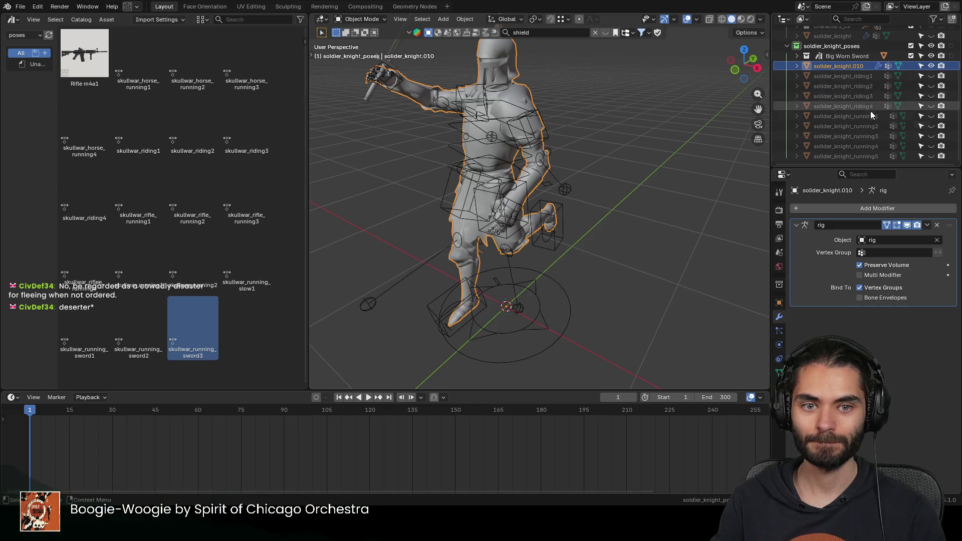
Step: Rename the new knight mesh to solider_knight_running6 by pasting the running5 name
double_click(871, 156)
double_click(855, 65)
text(solider_knight_running5)
key(Return)
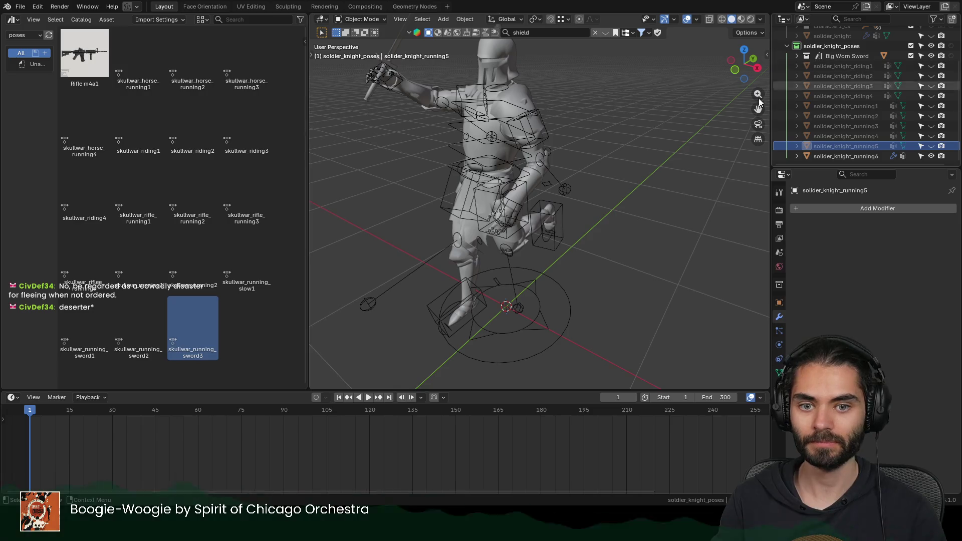
scroll(459, 99, down, 3)
Step: Bake the running6 pose by applying its Armature modifier and move Big Worn Sword to character1
click(483, 108)
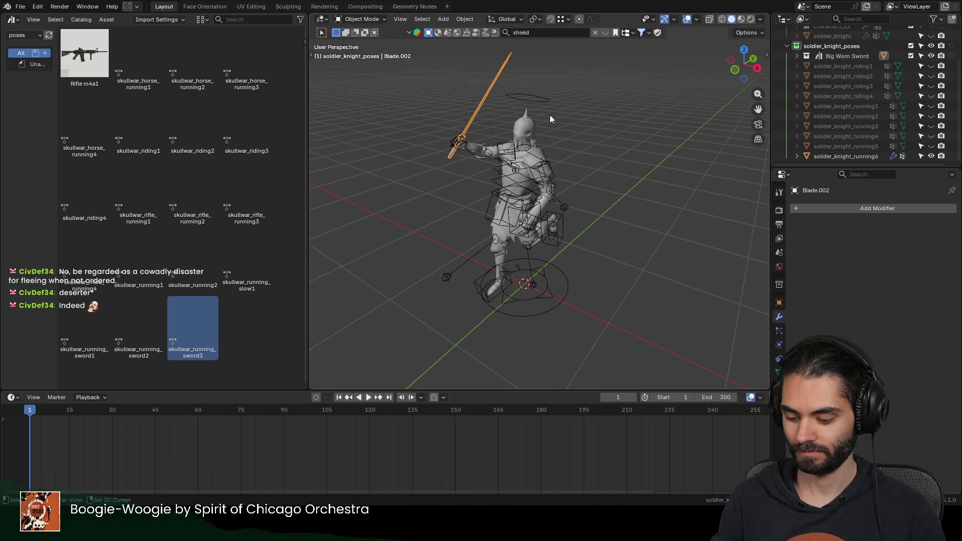
click(525, 130)
ctrl+click(533, 135)
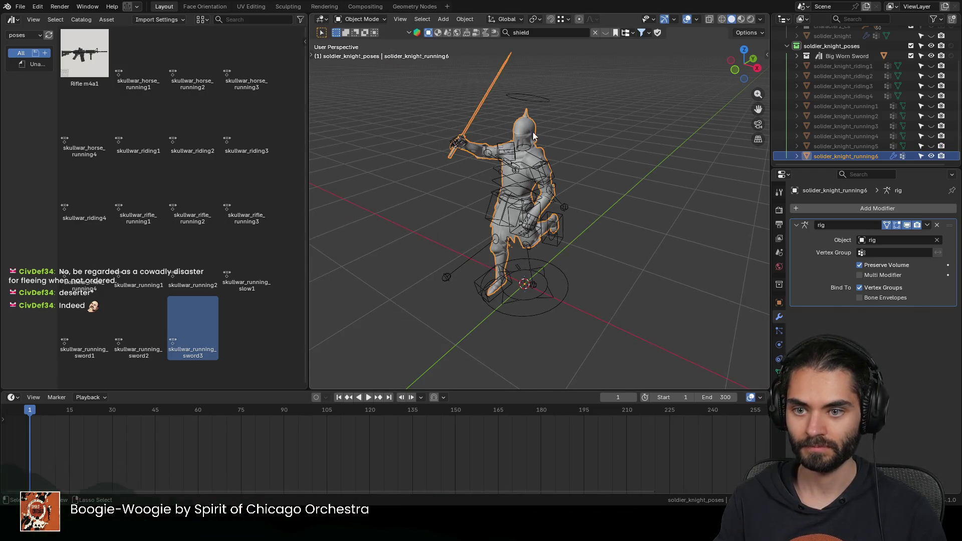
key(ctrl+a)
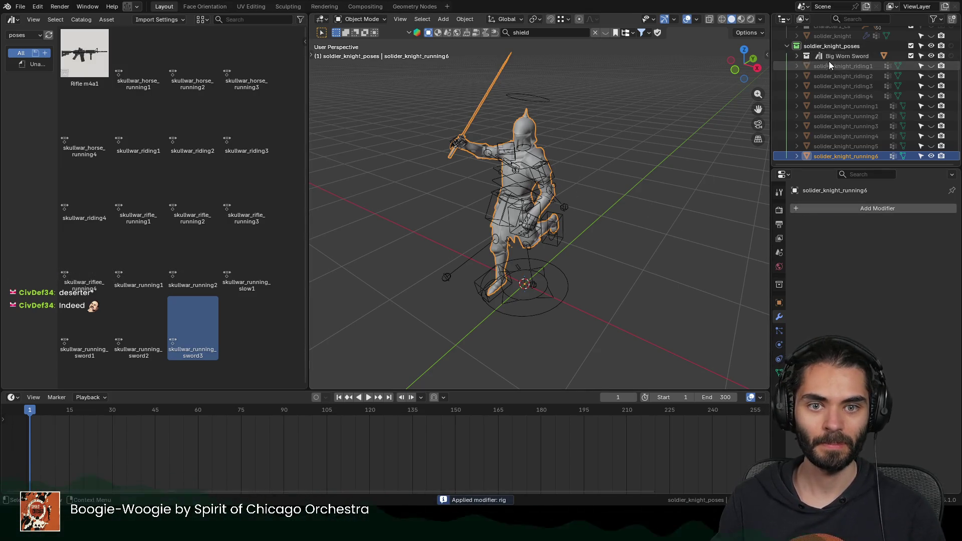
drag(839, 54, 833, 58)
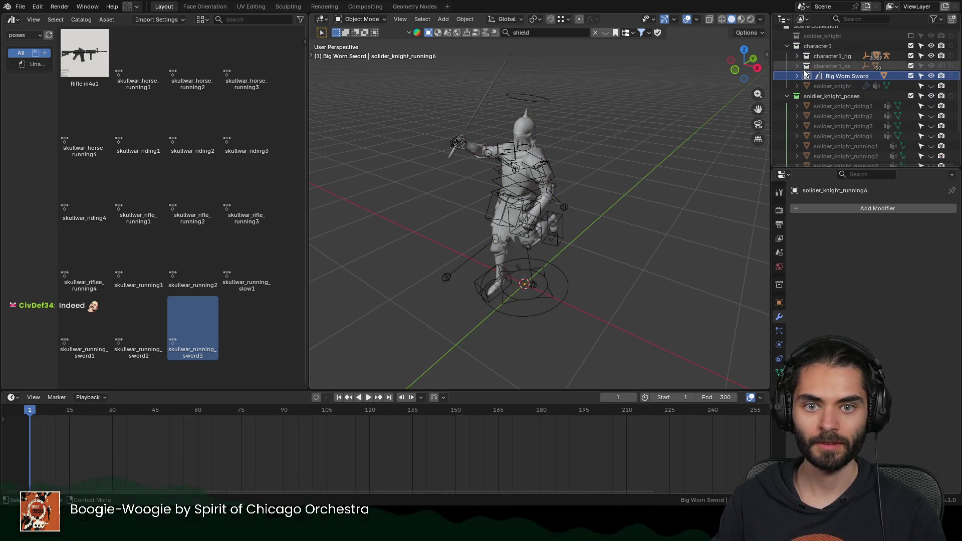
Step: Exclude character1 from the view layer and unhide all ten baked pose meshes
click(787, 46)
click(911, 45)
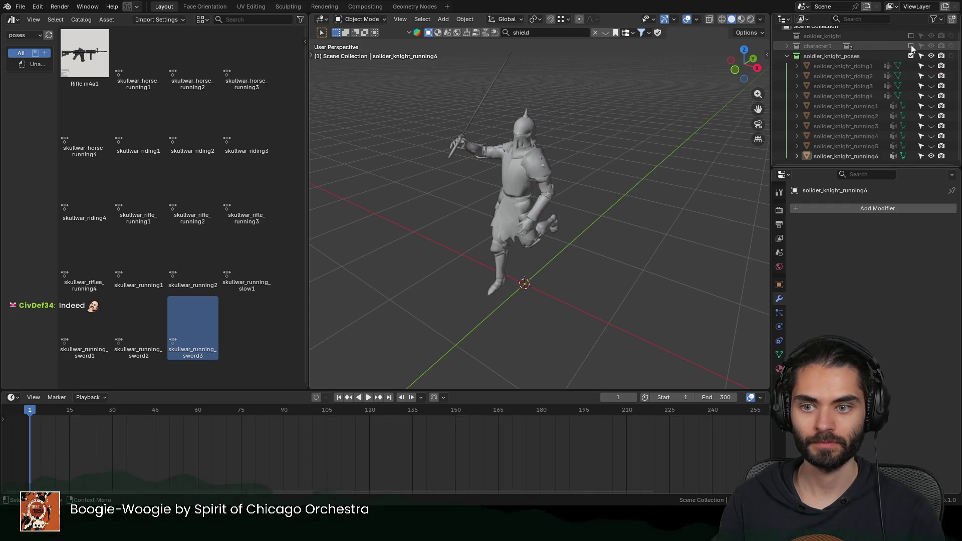
drag(930, 66, 929, 145)
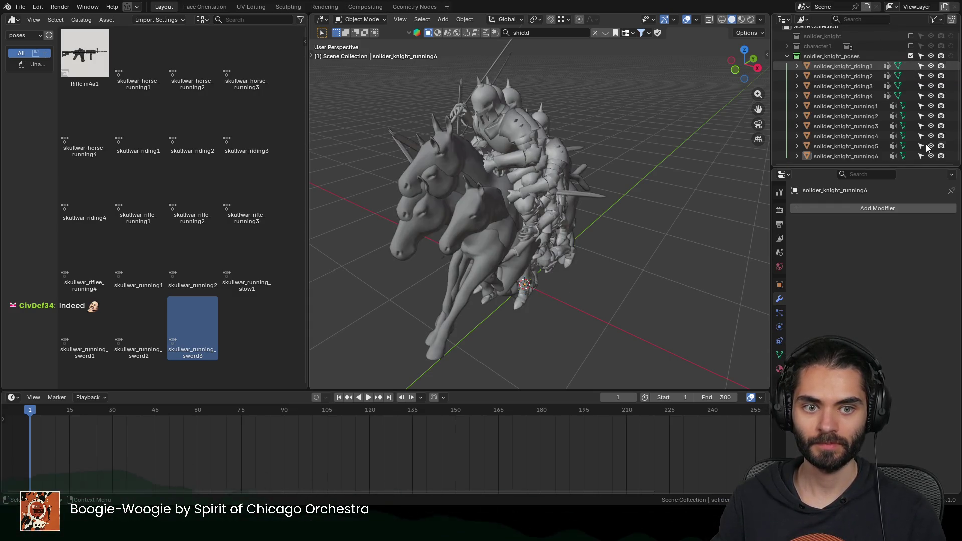
mouse_move(700, 165)
middle_down()
mouse_move(632, 151)
mouse_move(662, 178)
mouse_move(689, 152)
mouse_move(648, 192)
mouse_move(594, 211)
mouse_move(450, 220)
mouse_move(502, 219)
middle_up()
middle_drag(596, 199, 676, 199)
Step: Purge the fourteen unused data-blocks via Quick Favorites and collapse the solider_knight_poses collection
key(q)
click(665, 200)
click(622, 264)
mouse_move(622, 264)
middle_down()
mouse_move(592, 202)
mouse_move(507, 192)
mouse_move(699, 193)
mouse_move(474, 207)
mouse_move(459, 203)
mouse_move(615, 202)
mouse_move(458, 196)
middle_up()
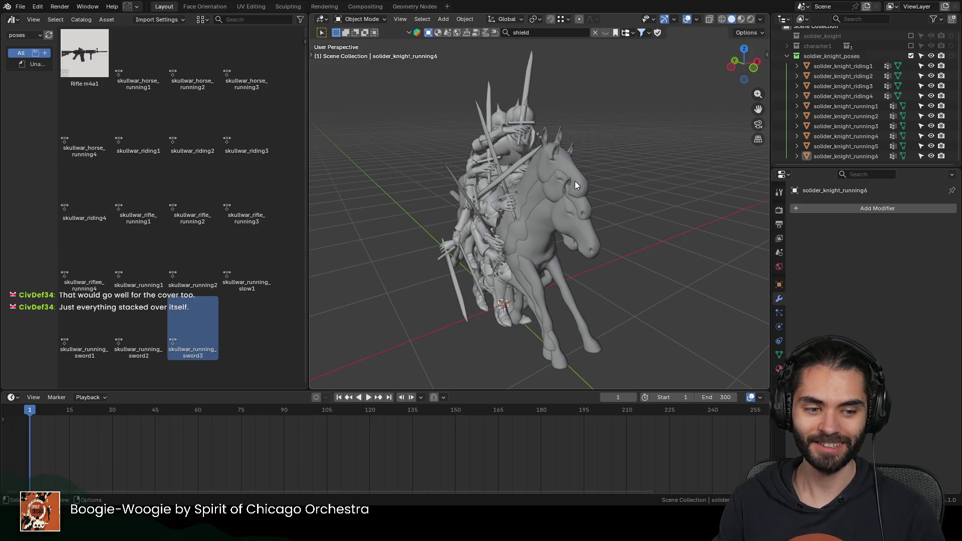
middle_drag(574, 181, 513, 185)
scroll(513, 186, up, 2)
scroll(418, 196, up, 3)
scroll(418, 197, down, 3)
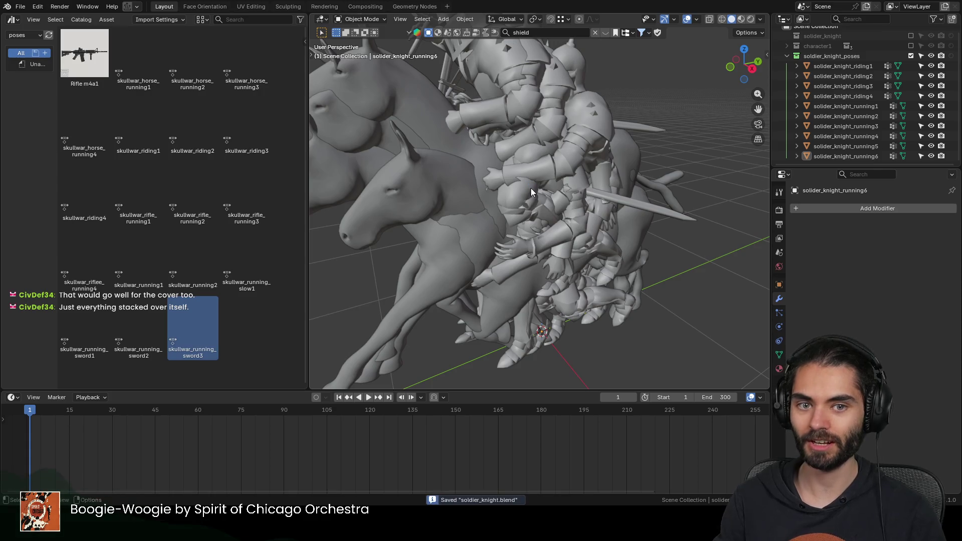
click(785, 56)
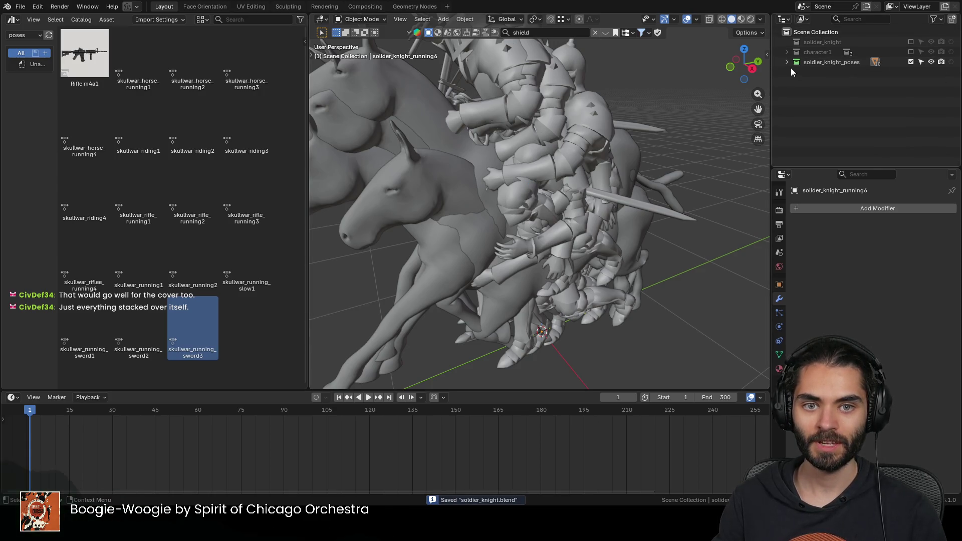
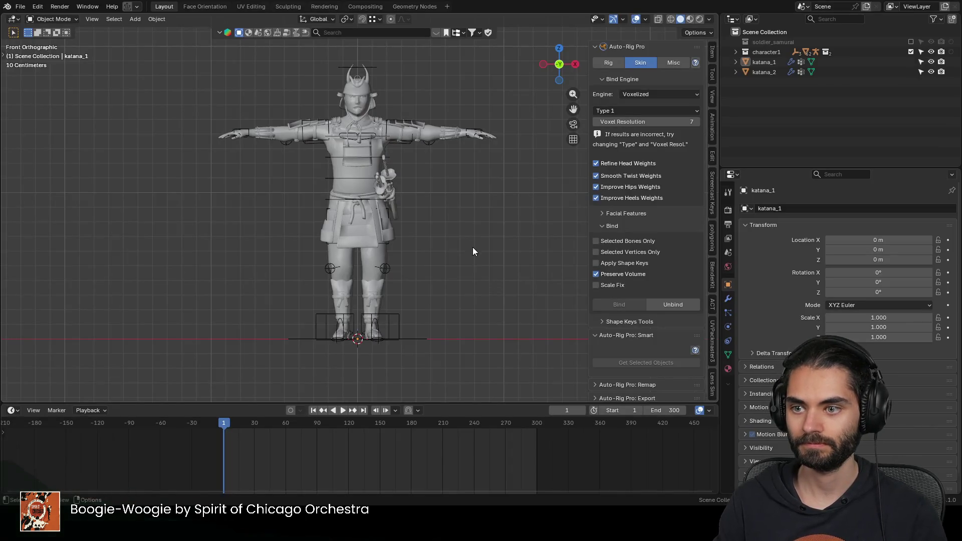
Step: Orbit the view toward the two katanas at the samurai's waist
mouse_move(472, 247)
middle_down()
mouse_move(430, 212)
mouse_move(391, 222)
mouse_move(337, 148)
middle_up()
scroll(451, 223, up, 4)
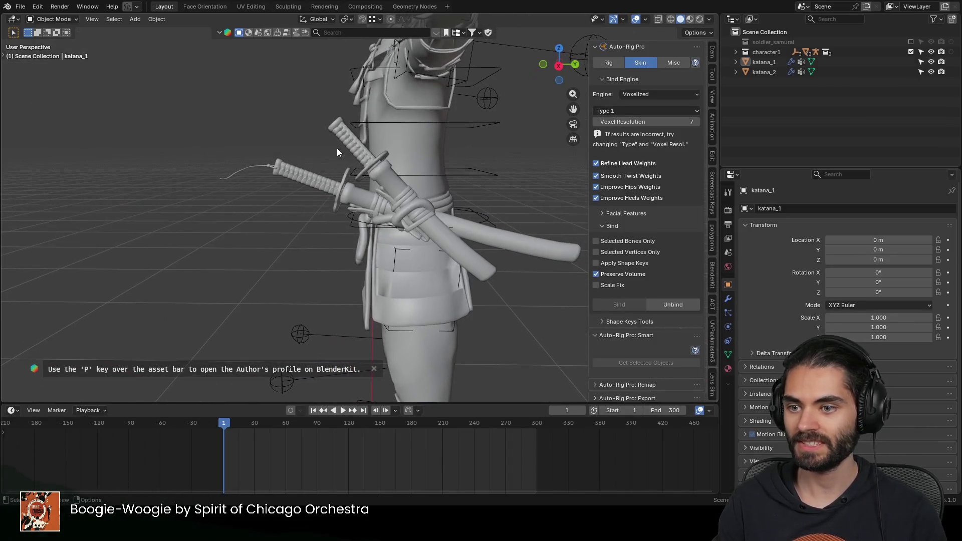
click(360, 165)
key(r)
key(Escape)
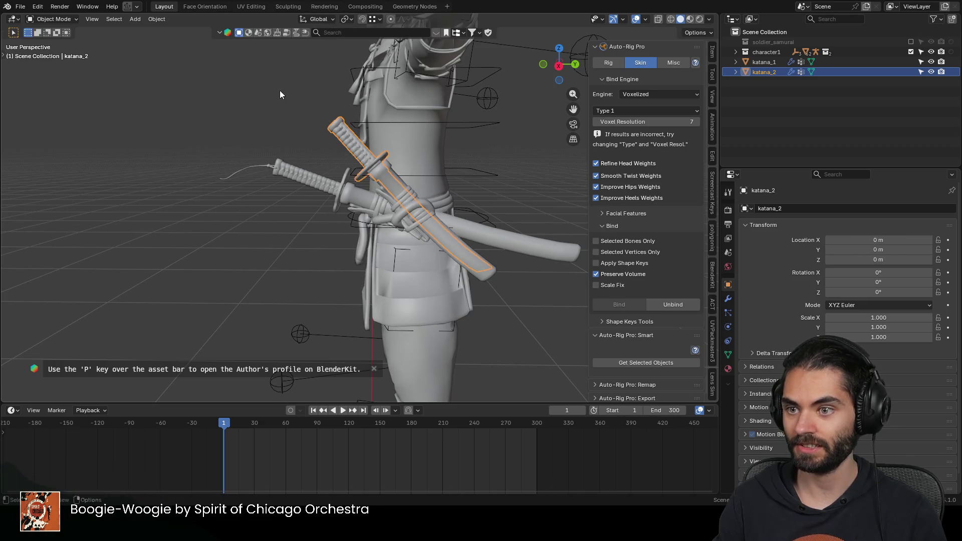
click(306, 177)
key(Tab)
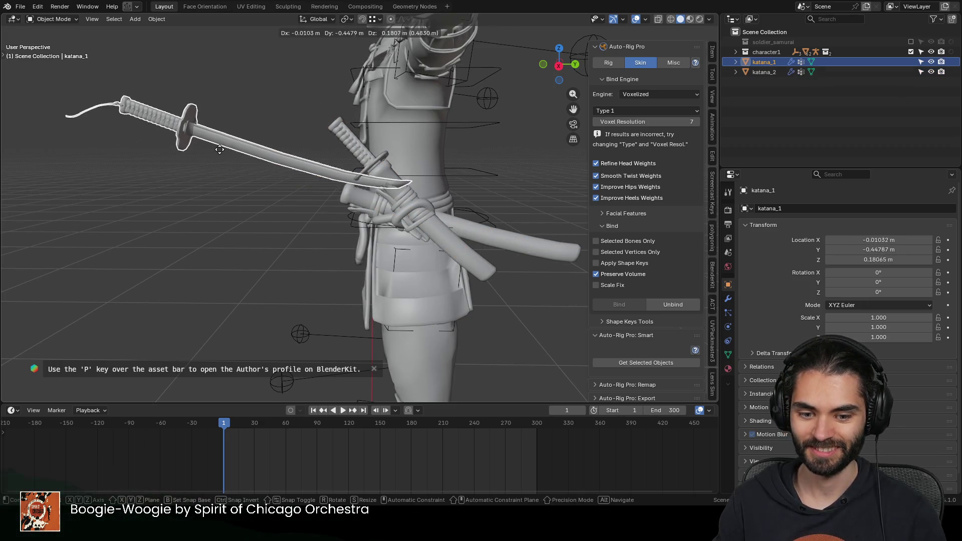
key(Home)
key(Tab)
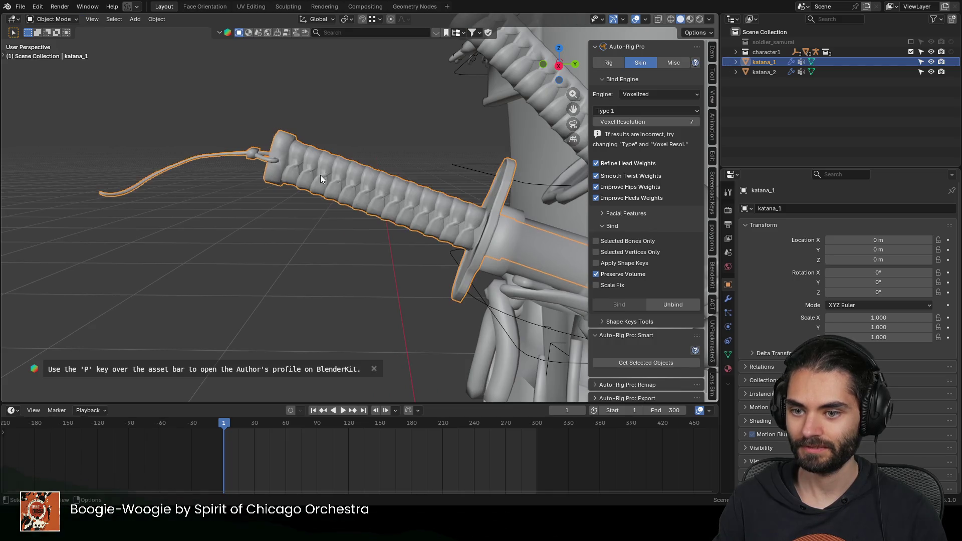
key(g)
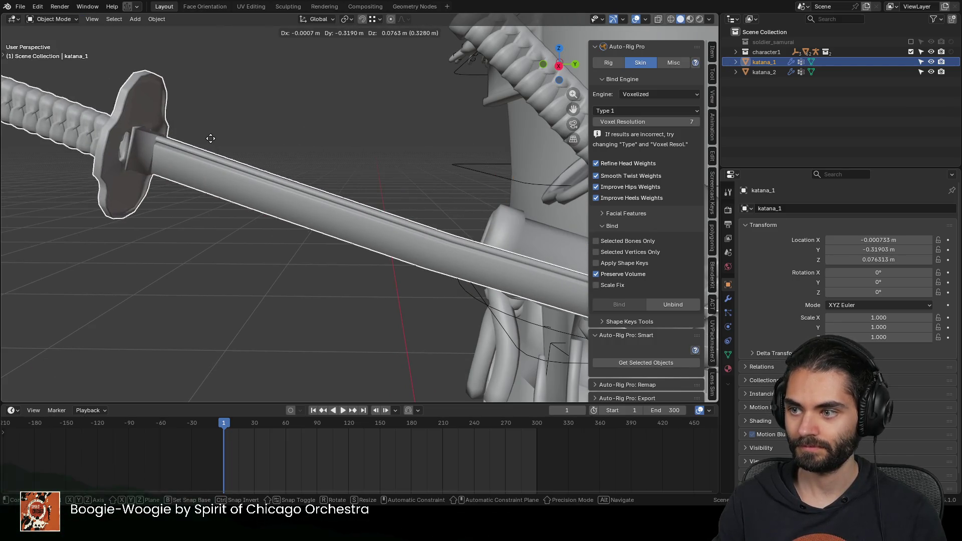
key(Escape)
key(Tab)
middle_drag(237, 144, 433, 188)
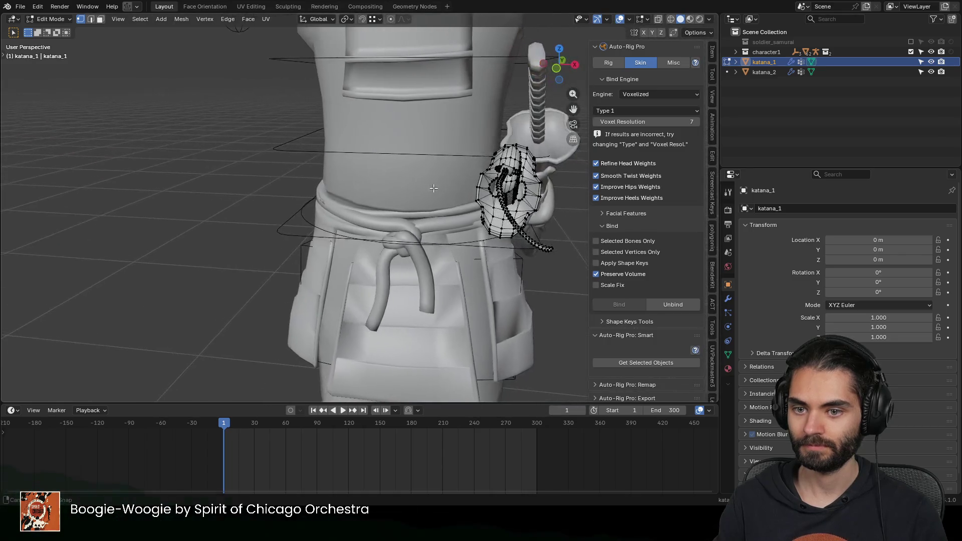
scroll(433, 188, down, 2)
scroll(450, 172, up, 4)
key(Tab)
scroll(476, 154, down, 4)
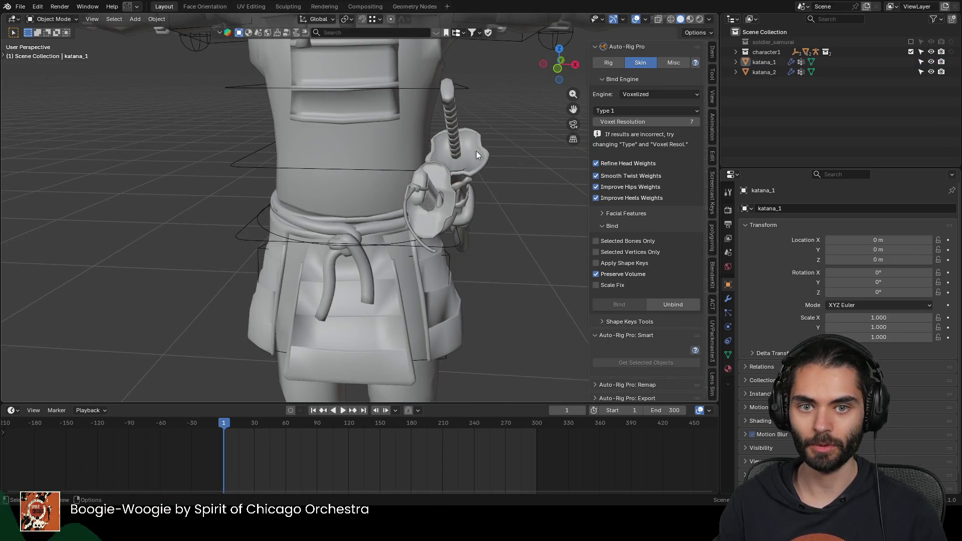
shift+middle_drag(519, 116, 497, 164)
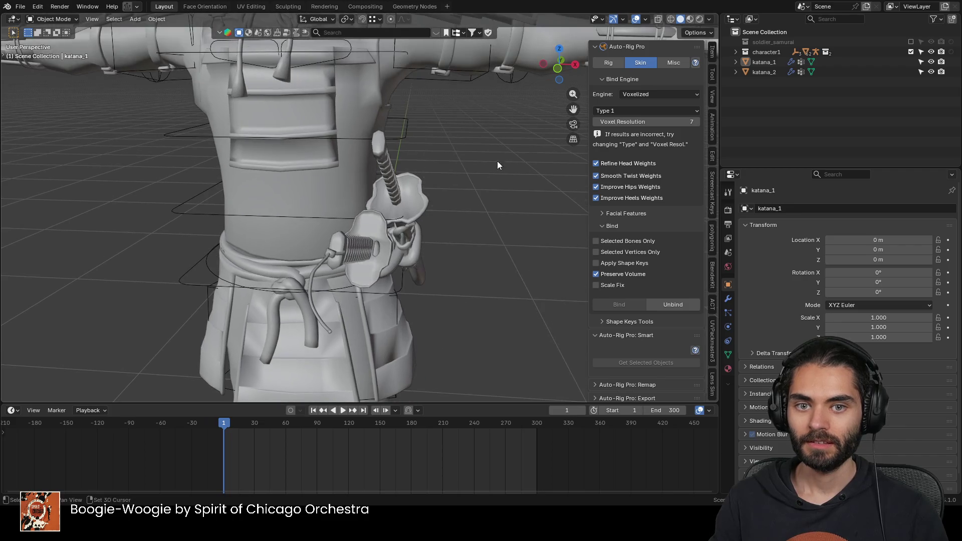
click(734, 52)
click(737, 53)
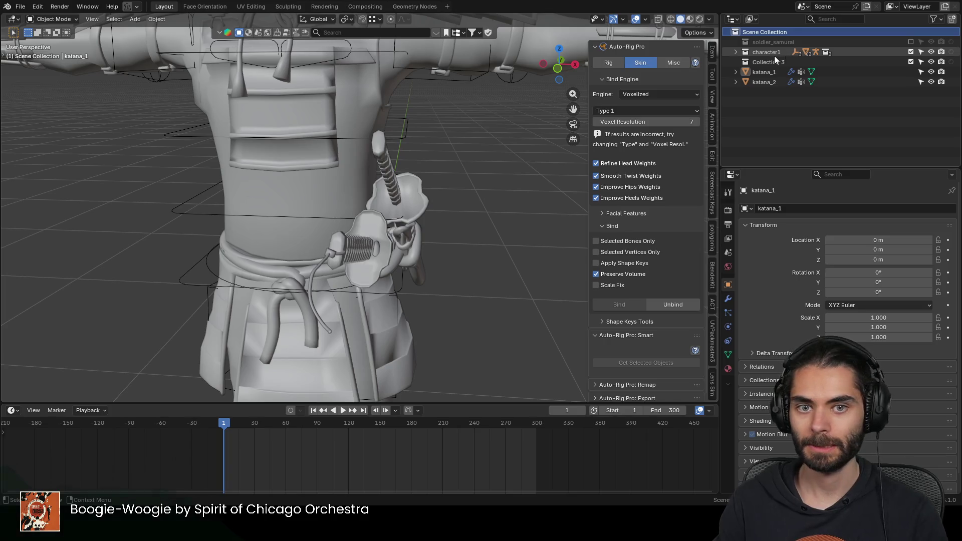
Step: Name the collection soldier_samurai_poses and give it a green colour tag
double_click(775, 62)
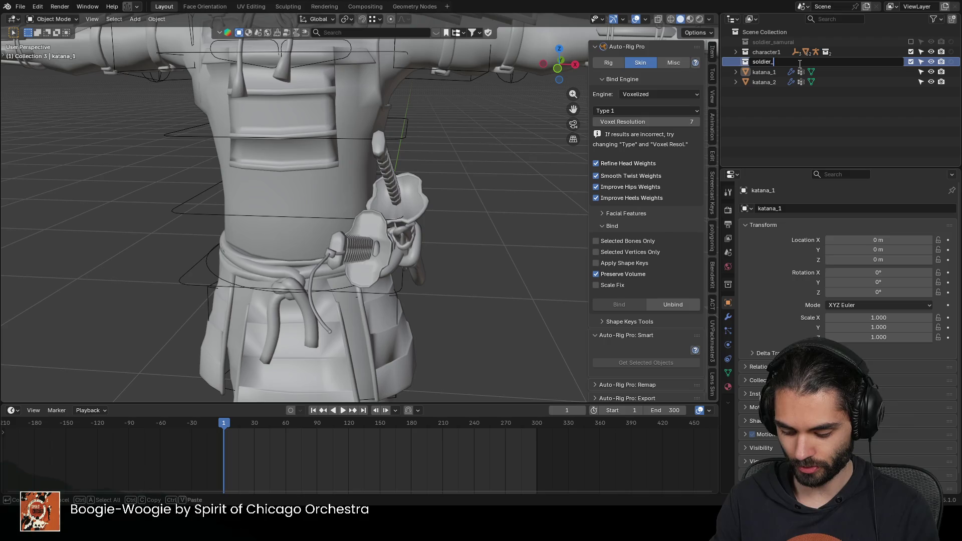
text(sam)
key(BackSpace)
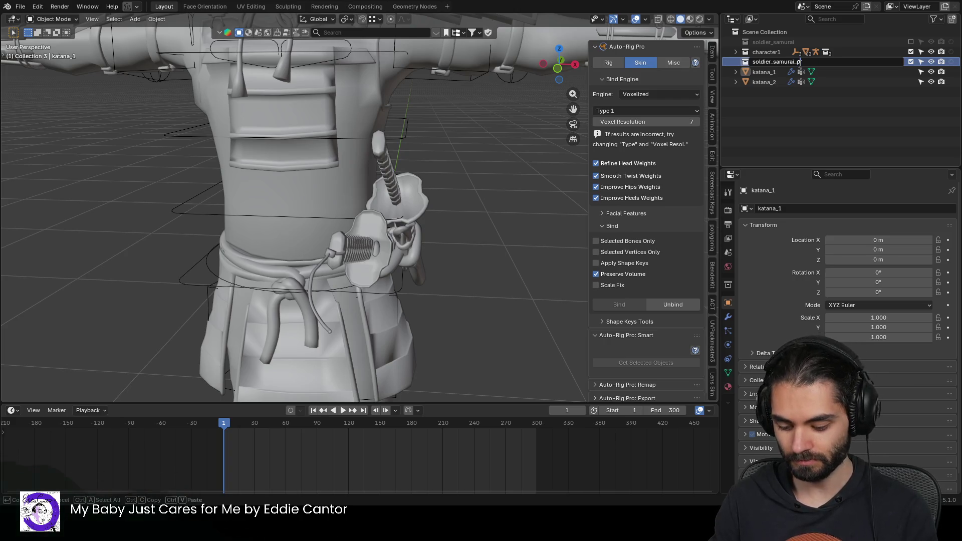
key(Return)
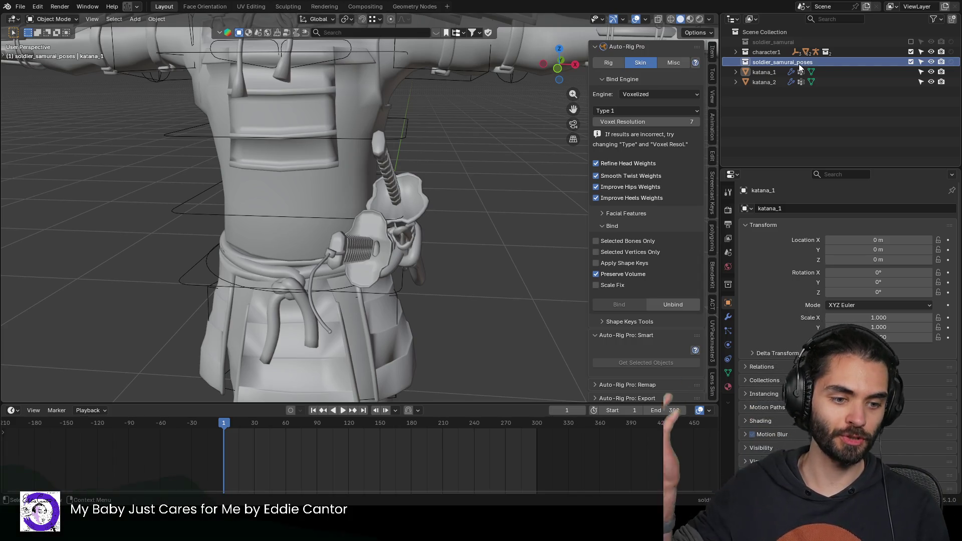
right_click(755, 63)
click(680, 212)
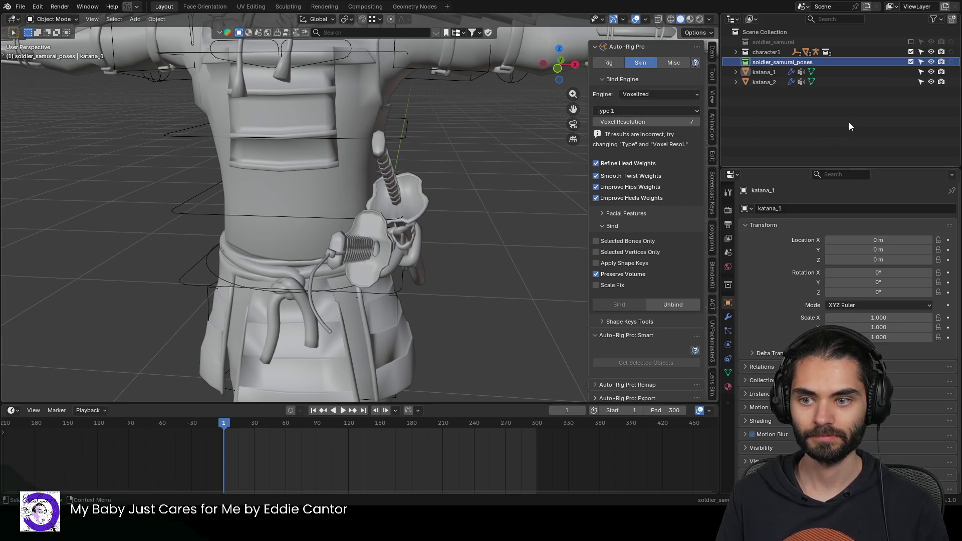
click(848, 122)
scroll(417, 147, down, 3)
scroll(417, 148, down, 2)
mouse_move(444, 196)
middle_down()
mouse_move(423, 181)
mouse_move(463, 150)
middle_up()
scroll(464, 149, down, 2)
Step: Make repeated in-place Shift+D copies of the soldier_samurai mesh in the character1 collection
click(735, 52)
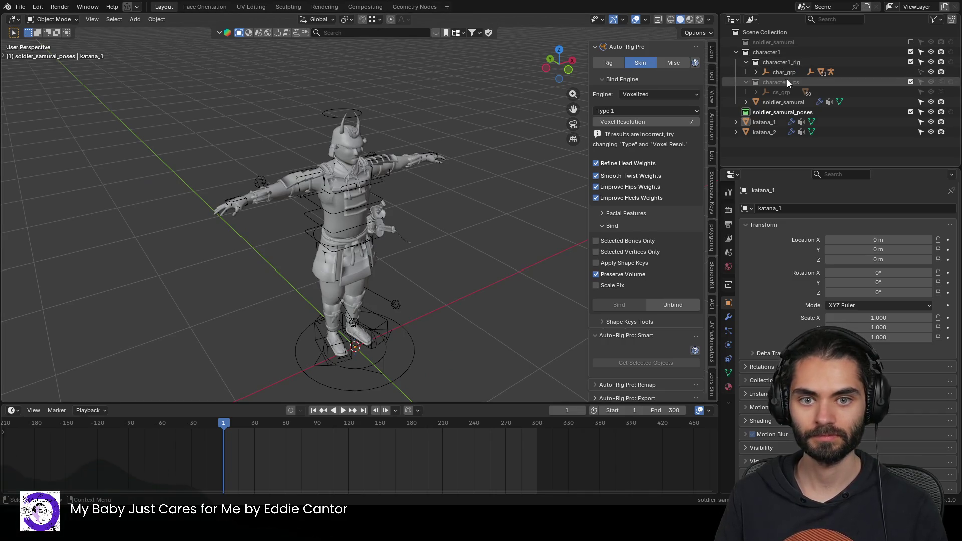
click(739, 58)
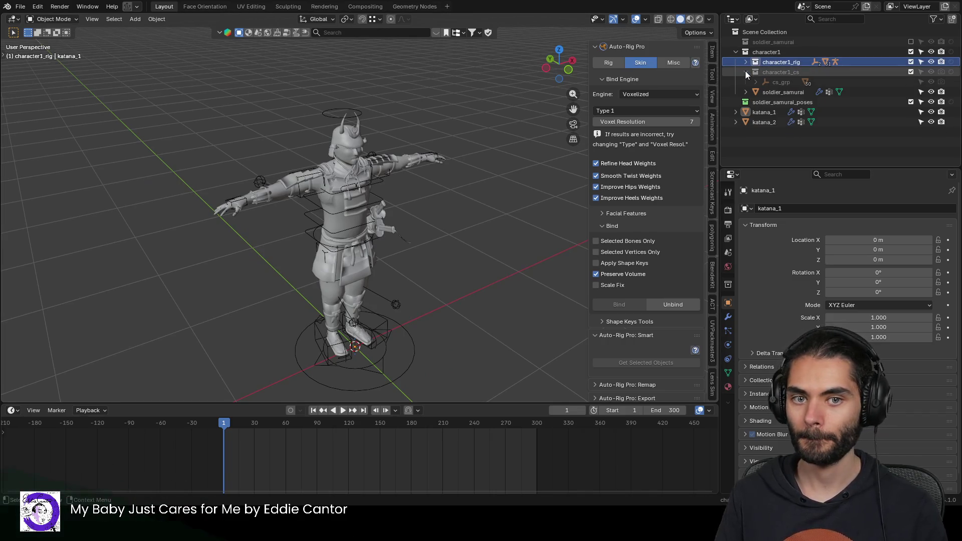
click(760, 92)
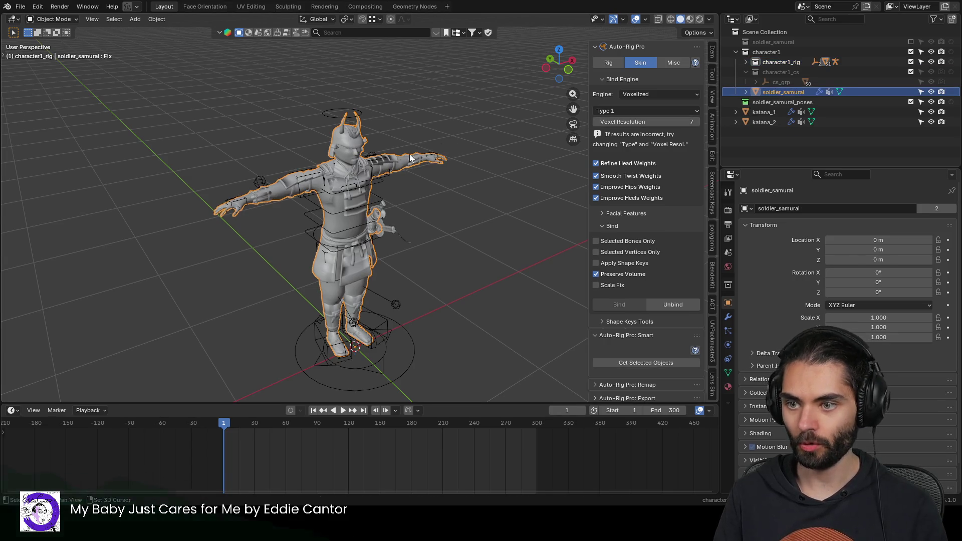
key(shift+d)
key(Escape)
key(shift+d)
key(Escape)
key(shift+d)
key(Escape)
key(shift+d)
key(Escape)
key(shift+d)
key(Escape)
key(shift+d)
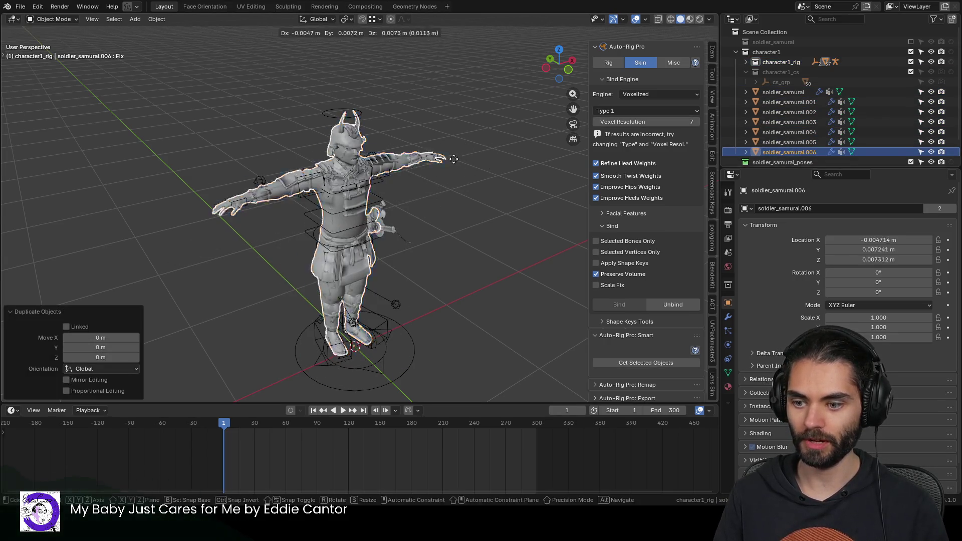
key(Escape)
key(shift+d)
key(Escape)
key(shift+d)
key(Escape)
key(shift+d)
key(Escape)
key(shift+d)
key(Escape)
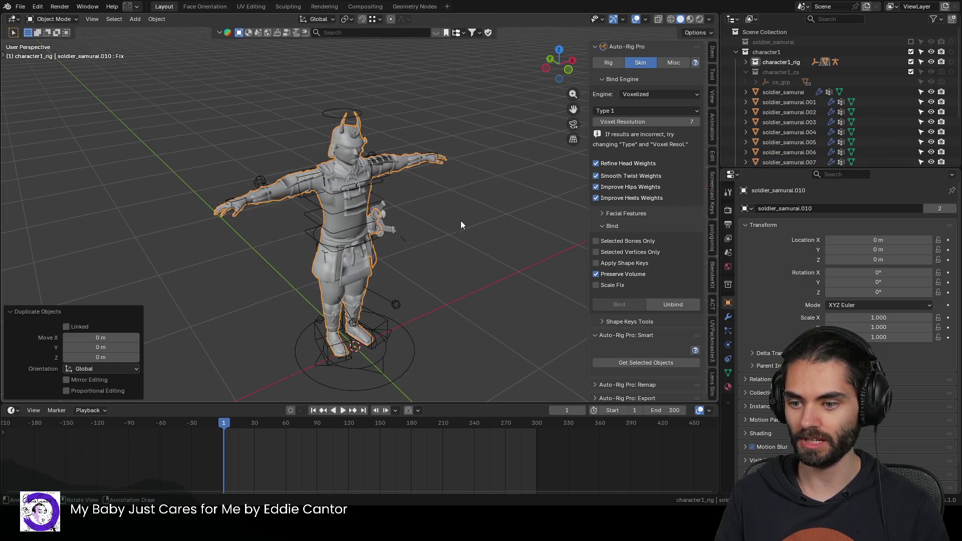
Step: Move the numbered copies into soldier_samurai_poses and hide soldier_samurai.010
click(792, 98)
scroll(793, 101, down, 3)
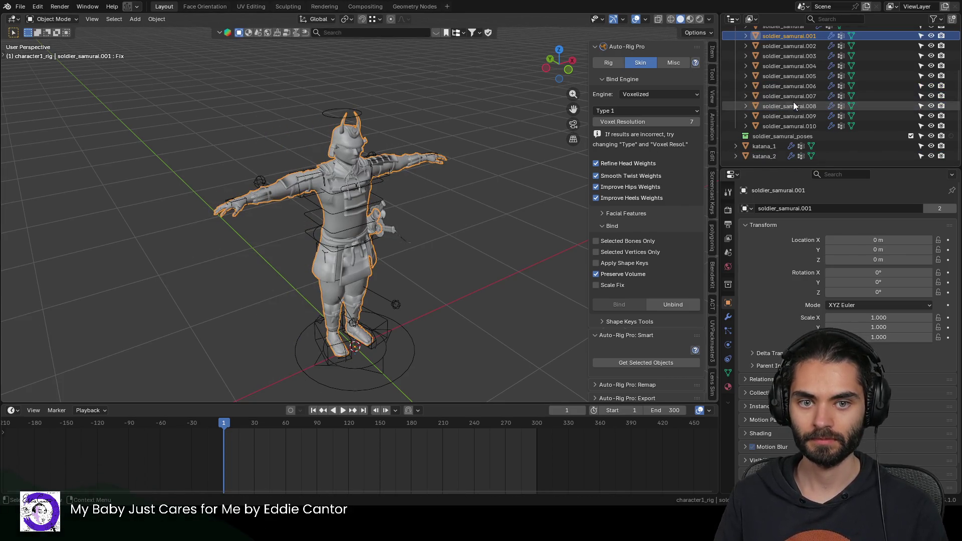
shift+click(795, 125)
drag(795, 125, 795, 134)
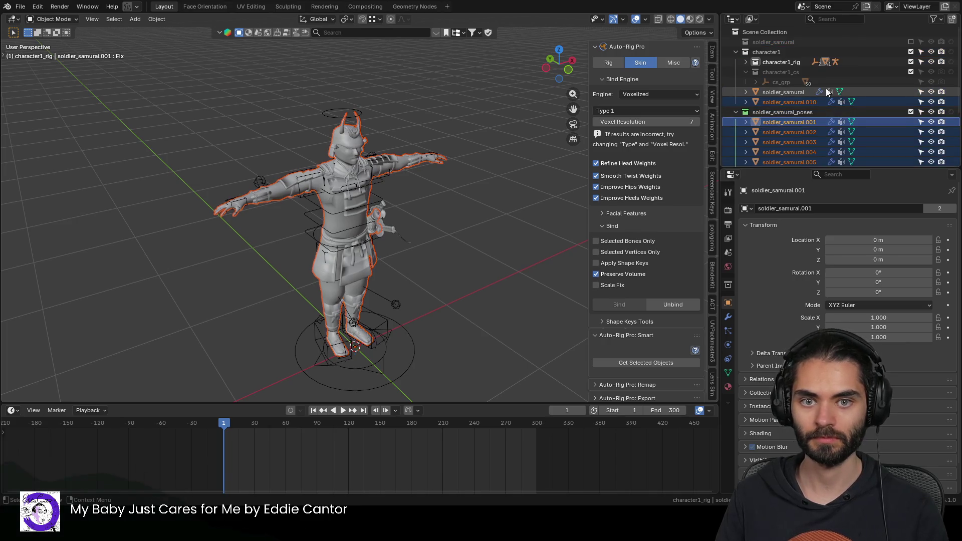
click(921, 101)
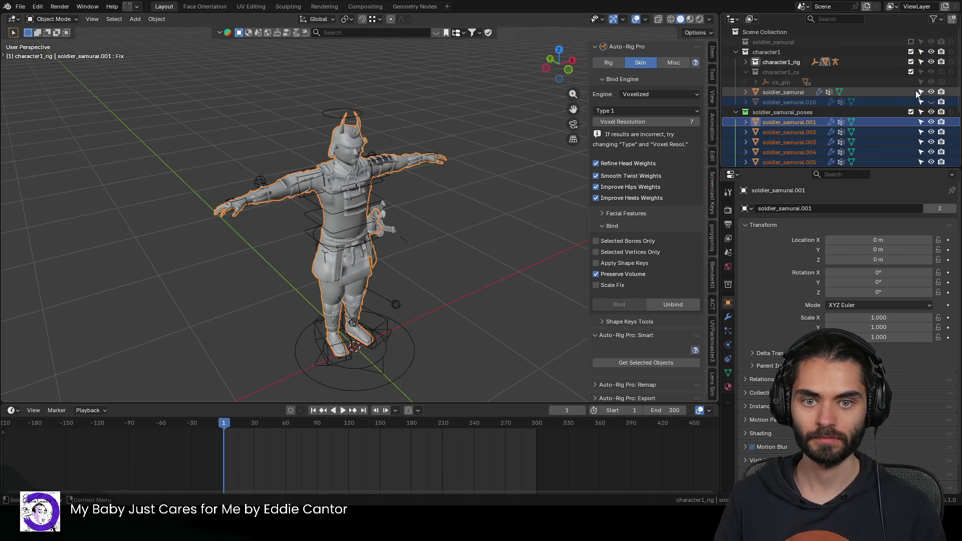
click(735, 53)
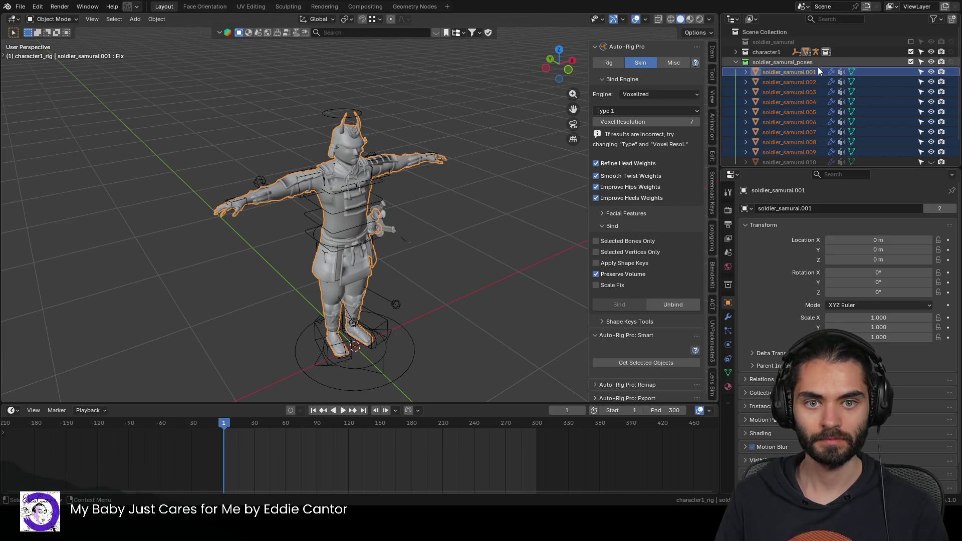
click(855, 62)
drag(930, 72, 932, 161)
scroll(870, 124, down, 2)
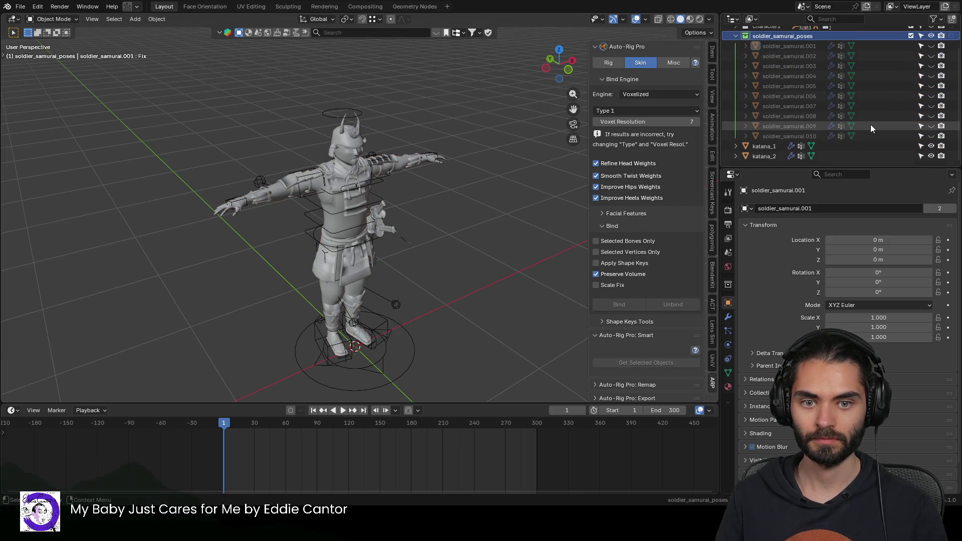
scroll(901, 123, up, 3)
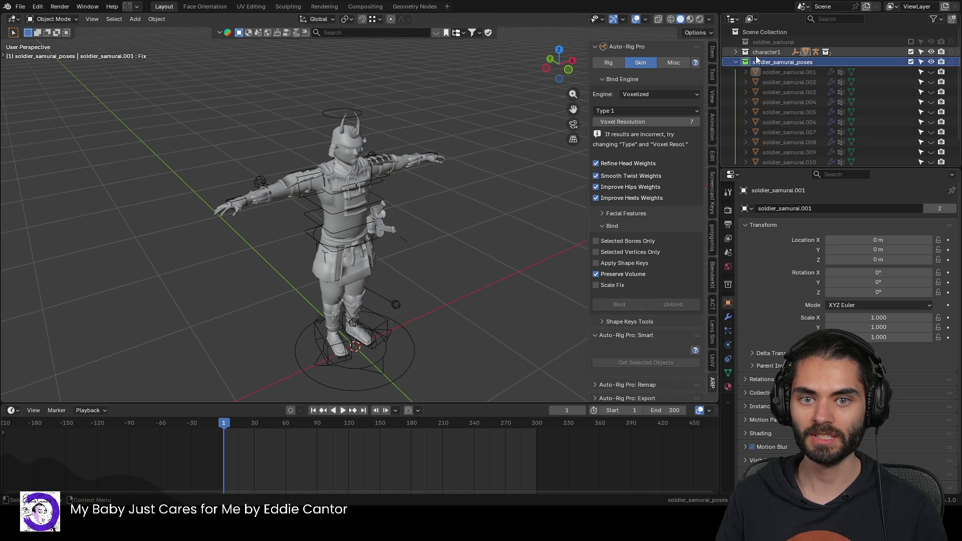
click(733, 53)
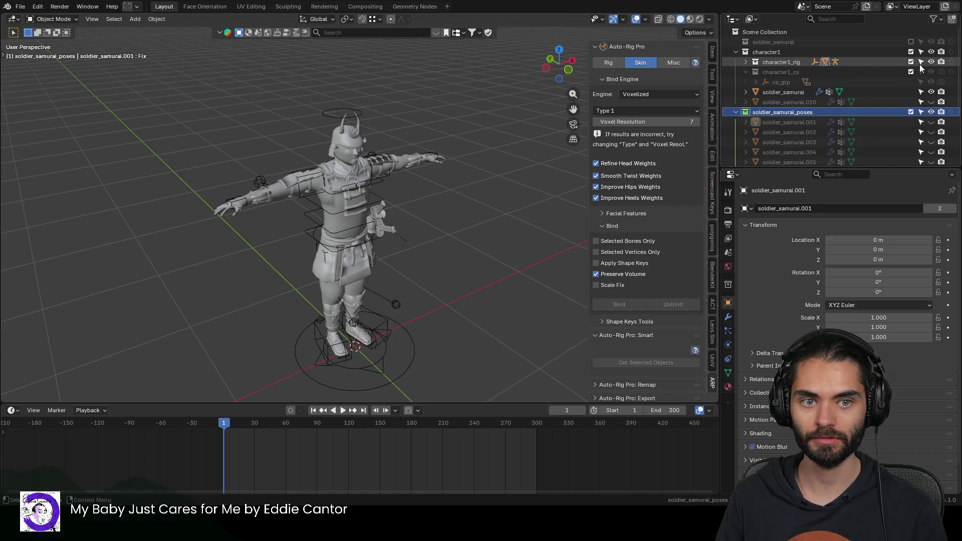
Step: Hide the original soldier_samurai mesh and move soldier_samurai.010 into soldier_samurai_poses
click(931, 92)
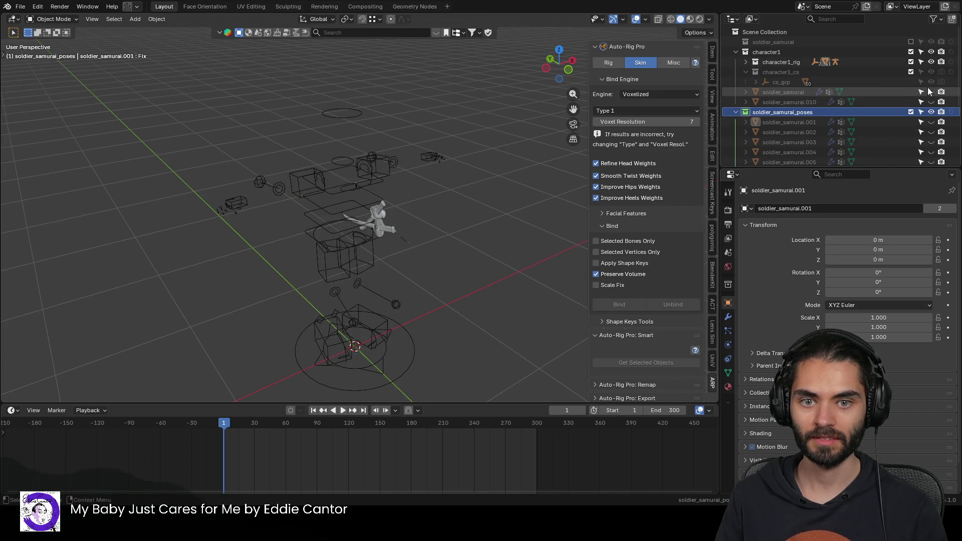
click(733, 51)
click(732, 52)
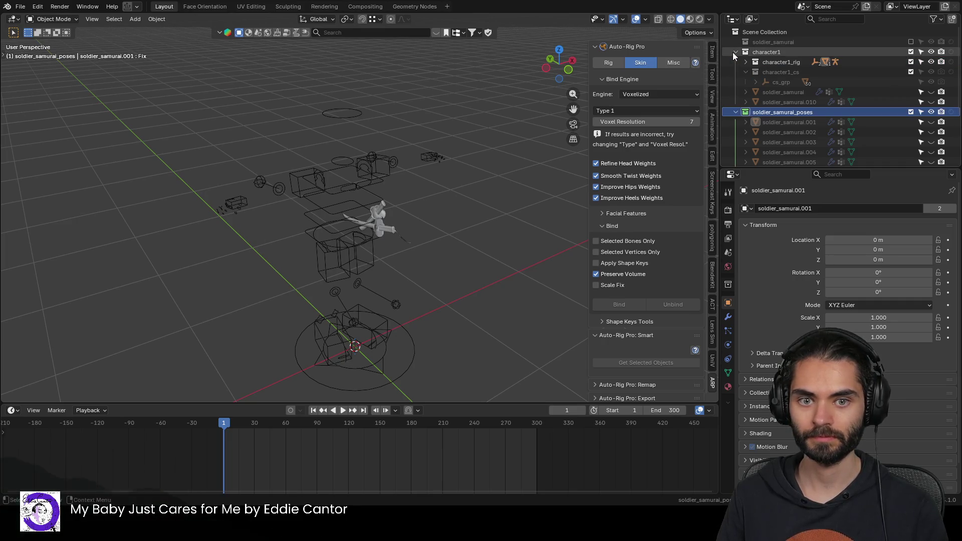
click(783, 102)
mouse_move(811, 104)
mouse_down()
mouse_move(805, 113)
mouse_move(797, 104)
mouse_up()
click(930, 101)
click(769, 101)
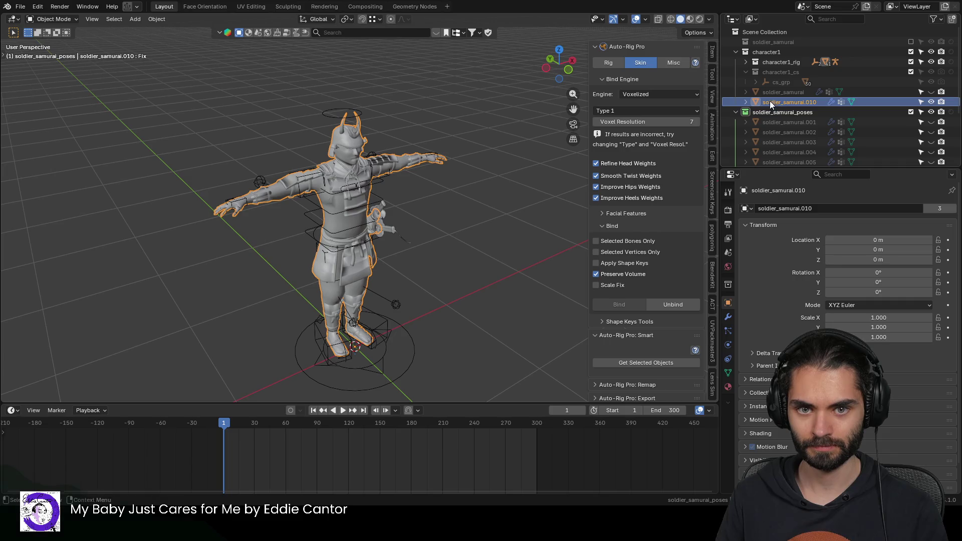
drag(769, 101, 765, 116)
scroll(809, 102, down, 3)
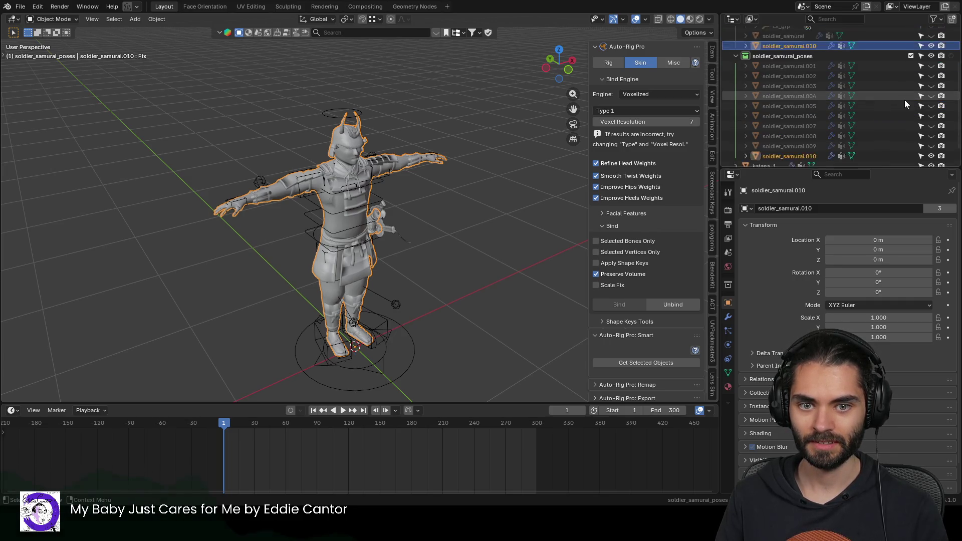
scroll(910, 91, up, 1)
Step: Hide soldier_samurai.010, show soldier_samurai.001 and close the Auto-Rig Pro side panel
click(931, 66)
scroll(902, 64, up, 2)
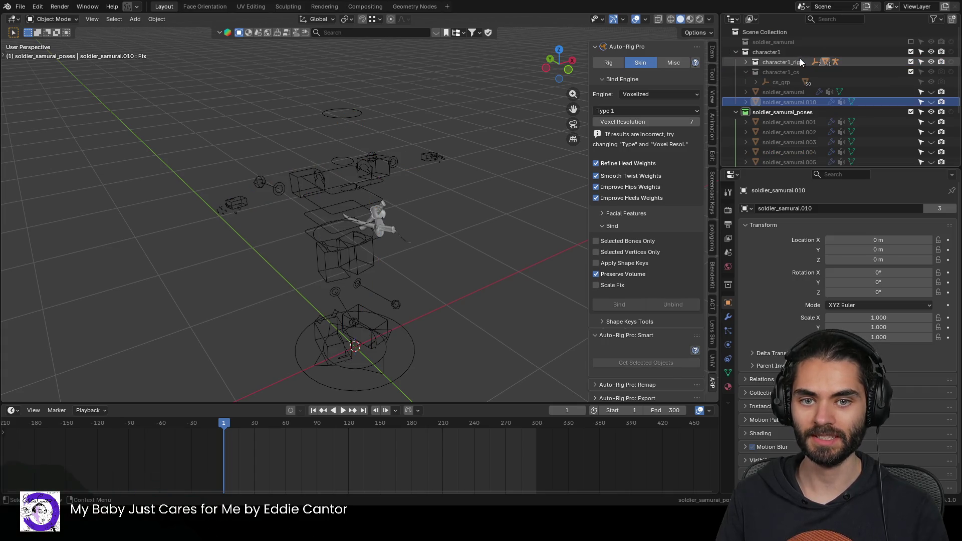
click(736, 52)
shift+middle_drag(482, 121, 481, 159)
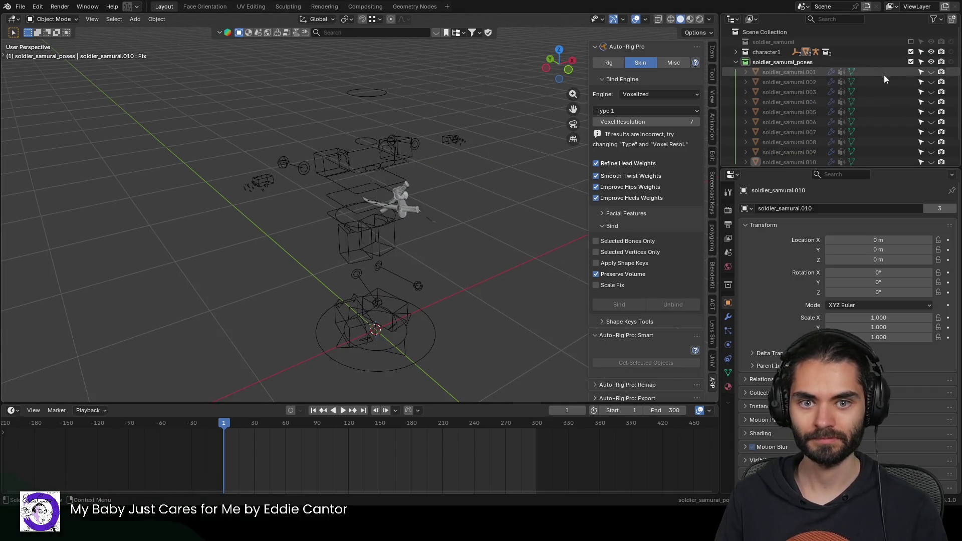
click(931, 72)
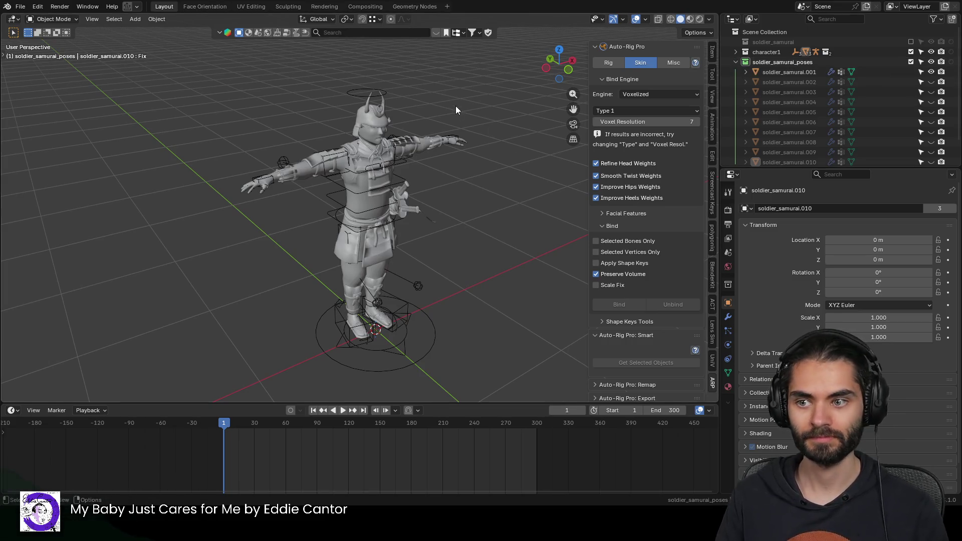
middle_drag(455, 109, 494, 149)
key(n)
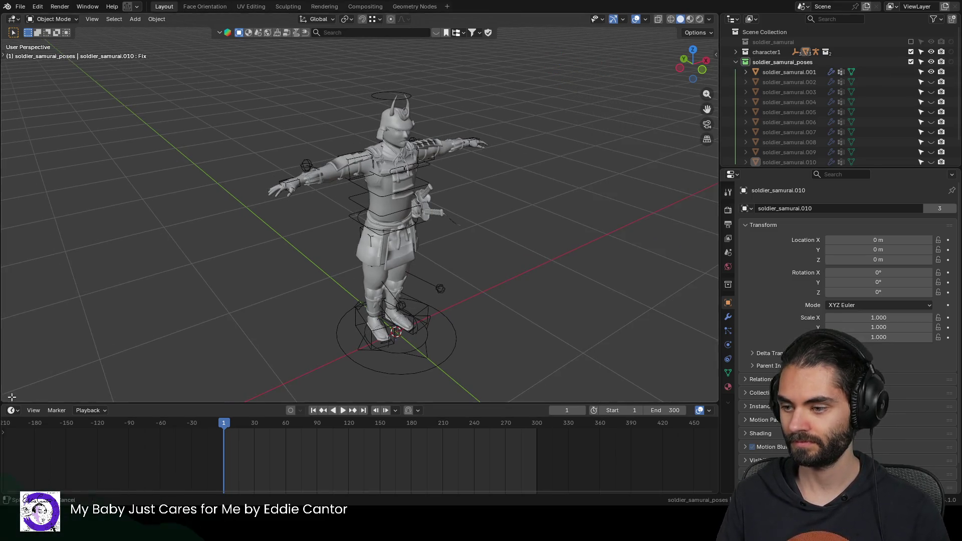
Step: Split the view into an Asset Browser showing the poses library, with the area and sidebar narrowed
click(358, 343)
key(shift+F3)
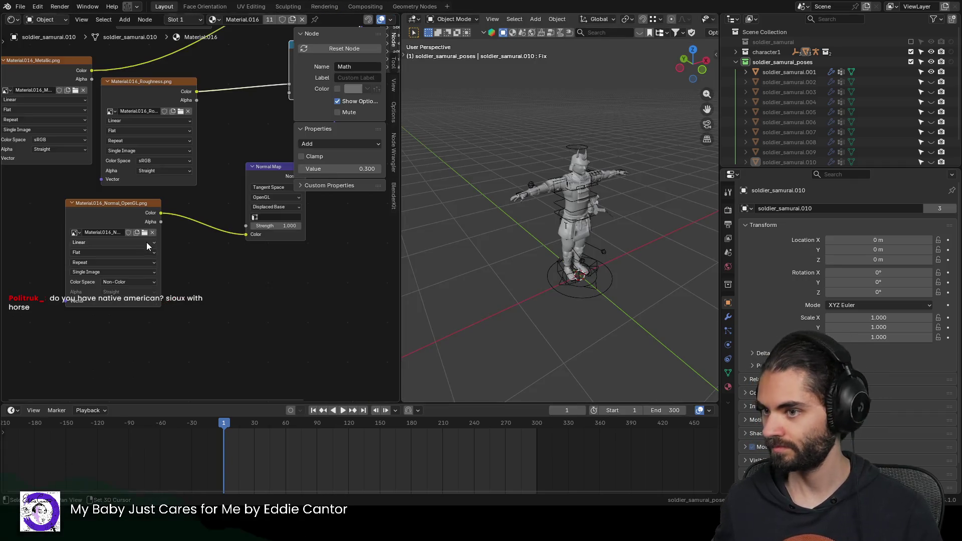
click(21, 7)
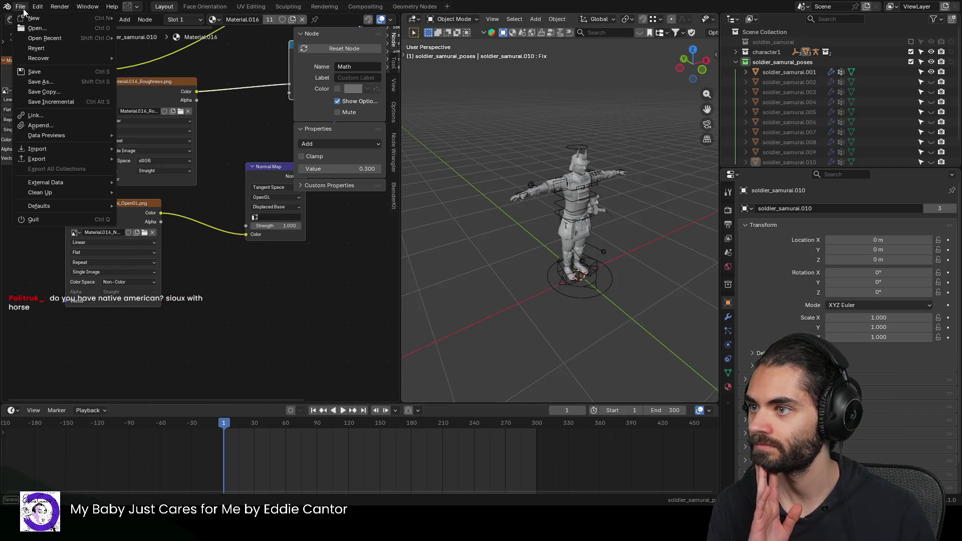
key(Escape)
click(12, 19)
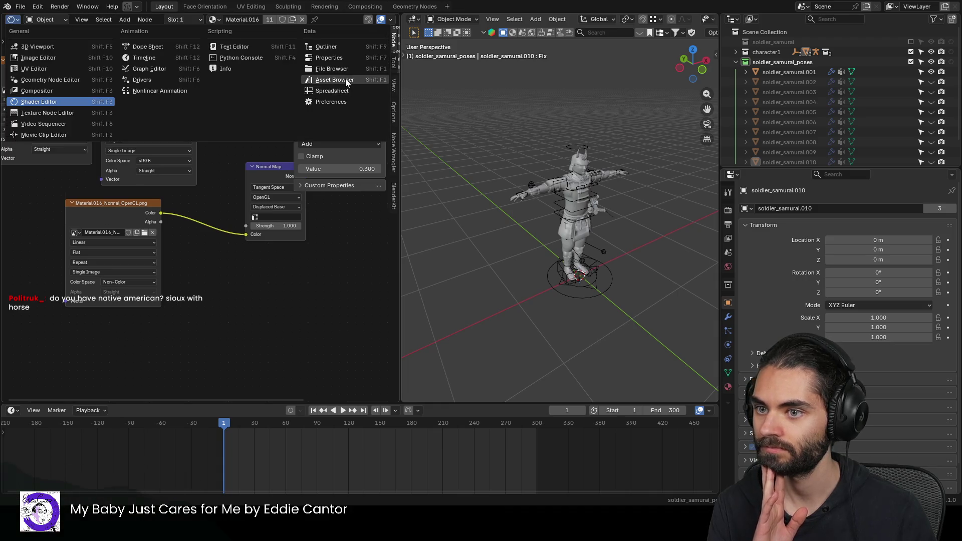
click(345, 79)
click(57, 35)
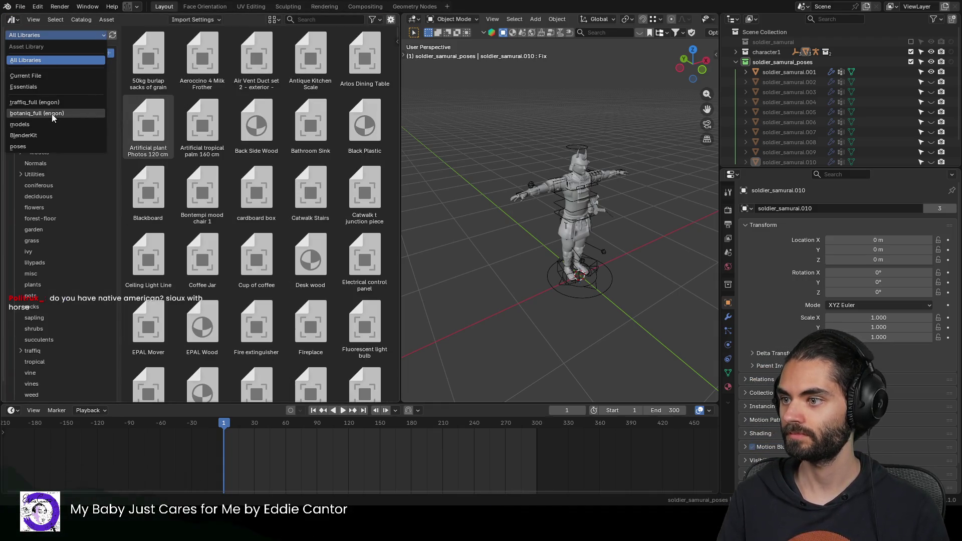
click(37, 145)
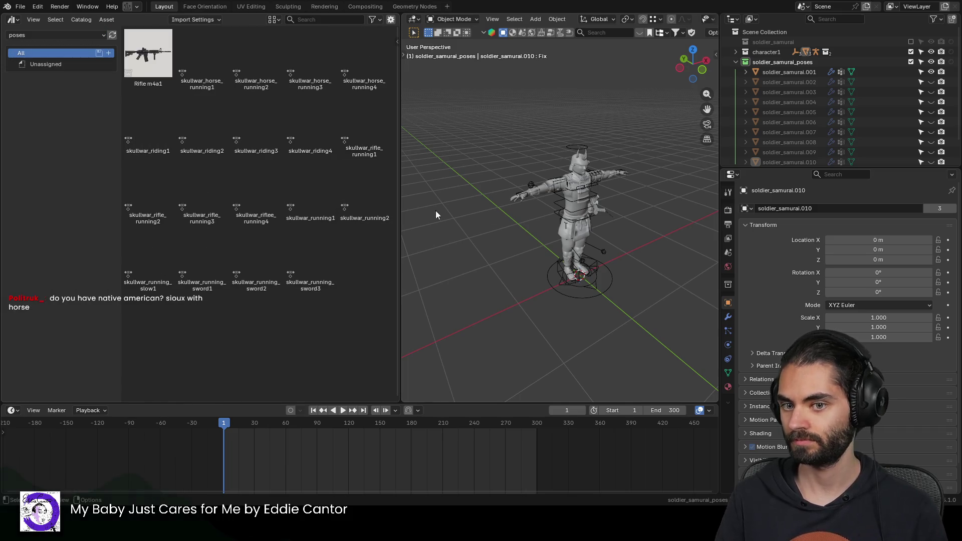
drag(396, 199, 356, 199)
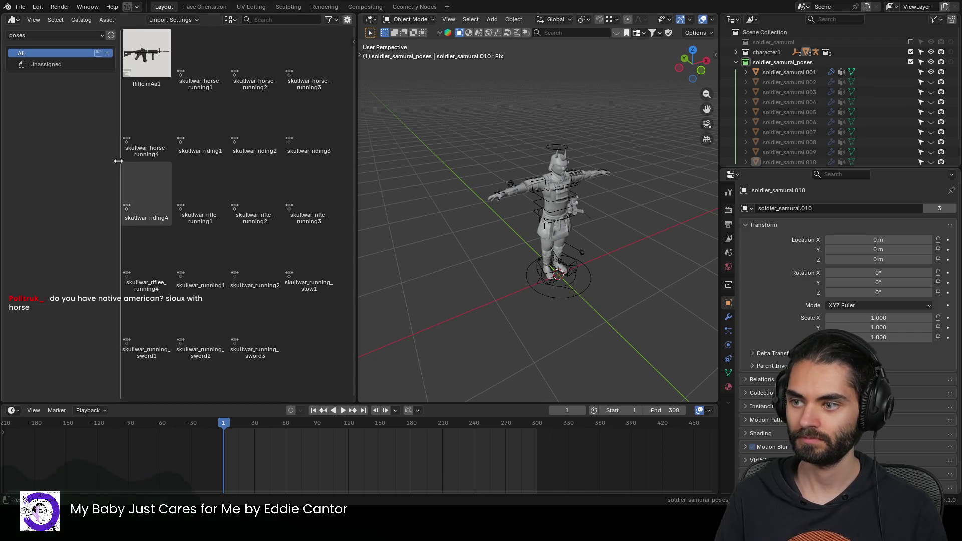
drag(118, 168, 44, 168)
scroll(571, 248, up, 3)
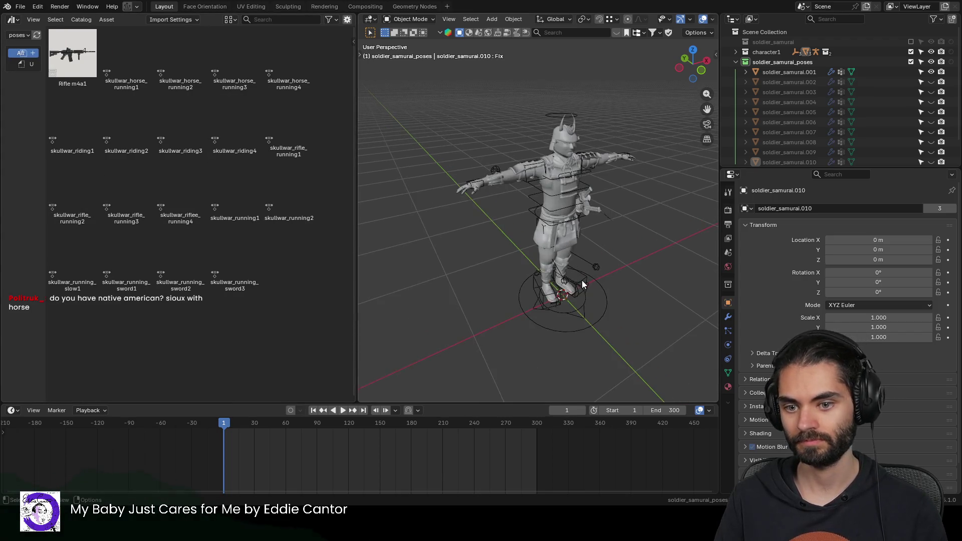
Step: Begin renaming soldier_samurai.001, removing its numbered ending
click(586, 270)
scroll(575, 260, up, 3)
scroll(596, 262, up, 2)
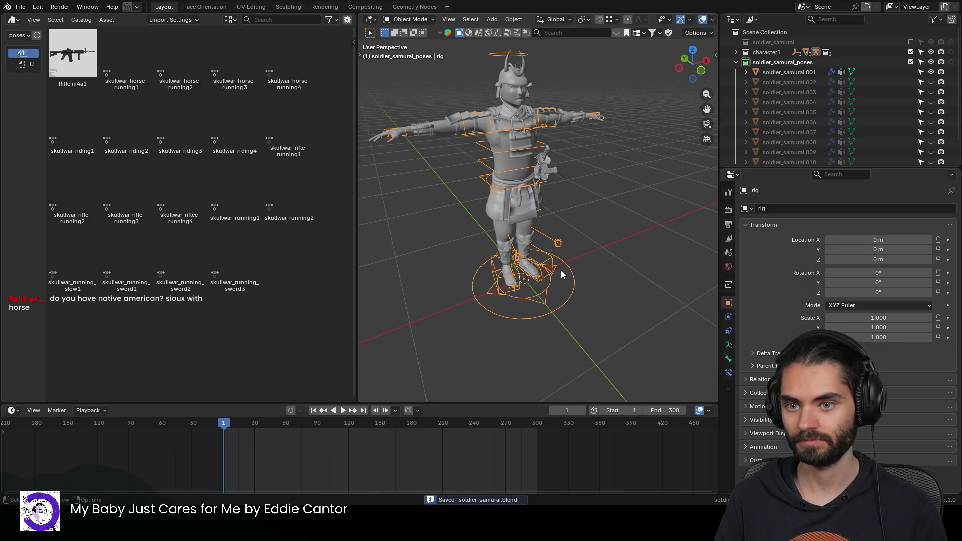
scroll(561, 269, up, 2)
click(795, 71)
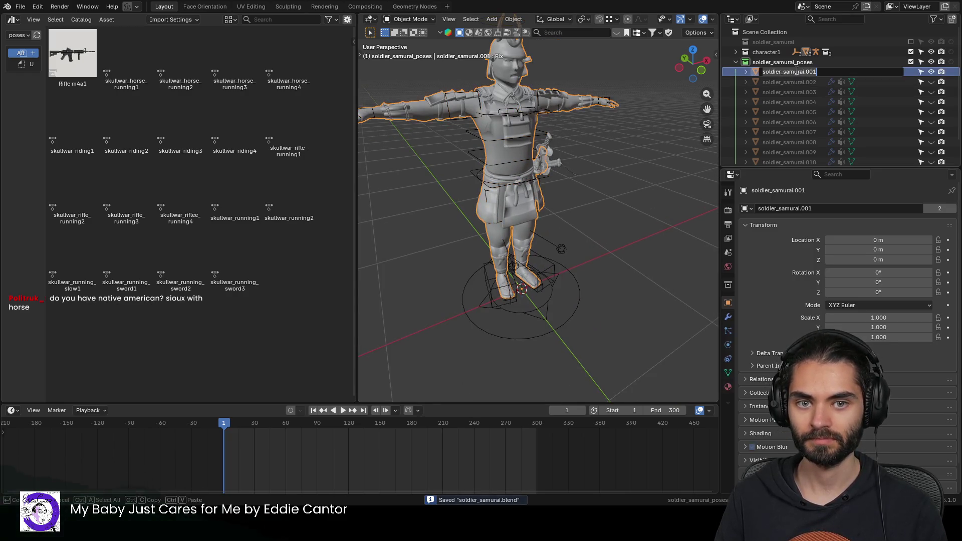
double_click(796, 70)
key(BackSpace)
key(BackSpace)
key(BackSpace)
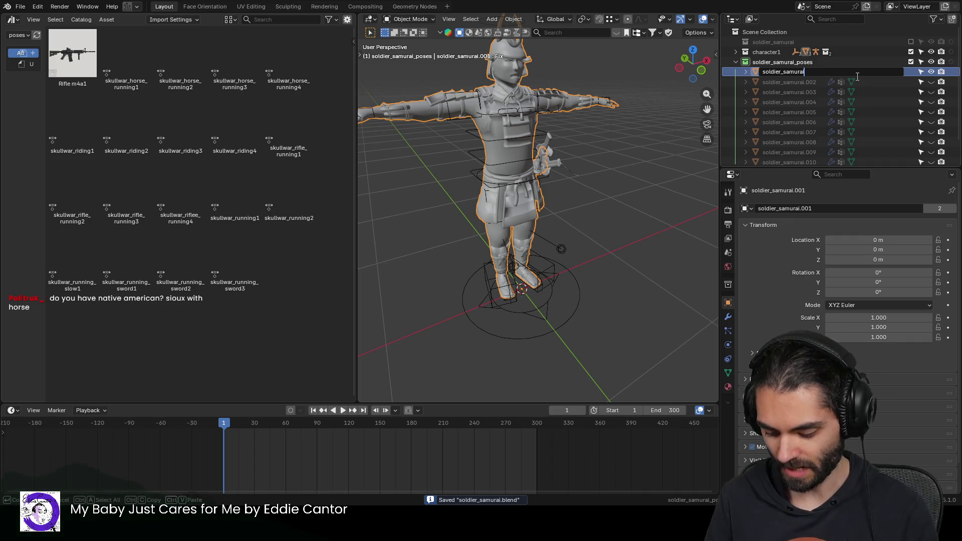
text(_riding1)
Step: Confirm the name soldier_samurai_riding1 and append animal_horse1.blend into the scene
key(Return)
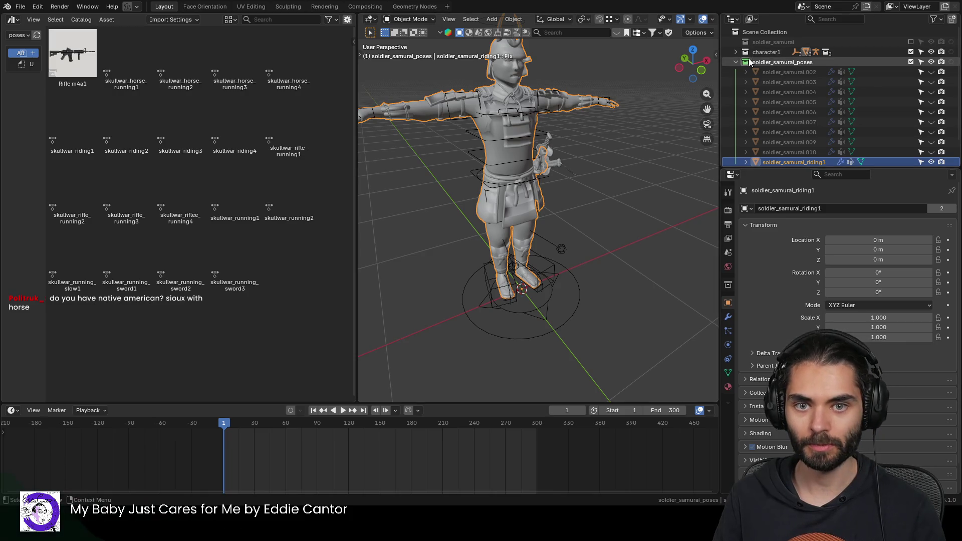
click(735, 61)
click(864, 135)
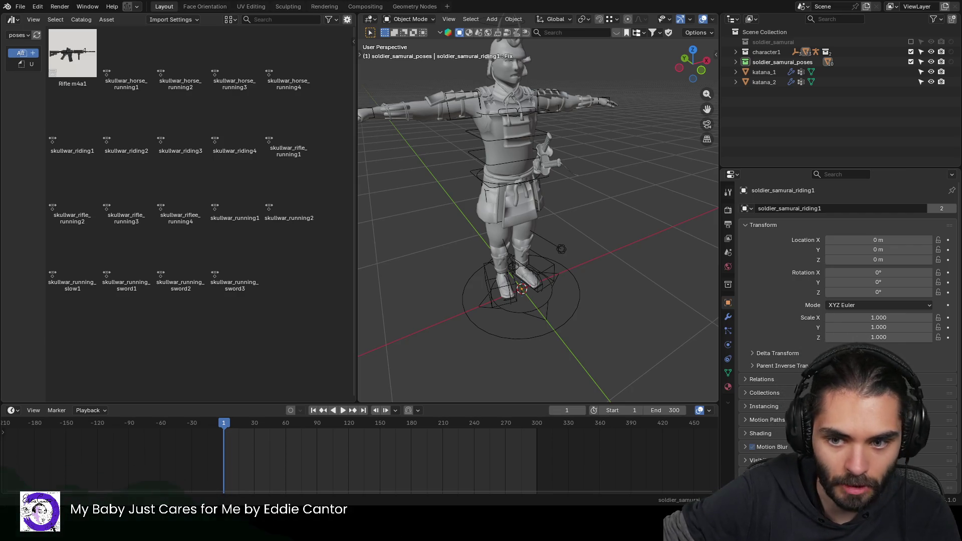
click(540, 269)
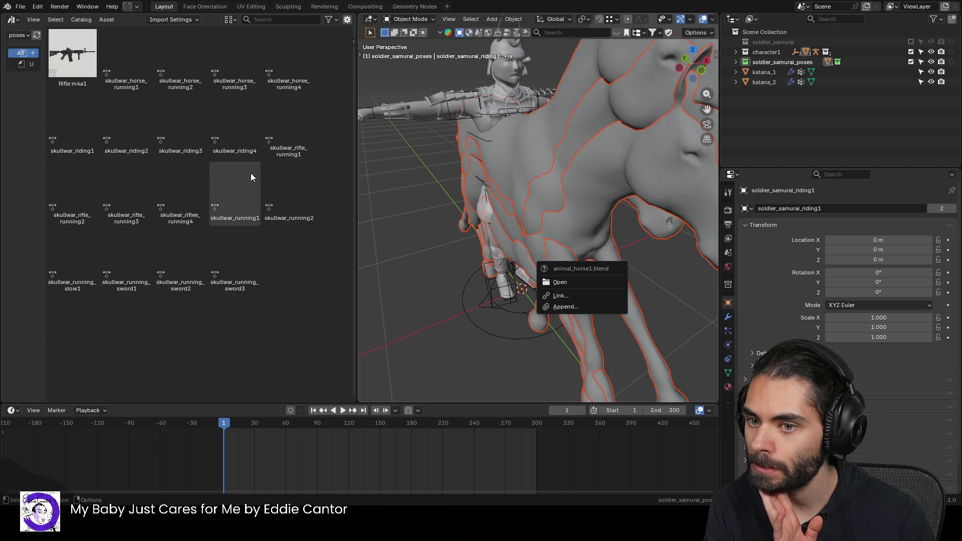
Step: Move the four animal_horse1_running horses into soldier_samurai_poses and delete the empty horse1_poses collection
key(Escape)
scroll(514, 190, down, 8)
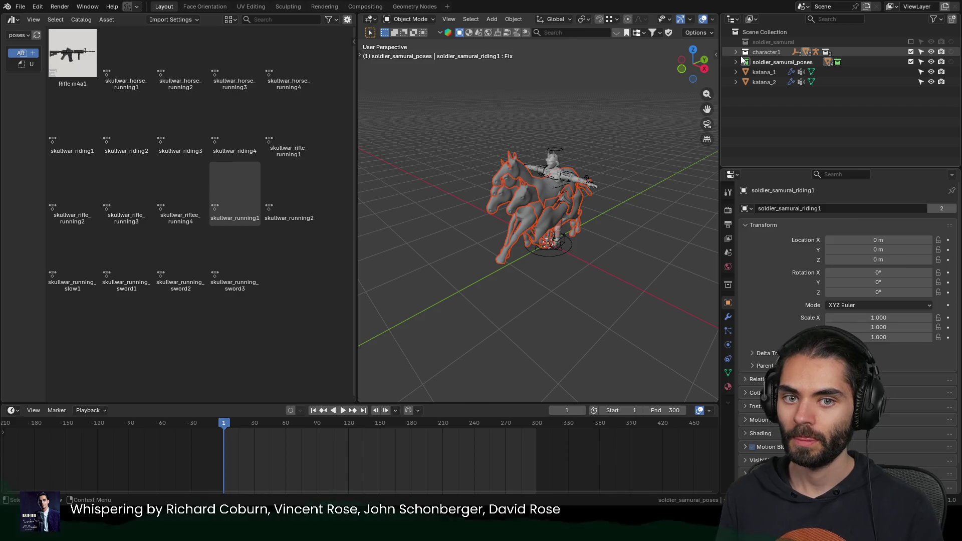
click(735, 52)
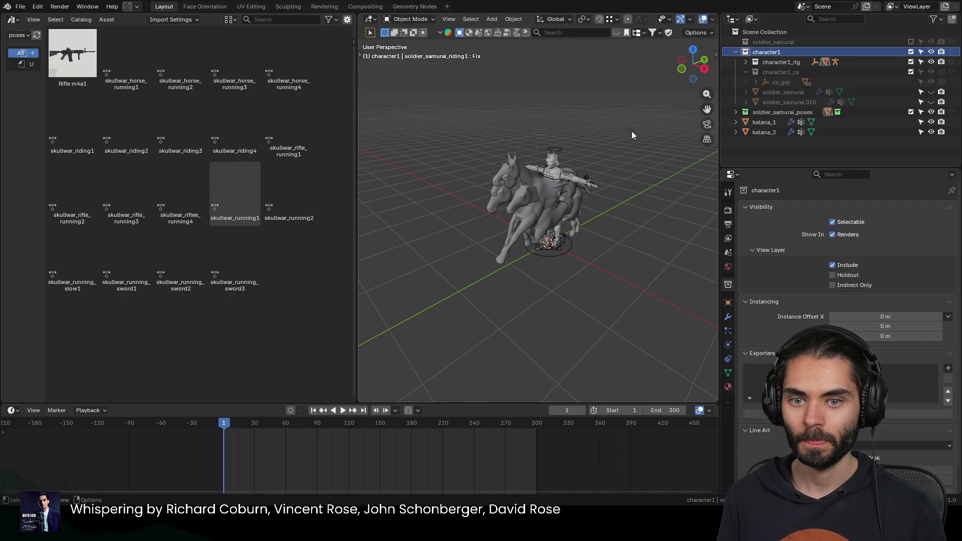
click(554, 188)
key(period)
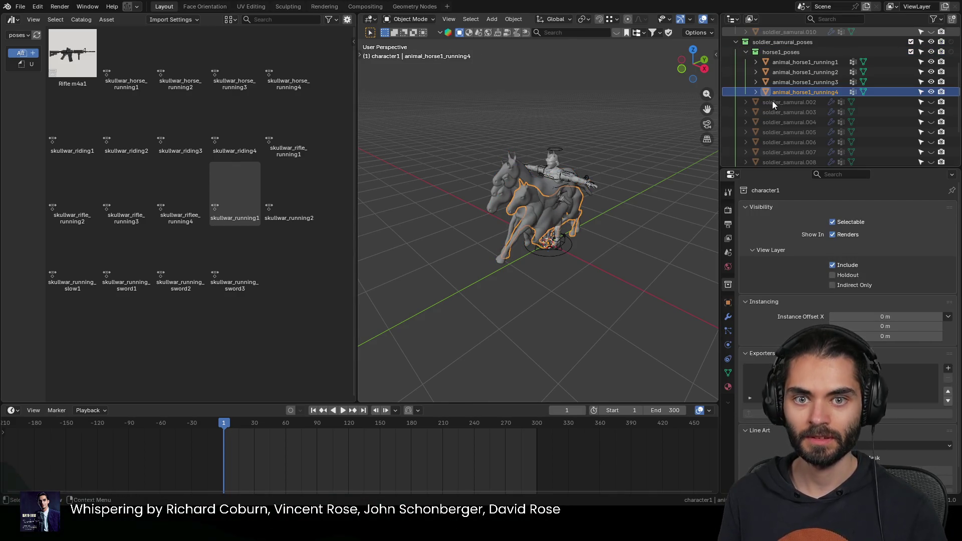
shift+click(788, 61)
scroll(790, 64, down, 3)
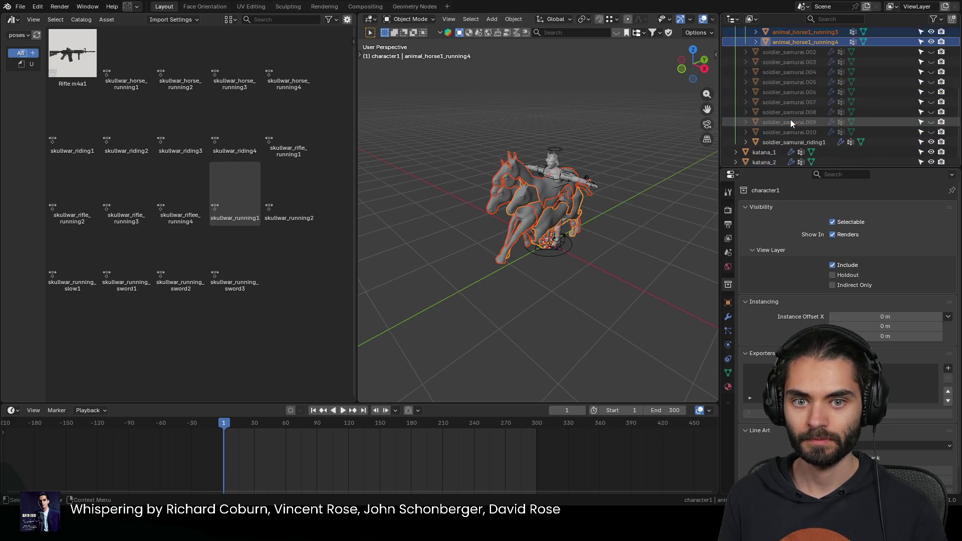
scroll(789, 119, up, 3)
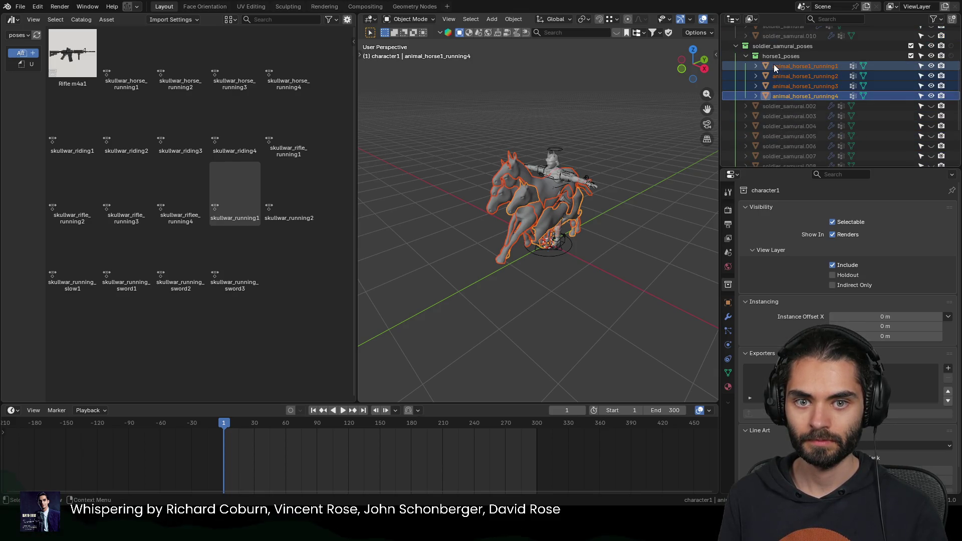
drag(773, 65, 779, 48)
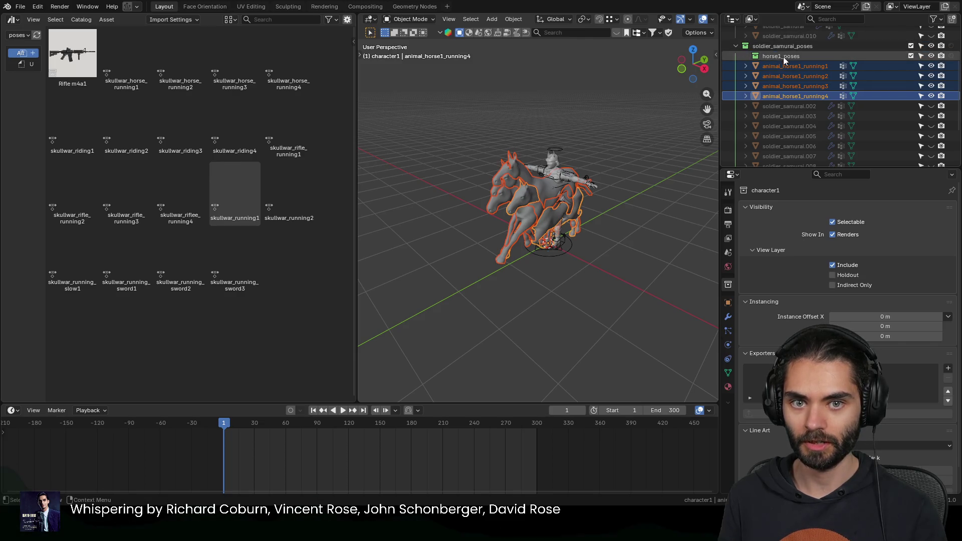
click(783, 56)
key(x)
Step: Hide three of the horses and show the character1 collection beside the remaining horse
click(791, 70)
scroll(522, 172, up, 5)
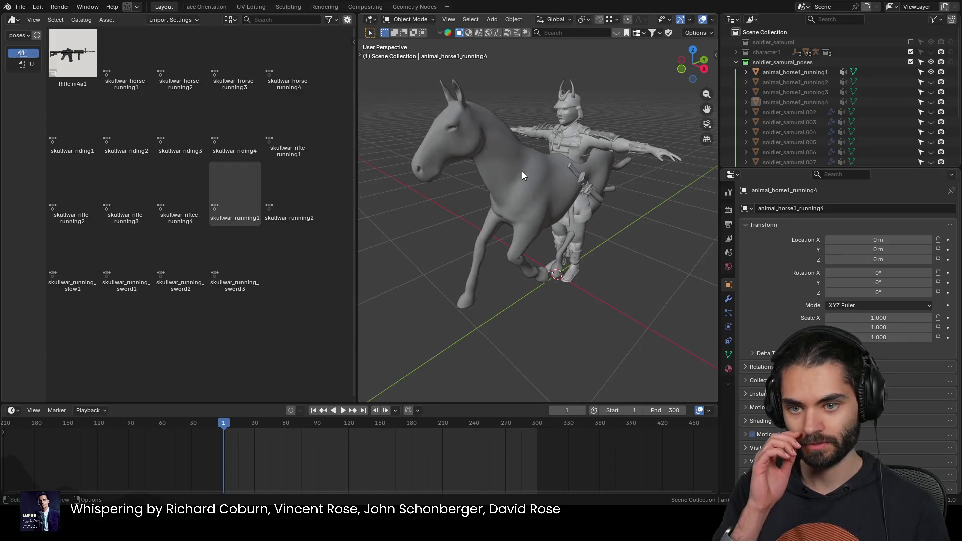
middle_drag(522, 172, 547, 170)
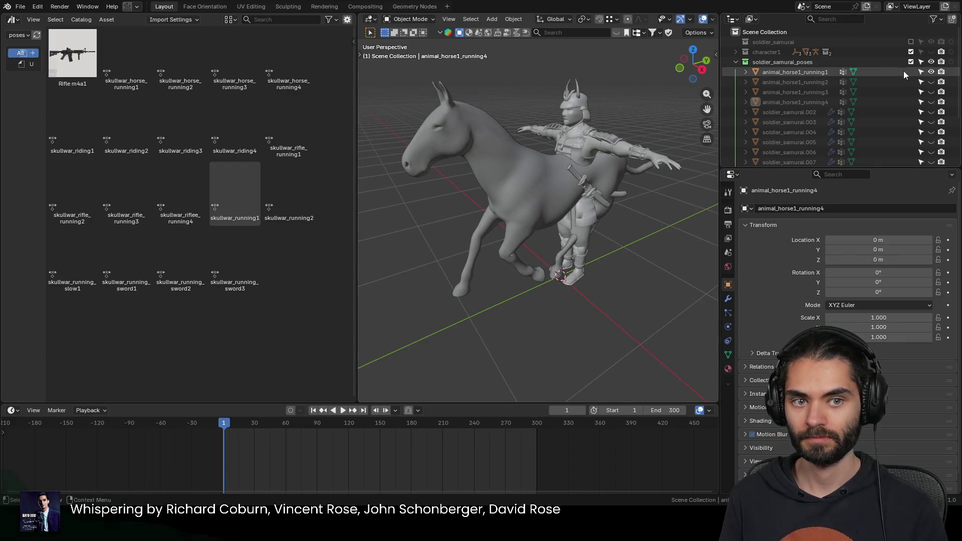
scroll(805, 112, down, 3)
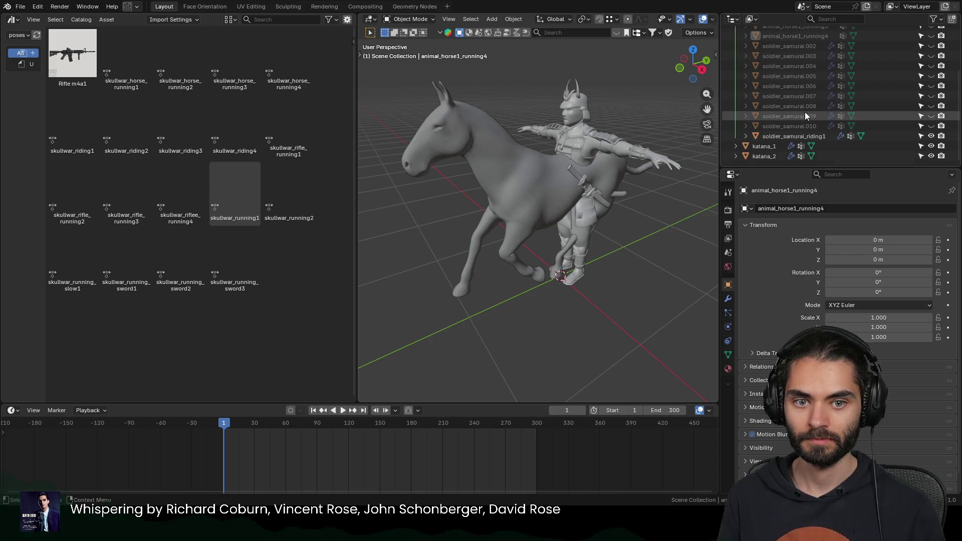
click(801, 137)
scroll(551, 151, up, 2)
scroll(807, 104, up, 3)
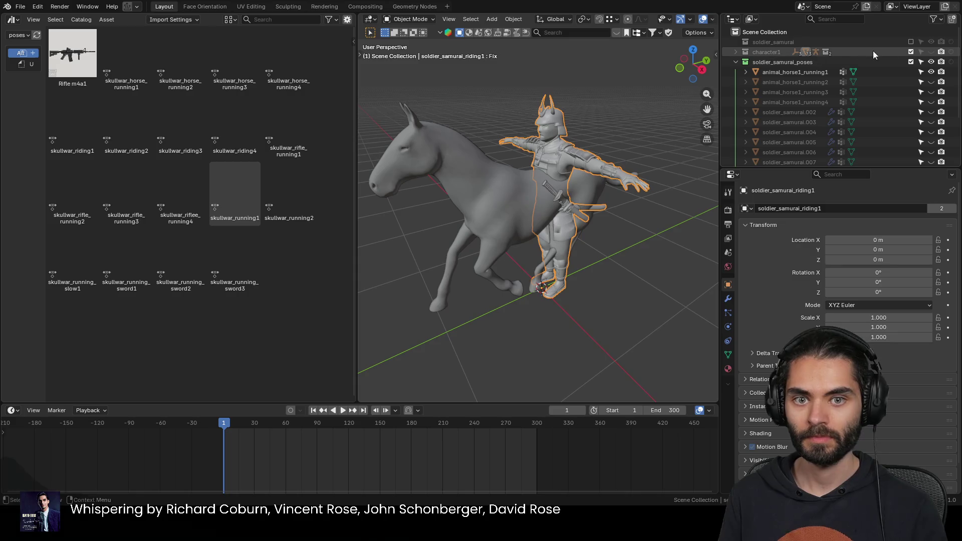
click(931, 52)
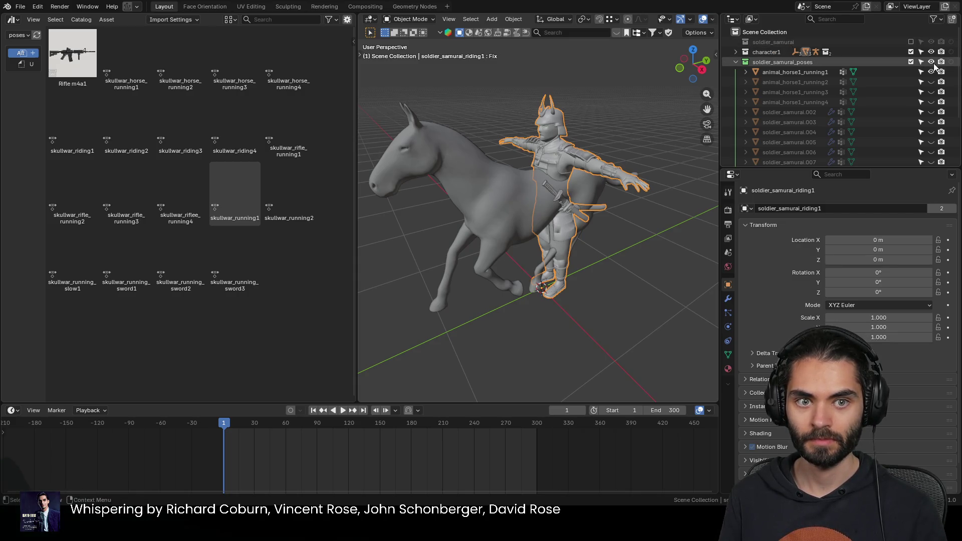
click(735, 51)
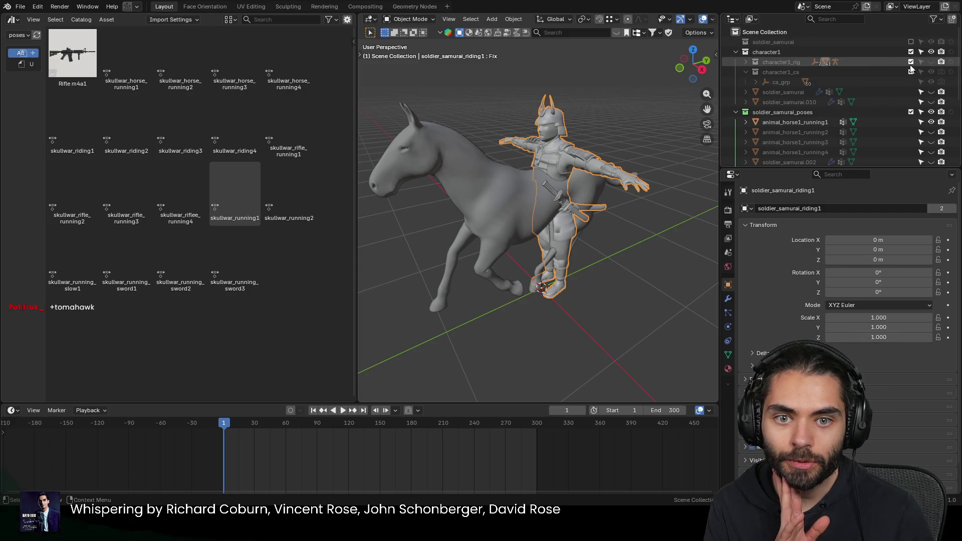
Step: Unhide and select character1_rig, switch it to Pose Mode and select all its bones
click(930, 61)
click(575, 96)
mouse_move(575, 97)
middle_down()
mouse_move(561, 158)
mouse_move(573, 173)
mouse_move(563, 166)
middle_up()
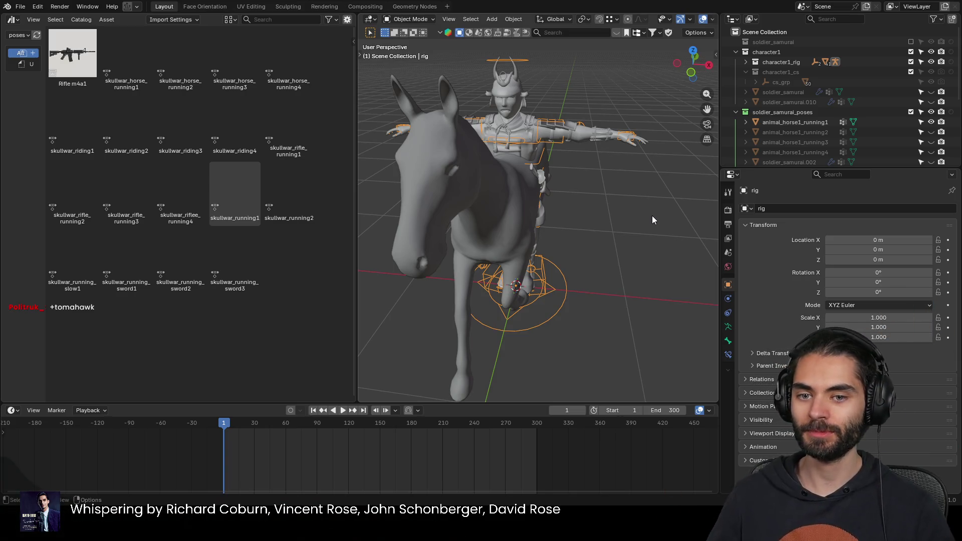
middle_drag(391, 200, 482, 203)
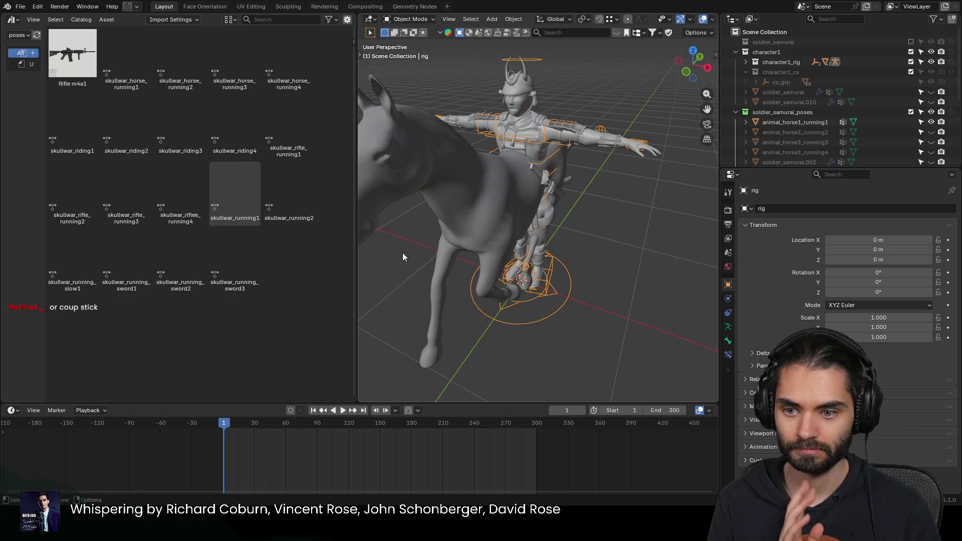
middle_drag(524, 226, 540, 217)
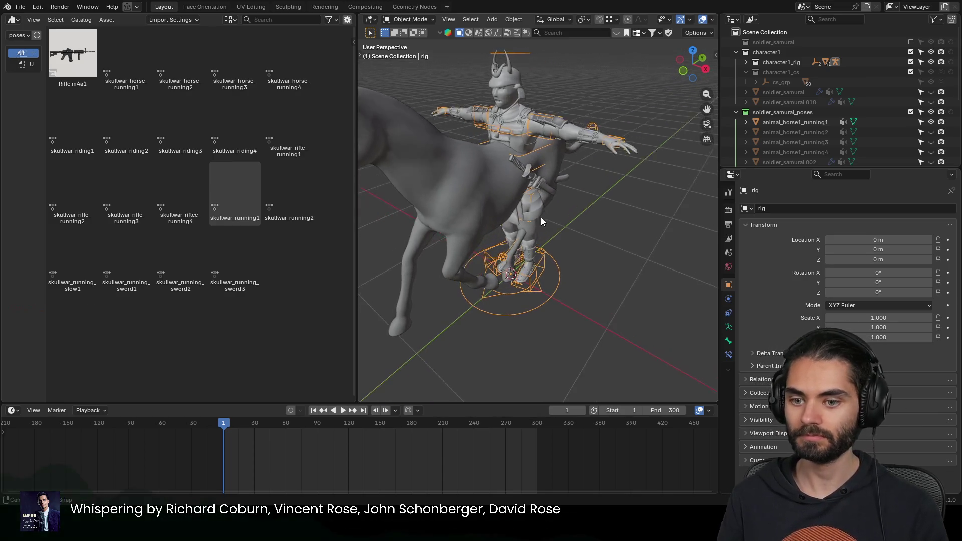
key(ctrl+Tab)
key(a)
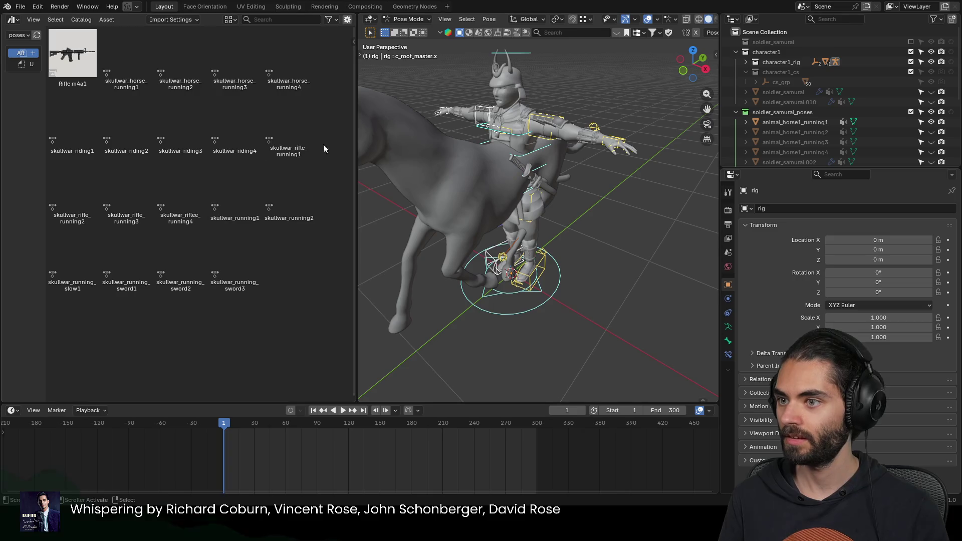
Step: Apply the skullwar_horse_running1 then skullwar_riding1 poses to the rig and inspect the rider
double_click(119, 51)
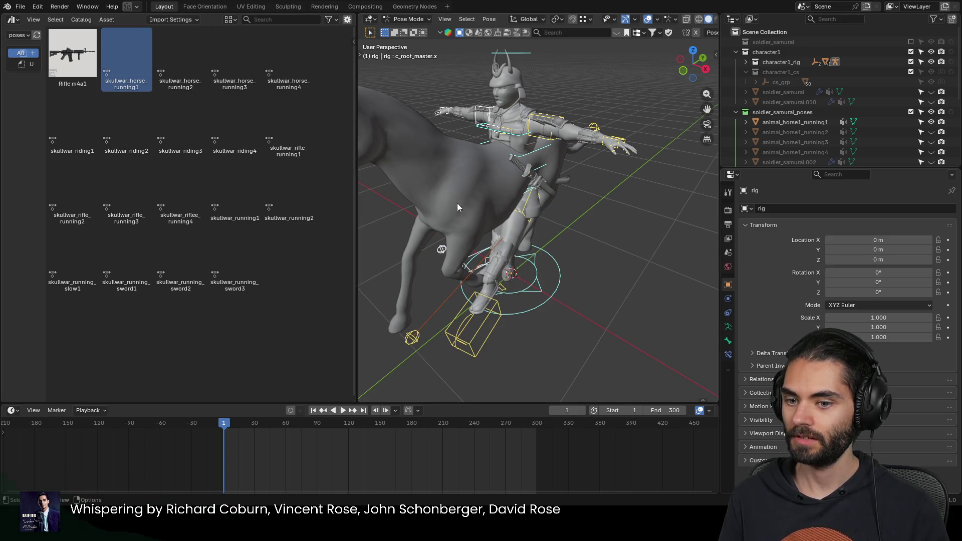
double_click(72, 128)
mouse_move(585, 224)
middle_down()
mouse_move(473, 211)
mouse_move(402, 231)
mouse_move(501, 202)
mouse_move(623, 209)
mouse_move(613, 202)
mouse_move(645, 216)
mouse_move(601, 143)
mouse_move(575, 227)
middle_up()
scroll(575, 227, up, 4)
scroll(529, 138, up, 3)
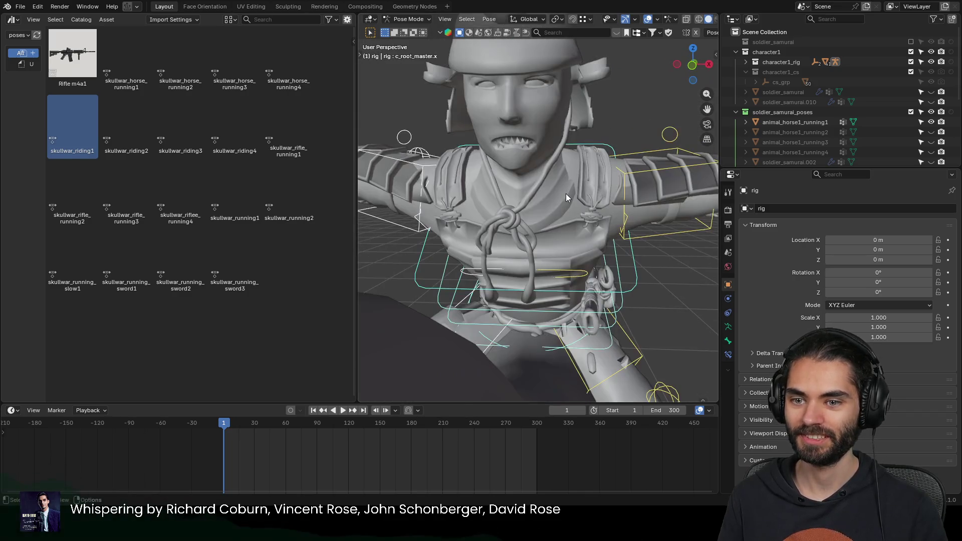
scroll(566, 192, down, 5)
mouse_move(566, 193)
middle_down()
mouse_move(627, 198)
mouse_move(515, 197)
mouse_move(539, 205)
mouse_move(473, 194)
mouse_move(579, 197)
mouse_move(510, 195)
mouse_move(562, 194)
mouse_move(610, 246)
mouse_move(507, 235)
mouse_move(567, 232)
middle_up()
Step: Reset the rig to its rest pose with Alt+R and return to Object Mode, selecting the samurai mesh
key(ctrl+Tab)
key(alt+a)
key(ctrl+Tab)
key(alt+r)
scroll(576, 248, up, 3)
key(ctrl+Tab)
click(558, 230)
scroll(507, 235, up, 3)
scroll(537, 222, up, 1)
click(538, 221)
scroll(537, 222, down, 5)
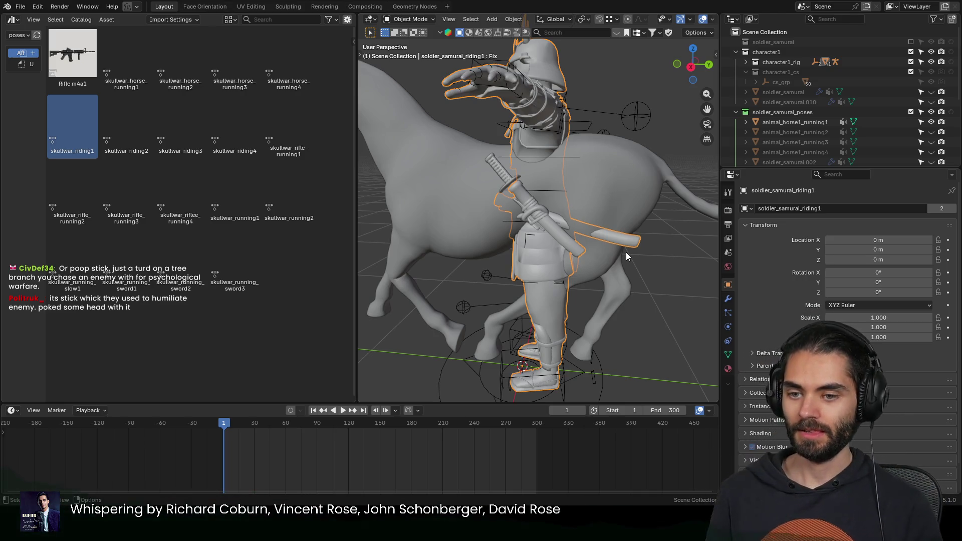
Step: Delete the extra katana_2 and select the character rig
click(495, 173)
key(Delete)
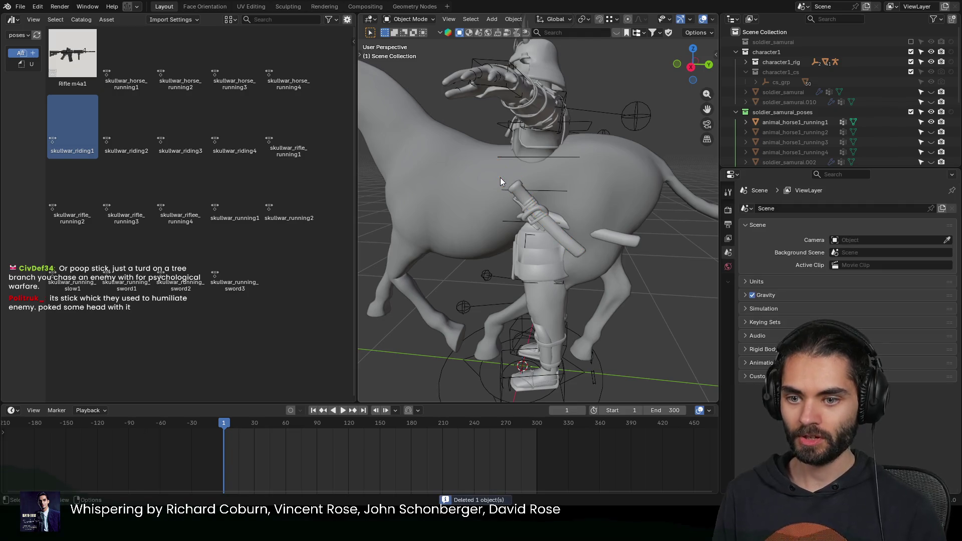
middle_drag(500, 178, 588, 199)
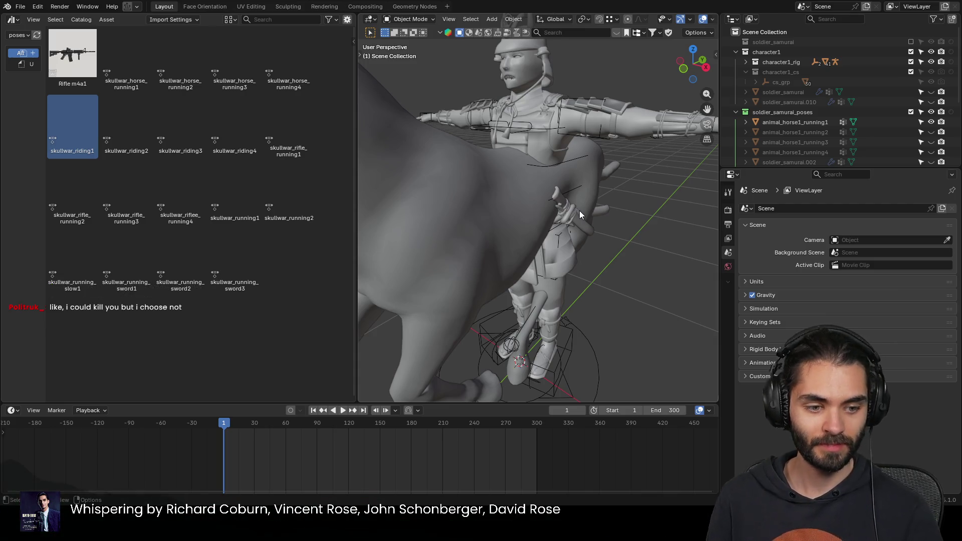
mouse_move(557, 184)
middle_down()
mouse_move(507, 199)
mouse_move(557, 183)
mouse_move(510, 182)
mouse_move(569, 184)
middle_up()
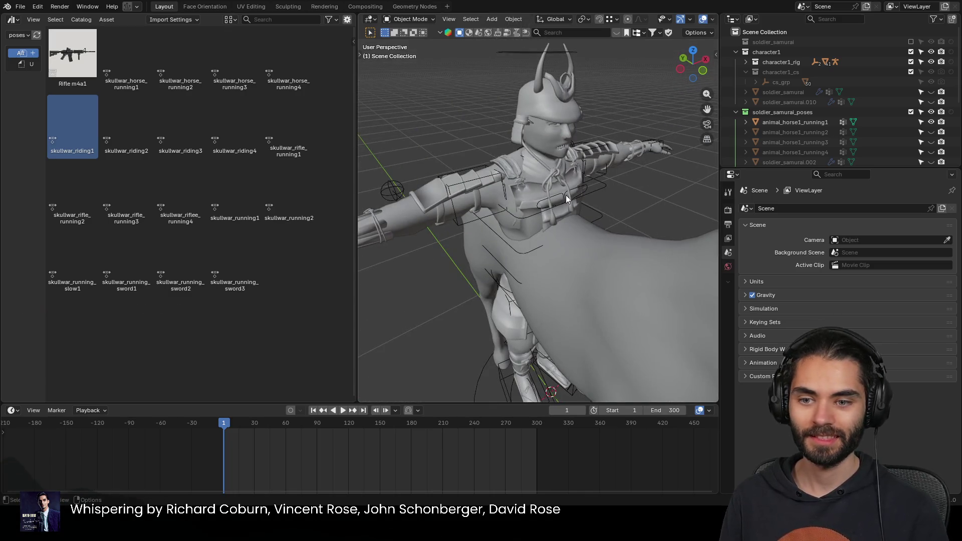
click(566, 195)
key(ctrl+Tab)
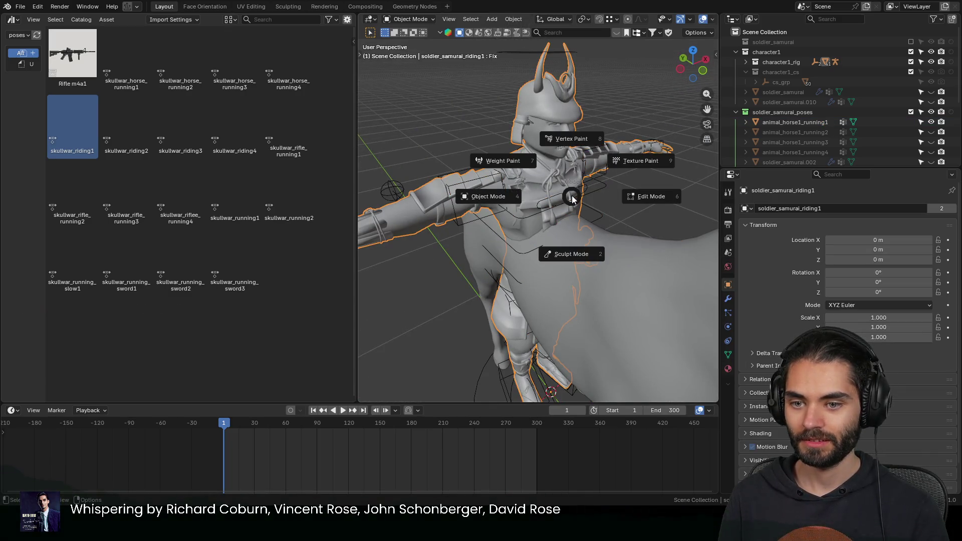
click(574, 195)
Step: Put the rig into the skullwar_riding1 pose on the horse, then select katana_1
key(ctrl+Tab)
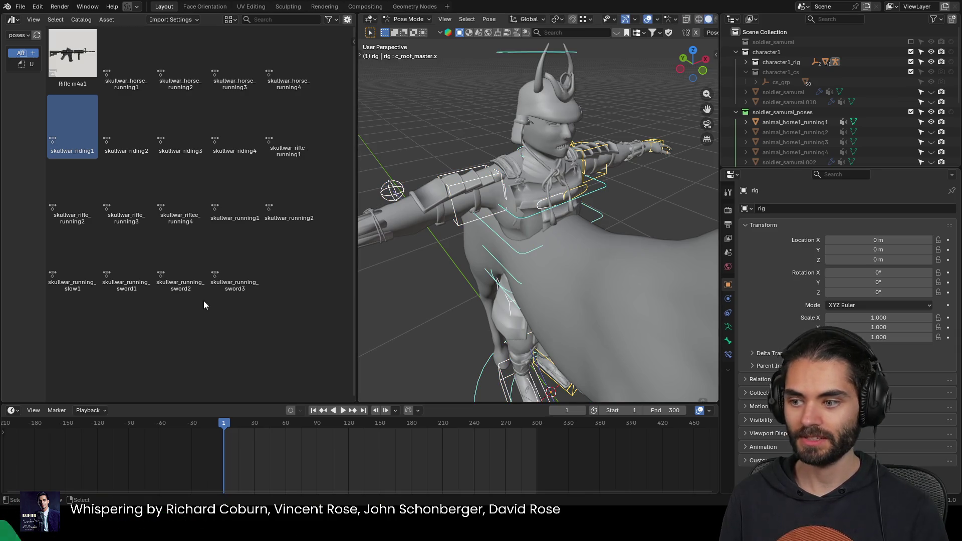
double_click(81, 122)
scroll(557, 236, down, 5)
middle_drag(557, 236, 488, 230)
scroll(487, 231, up, 5)
click(565, 223)
middle_drag(564, 223, 451, 191)
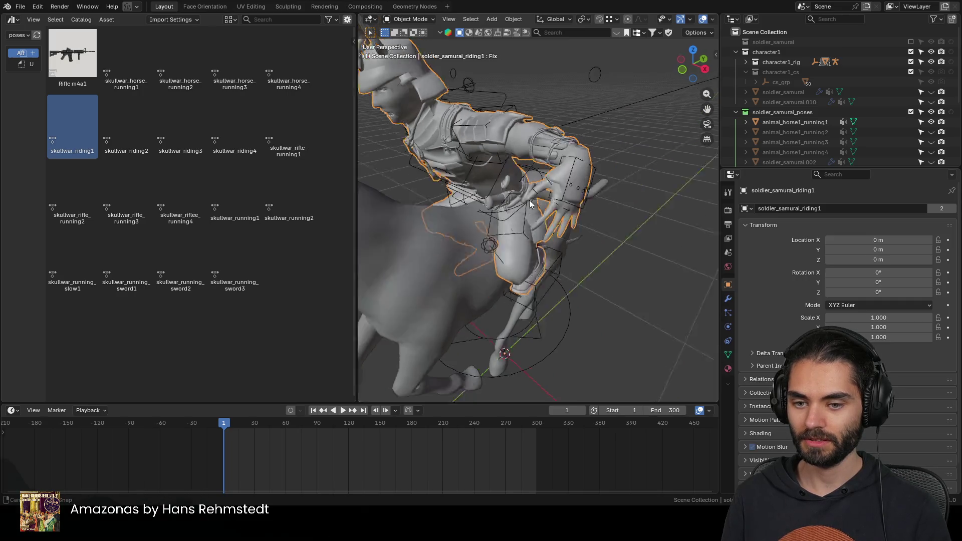
scroll(451, 190, down, 2)
scroll(452, 190, up, 4)
click(547, 350)
scroll(547, 349, down, 4)
Step: Keep the median-point pivot and set katana_1's origin to its geometry
mouse_move(567, 286)
middle_down()
mouse_move(466, 253)
mouse_move(546, 229)
middle_up()
key(r)
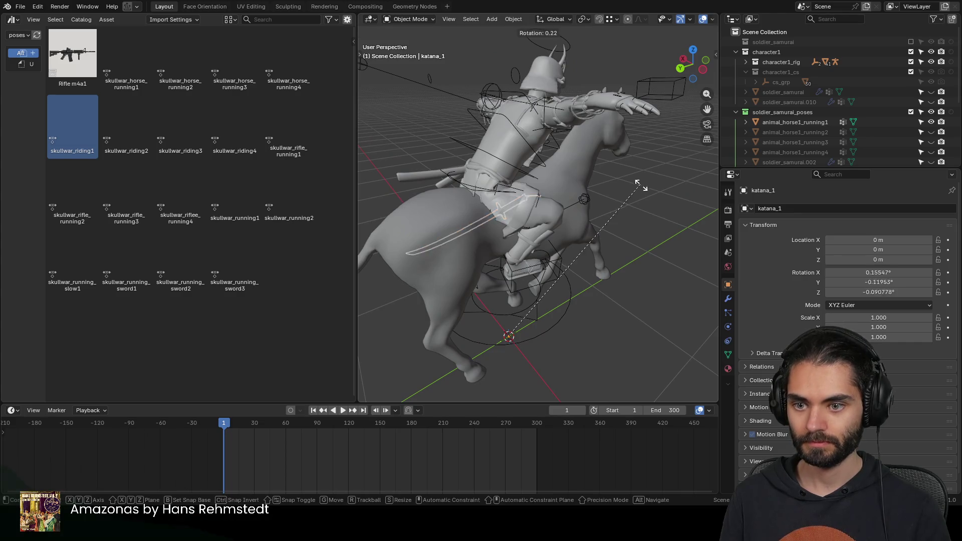
key(Escape)
key(period)
click(517, 193)
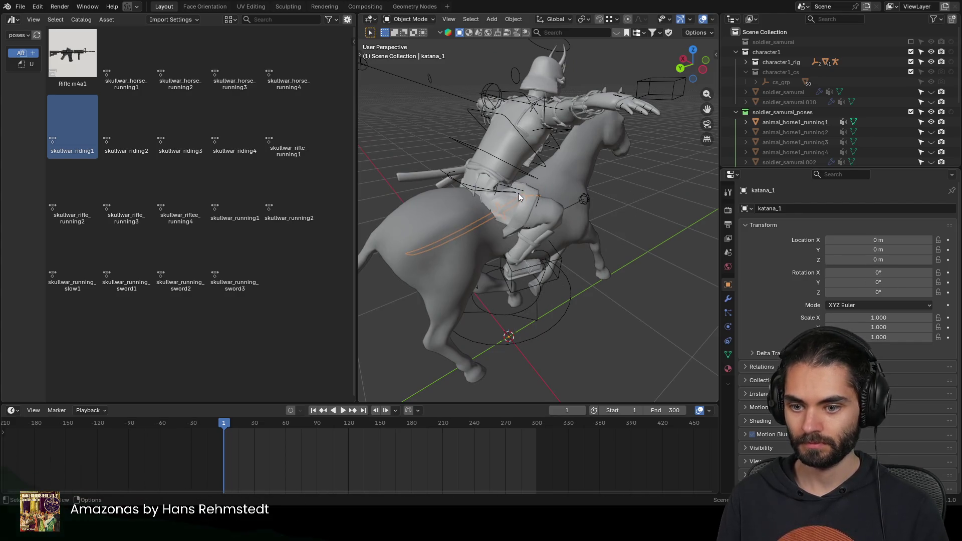
scroll(591, 209, down, 4)
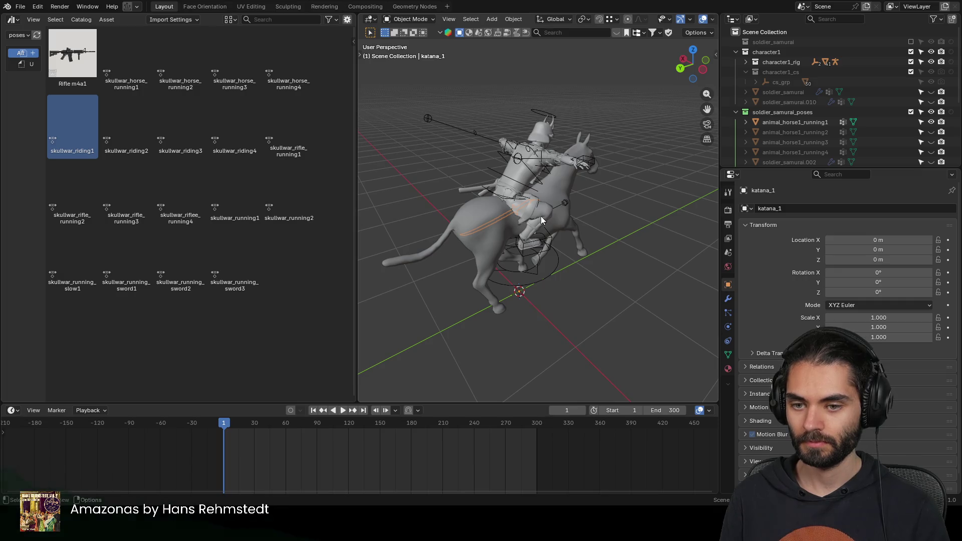
right_click(509, 214)
mouse_move(440, 256)
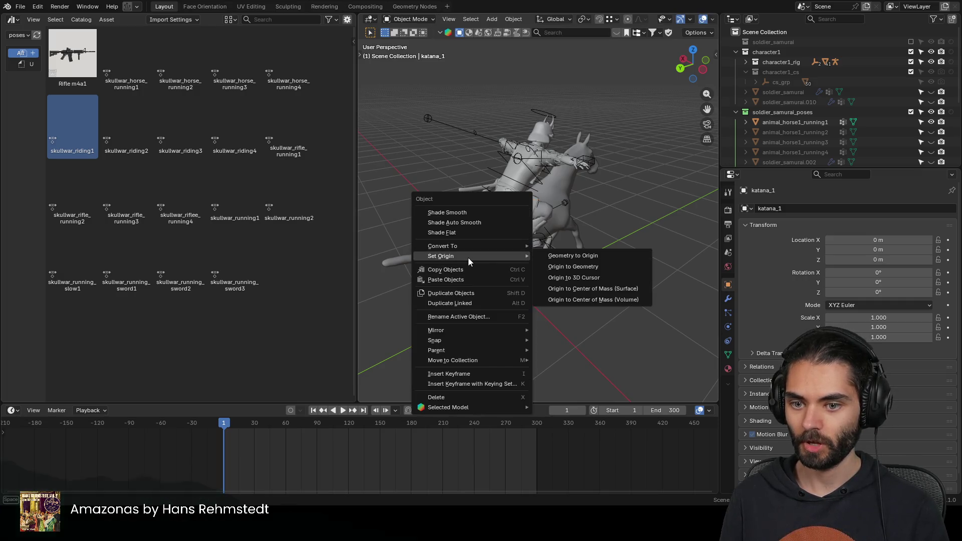
click(604, 269)
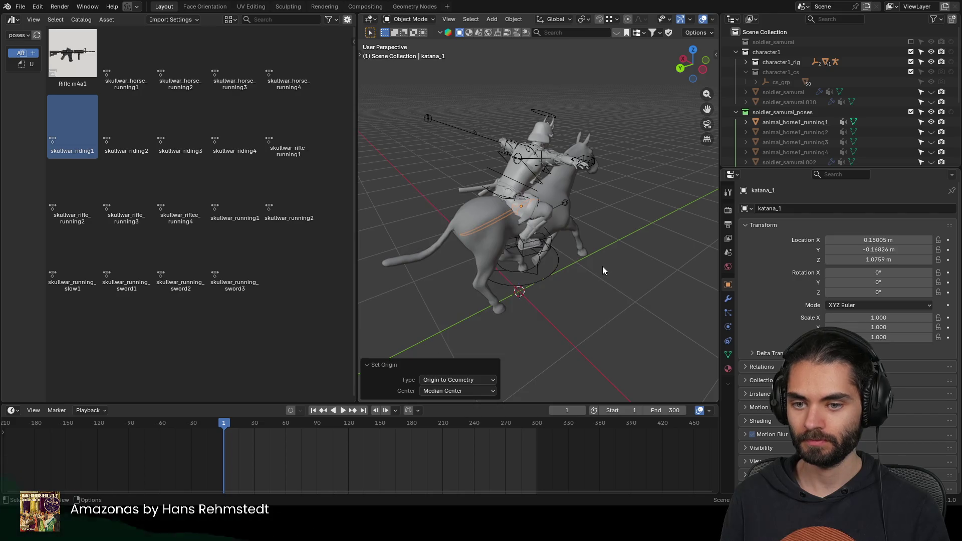
text(ry180)
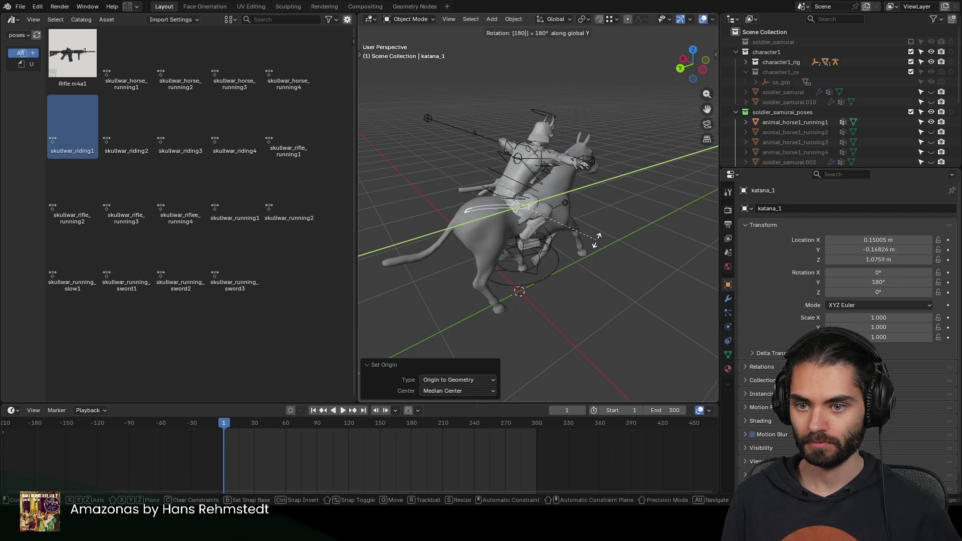
Step: Flip the katana 180°, move it up beside the rider, then select c_hand_ik.r in Pose Mode
key(Return)
key(g)
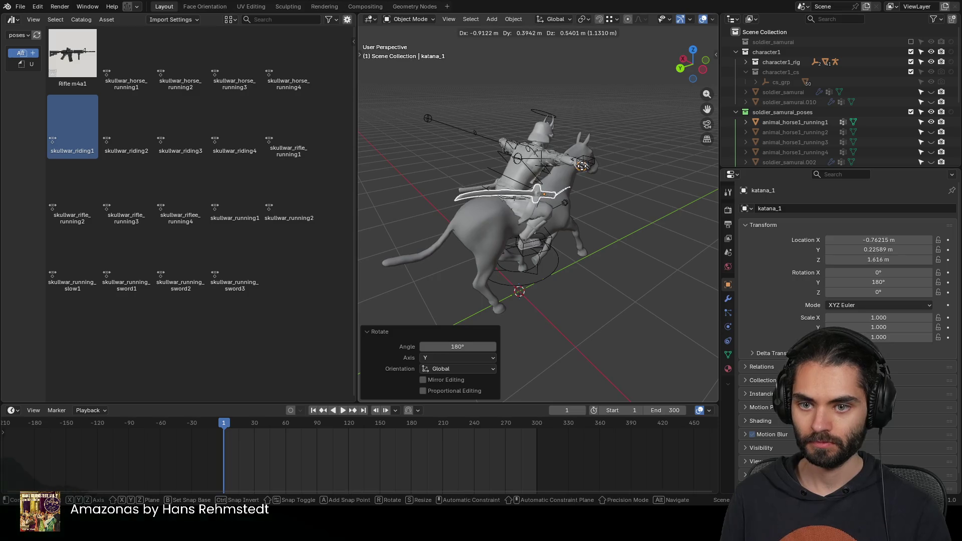
click(583, 166)
scroll(556, 181, up, 4)
click(494, 181)
key(ctrl+Tab)
mouse_move(494, 182)
middle_down()
mouse_move(582, 208)
mouse_move(636, 203)
middle_up()
click(680, 180)
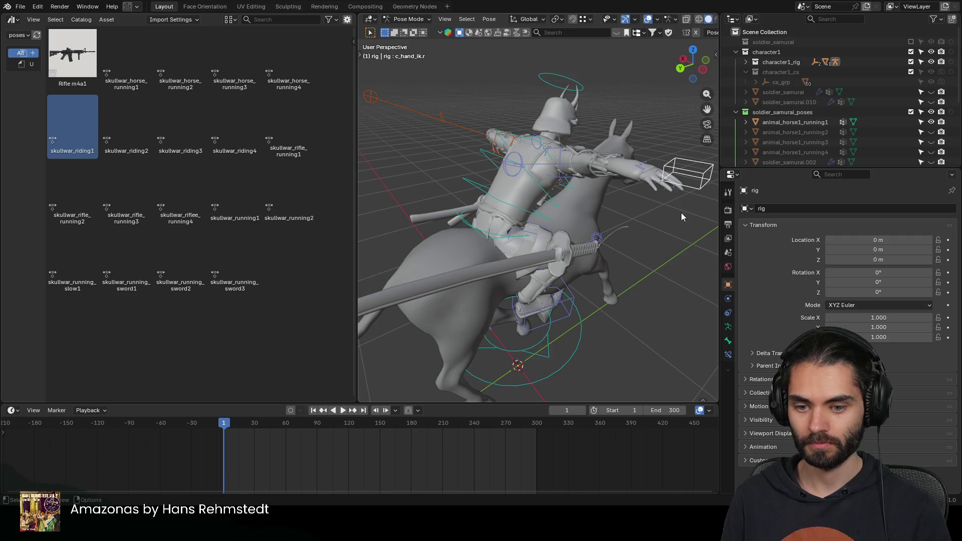
Step: Move the right hand IK control in several nudges up toward the katana grip
key(g)
click(581, 217)
mouse_move(580, 212)
middle_down()
mouse_move(466, 199)
mouse_move(584, 253)
mouse_move(510, 245)
middle_up()
key(g)
click(481, 173)
key(g)
click(625, 256)
key(g)
click(493, 236)
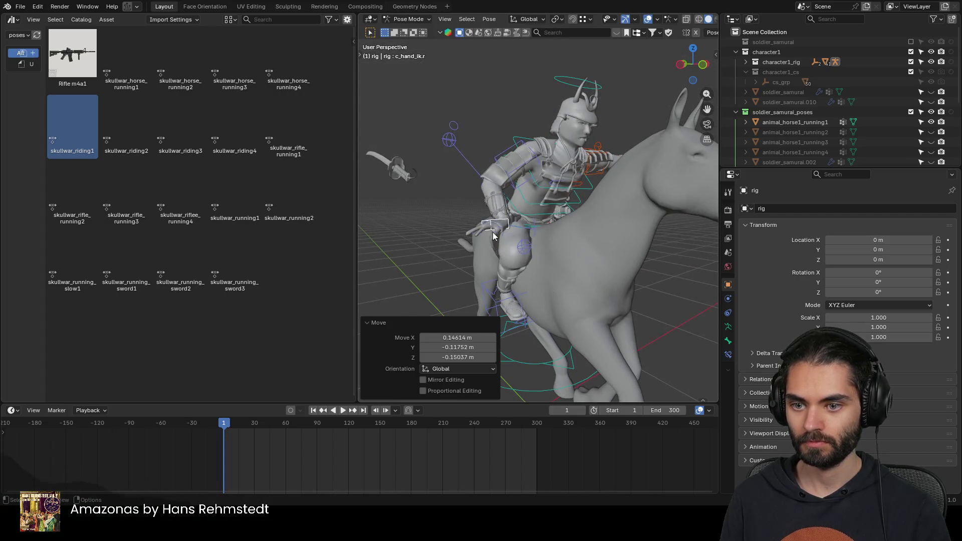
Step: Rotate the right hand to reach up, then select the katana and start repositioning it
key(r)
click(611, 271)
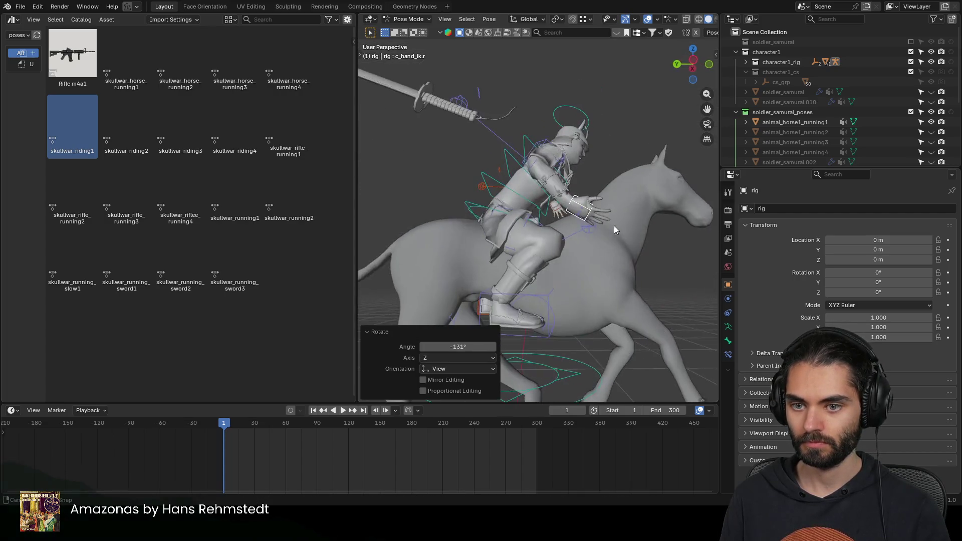
middle_drag(611, 270, 446, 194)
click(430, 117)
scroll(469, 142, down, 3)
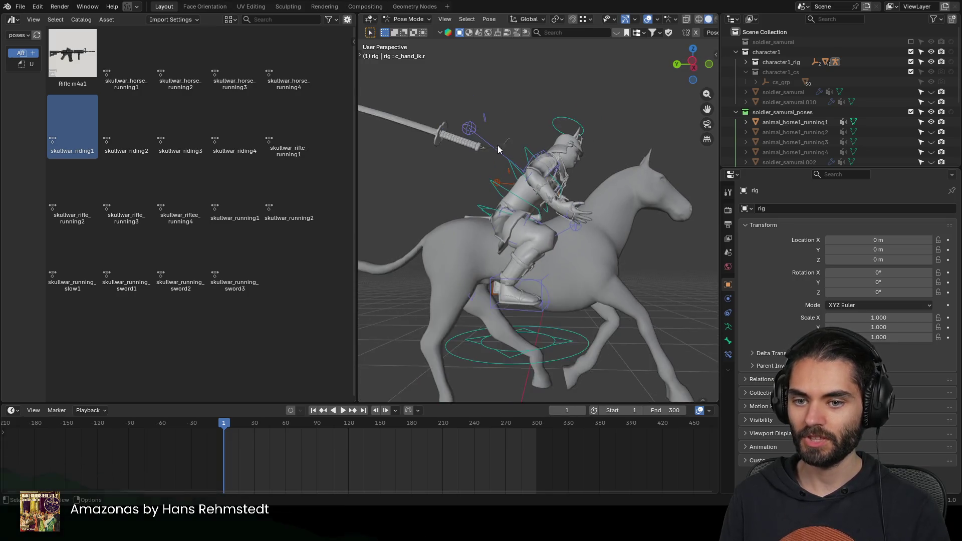
middle_drag(498, 145, 445, 207)
scroll(499, 225, down, 2)
key(g)
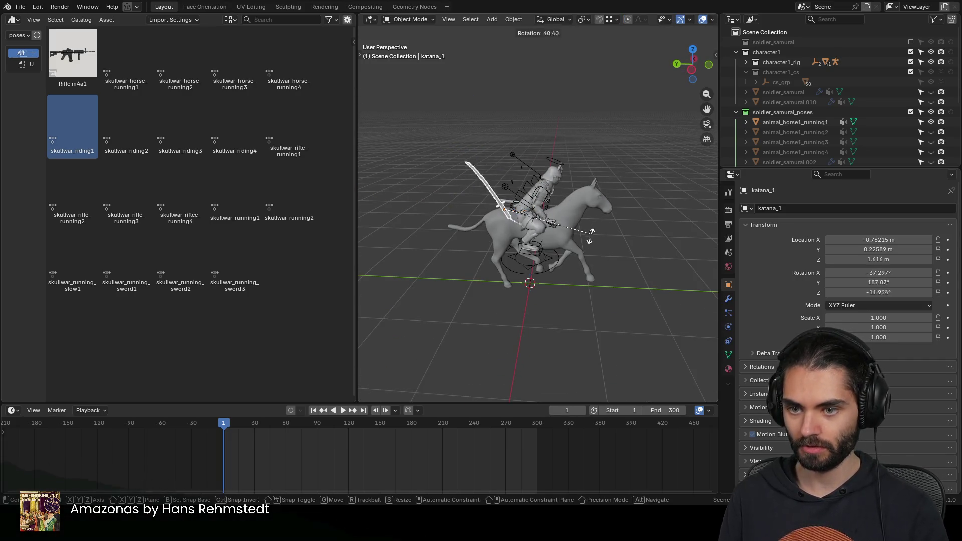
Step: Confirm the katana's angle and flip it 180° around its Y axis
click(572, 271)
mouse_move(571, 271)
middle_down()
mouse_move(456, 224)
mouse_move(547, 242)
mouse_move(568, 231)
middle_up()
key(r)
key(Escape)
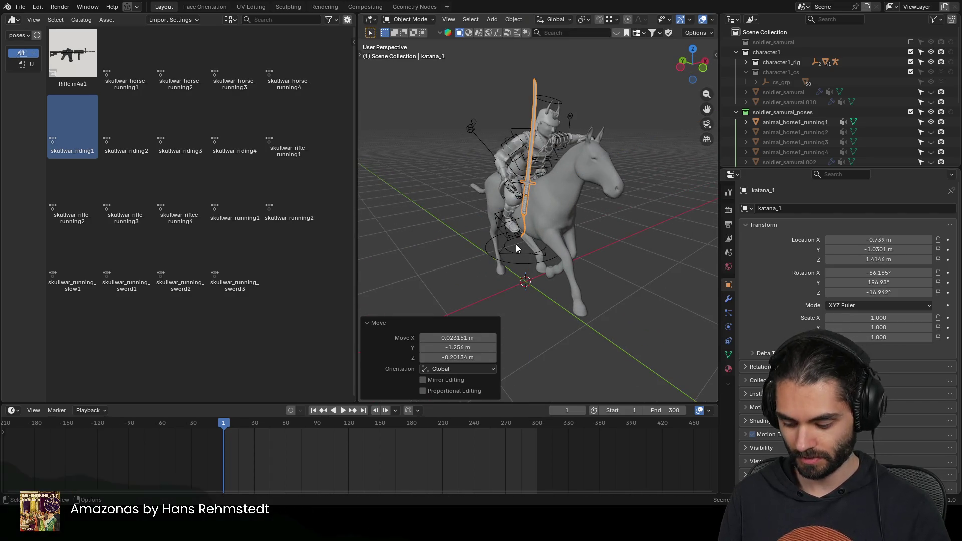
key(r)
key(y)
key(y)
text(180)
key(Return)
mouse_move(445, 185)
middle_down()
mouse_move(626, 224)
mouse_move(673, 189)
middle_up()
Step: Move and turn the katana in alternating steps to seat it in the samurai's right hand
key(g)
click(589, 212)
mouse_move(589, 211)
middle_down()
mouse_move(575, 205)
mouse_move(617, 201)
middle_up()
key(r)
click(579, 232)
key(g)
click(502, 180)
middle_drag(502, 181, 633, 159)
key(r)
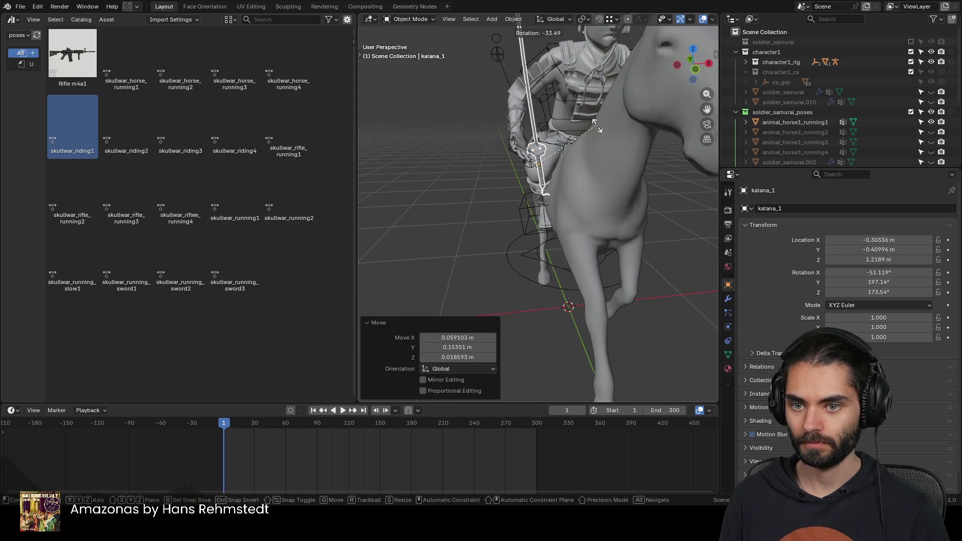
click(593, 124)
middle_drag(591, 192, 621, 188)
key(g)
click(582, 223)
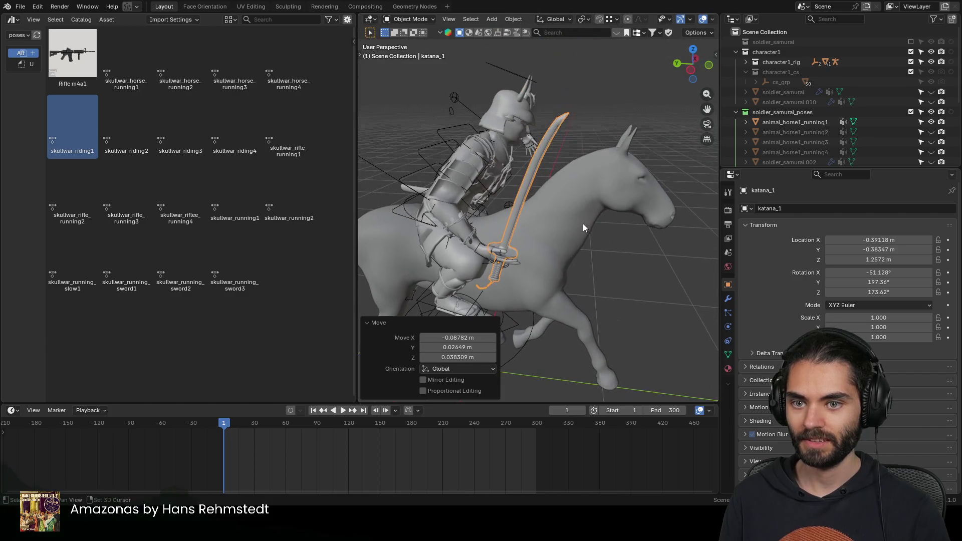
Step: Flip the katana a half turn, tilt it to the view and shift it into the grip
key(r)
key(r)
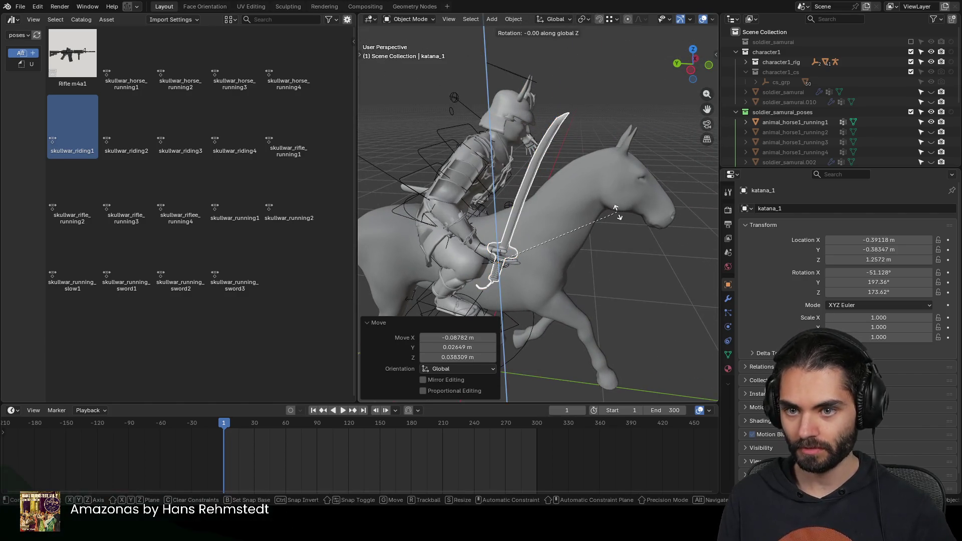
text(180)
key(Return)
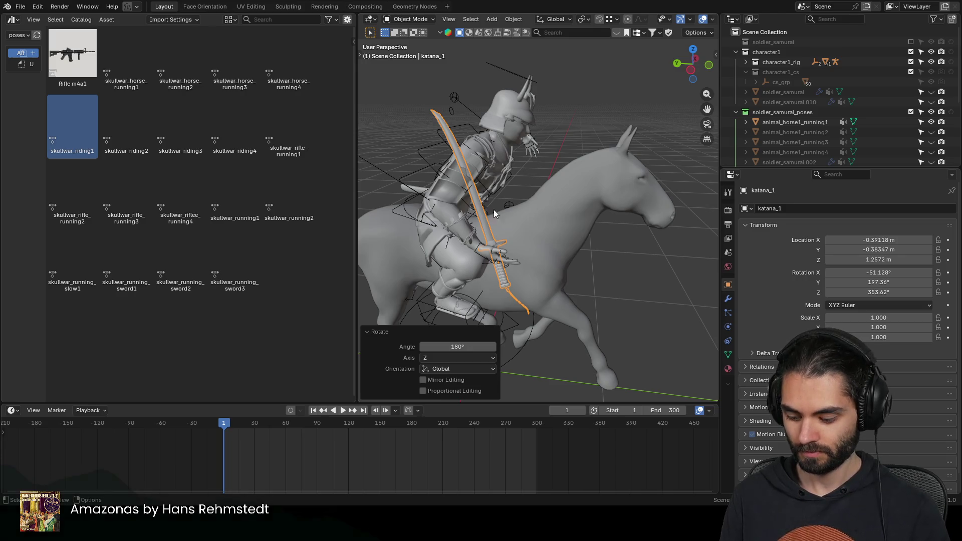
key(r)
click(560, 245)
mouse_move(560, 246)
middle_down()
mouse_move(552, 224)
mouse_move(568, 206)
mouse_move(649, 236)
mouse_move(571, 210)
mouse_move(562, 194)
mouse_move(644, 237)
middle_up()
key(r)
key(y)
key(Escape)
key(g)
click(571, 218)
scroll(562, 154, up, 3)
Step: Fine-tune the katana's position and rotation so the hilt sits in the fingers
key(g)
click(613, 232)
key(r)
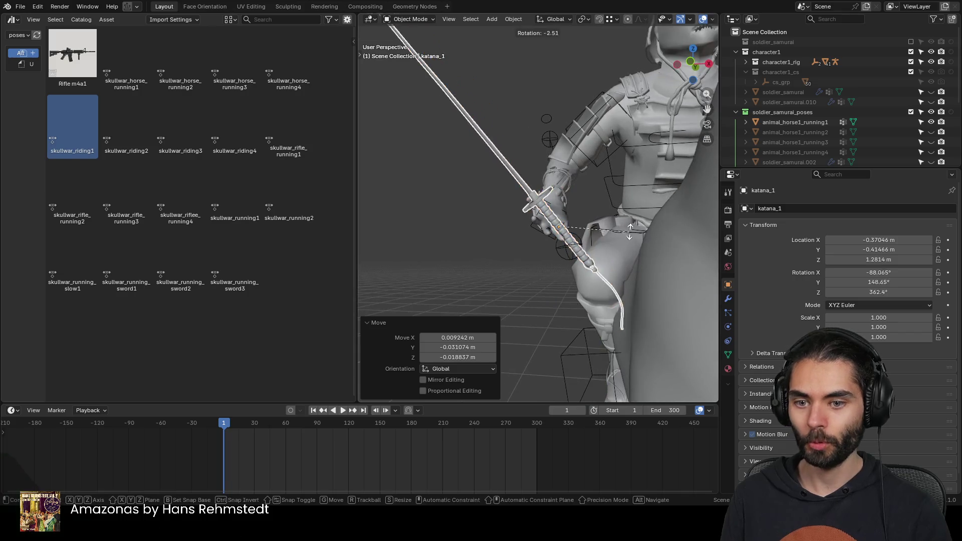
click(631, 223)
key(g)
click(631, 225)
mouse_move(631, 226)
middle_down()
mouse_move(676, 207)
mouse_move(551, 235)
mouse_move(637, 242)
middle_up()
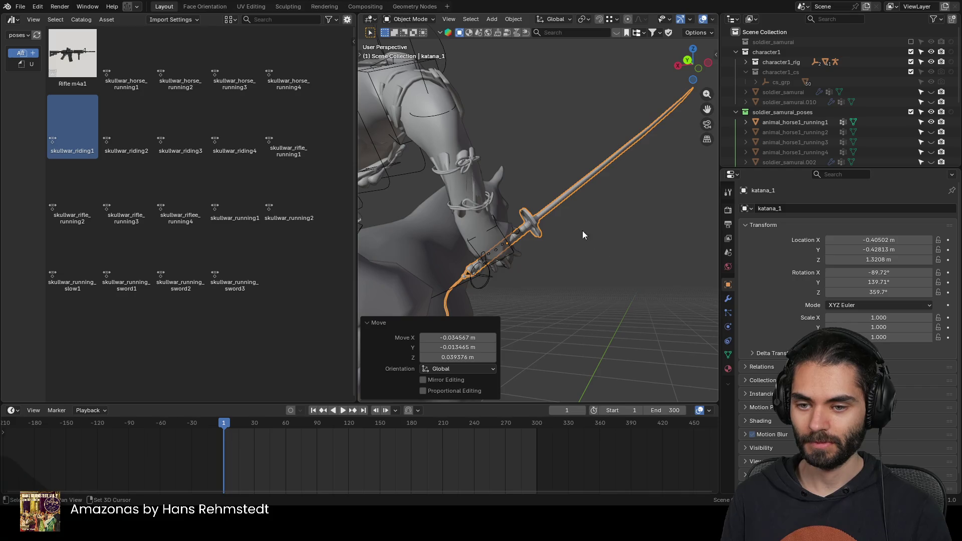
key(shift+g)
key(Escape)
key(g)
click(589, 206)
mouse_move(588, 205)
middle_down()
mouse_move(478, 230)
mouse_move(605, 235)
mouse_move(569, 238)
mouse_move(539, 182)
mouse_move(560, 264)
middle_up()
scroll(569, 238, up, 3)
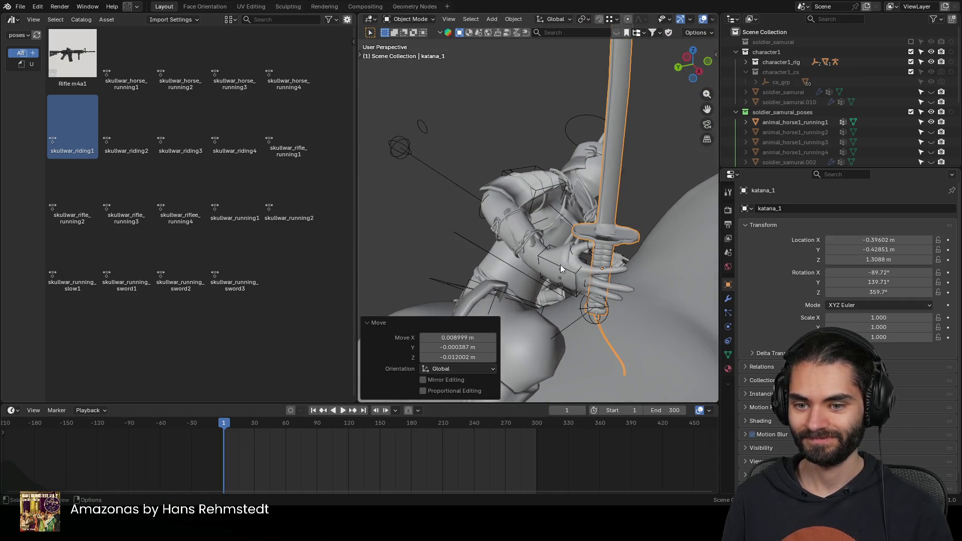
Step: Check the hand bone's transform in Pose Mode, then show the katana's object constraint settings
click(560, 265)
key(Tab)
key(ctrl+Tab)
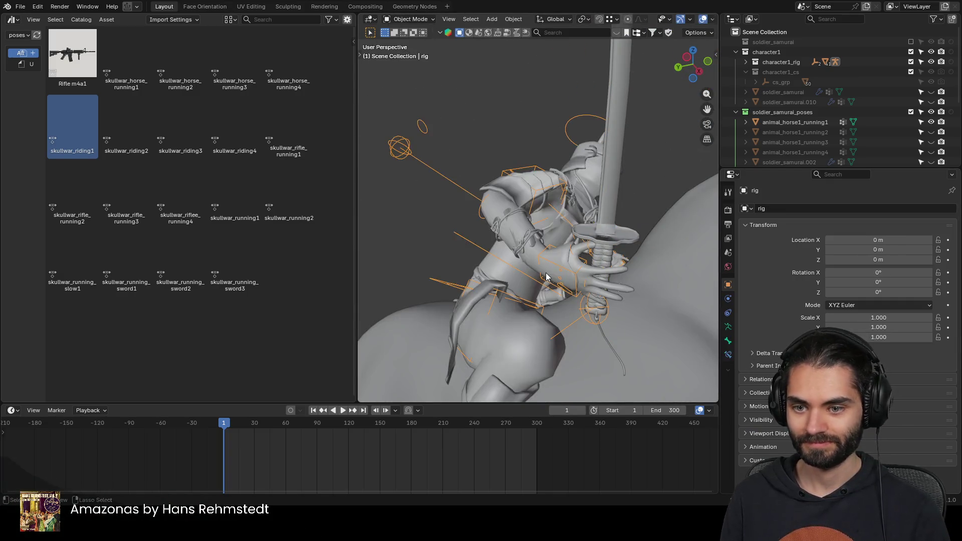
click(728, 340)
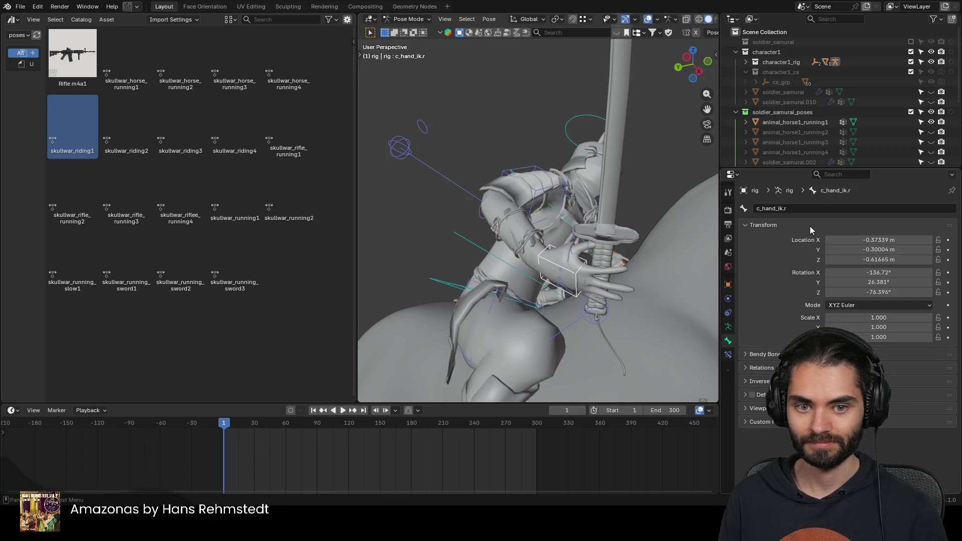
key(ctrl+Tab)
click(617, 225)
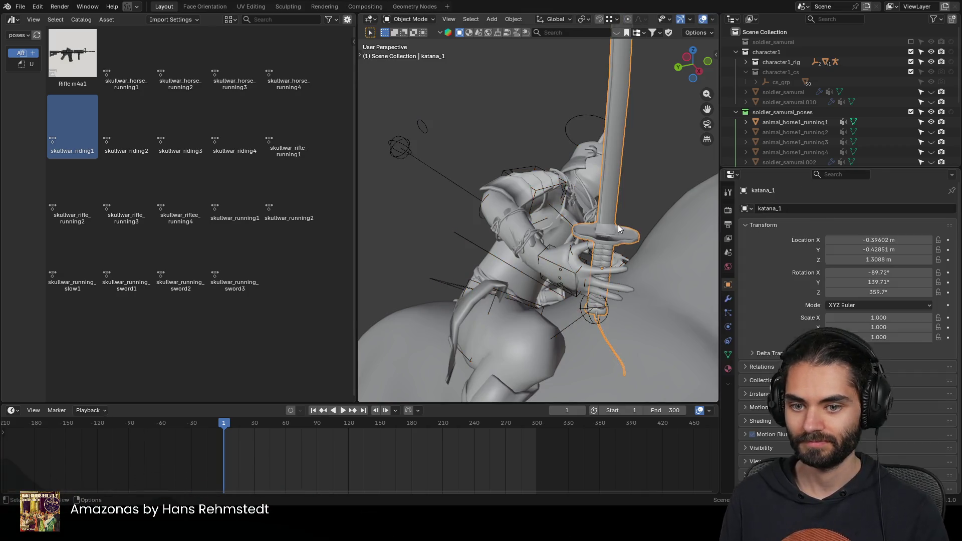
click(728, 340)
Step: Add a Child Of constraint to the katana and try the samurai mesh as target
click(816, 210)
click(916, 240)
click(863, 239)
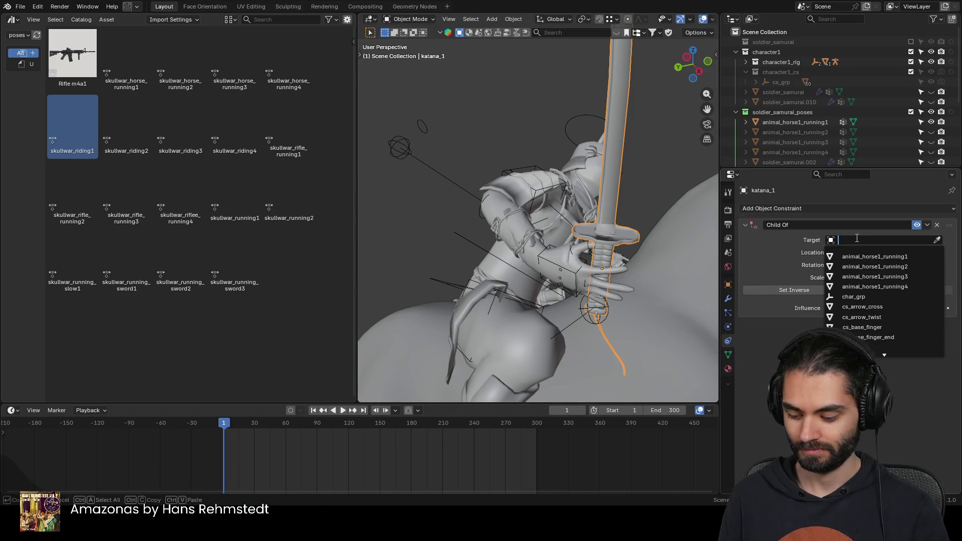
key(Escape)
click(936, 239)
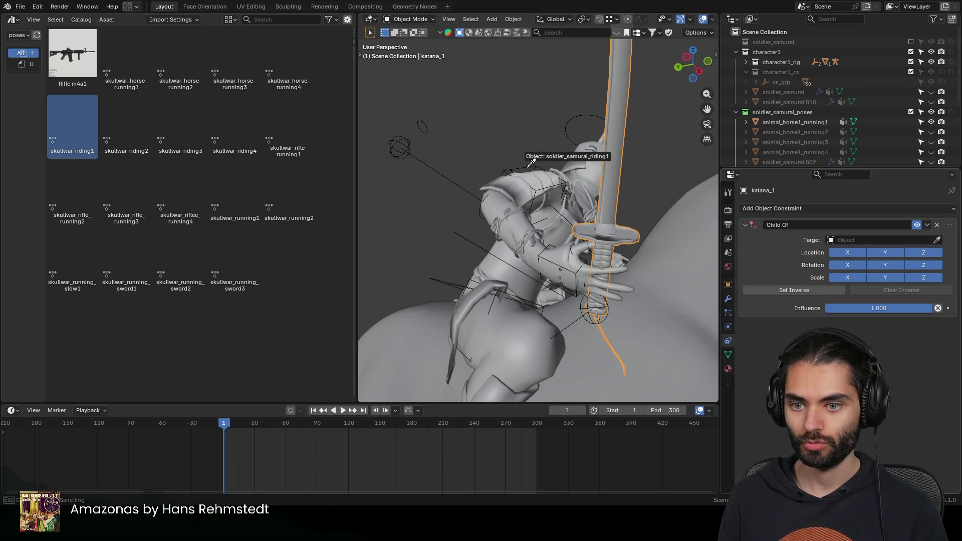
click(530, 163)
click(901, 252)
key(Escape)
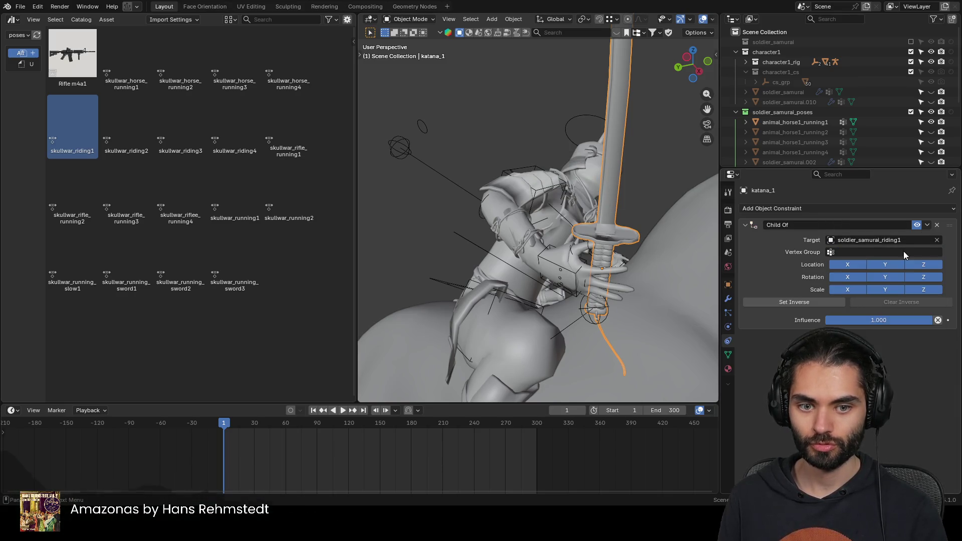
Step: Retarget the constraint to the rig's c_hand_ik.r bone and Set Inverse to keep the offset
click(936, 239)
click(936, 240)
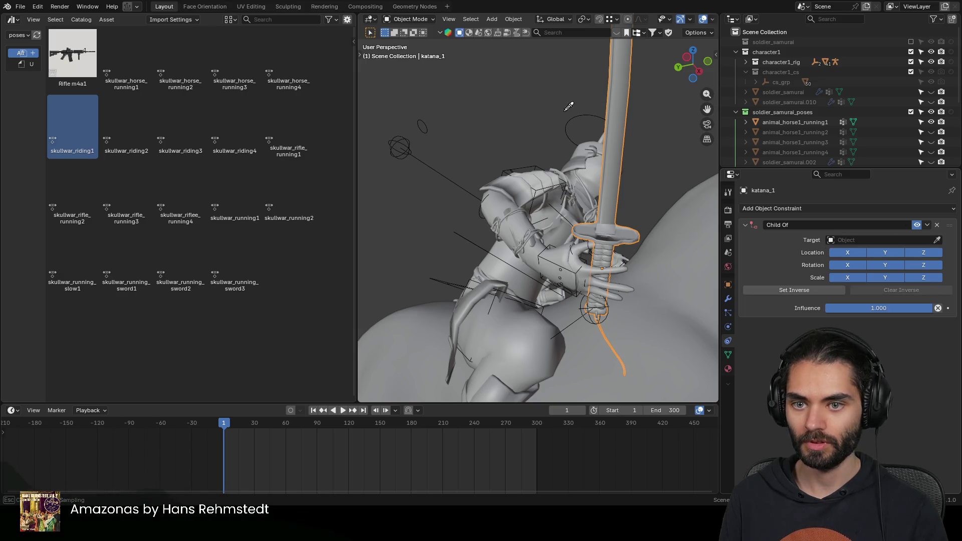
click(584, 106)
click(866, 252)
text(c_hand_ik.r)
key(Return)
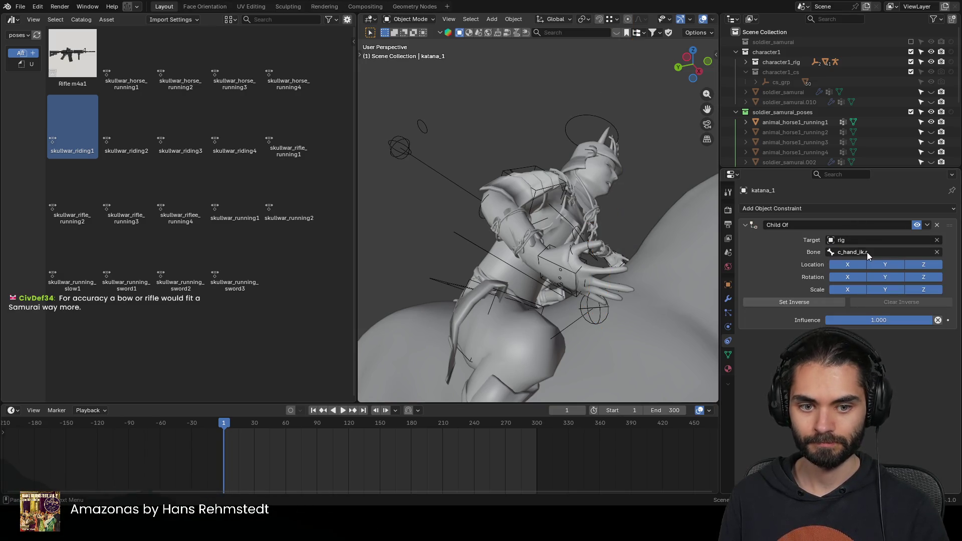
click(783, 301)
scroll(560, 289, up, 3)
middle_drag(560, 289, 565, 272)
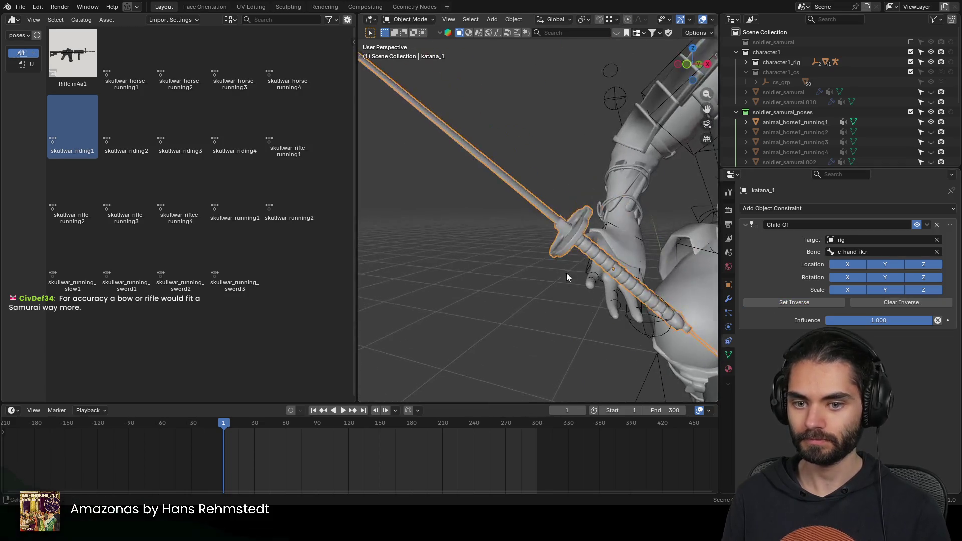
scroll(496, 254, up, 2)
scroll(495, 249, down, 2)
scroll(510, 262, down, 3)
scroll(527, 226, down, 2)
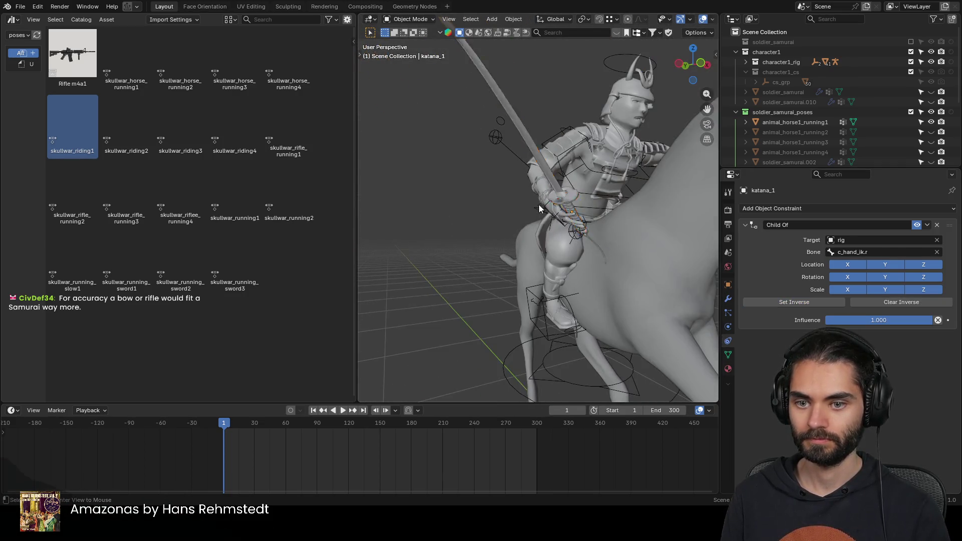
scroll(539, 205, down, 2)
middle_drag(518, 197, 622, 217)
click(543, 215)
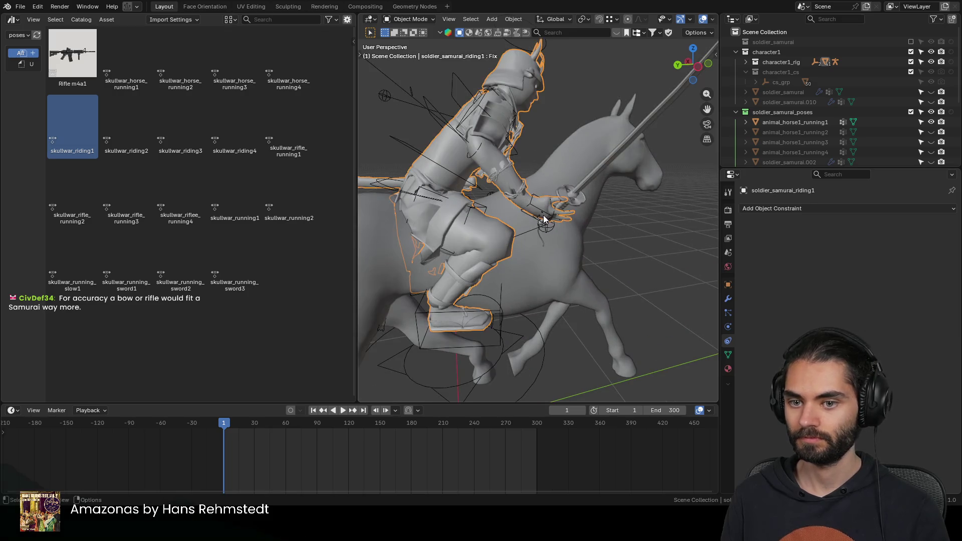
Step: Rotate c_hand_ik.r about -47° on its local Y axis in Pose Mode
key(ctrl+Tab)
mouse_move(603, 231)
middle_down()
mouse_move(611, 222)
mouse_move(605, 241)
middle_up()
key(r)
key(y)
key(y)
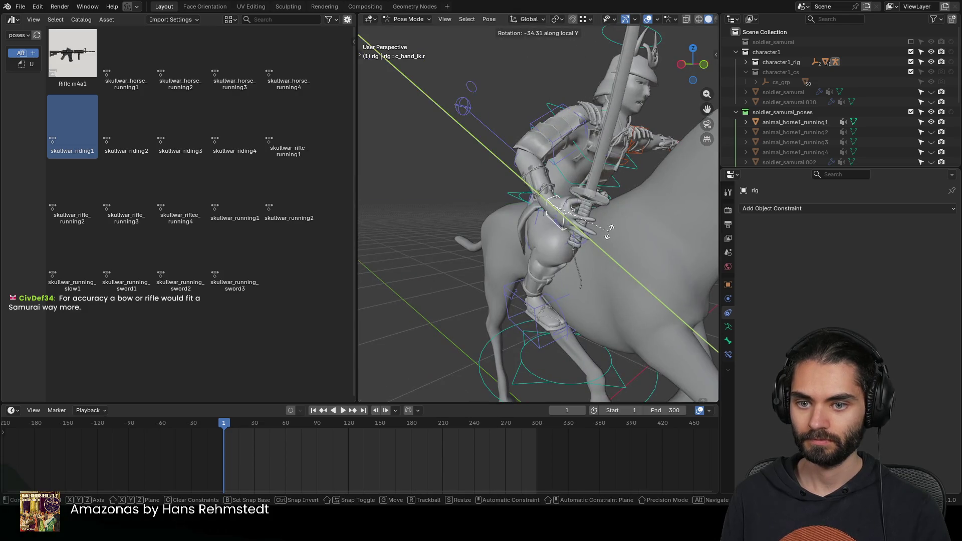
click(603, 245)
key(KP_Decimal)
mouse_move(533, 210)
middle_down()
mouse_move(546, 241)
mouse_move(541, 212)
middle_up()
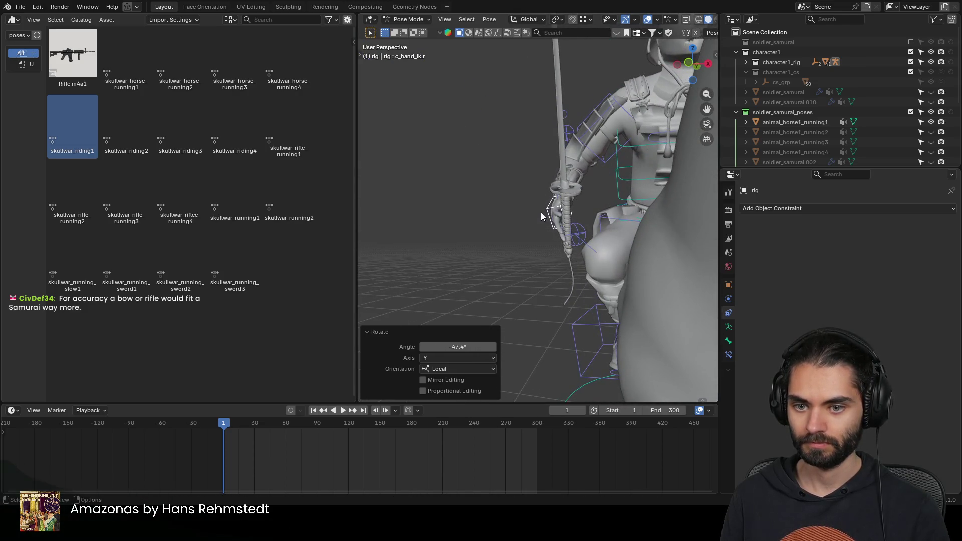
Step: Rotate the katana about -13° on Y to fit the fingers, inspect it, then delete it
key(ctrl+Tab)
click(560, 226)
key(r)
key(y)
mouse_move(631, 224)
middle_down()
mouse_move(577, 215)
mouse_move(609, 219)
mouse_move(596, 223)
middle_up()
click(570, 201)
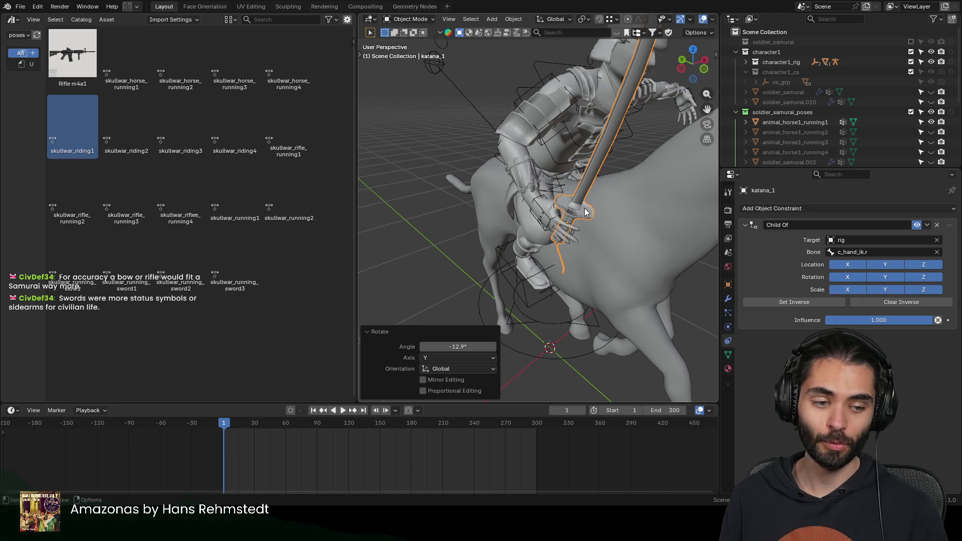
mouse_move(506, 192)
middle_down()
mouse_move(589, 200)
mouse_move(608, 221)
mouse_move(577, 301)
mouse_move(619, 224)
mouse_move(630, 144)
mouse_move(500, 139)
mouse_move(567, 180)
middle_up()
scroll(529, 218, up, 3)
scroll(548, 215, up, 3)
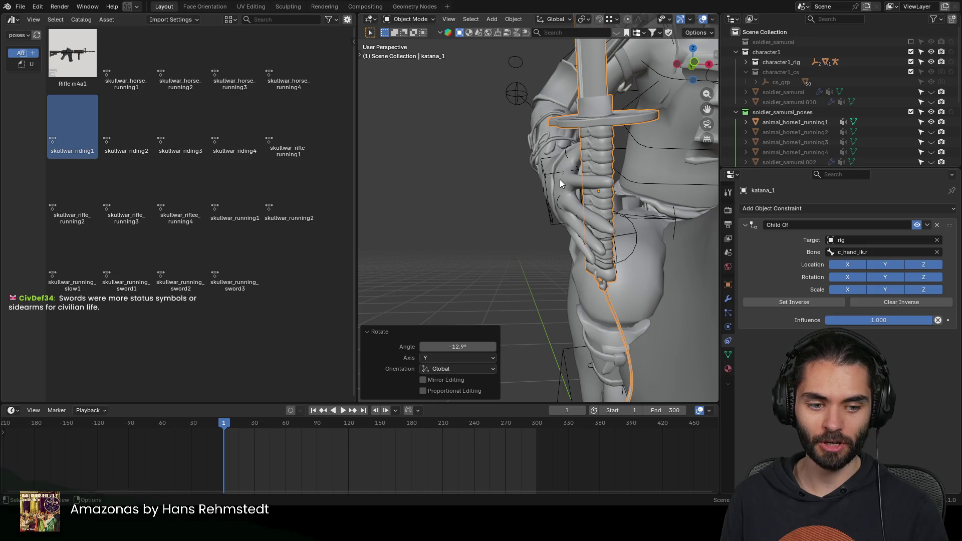
mouse_move(560, 180)
middle_down()
mouse_move(641, 181)
mouse_move(565, 155)
mouse_move(579, 249)
middle_up()
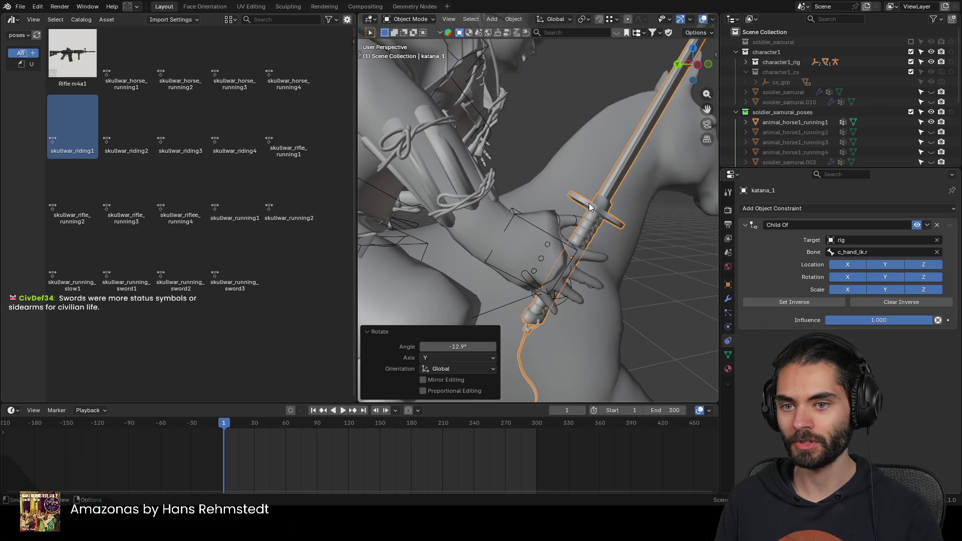
middle_drag(590, 207, 576, 224)
mouse_move(595, 192)
middle_down()
mouse_move(538, 217)
mouse_move(503, 214)
mouse_move(514, 221)
mouse_move(468, 213)
mouse_move(500, 231)
mouse_move(586, 163)
middle_up()
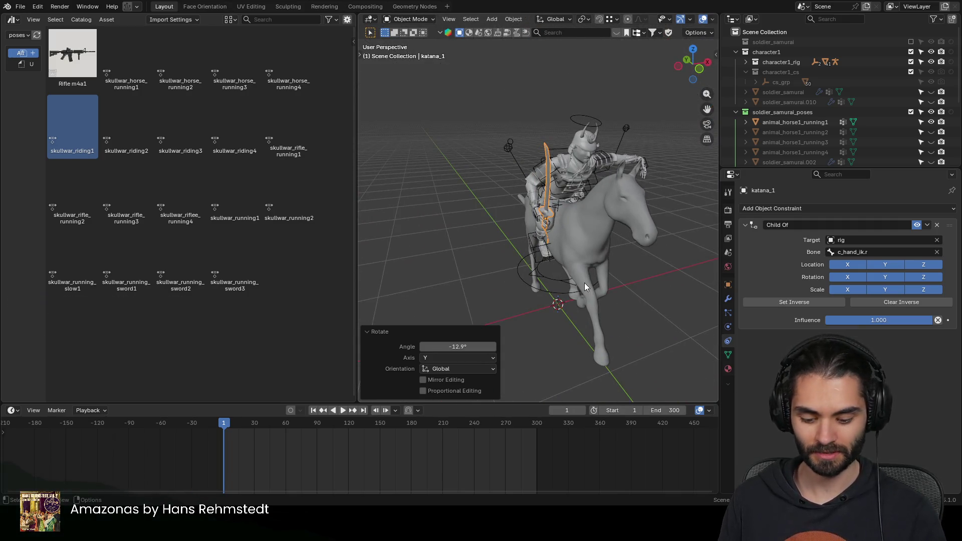
key(Delete)
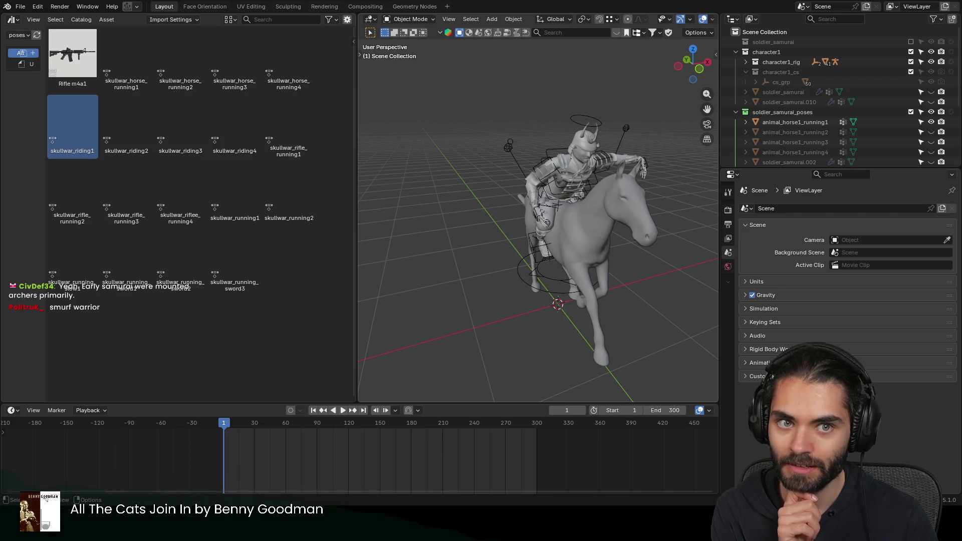
Step: Orbit to a side view and select the restored katana at the rider's hand
middle_drag(530, 203, 608, 186)
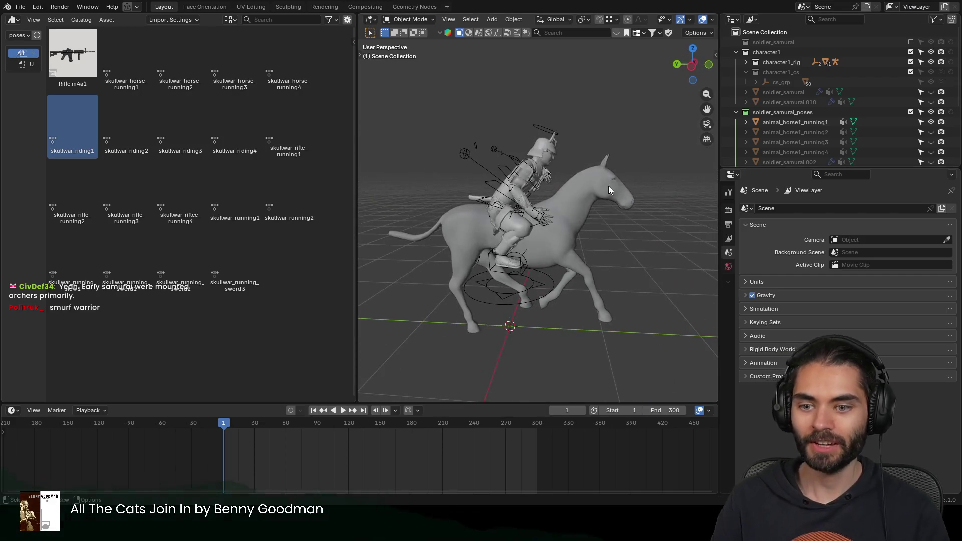
scroll(562, 216, up, 3)
click(544, 225)
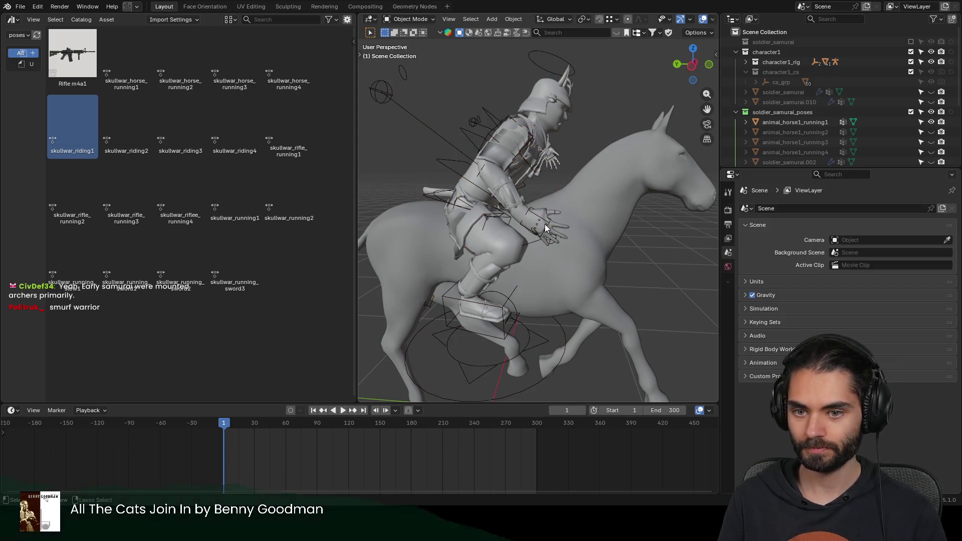
scroll(561, 208, up, 2)
Step: Isolate the katana in local view, enter mesh editing, and undo a trial rotation of the blade
click(550, 173)
click(558, 128)
key(KP_Divide)
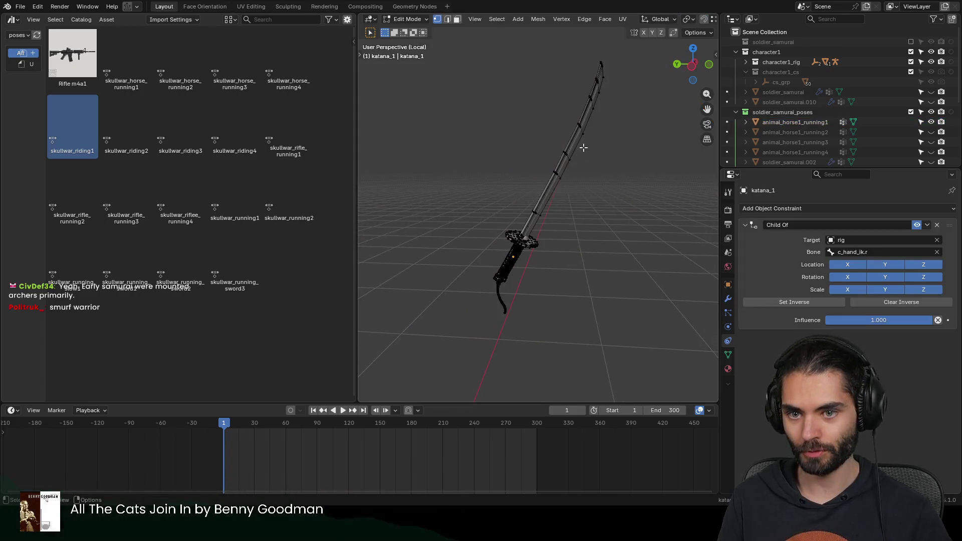
scroll(549, 244, up, 3)
key(Tab)
mouse_move(549, 244)
middle_down()
mouse_move(558, 226)
mouse_move(490, 295)
middle_up()
scroll(563, 196, up, 3)
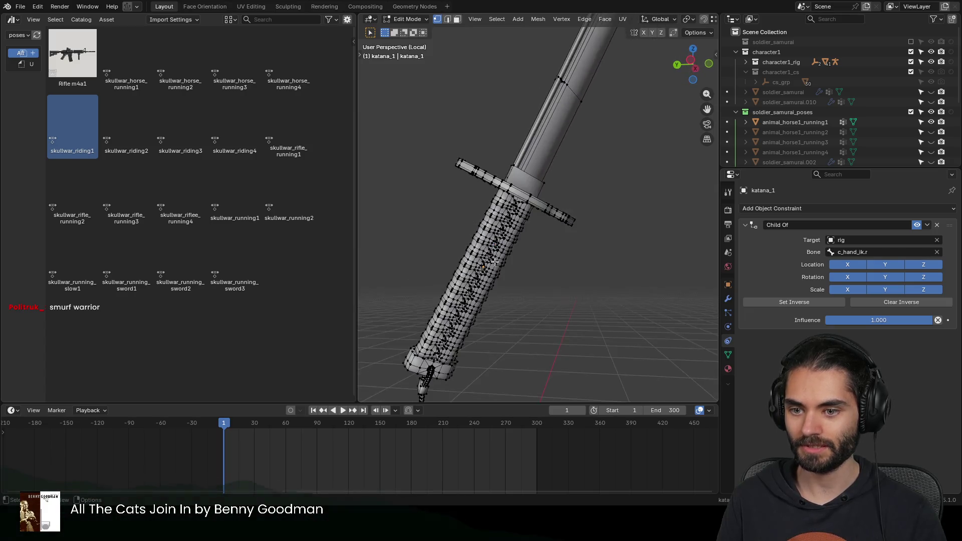
scroll(490, 295, down, 2)
key(r)
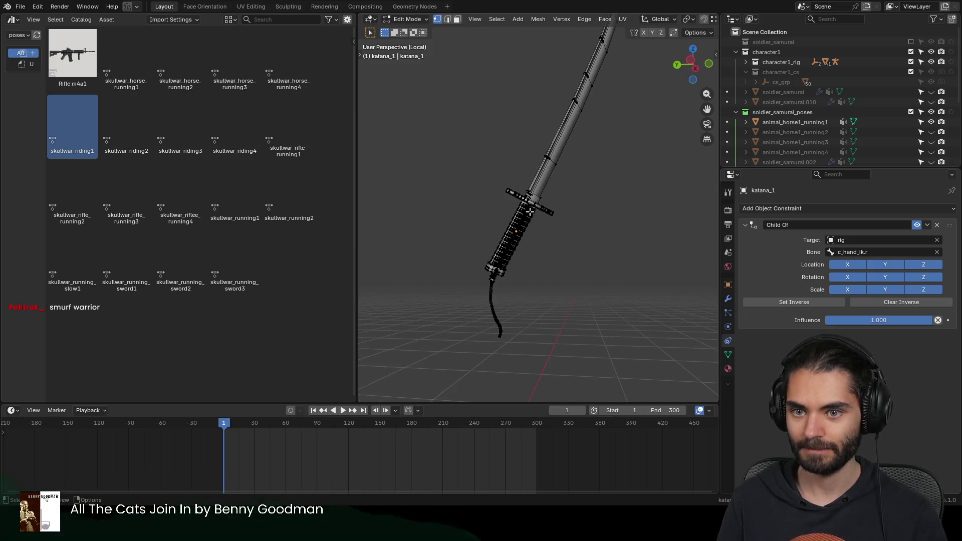
click(534, 261)
key(ctrl+z)
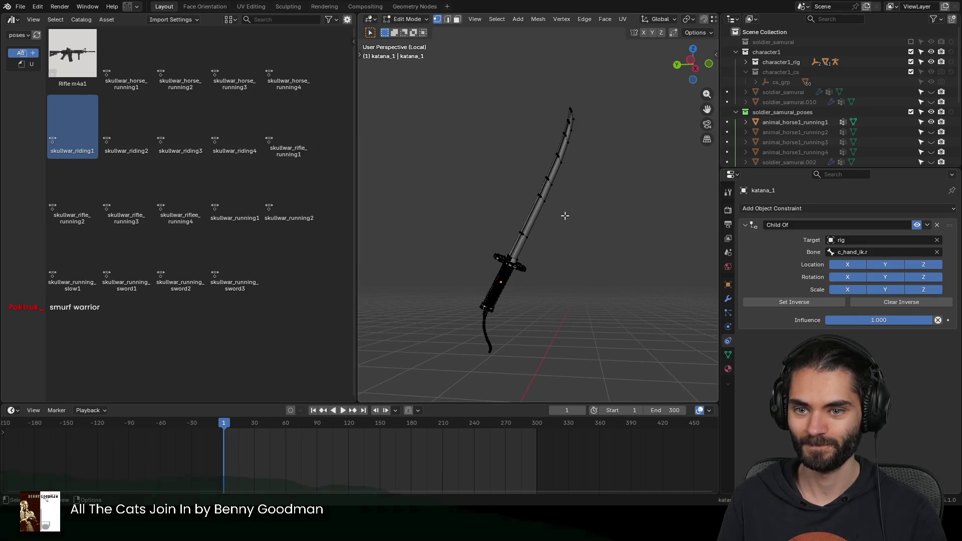
key(KP_3)
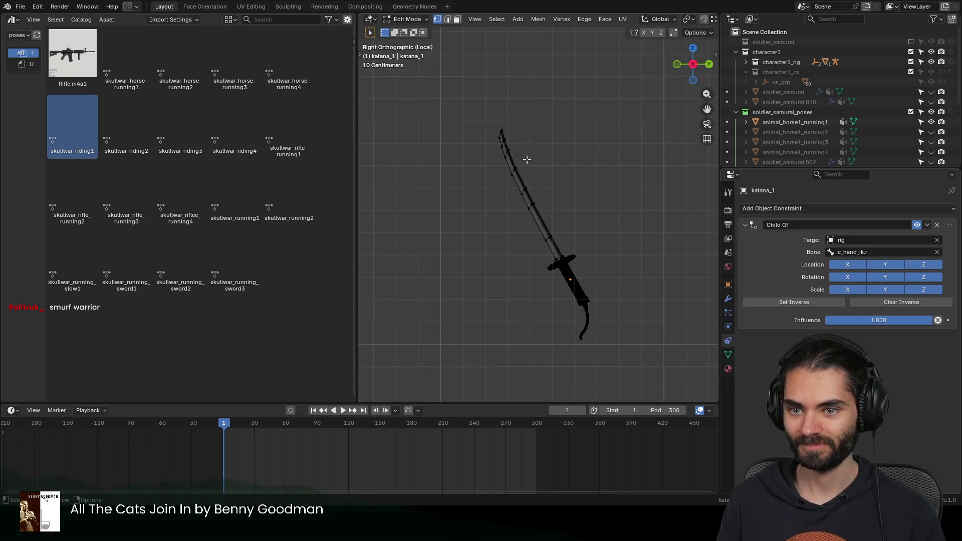
Step: Select the katana tip from the right view and try axis-constrained moves, cancelling each
drag(511, 91, 445, 172)
key(g)
key(y)
key(y)
key(z)
key(z)
right_click(522, 165)
right_click(521, 165)
key(Escape)
key(g)
key(x)
key(x)
key(y)
key(y)
key(x)
key(x)
key(x)
key(z)
key(Escape)
Step: Box-select the blade vertices, shift them up and back, then return to the full scene in Object Mode
drag(529, 106, 458, 244)
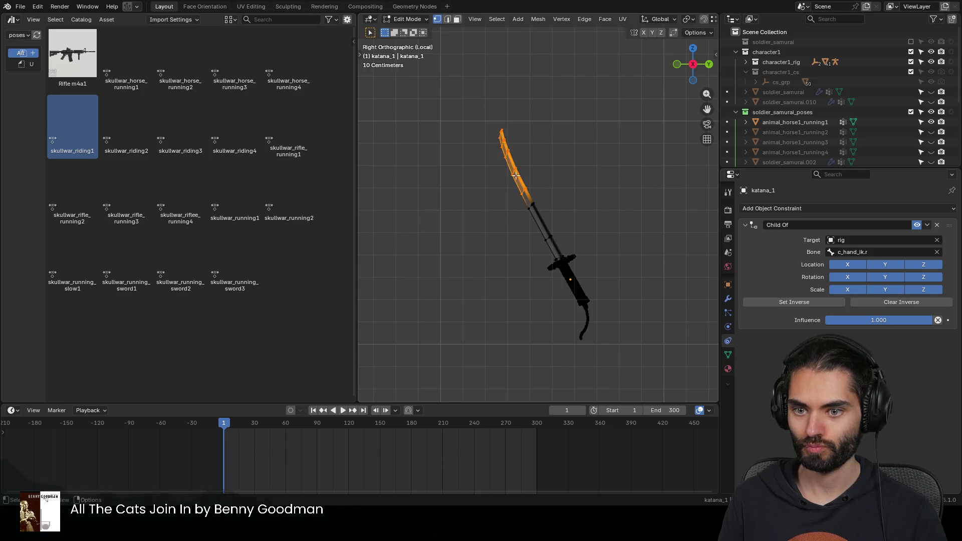
drag(564, 132, 444, 254)
click(494, 214)
drag(541, 90, 458, 221)
key(g)
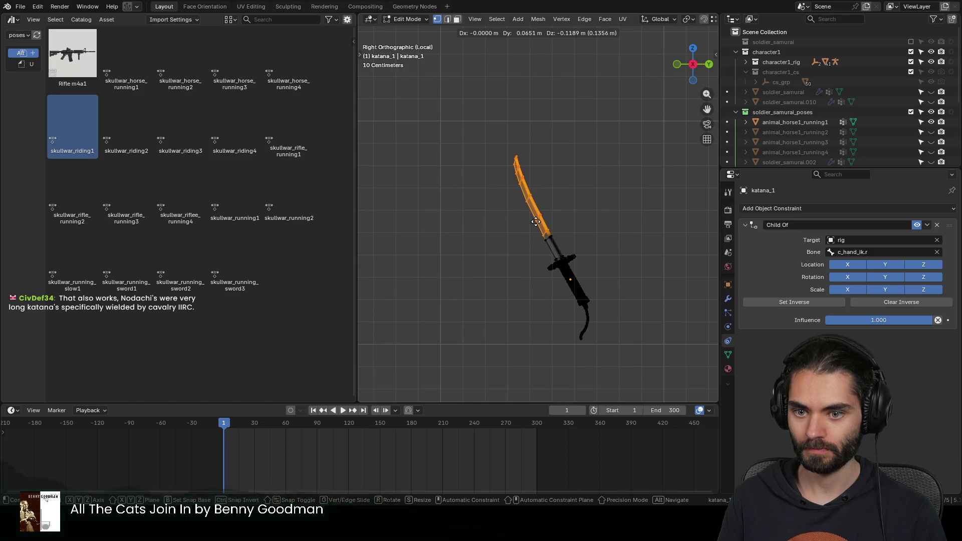
click(521, 197)
key(Tab)
middle_drag(492, 250, 542, 279)
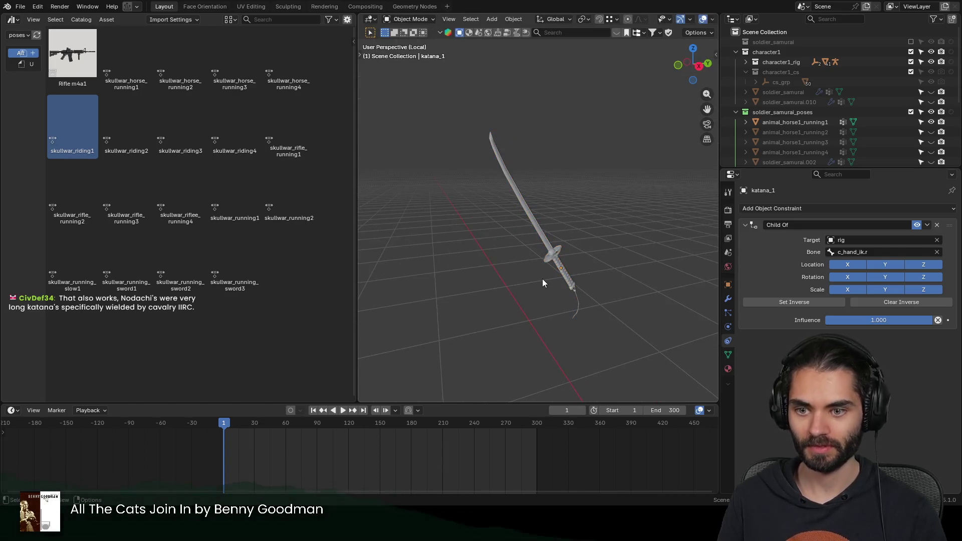
key(KP_Divide)
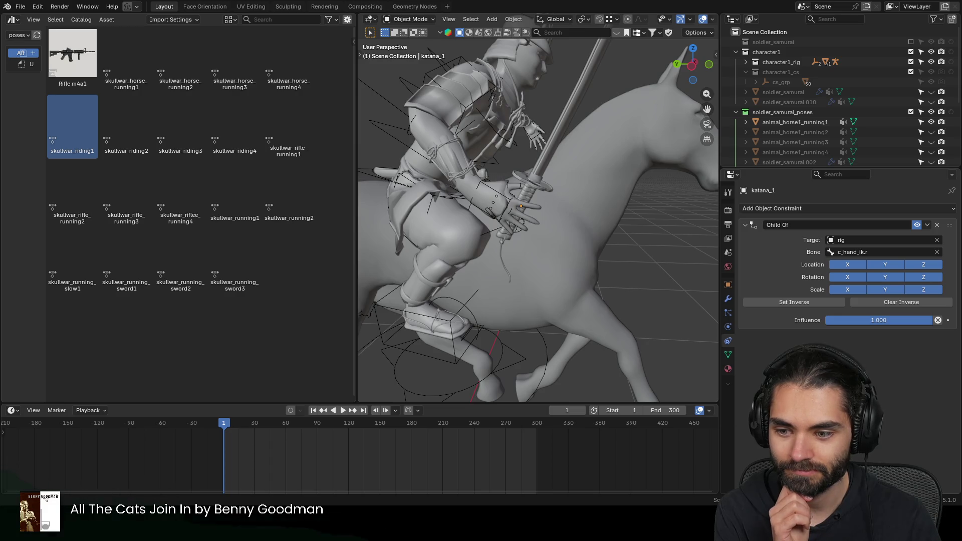
click(539, 187)
scroll(526, 237, down, 4)
key(s)
click(592, 255)
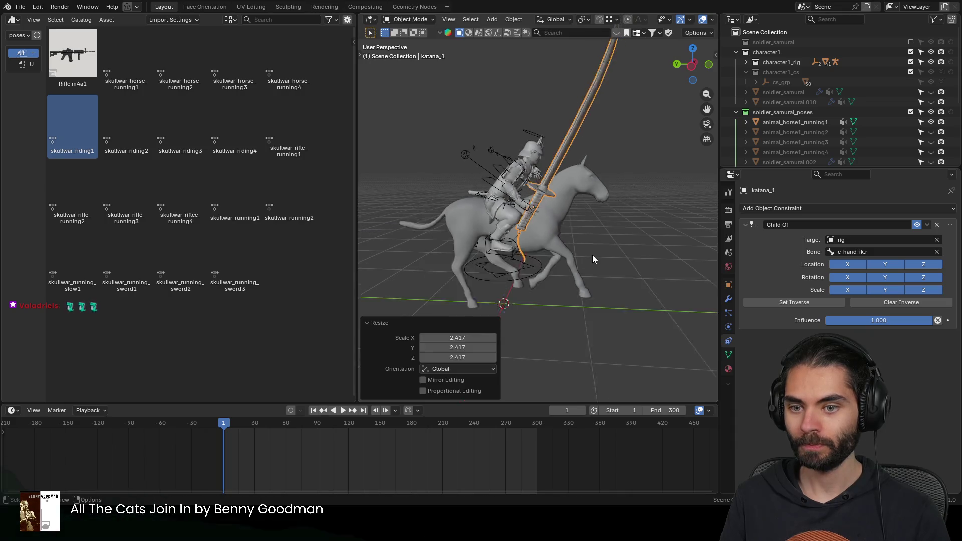
scroll(592, 256, down, 3)
middle_drag(592, 256, 479, 278)
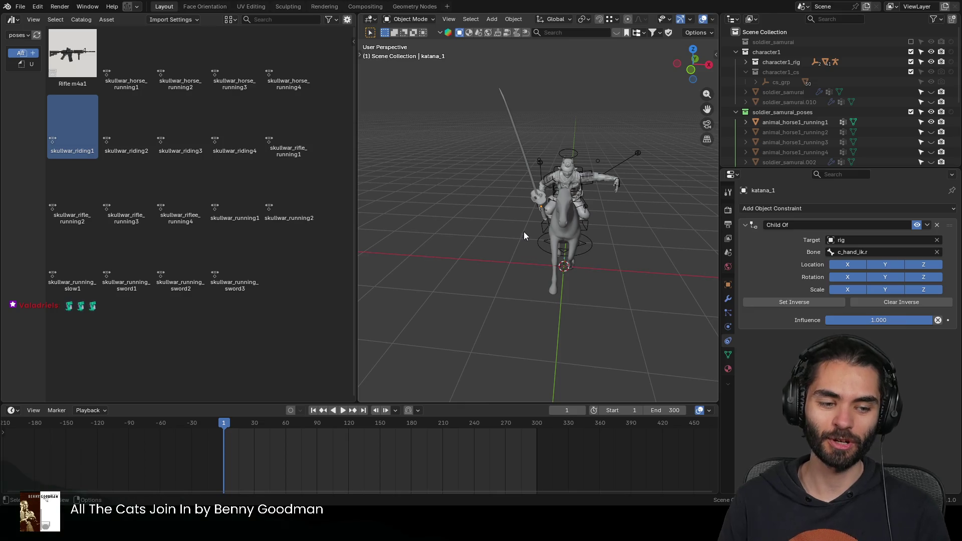
middle_drag(524, 231, 611, 226)
key(s)
click(556, 228)
scroll(578, 228, up, 3)
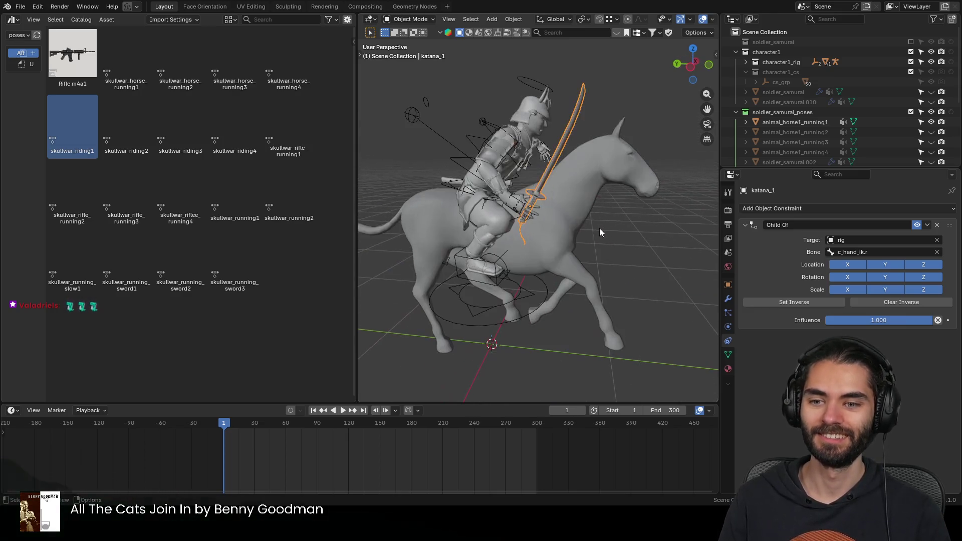
mouse_move(640, 277)
middle_down()
mouse_move(495, 262)
mouse_move(626, 171)
mouse_move(580, 215)
mouse_move(585, 227)
middle_up()
scroll(580, 209, up, 2)
scroll(584, 228, up, 2)
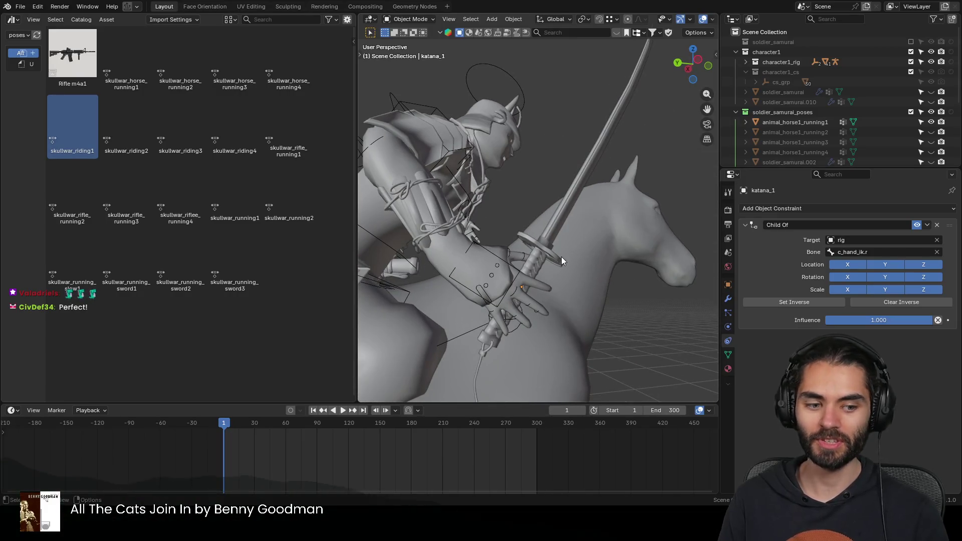
scroll(579, 240, down, 3)
click(545, 269)
key(Tab)
Step: In front wireframe view, select the katana tip and move it with smooth falloff
mouse_move(552, 264)
middle_down()
mouse_move(503, 257)
mouse_move(552, 256)
middle_up()
key(KP_1)
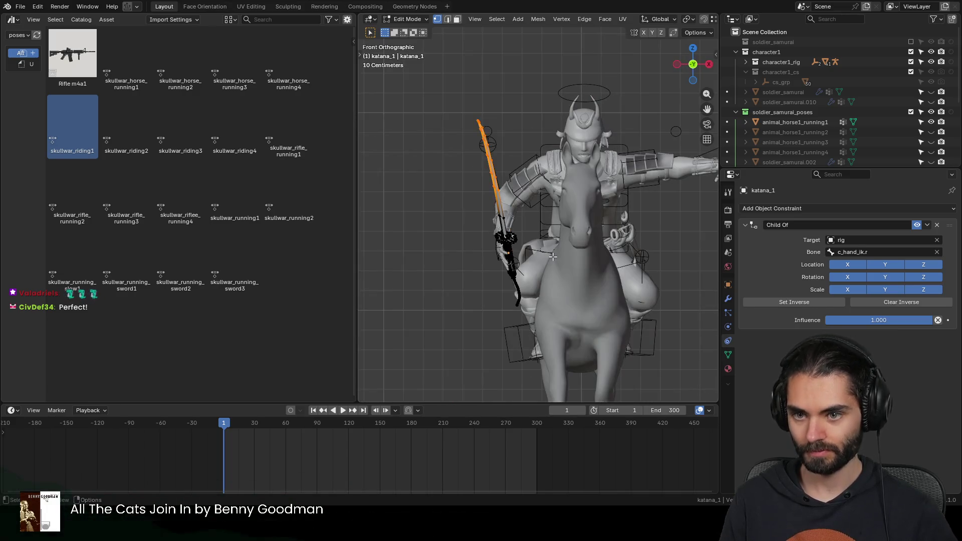
scroll(519, 196, up, 2)
scroll(488, 136, up, 1)
click(477, 82)
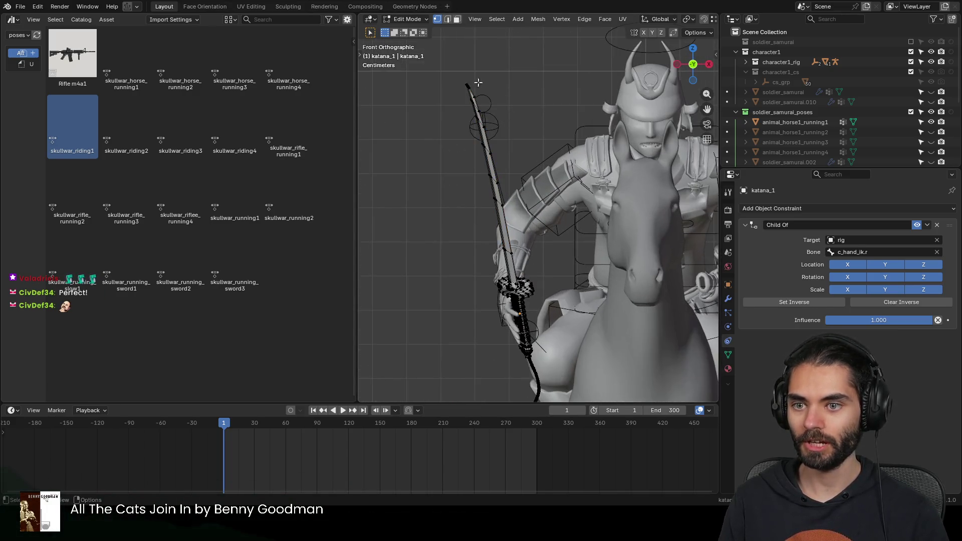
key(shift+z)
drag(433, 63, 481, 98)
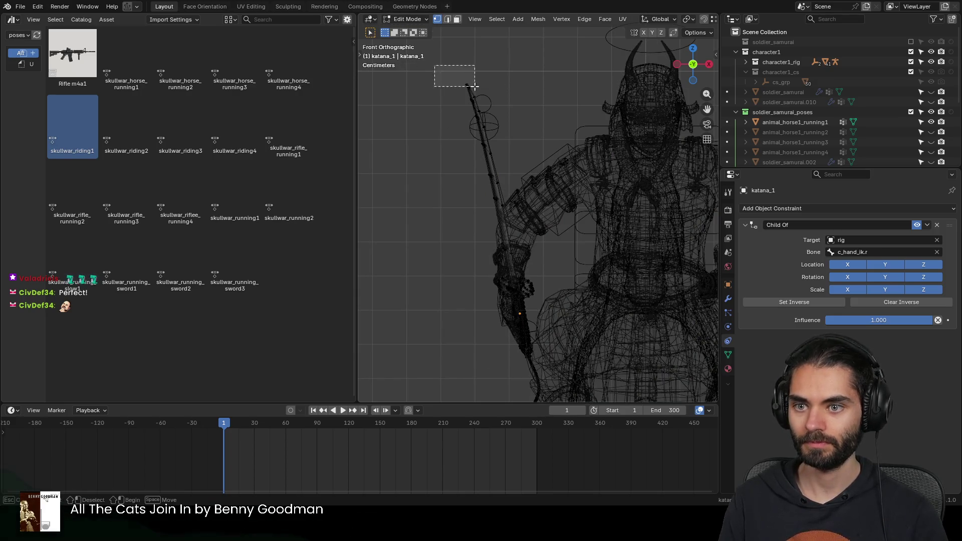
key(i)
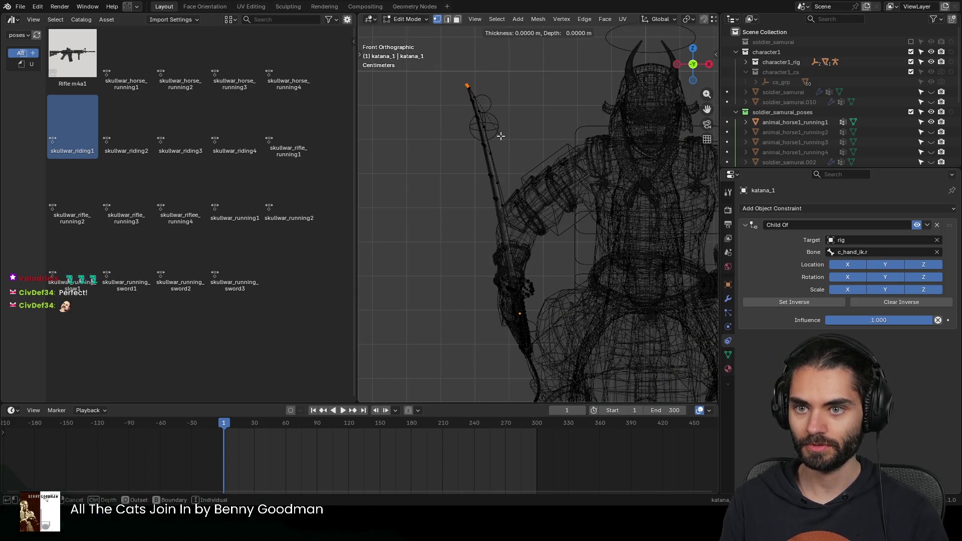
key(Escape)
scroll(503, 173, down, 4)
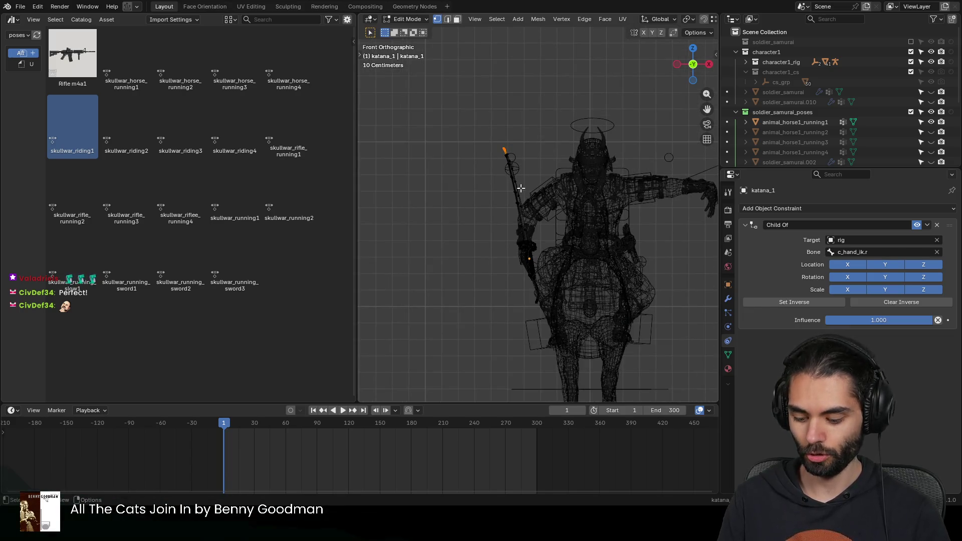
key(g)
scroll(505, 135, up, 3)
click(505, 117)
key(shift+z)
Step: Pull the katana tip further upward in two more proportional moves, checking from object level between
mouse_move(506, 165)
middle_down()
mouse_move(590, 167)
mouse_move(553, 189)
mouse_move(625, 192)
mouse_move(542, 154)
mouse_move(527, 177)
mouse_move(663, 186)
middle_up()
key(g)
click(547, 144)
key(Tab)
scroll(527, 177, down, 4)
scroll(601, 196, up, 4)
mouse_move(601, 192)
middle_down()
mouse_move(633, 156)
mouse_move(619, 188)
mouse_move(379, 190)
mouse_move(473, 190)
middle_up()
key(Tab)
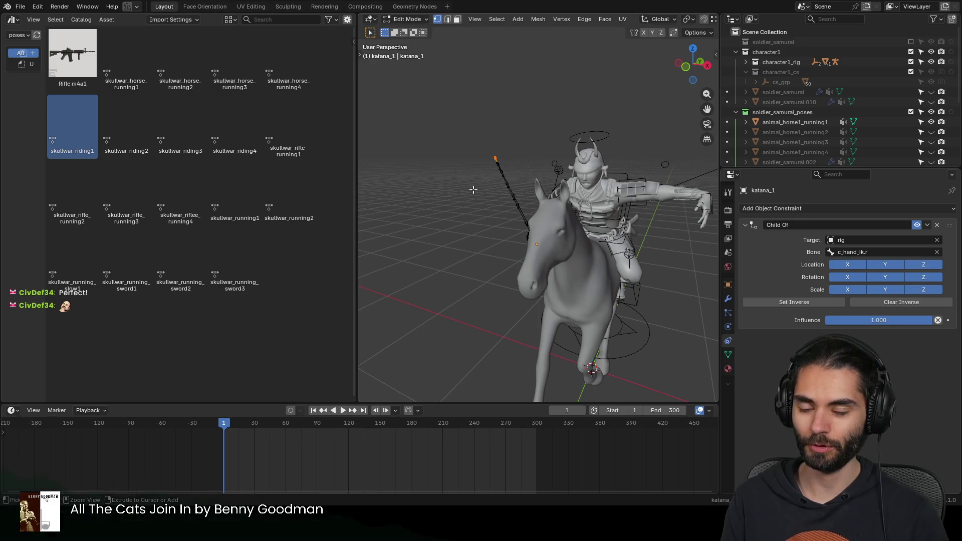
key(KP_1)
key(g)
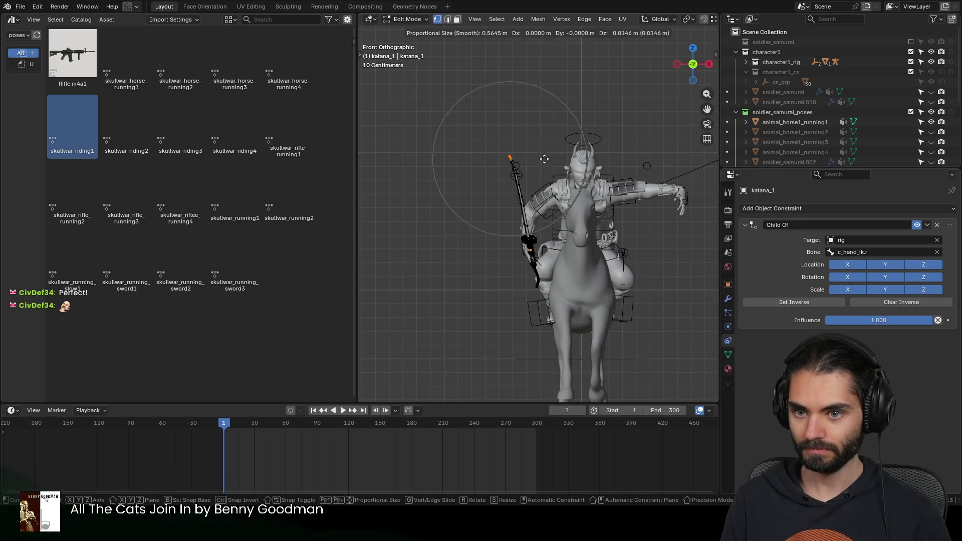
click(524, 78)
key(Tab)
Step: From behind the rider, lengthen the tip once more with falloff and return to Object Mode
mouse_move(555, 189)
middle_down()
mouse_move(690, 209)
mouse_move(578, 189)
mouse_move(651, 178)
mouse_move(560, 174)
mouse_move(594, 165)
middle_up()
key(Tab)
key(g)
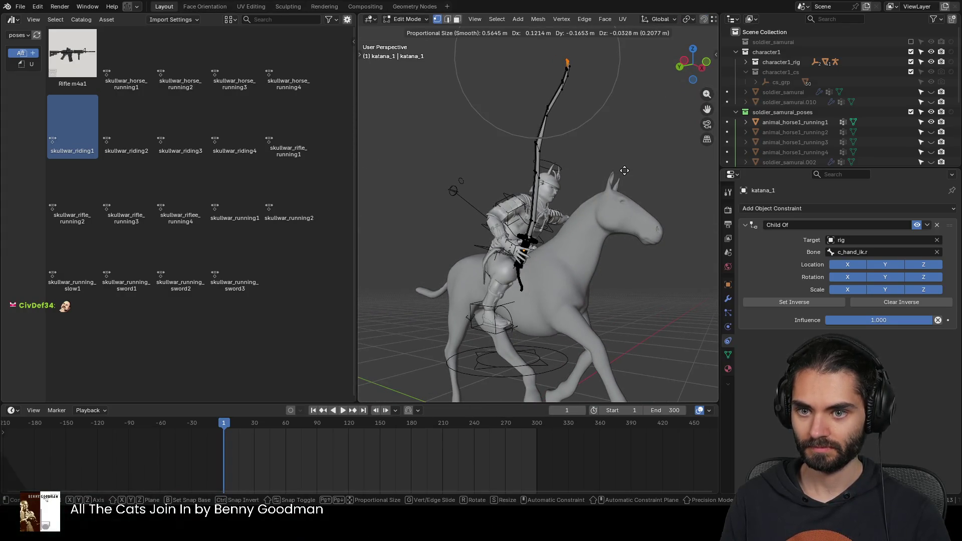
scroll(595, 164, down, 5)
key(Escape)
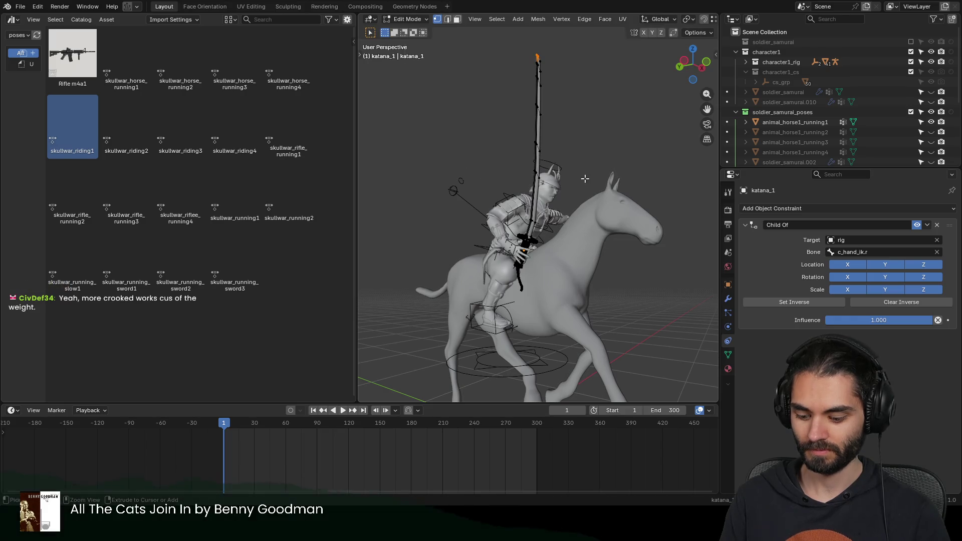
key(Tab)
key(Tab)
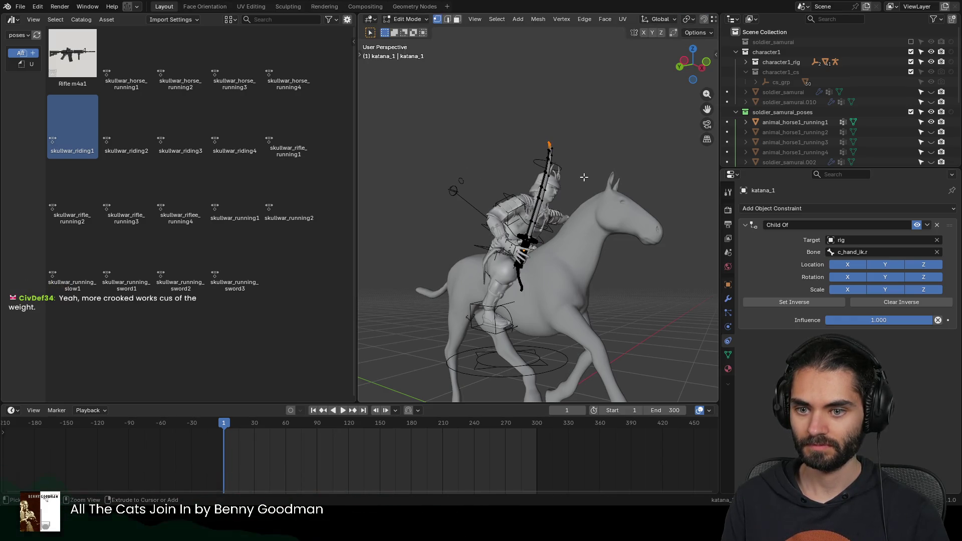
key(g)
scroll(593, 145, up, 4)
scroll(602, 113, up, 3)
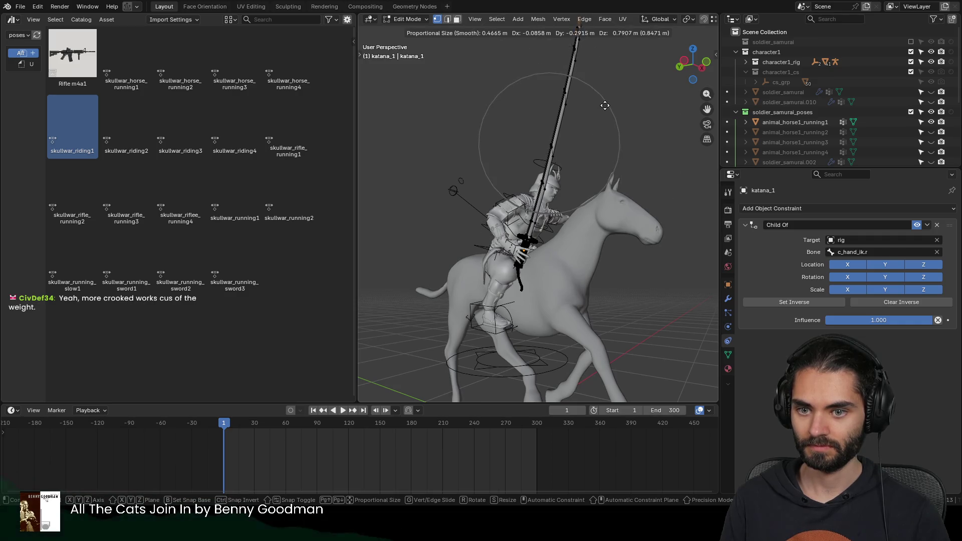
click(603, 131)
mouse_move(603, 131)
middle_down()
mouse_move(548, 220)
mouse_move(594, 164)
mouse_move(652, 200)
middle_up()
key(Tab)
scroll(549, 219, down, 3)
scroll(558, 196, up, 3)
Step: Orbit around rider and horse to inspect the curved, longer sword
mouse_move(559, 196)
middle_down()
mouse_move(640, 197)
mouse_move(615, 220)
mouse_move(636, 215)
mouse_move(428, 208)
mouse_move(643, 194)
mouse_move(584, 194)
middle_up()
scroll(580, 213, up, 1)
scroll(582, 212, up, 1)
scroll(573, 212, up, 1)
scroll(583, 195, up, 2)
mouse_move(597, 240)
middle_down()
mouse_move(488, 215)
mouse_move(428, 224)
middle_up()
scroll(511, 199, down, 5)
mouse_move(544, 171)
middle_down()
mouse_move(556, 211)
mouse_move(618, 197)
middle_up()
scroll(575, 218, up, 3)
middle_drag(562, 219, 551, 128)
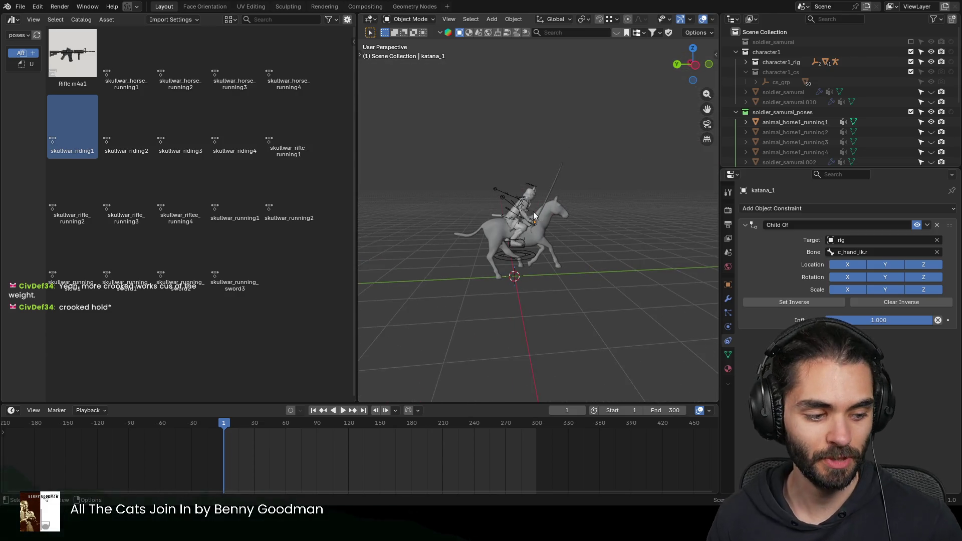
scroll(574, 228, up, 3)
Step: Select the rig in Pose Mode and nudge the right hand IK control onto the katana grip
mouse_move(578, 235)
middle_down()
mouse_move(538, 248)
mouse_move(474, 246)
mouse_move(522, 246)
mouse_move(587, 218)
mouse_move(523, 264)
mouse_move(537, 255)
middle_up()
scroll(535, 257, up, 3)
scroll(506, 267, up, 3)
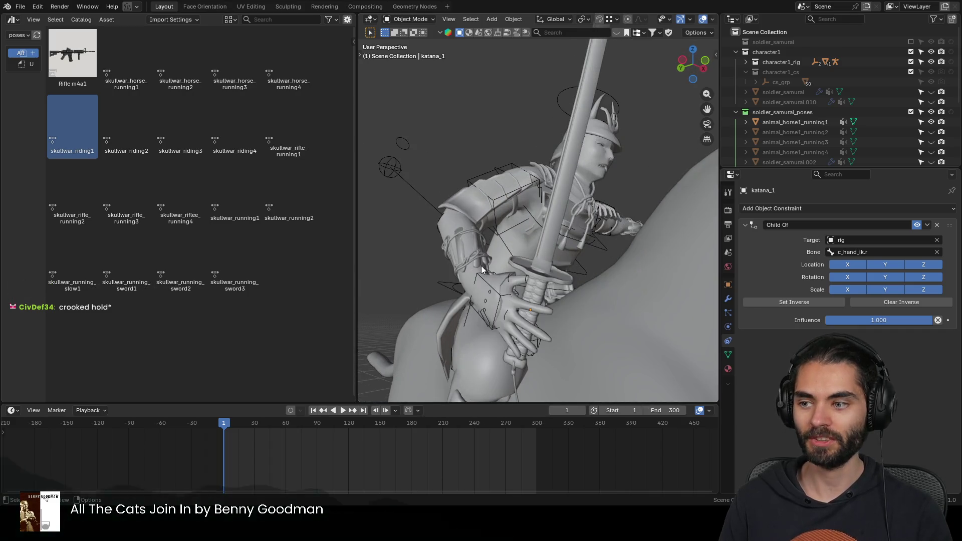
click(524, 295)
mouse_move(558, 288)
middle_down()
mouse_move(612, 306)
mouse_move(505, 287)
middle_up()
key(Tab)
key(ctrl+Tab)
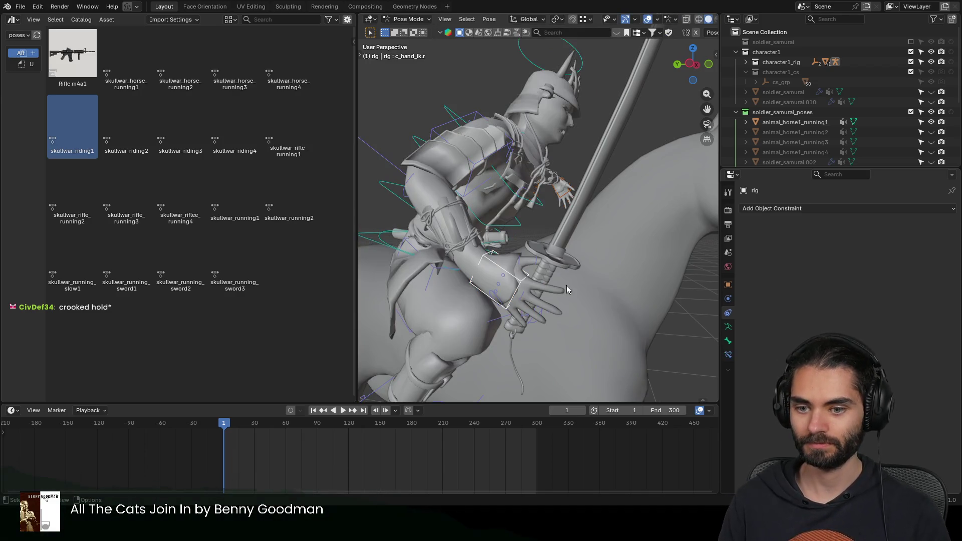
middle_drag(566, 285, 505, 298)
key(g)
click(582, 302)
mouse_move(582, 301)
middle_down()
mouse_move(663, 273)
mouse_move(612, 294)
middle_up()
key(g)
click(624, 264)
scroll(621, 236, down, 2)
Step: Reposition the left hand IK control onto the katana, then return to Object Mode
middle_drag(622, 237, 557, 246)
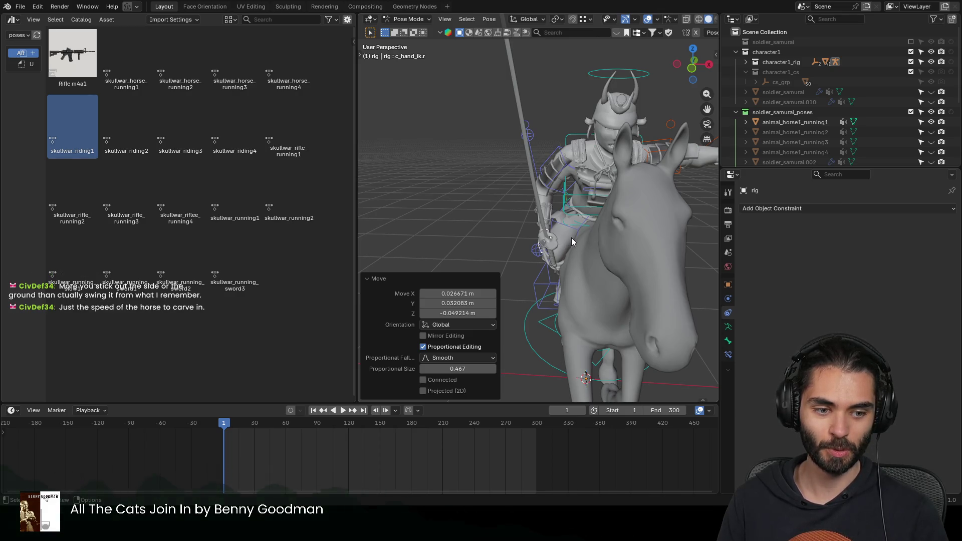
middle_drag(578, 237, 554, 236)
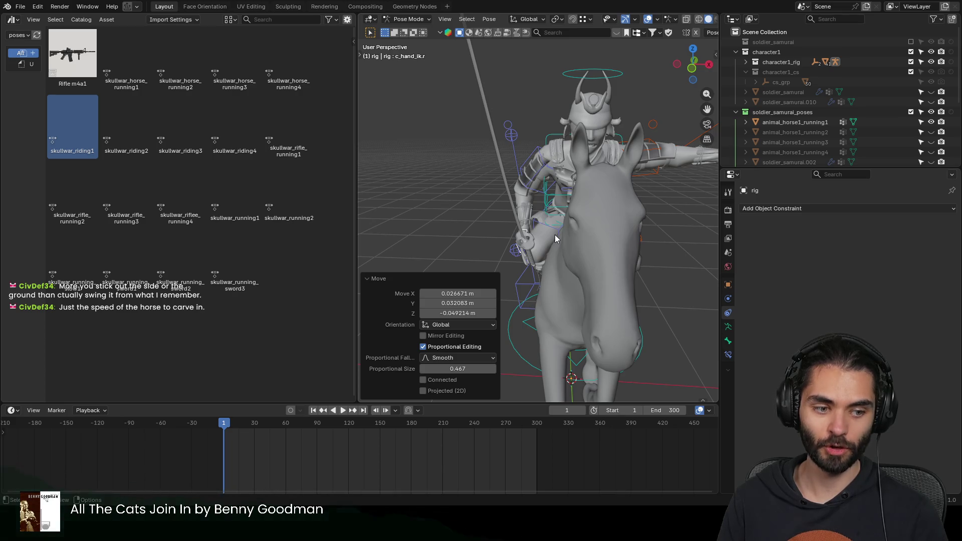
mouse_move(555, 235)
middle_down()
mouse_move(525, 215)
mouse_move(519, 178)
mouse_move(558, 243)
mouse_move(529, 265)
mouse_move(582, 219)
mouse_move(498, 220)
mouse_move(567, 202)
mouse_move(591, 211)
mouse_move(564, 250)
mouse_move(493, 236)
mouse_move(573, 246)
middle_up()
click(587, 218)
key(g)
click(542, 270)
key(g)
click(532, 269)
mouse_move(532, 269)
middle_down()
mouse_move(473, 271)
mouse_move(511, 245)
mouse_move(439, 252)
mouse_move(534, 251)
mouse_move(527, 240)
middle_up()
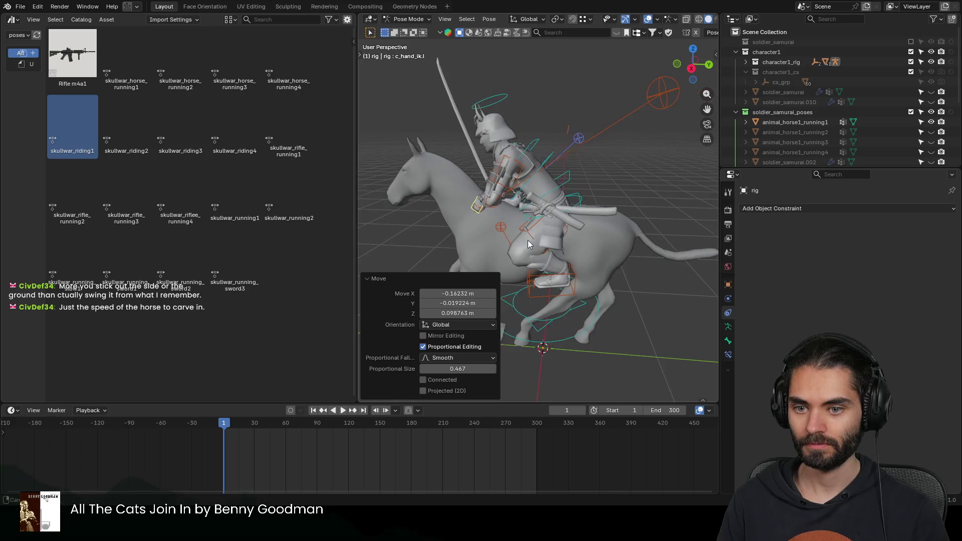
scroll(591, 240, up, 5)
key(ctrl+Tab)
scroll(547, 207, down, 6)
mouse_move(547, 206)
middle_down()
mouse_move(637, 211)
mouse_move(515, 212)
mouse_move(633, 222)
mouse_move(490, 219)
mouse_move(584, 202)
mouse_move(507, 221)
mouse_move(603, 220)
mouse_move(557, 227)
middle_up()
scroll(637, 212, down, 4)
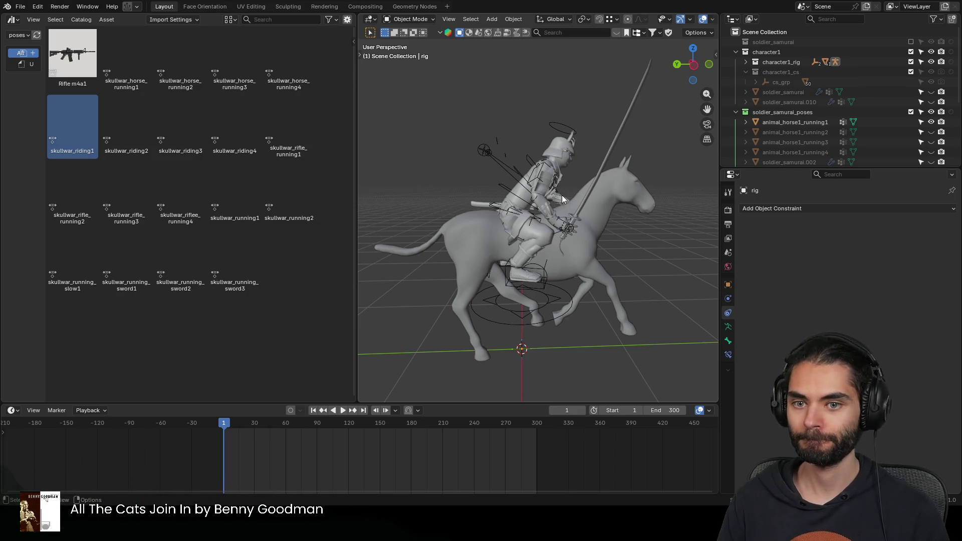
Step: Parent the katana to the samurai rider and attempt to apply the rider's Armature modifier
click(552, 177)
mouse_move(552, 177)
middle_down()
mouse_move(589, 195)
mouse_move(557, 191)
middle_up()
click(591, 178)
shift+click(515, 162)
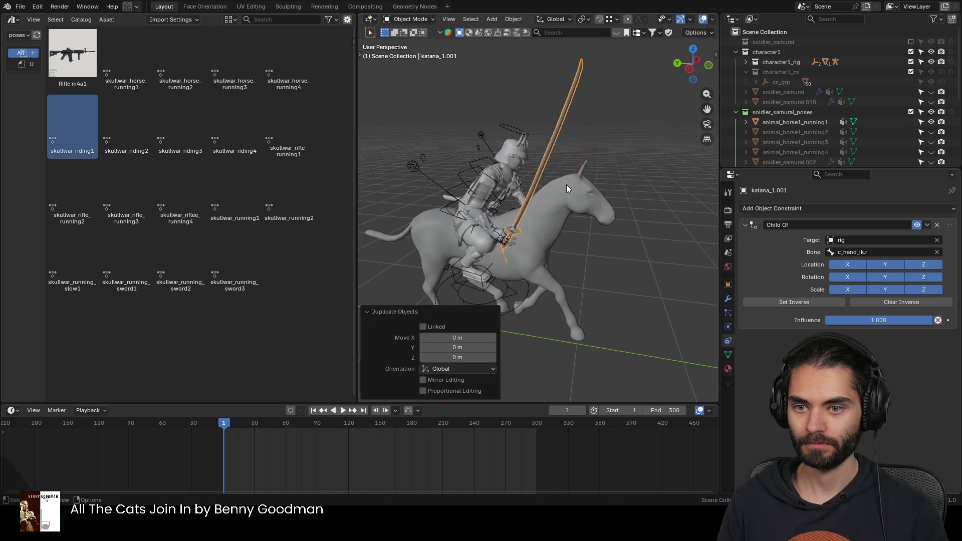
key(ctrl+p)
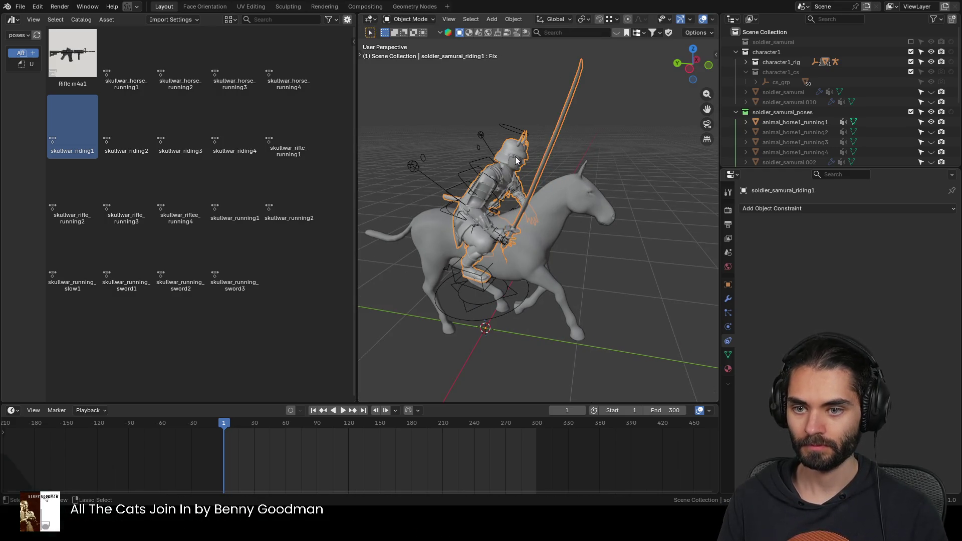
click(727, 299)
key(ctrl+a)
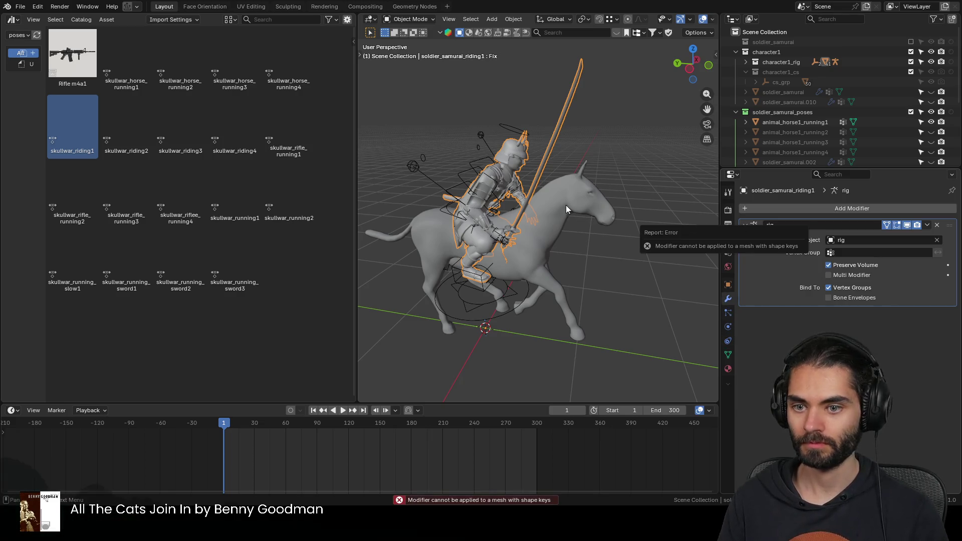
key(ctrl+a)
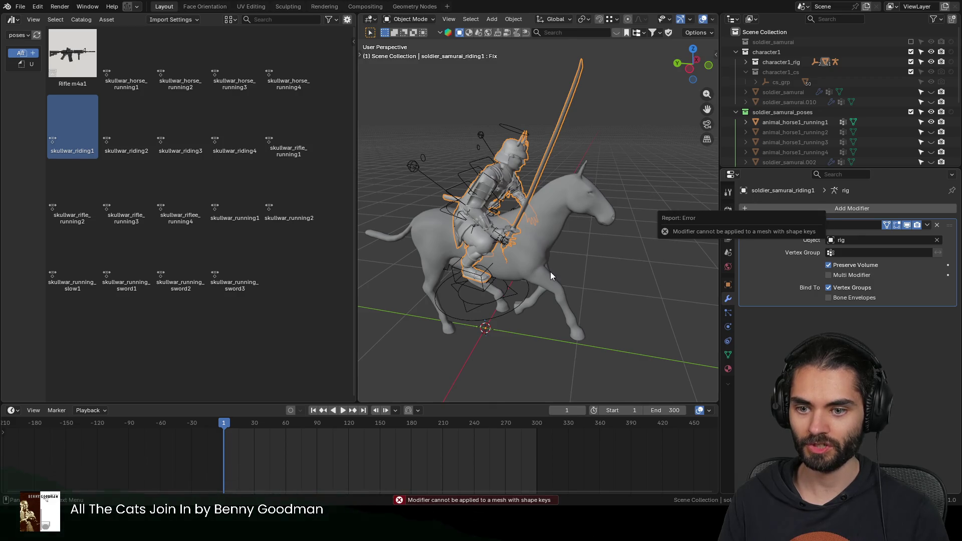
Step: Remove all of the soldier's shape keys, then apply its Armature modifier to bake the pose
click(727, 354)
click(947, 332)
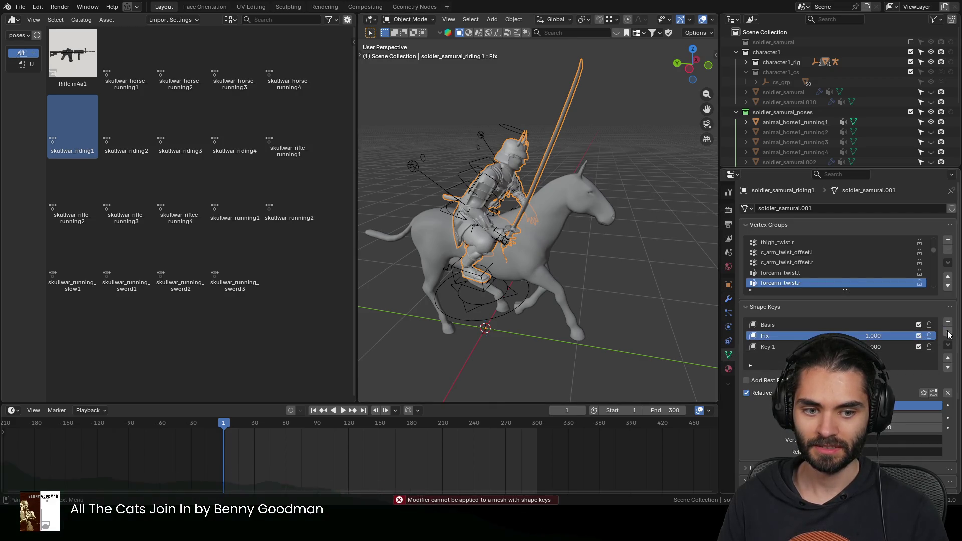
click(568, 195)
click(526, 155)
click(566, 188)
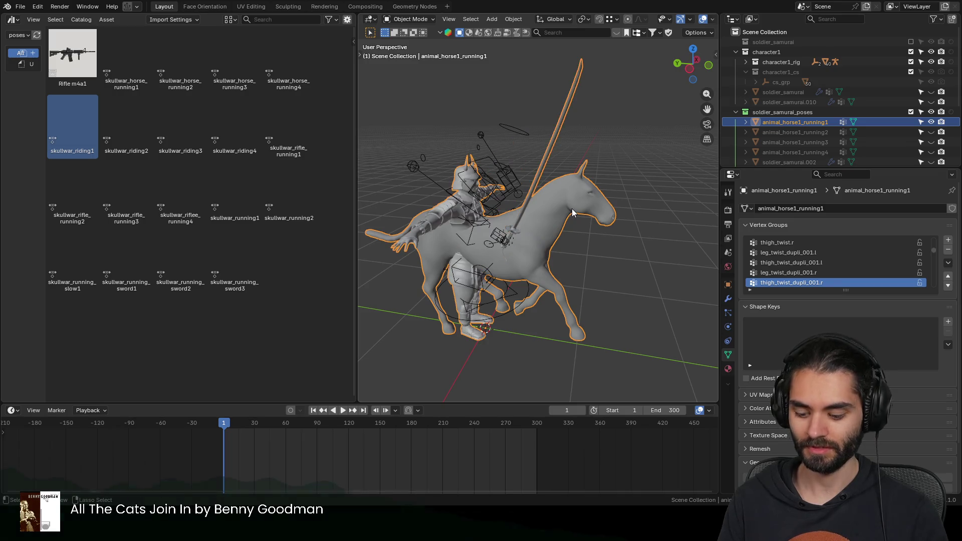
click(728, 299)
key(ctrl+a)
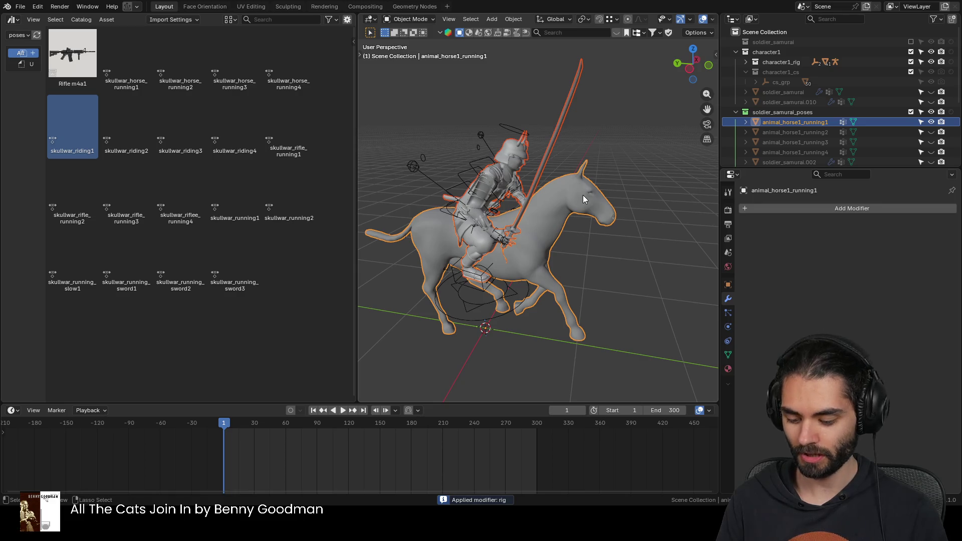
Step: Hide the posed horse and soldier and show animal_horse1_running2
click(582, 195)
shift+click(505, 151)
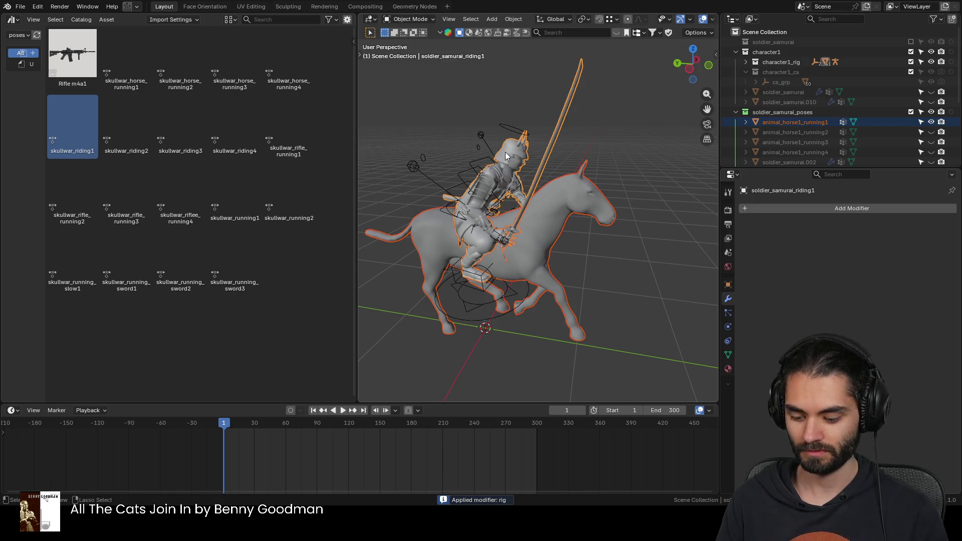
scroll(792, 139, down, 5)
key(h)
scroll(882, 106, up, 3)
click(930, 65)
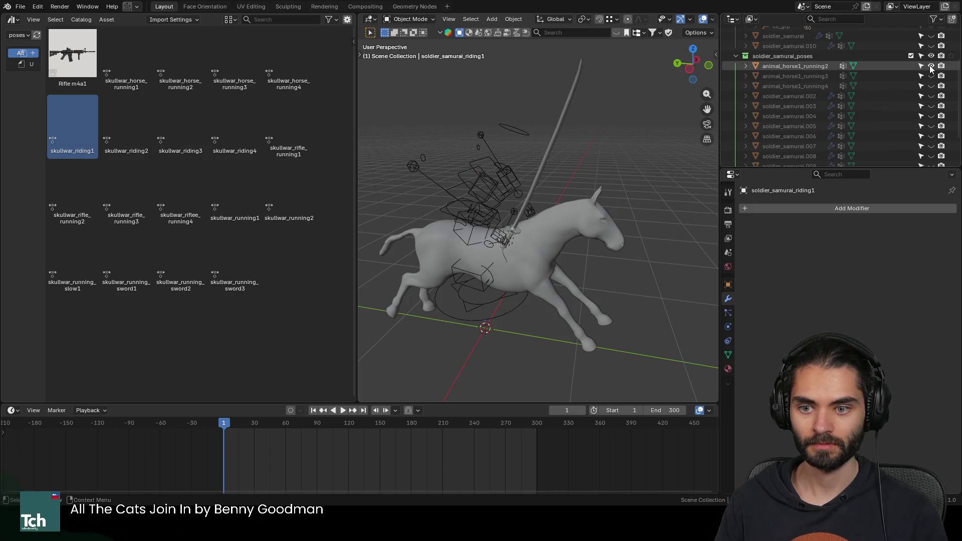
Step: Show soldier_samurai.002, pose the rig with skullwar_riding2 from the Asset Browser, and select the root control
click(930, 96)
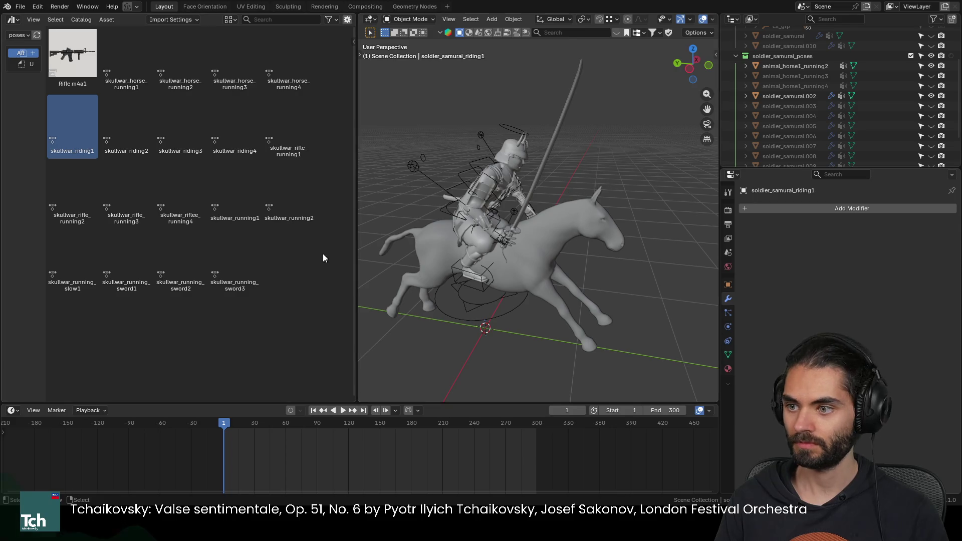
click(504, 189)
key(ctrl+Tab)
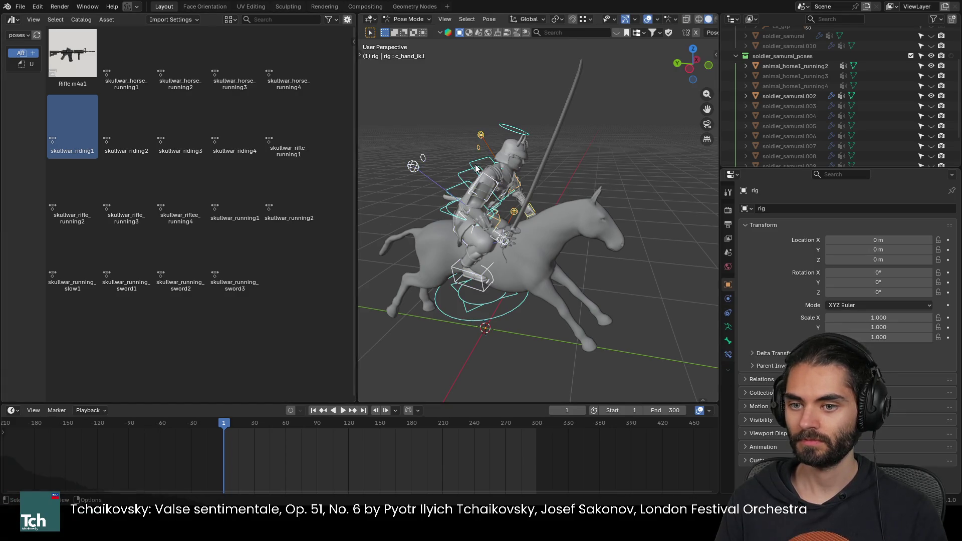
double_click(118, 125)
mouse_move(510, 241)
middle_down()
mouse_move(437, 245)
mouse_move(361, 218)
middle_up()
double_click(89, 134)
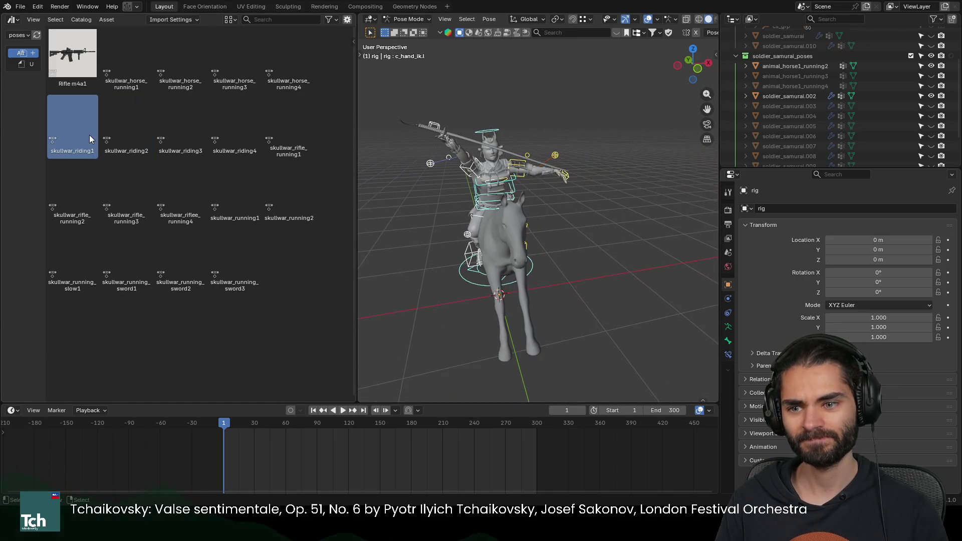
double_click(119, 138)
mouse_move(525, 171)
middle_down()
mouse_move(649, 169)
mouse_move(455, 189)
mouse_move(482, 186)
mouse_move(550, 275)
middle_up()
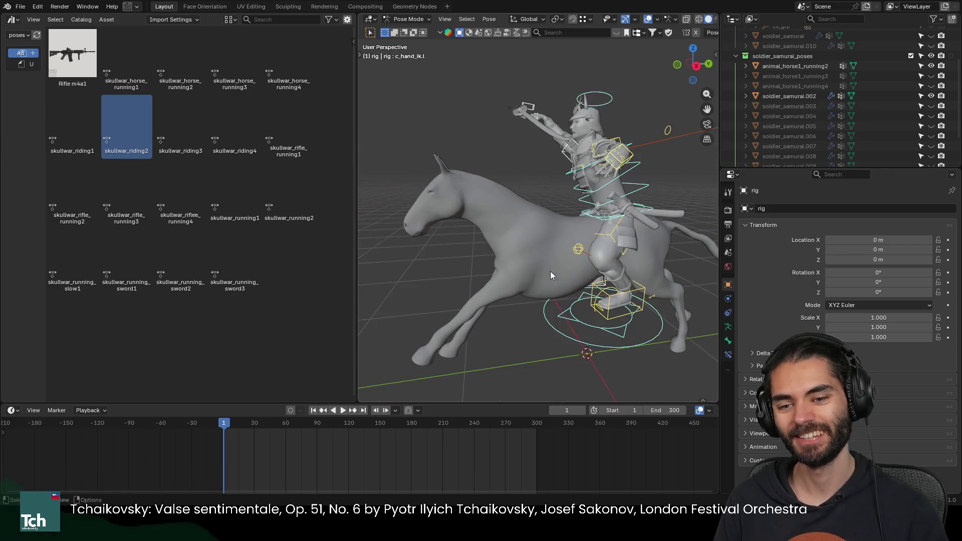
click(611, 346)
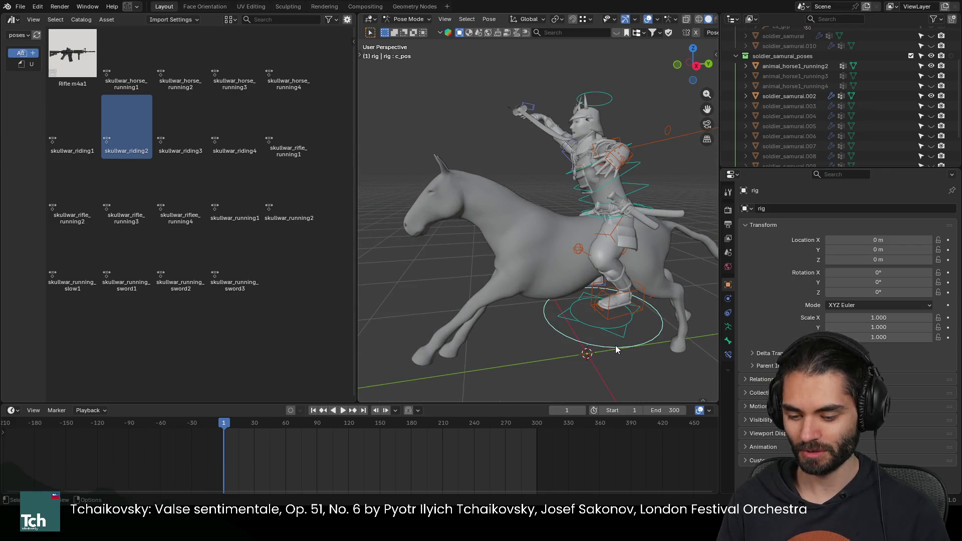
Step: Shift the whole rig along Y so the rider sits properly on the running2 horse
key(g)
key(y)
click(551, 317)
middle_drag(550, 317, 609, 323)
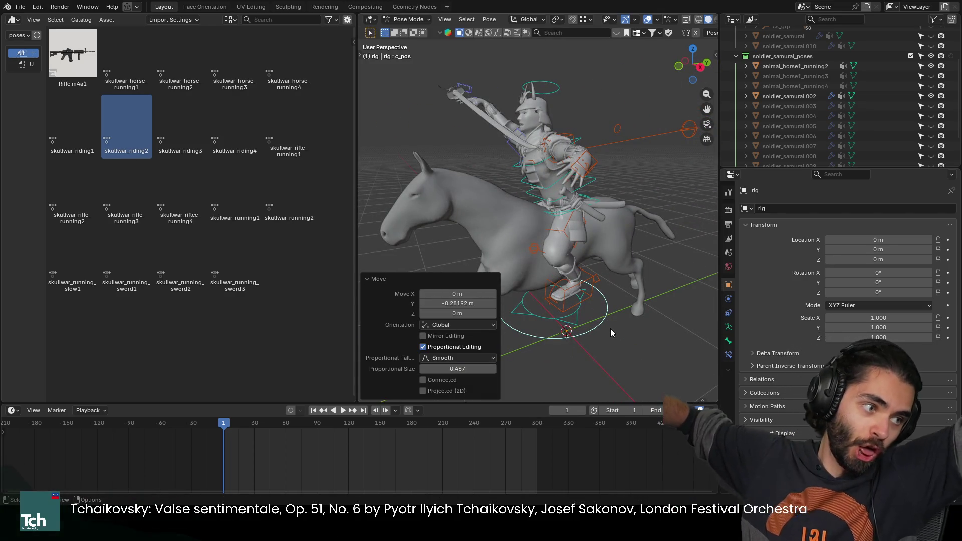
mouse_move(610, 329)
middle_down()
mouse_move(618, 196)
mouse_move(586, 177)
middle_up()
scroll(586, 177, down, 4)
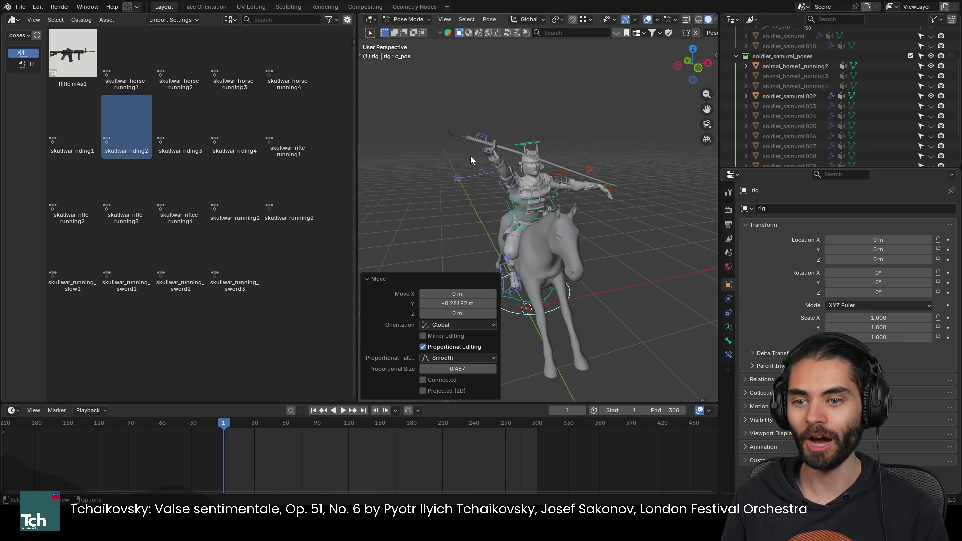
middle_drag(470, 160, 623, 206)
Step: Reposition the right hand IK and rotate it to turn the katana into place
click(614, 182)
scroll(593, 195, up, 5)
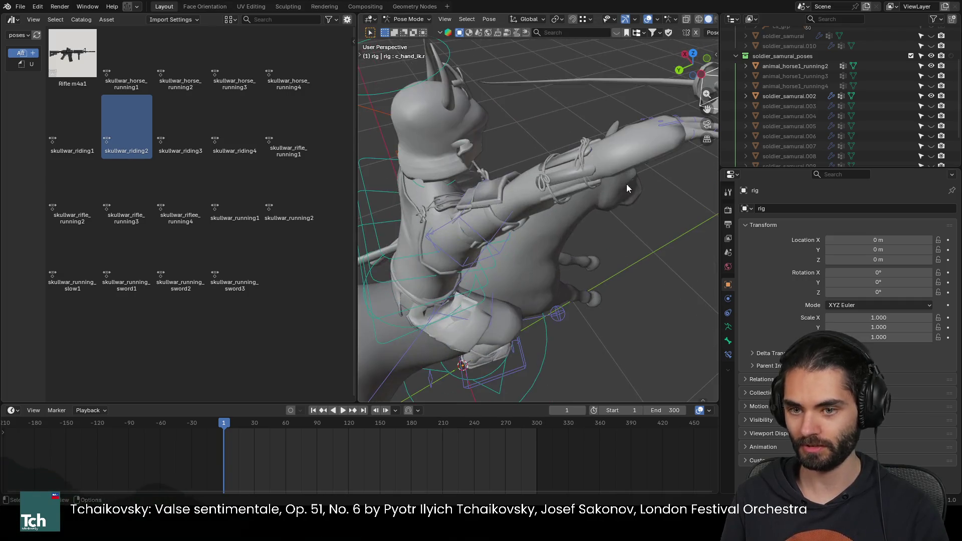
key(g)
click(527, 248)
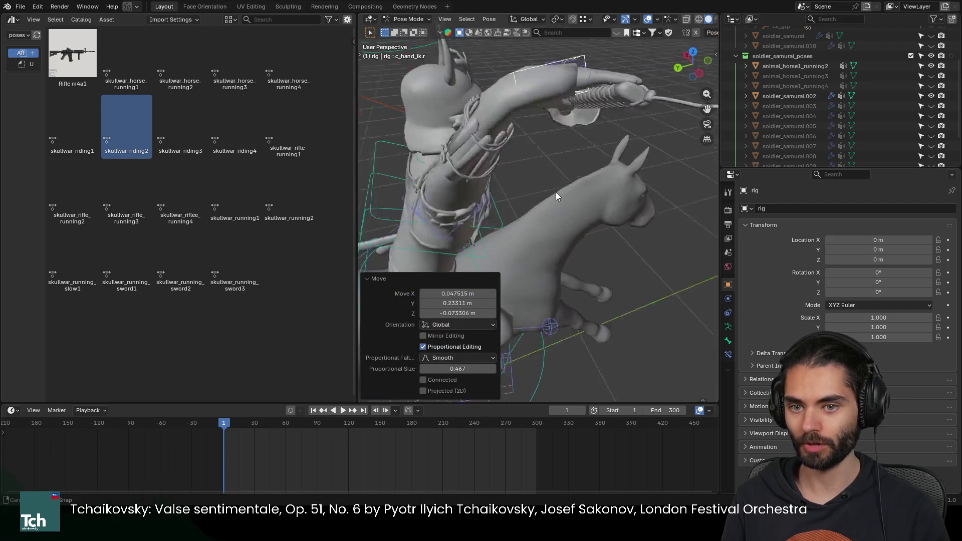
middle_drag(555, 192, 532, 142)
scroll(585, 134, down, 5)
key(g)
click(521, 213)
middle_drag(520, 209, 534, 212)
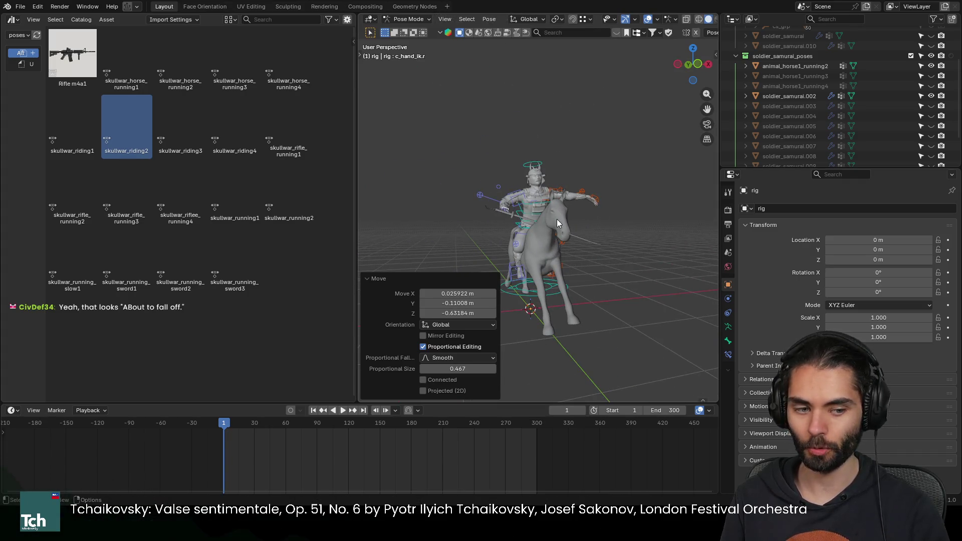
scroll(547, 217, up, 2)
scroll(560, 220, up, 2)
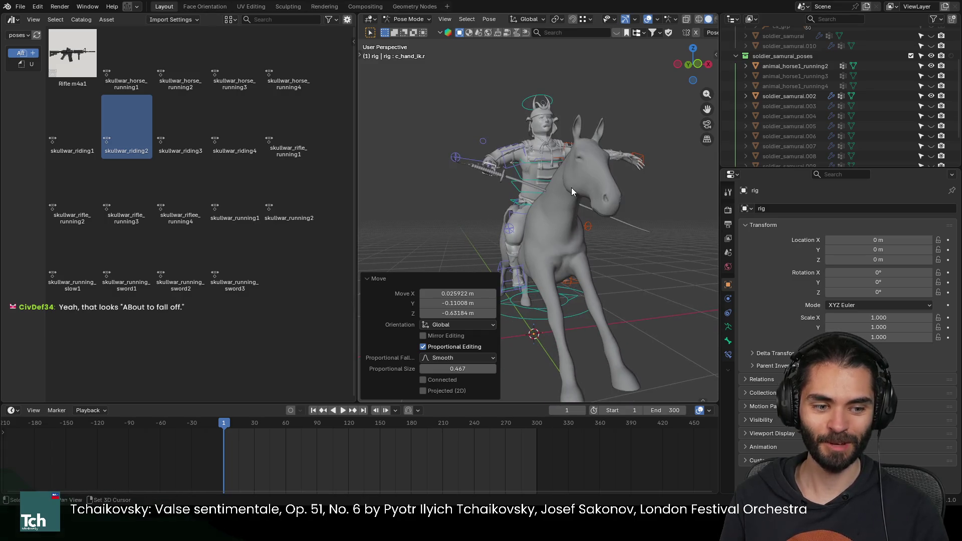
key(r)
click(575, 109)
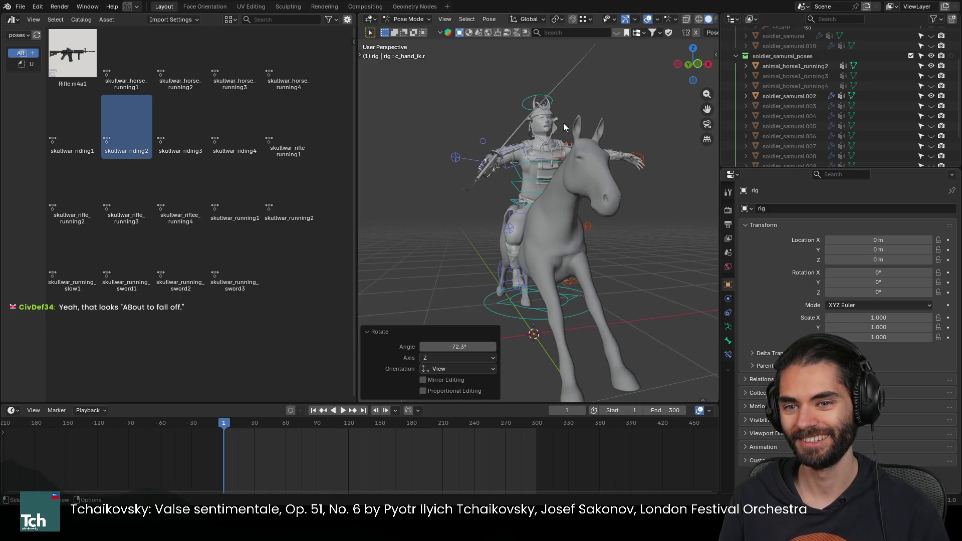
middle_drag(623, 178, 533, 190)
Step: Refine the right hand's placement and rotation, then move the right elbow pole
key(g)
click(620, 207)
key(r)
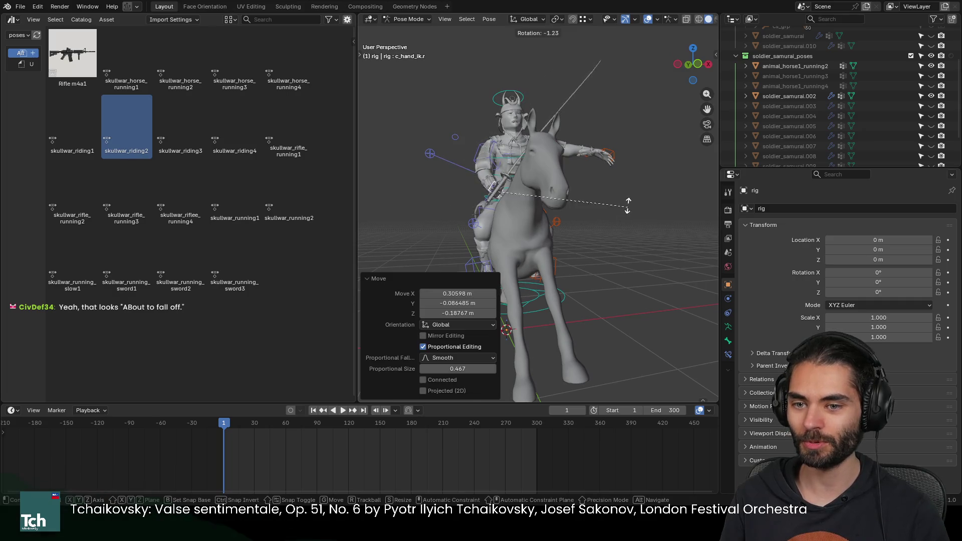
click(584, 169)
key(g)
mouse_move(576, 183)
middle_down()
mouse_move(615, 214)
mouse_move(499, 212)
middle_up()
key(g)
click(601, 204)
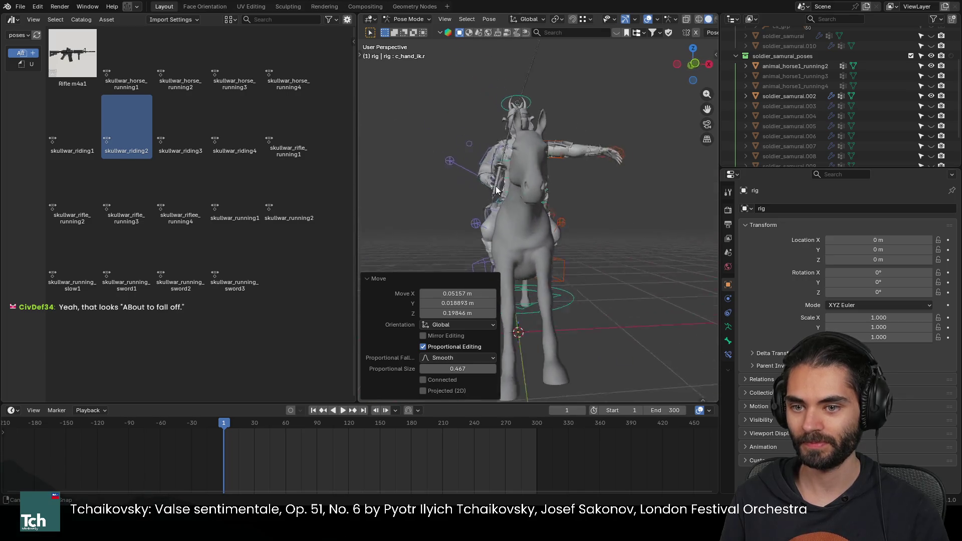
click(456, 144)
key(g)
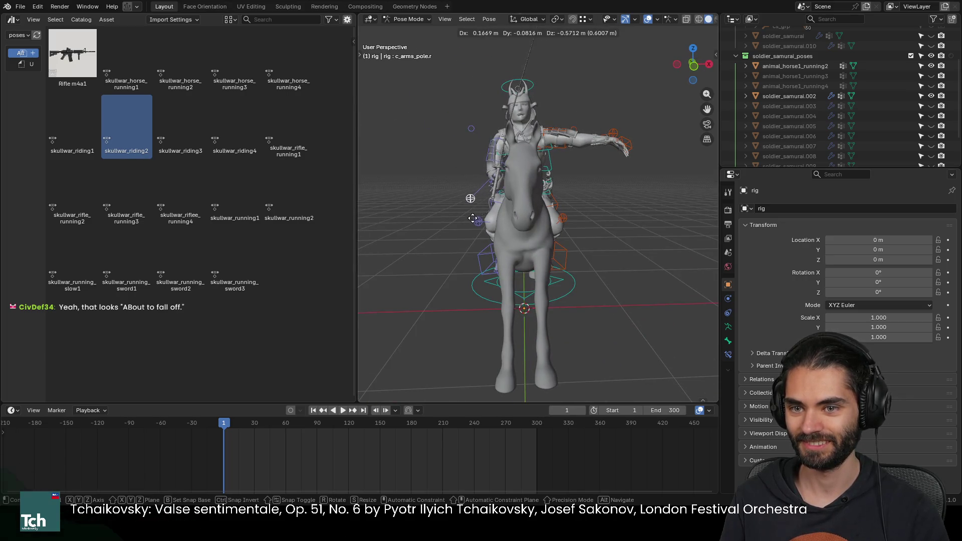
click(472, 218)
mouse_move(504, 193)
middle_down()
mouse_move(604, 184)
mouse_move(438, 185)
mouse_move(641, 163)
mouse_move(483, 153)
middle_up()
Step: Reposition the left hand IK control onto the rider's grip over several moves
click(654, 166)
key(g)
click(539, 226)
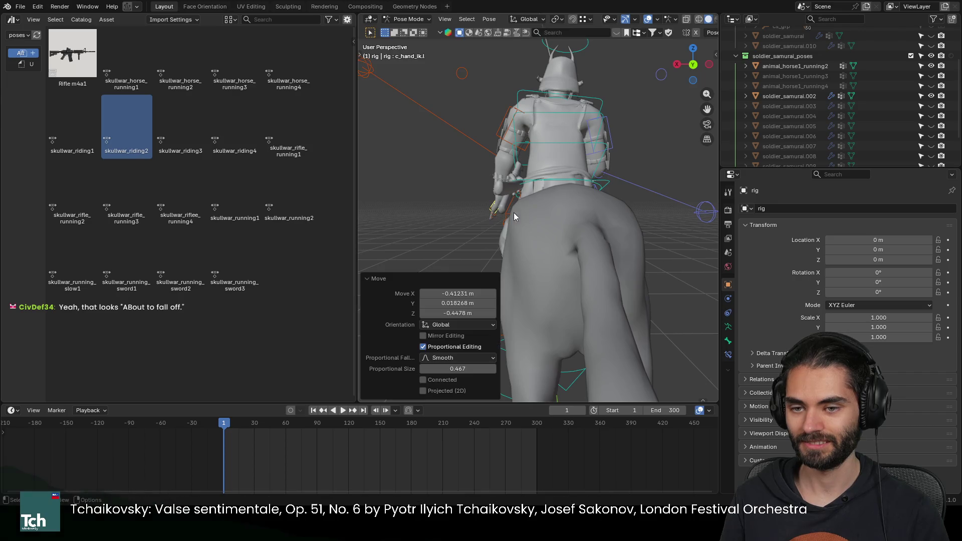
middle_drag(513, 213, 642, 206)
key(g)
click(581, 205)
mouse_move(581, 204)
middle_down()
mouse_move(589, 204)
mouse_move(514, 199)
mouse_move(564, 204)
mouse_move(540, 189)
mouse_move(600, 196)
mouse_move(526, 161)
middle_up()
key(g)
click(594, 206)
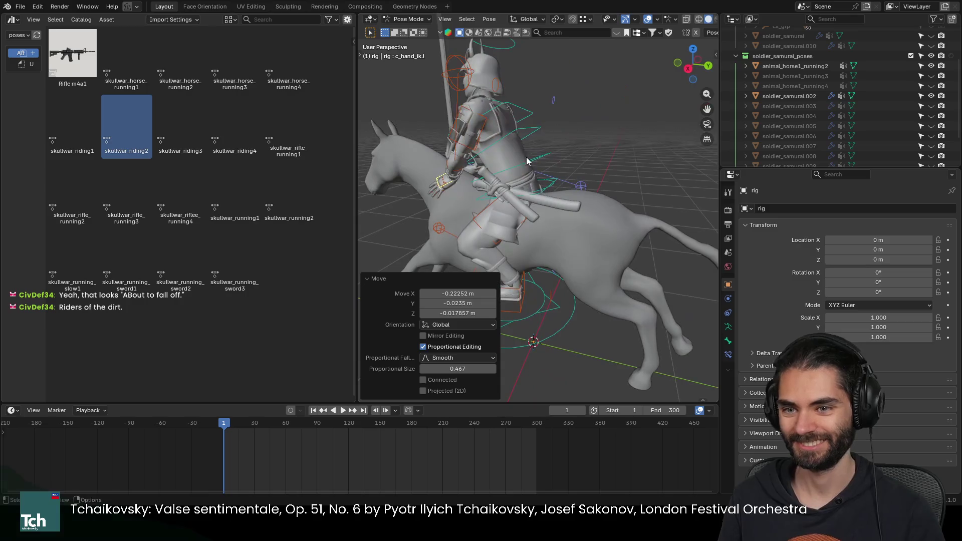
Step: Move the left elbow pole into place and return the rig to Object Mode
mouse_move(456, 74)
middle_down()
mouse_move(645, 137)
mouse_move(620, 131)
middle_up()
key(g)
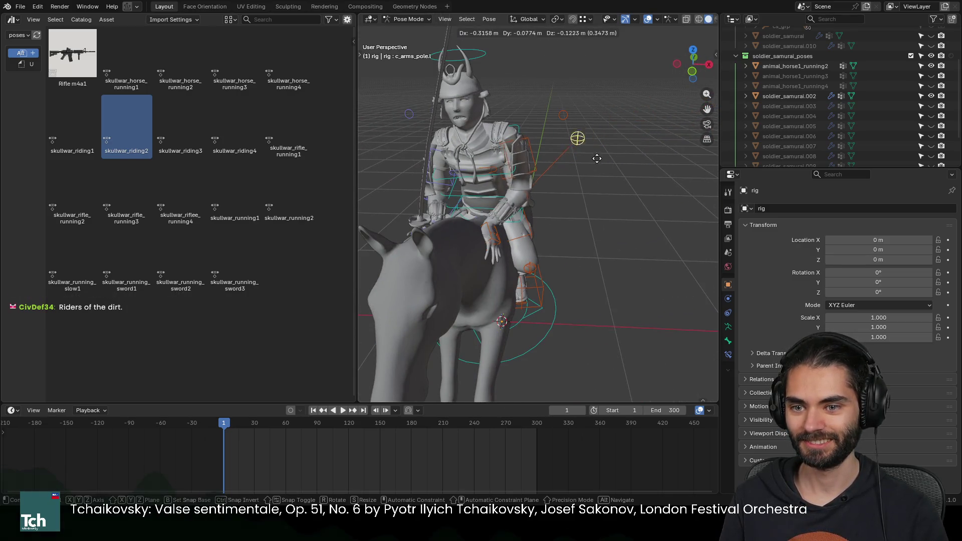
click(586, 190)
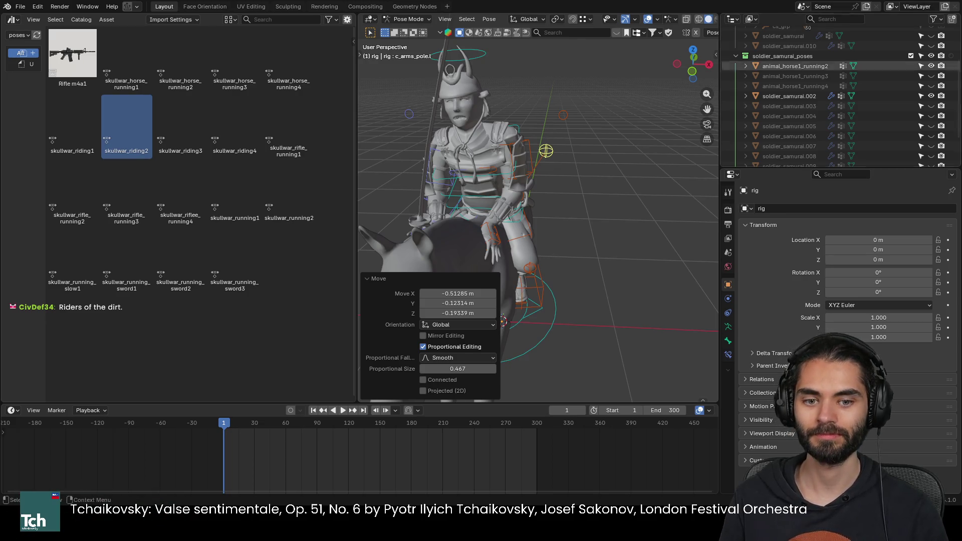
mouse_move(449, 233)
middle_down()
mouse_move(584, 182)
mouse_move(544, 188)
mouse_move(480, 146)
mouse_move(538, 206)
mouse_move(439, 193)
mouse_move(505, 193)
mouse_move(638, 150)
mouse_move(582, 177)
middle_up()
key(ctrl+Tab)
Step: Attempt to apply the soldier's rig, check its shape keys, and duplicate the katana in place
click(569, 160)
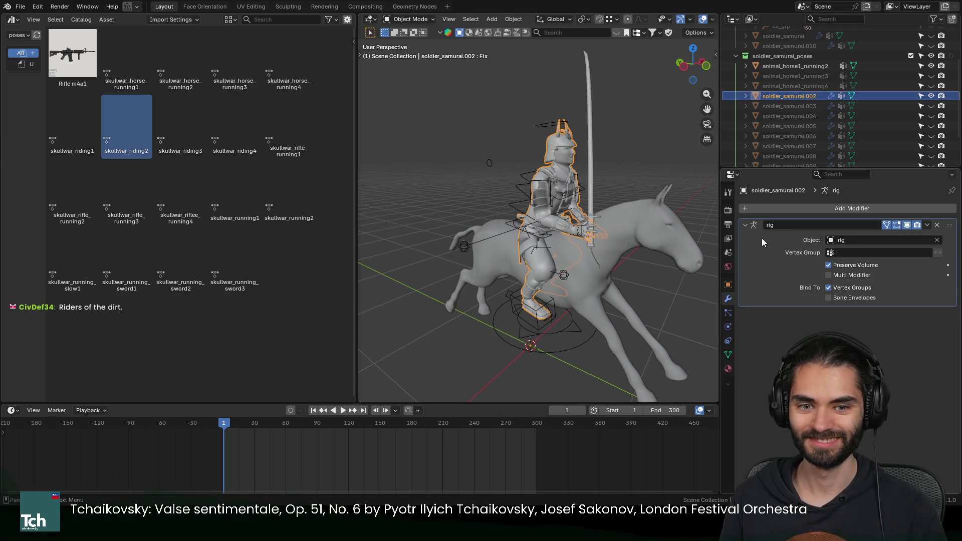
key(ctrl+a)
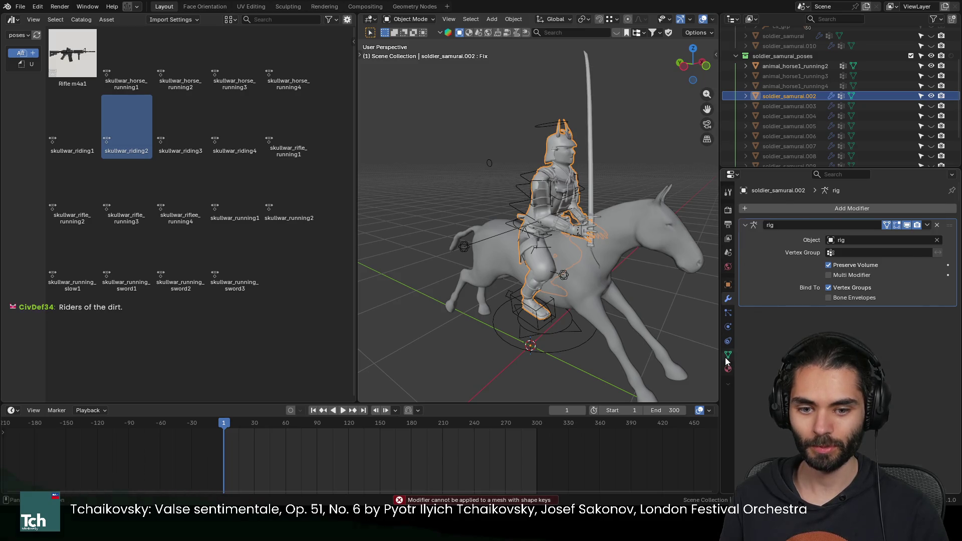
click(728, 354)
click(948, 332)
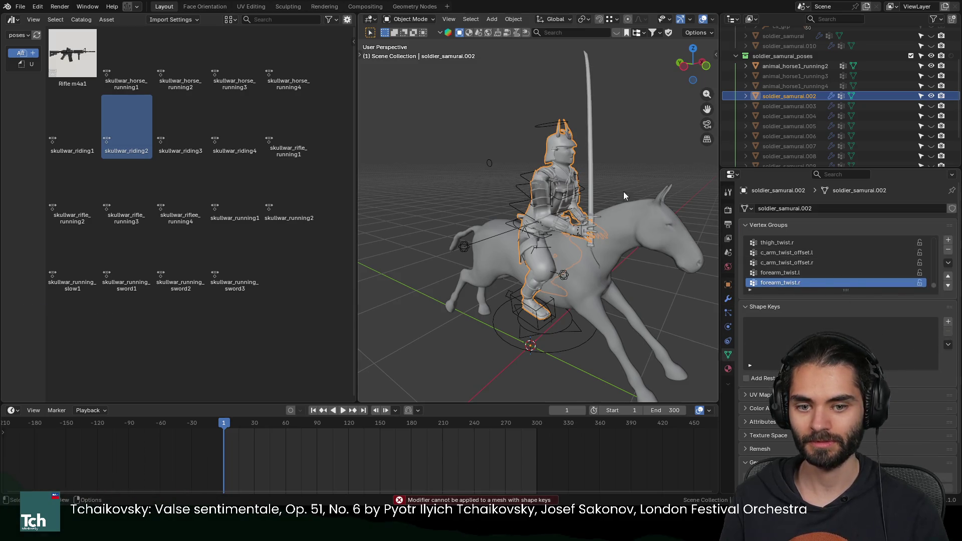
click(588, 158)
scroll(616, 168, down, 1)
key(shift+d)
key(Escape)
Step: Apply the rig modifier on soldier_samurai.002 and join its horse into the mesh
click(527, 154)
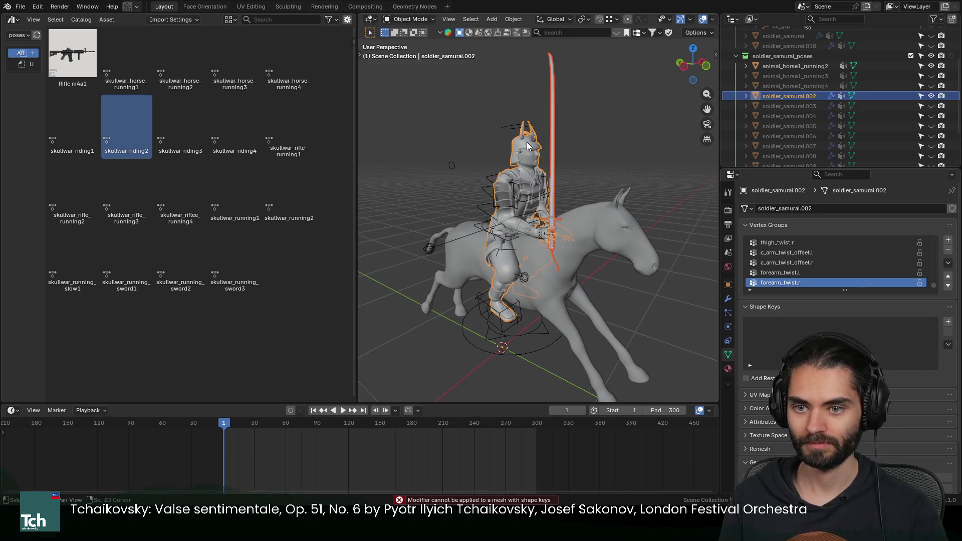
click(727, 299)
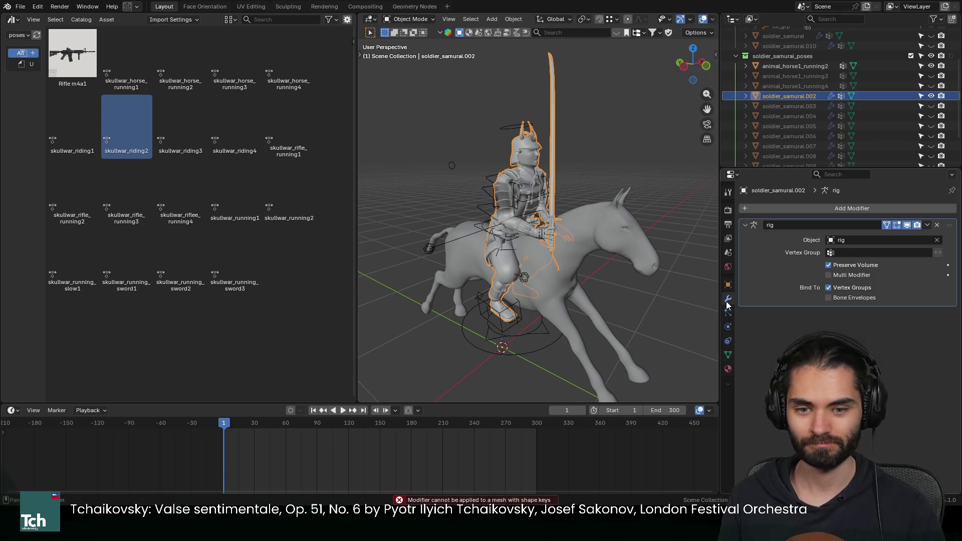
key(ctrl+a)
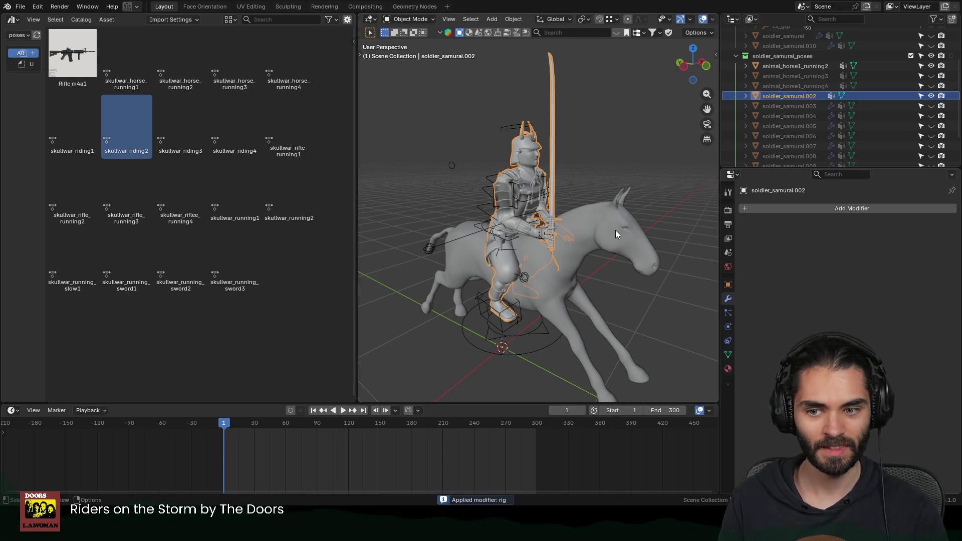
shift+click(616, 230)
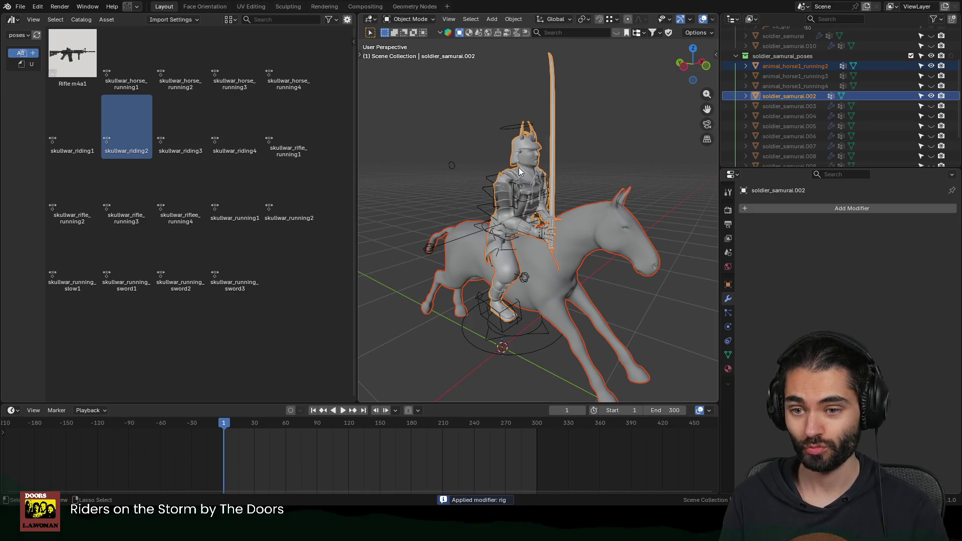
key(ctrl+j)
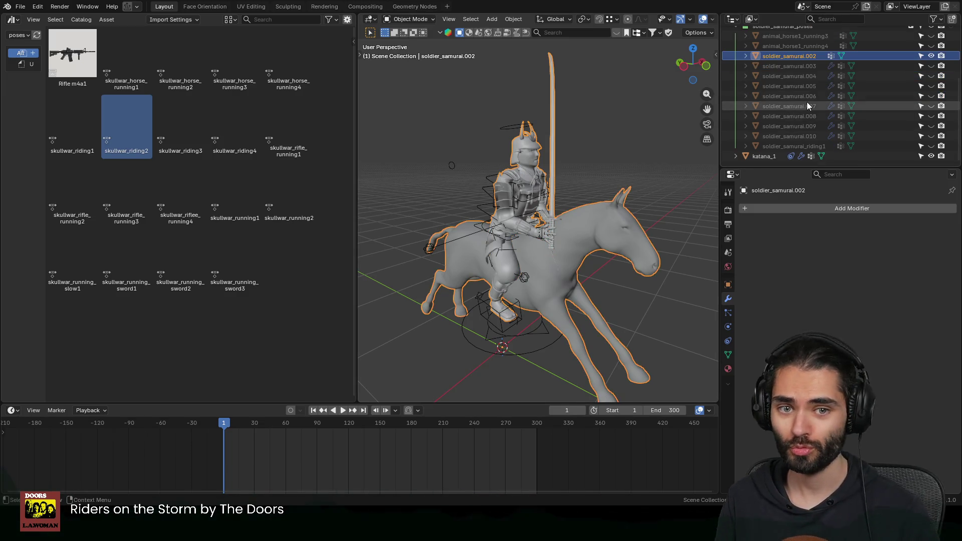
scroll(801, 112, down, 2)
Step: Rename the merged rider object to soldier_samurai_riding2
click(803, 146)
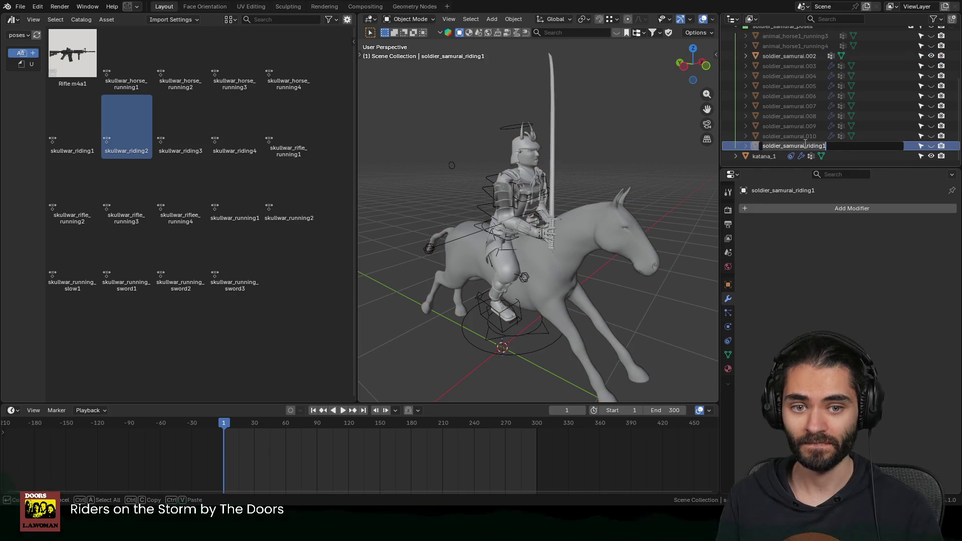
key(F2)
text(soldier_samurai_riding1)
key(BackSpace)
text(2)
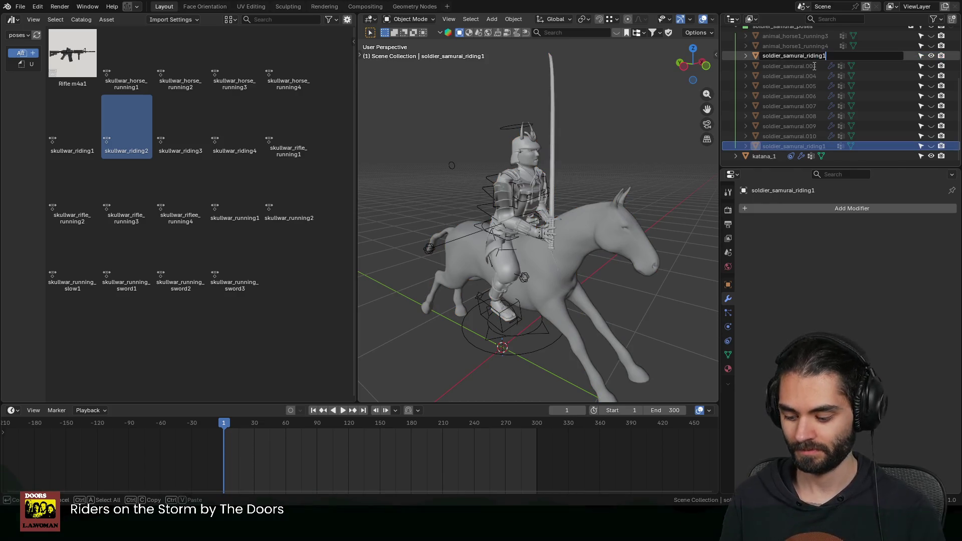
key(Return)
Step: Hide the finished rider and show animal_horse1_running3 and soldier_samurai.003
click(930, 146)
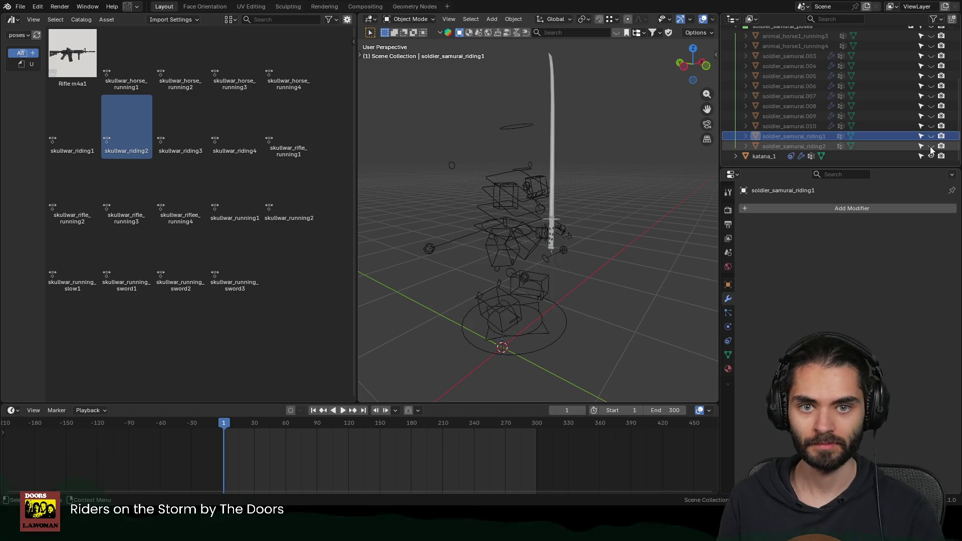
scroll(908, 98, up, 3)
click(932, 76)
click(931, 96)
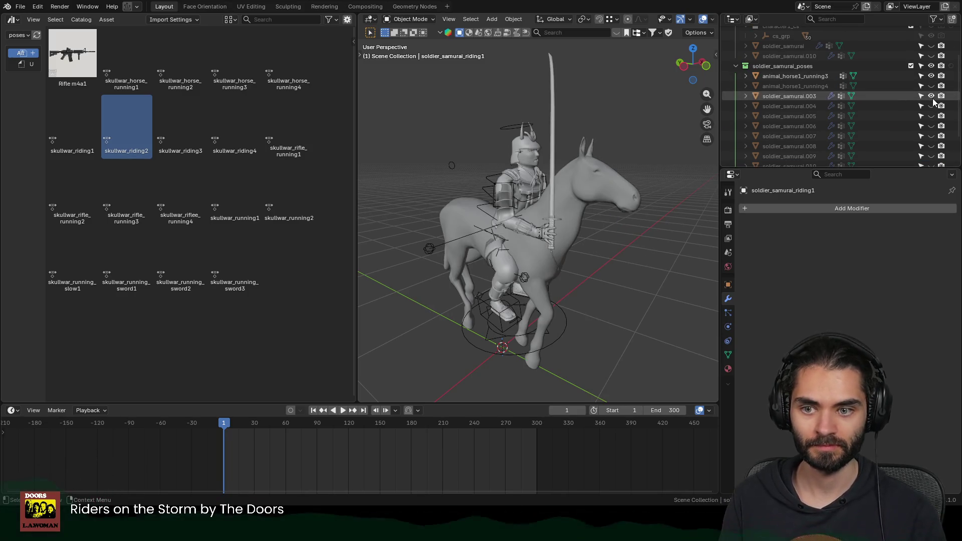
Step: Put the samurai rig in Pose Mode and apply the skullwar_riding3 pose asset
click(530, 322)
key(ctrl+Tab)
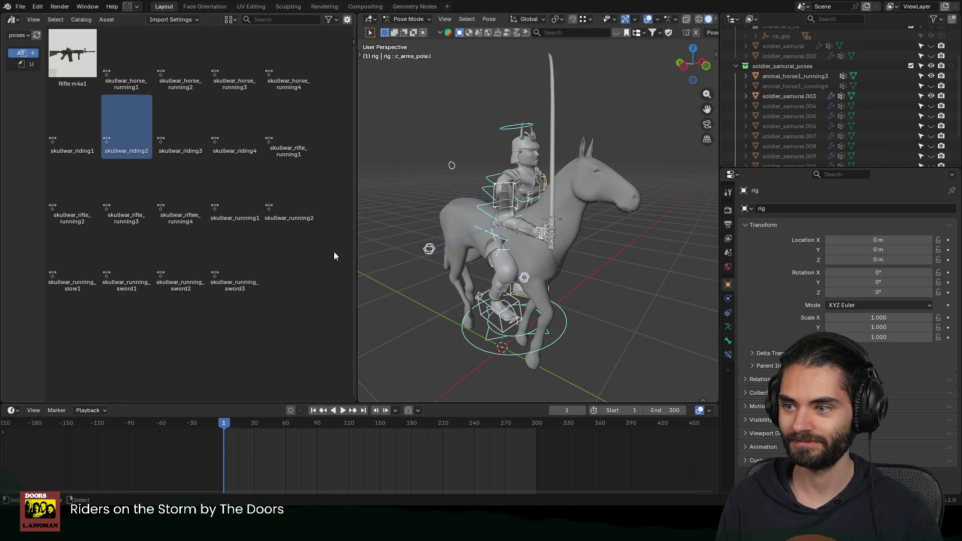
double_click(185, 137)
mouse_move(401, 217)
middle_down()
mouse_move(474, 232)
mouse_move(412, 244)
middle_up()
scroll(494, 228, up, 3)
scroll(531, 181, up, 2)
mouse_move(531, 180)
middle_down()
mouse_move(526, 241)
mouse_move(578, 207)
mouse_move(614, 206)
mouse_move(468, 229)
mouse_move(543, 270)
mouse_move(593, 226)
mouse_move(641, 233)
mouse_move(532, 213)
mouse_move(586, 218)
middle_up()
Step: Move the right hand IK control into place and reposition the elbow pole
click(627, 225)
key(g)
click(594, 218)
key(r)
key(Escape)
key(g)
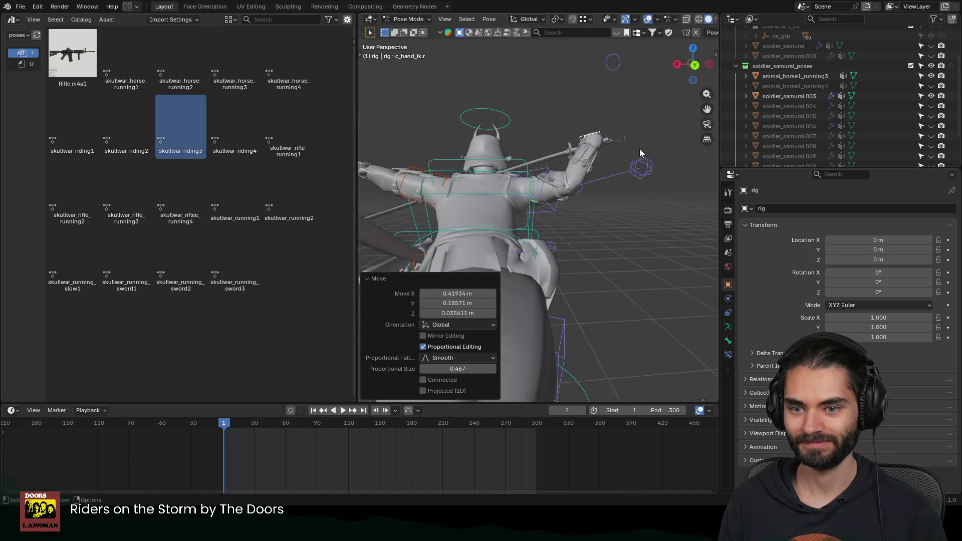
click(595, 192)
middle_drag(554, 193, 667, 210)
click(668, 209)
key(g)
click(678, 289)
Step: Rotate the right hand around its Y axis and adjust its position and angle for the sword
middle_drag(679, 289, 541, 236)
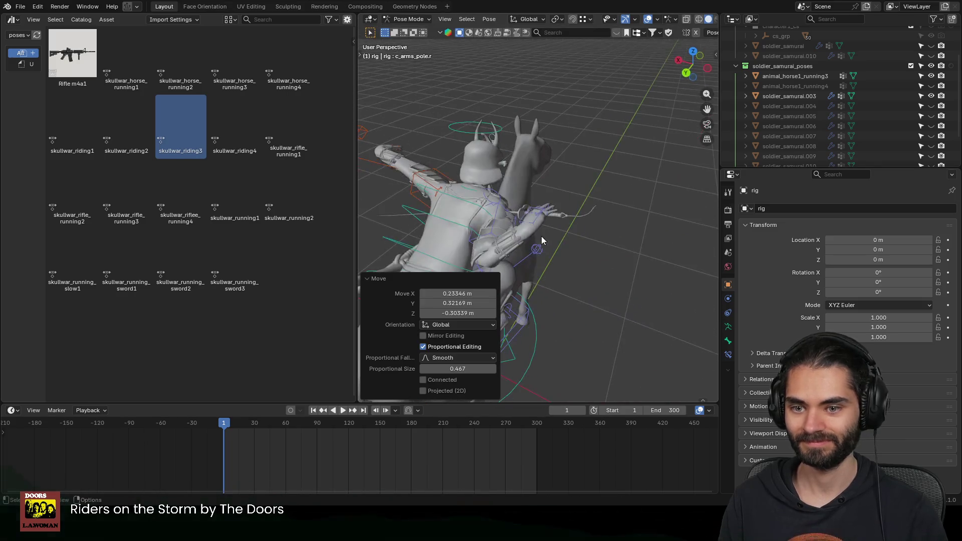
click(545, 215)
key(r)
key(y)
key(y)
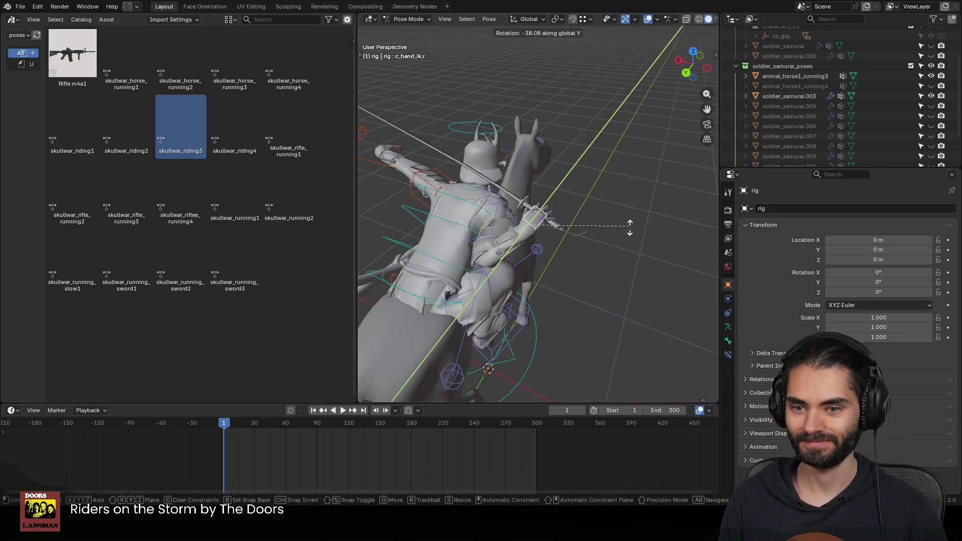
click(557, 293)
middle_drag(557, 292, 443, 244)
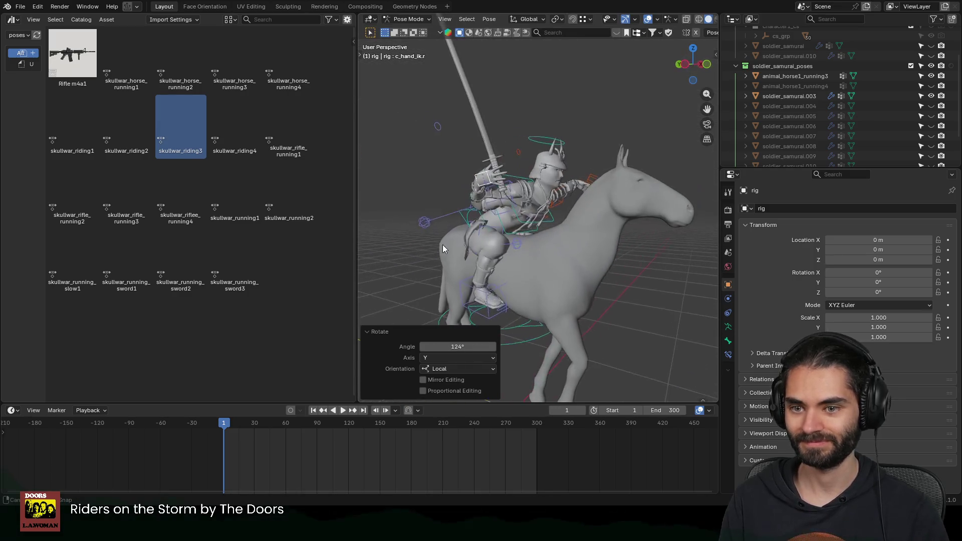
key(g)
click(549, 251)
middle_drag(548, 254, 558, 236)
key(r)
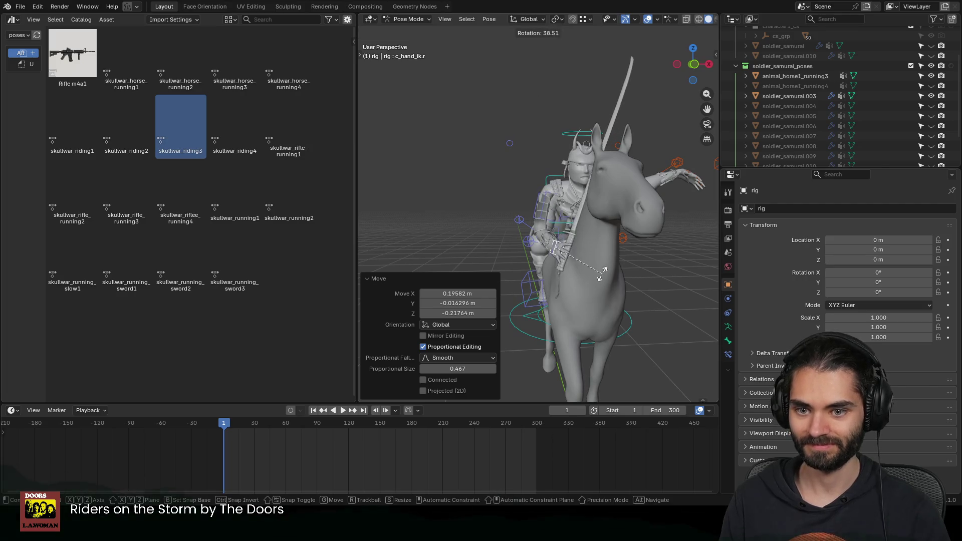
click(603, 265)
Step: Further refine the right hand with alternating moves and rotations from several views
mouse_move(603, 265)
middle_down()
mouse_move(582, 253)
mouse_move(624, 255)
mouse_move(624, 218)
middle_up()
key(g)
click(625, 241)
key(r)
click(586, 319)
key(g)
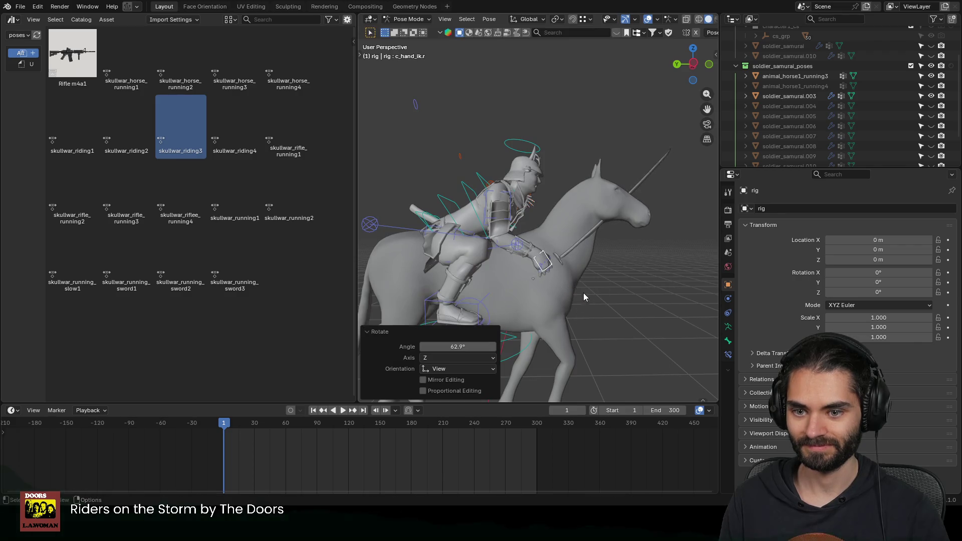
click(557, 260)
middle_drag(556, 261, 653, 306)
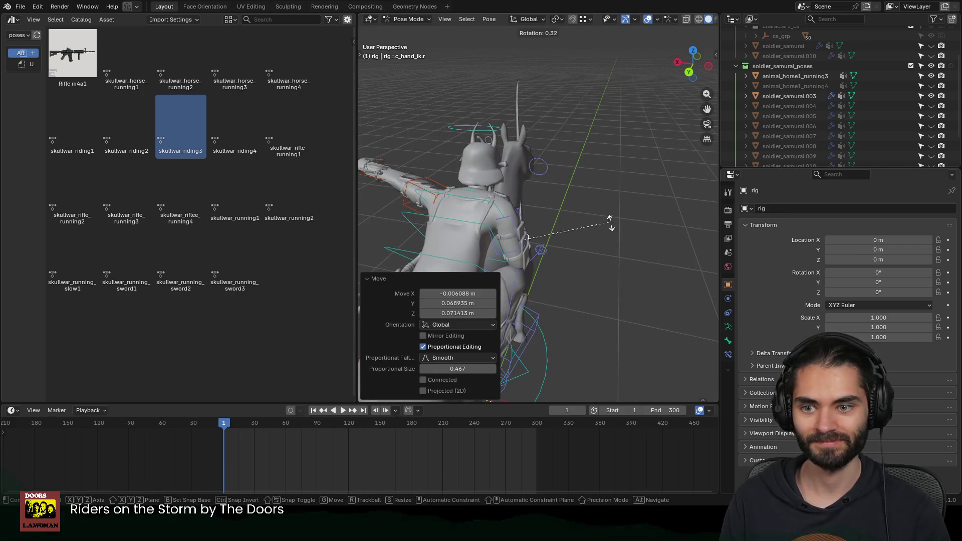
key(r)
click(568, 213)
mouse_move(567, 213)
middle_down()
mouse_move(572, 251)
mouse_move(572, 234)
mouse_move(476, 225)
mouse_move(451, 188)
mouse_move(535, 187)
mouse_move(614, 163)
middle_up()
key(g)
click(567, 245)
Step: Undo the last nudge and reposition the left hand IK control over several moves
key(ctrl+z)
key(g)
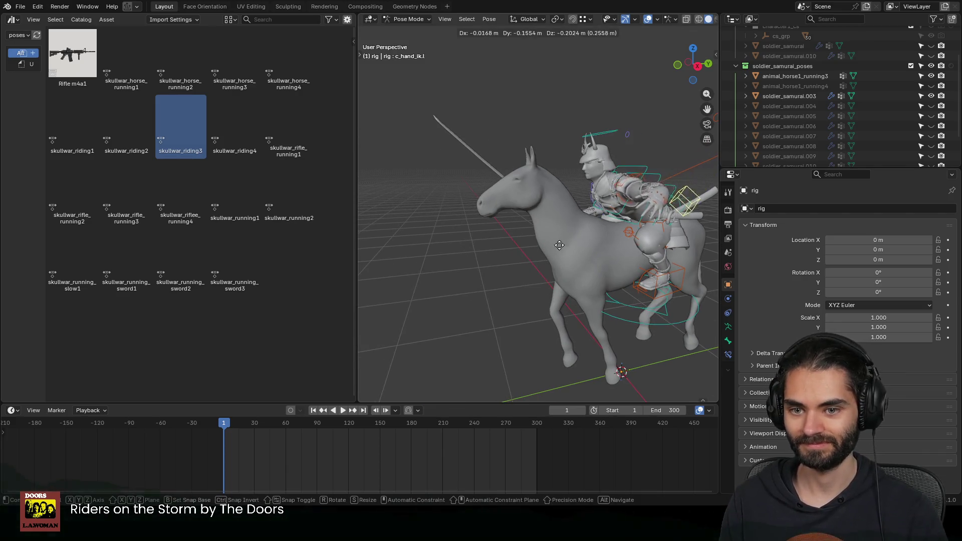
click(496, 265)
middle_drag(496, 266, 671, 223)
key(g)
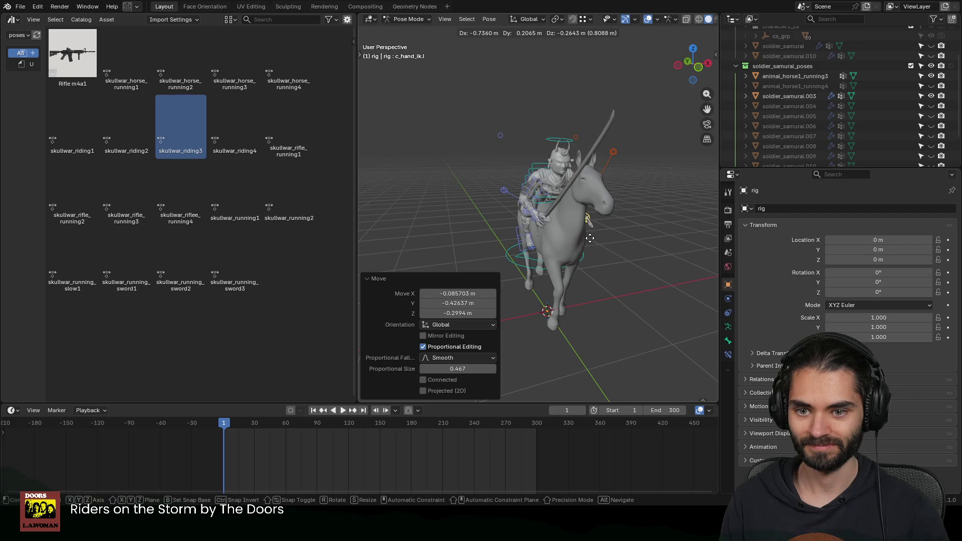
click(596, 240)
middle_drag(597, 241, 555, 236)
scroll(555, 235, up, 4)
scroll(601, 214, up, 3)
key(g)
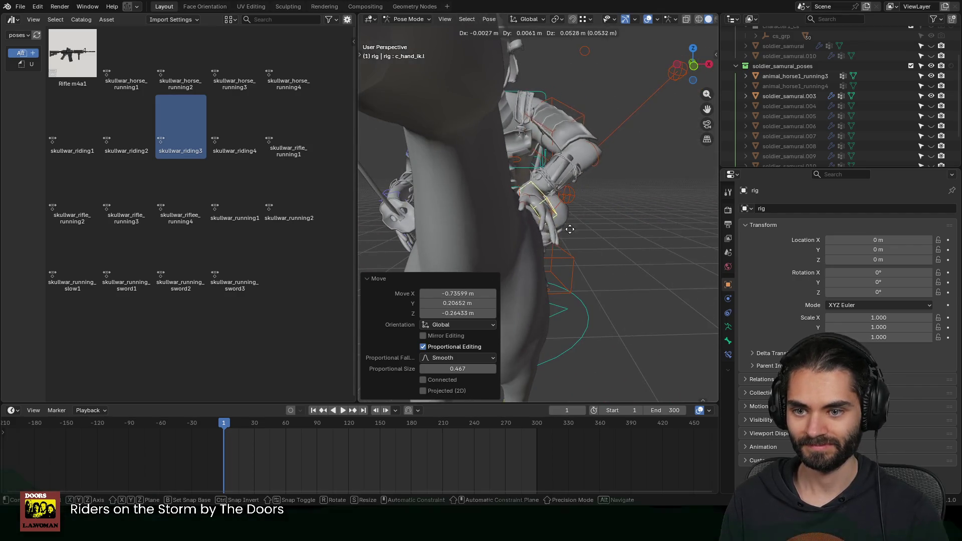
click(545, 214)
scroll(536, 209, down, 3)
Step: Move the left elbow pole control into place behind the rider
middle_drag(537, 208, 502, 234)
scroll(505, 222, down, 2)
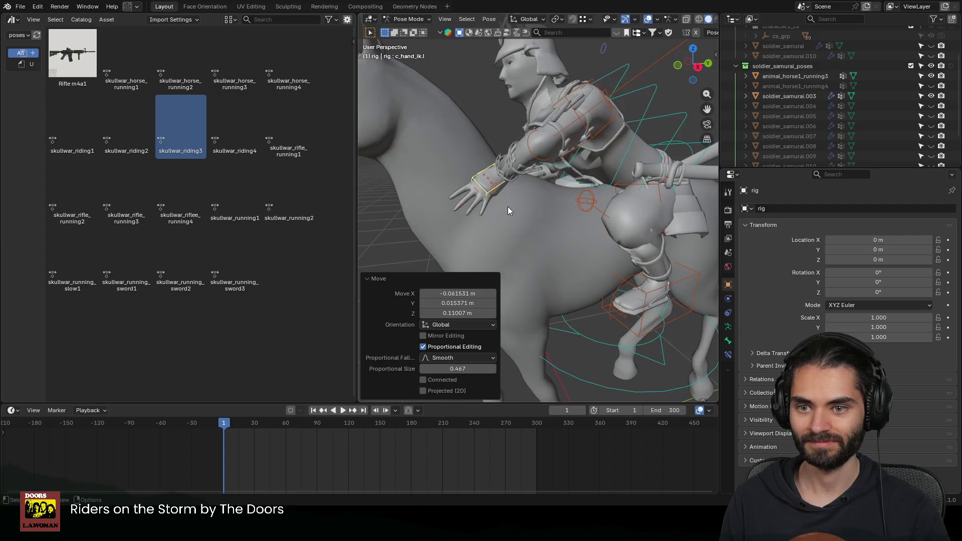
scroll(628, 130, down, 3)
scroll(614, 143, down, 2)
mouse_move(601, 167)
middle_down()
mouse_move(523, 189)
mouse_move(487, 220)
mouse_move(639, 209)
mouse_move(582, 204)
mouse_move(601, 214)
mouse_move(497, 224)
mouse_move(520, 213)
mouse_move(503, 213)
middle_up()
click(535, 194)
key(g)
click(516, 236)
scroll(595, 209, up, 2)
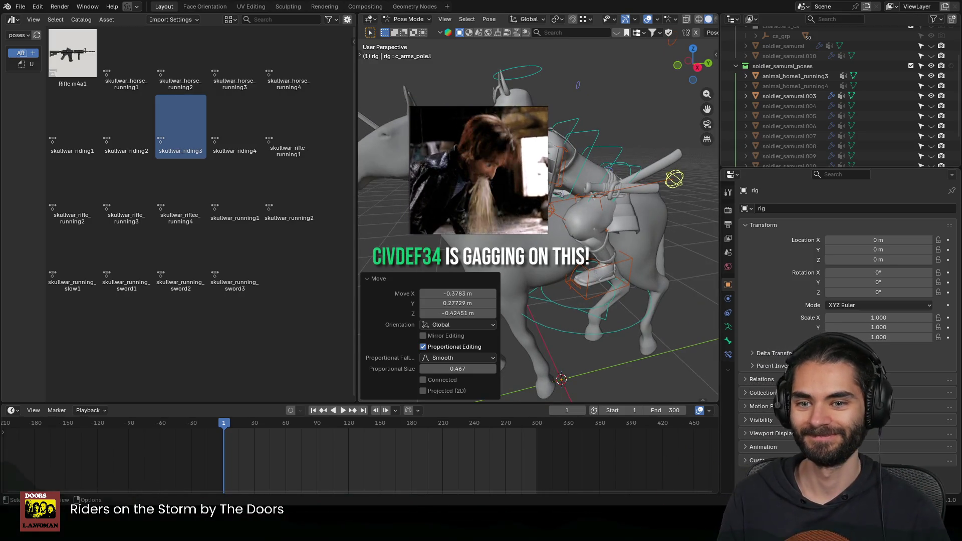
mouse_move(608, 203)
middle_down()
mouse_move(545, 232)
mouse_move(462, 189)
mouse_move(420, 204)
mouse_move(549, 226)
middle_up()
scroll(517, 214, down, 5)
Step: Shift the whole rider along Y via c_pos to seat it on the horse
click(545, 234)
key(g)
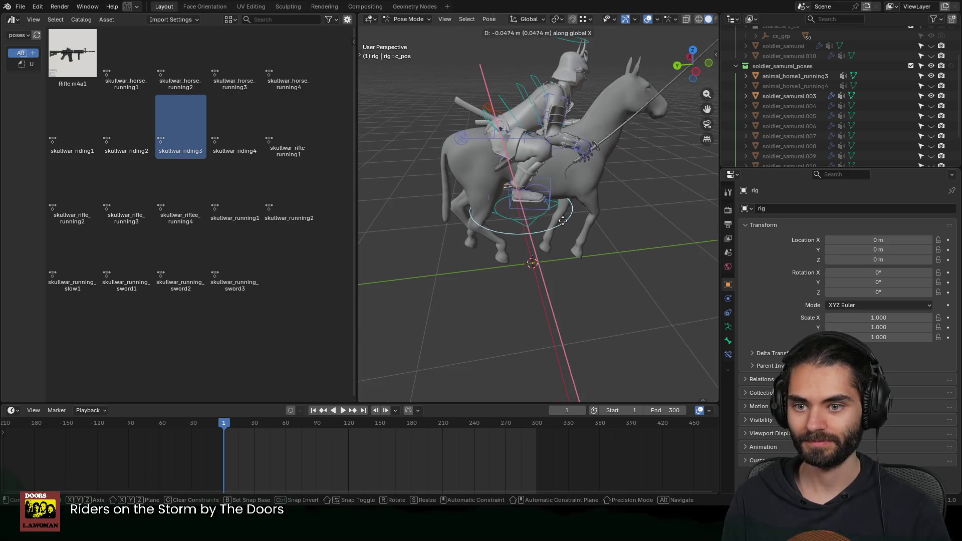
key(y)
click(608, 214)
mouse_move(608, 209)
middle_down()
mouse_move(516, 207)
mouse_move(540, 185)
mouse_move(499, 189)
middle_up()
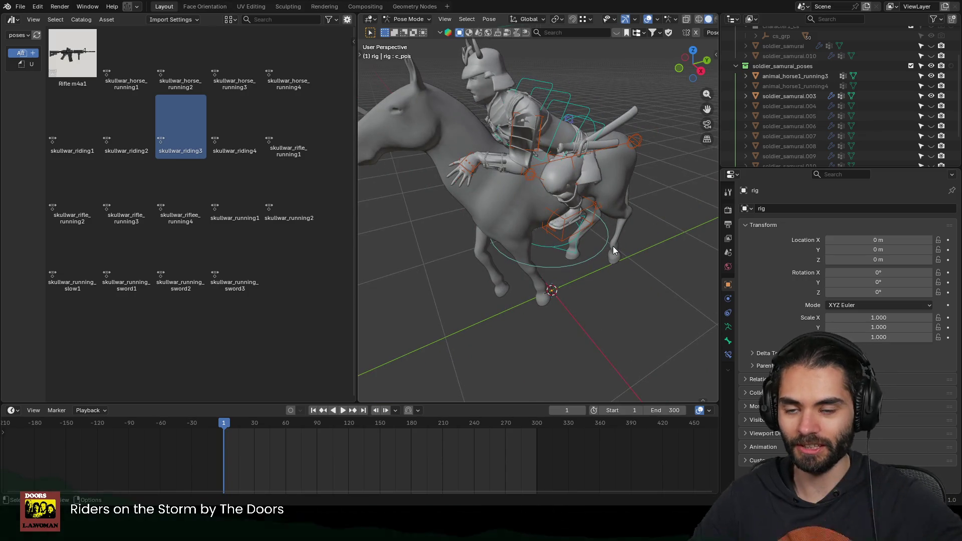
Step: Rotate the left hand about 47° and return the rig to Object Mode
click(462, 181)
mouse_move(475, 194)
middle_down()
mouse_move(629, 166)
mouse_move(605, 179)
middle_up()
key(r)
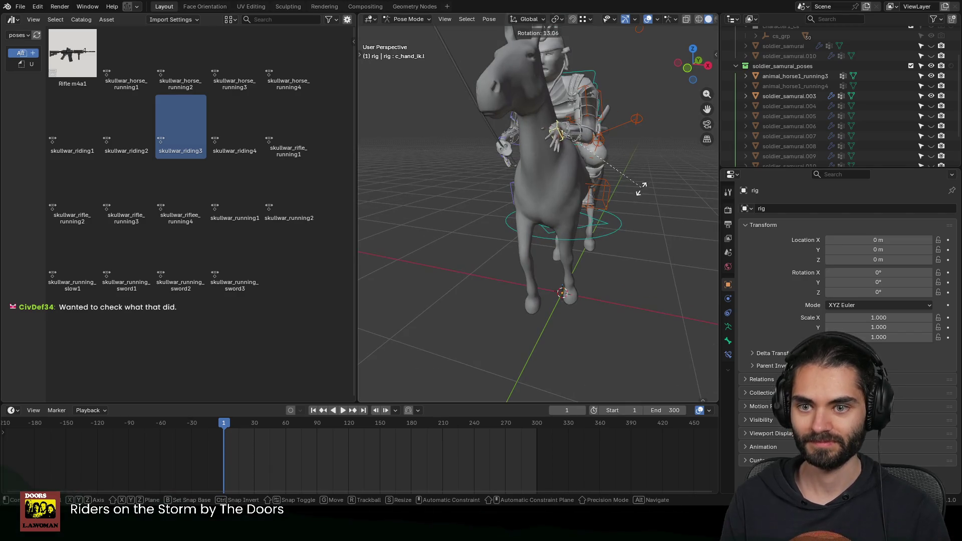
click(587, 209)
mouse_move(587, 209)
middle_down()
mouse_move(614, 190)
mouse_move(610, 210)
mouse_move(624, 182)
mouse_move(604, 184)
middle_up()
key(ctrl+Tab)
mouse_move(504, 189)
middle_down()
mouse_move(620, 185)
mouse_move(553, 194)
mouse_move(635, 172)
mouse_move(523, 219)
mouse_move(613, 204)
mouse_move(594, 199)
mouse_move(640, 177)
mouse_move(601, 206)
mouse_move(522, 211)
middle_up()
Step: Delete all shape keys from soldier_samurai.003 so its rig modifier can be applied
click(639, 177)
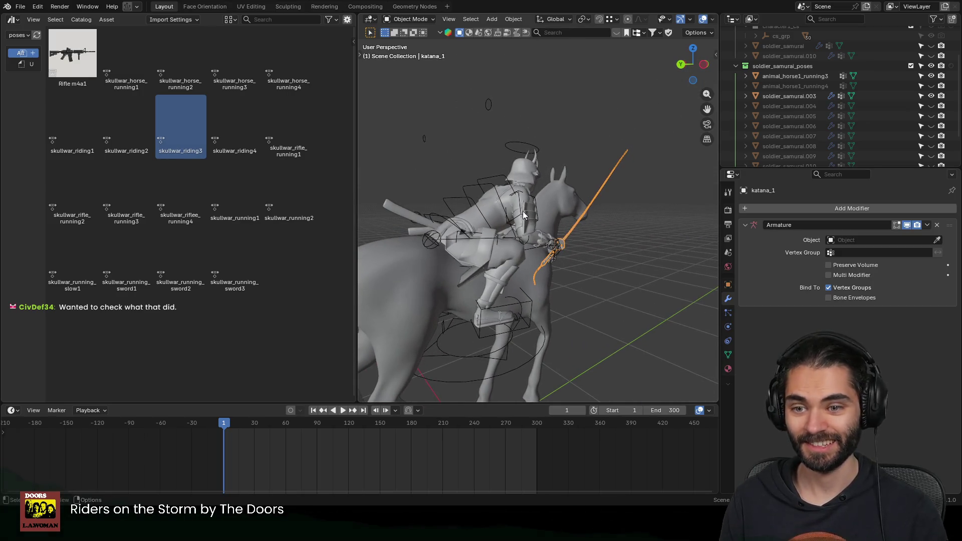
click(522, 211)
key(ctrl+a)
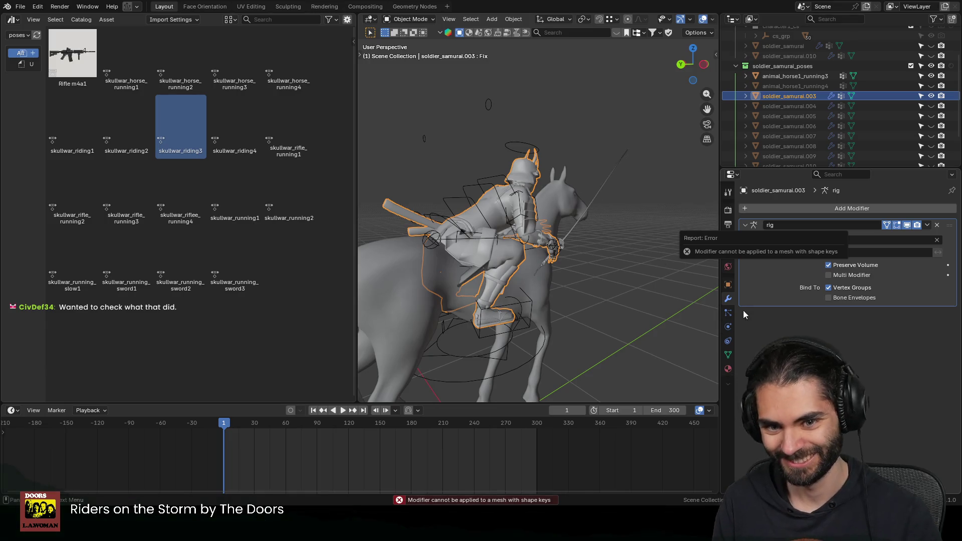
click(728, 354)
click(947, 334)
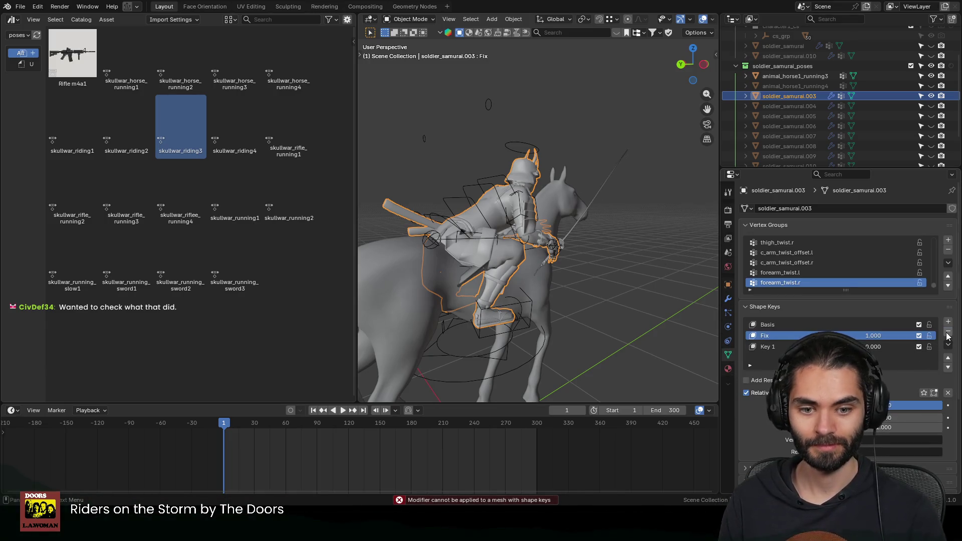
click(947, 334)
Step: Apply the rig modifier to bake the riding pose into the soldier_samurai.003 mesh
click(578, 221)
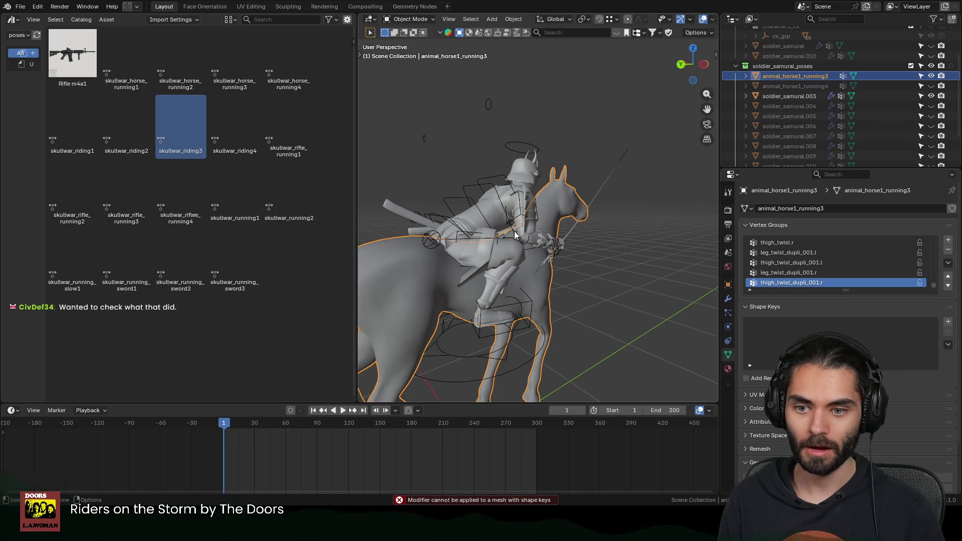
click(513, 200)
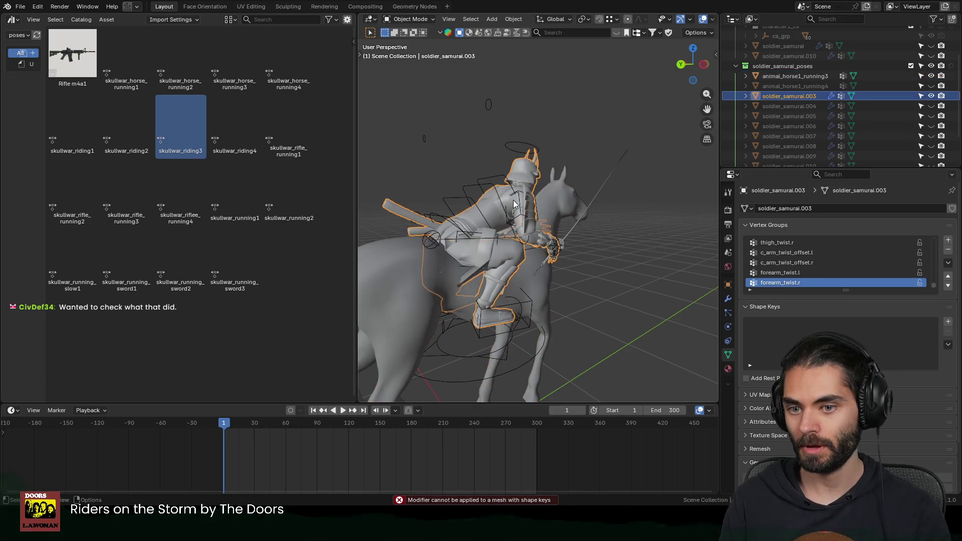
click(727, 299)
key(ctrl+a)
middle_drag(569, 251, 602, 233)
Step: Reposition the katana, then parent the horse animal_horse1_running3 to the posed soldier mesh
click(613, 193)
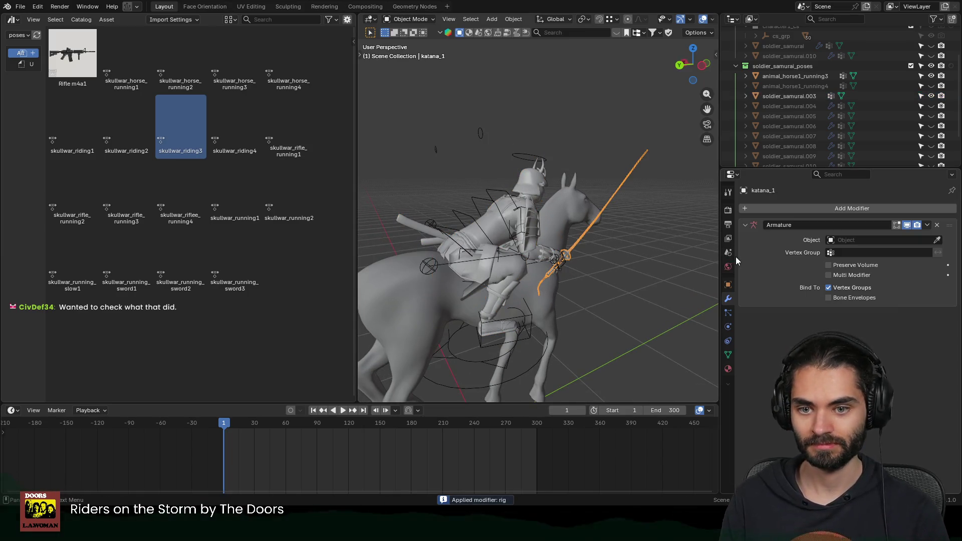
key(g)
click(622, 222)
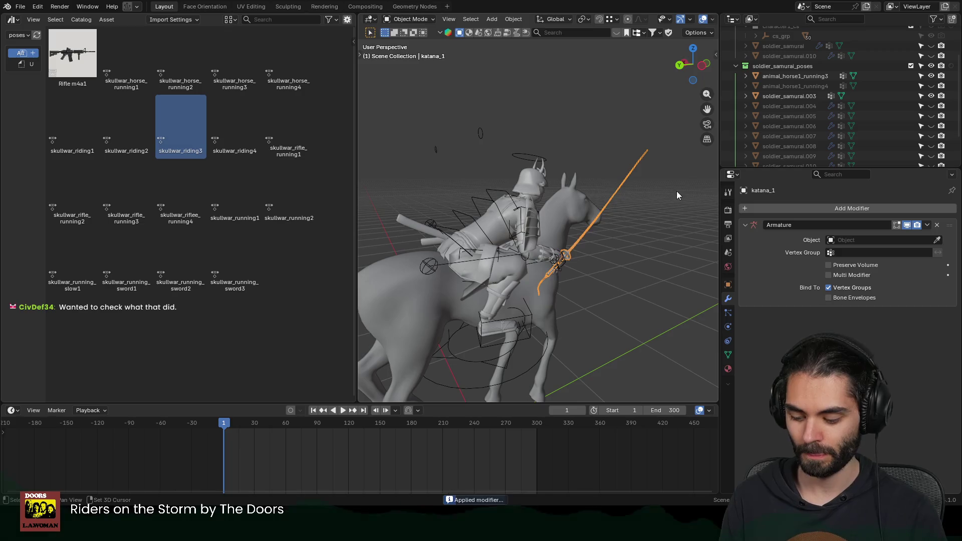
shift+click(533, 175)
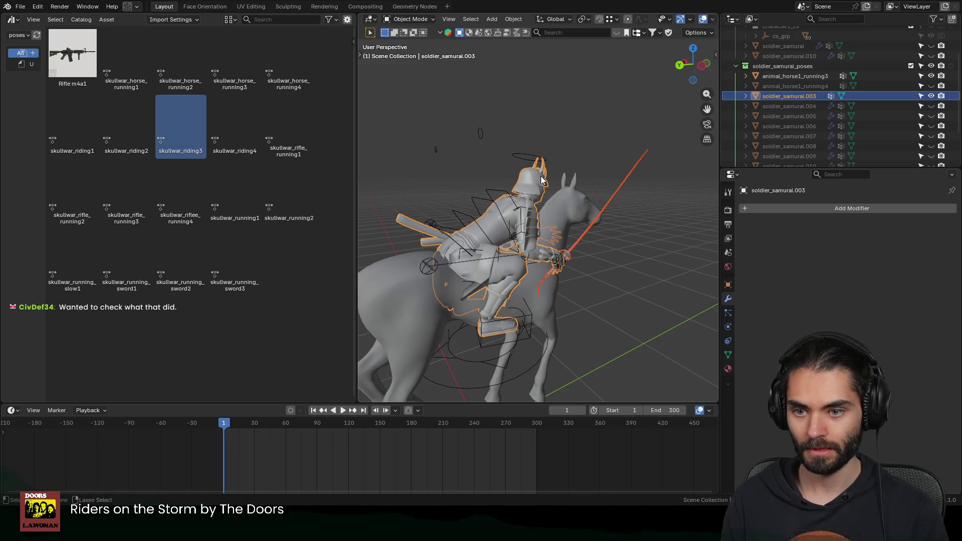
shift+click(570, 198)
shift+click(536, 177)
key(ctrl+p)
click(536, 177)
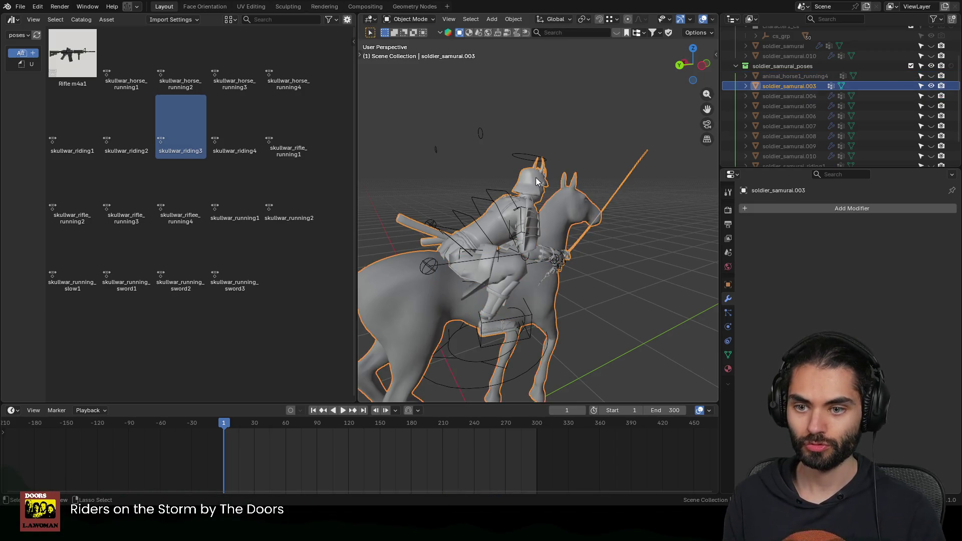
scroll(800, 111, down, 3)
Step: Rename the baked soldier mesh to soldier_samurai_riding2, copying the existing riding name
double_click(811, 144)
key(ctrl+c)
key(Escape)
double_click(808, 57)
key(ctrl+v)
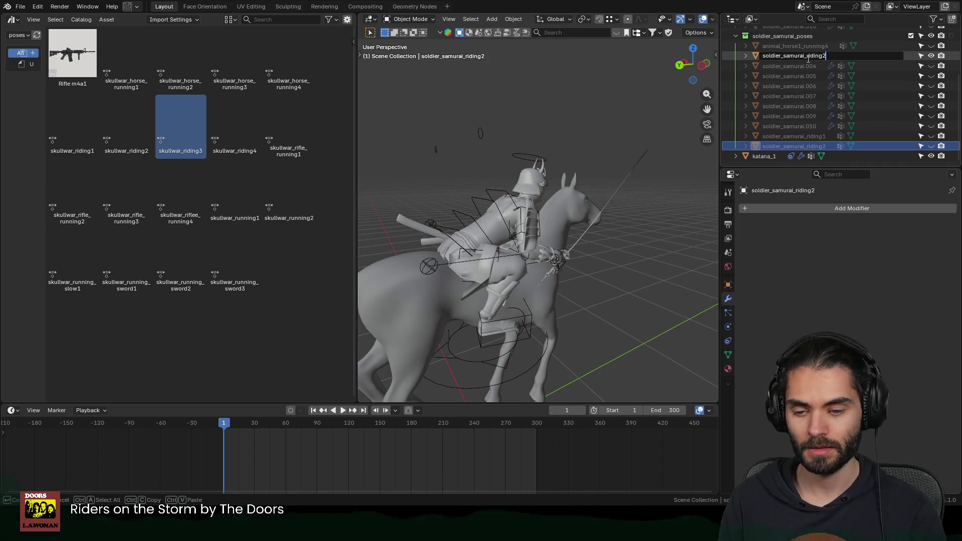
key(Return)
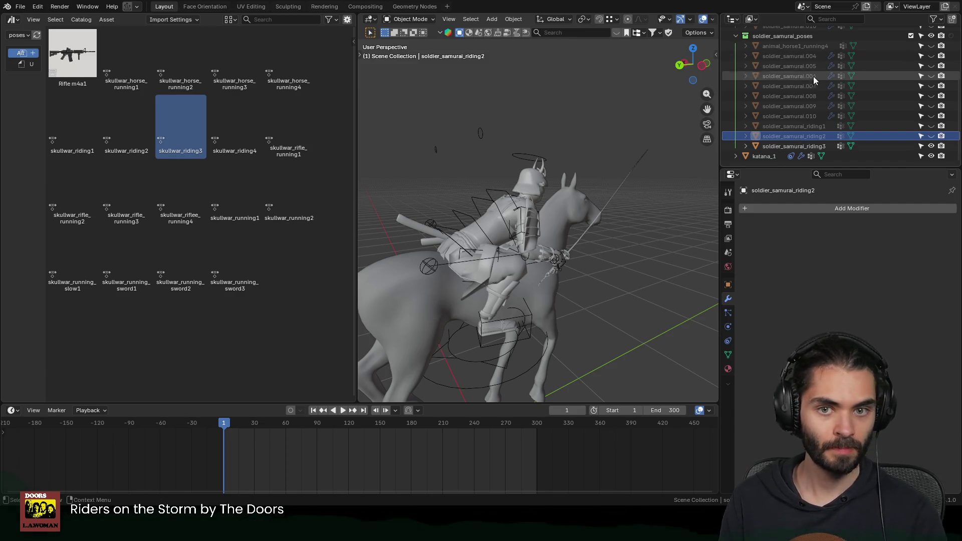
Step: Hide the finished rider and horse, show the next running horse and soldier copy, and select its rig
click(932, 146)
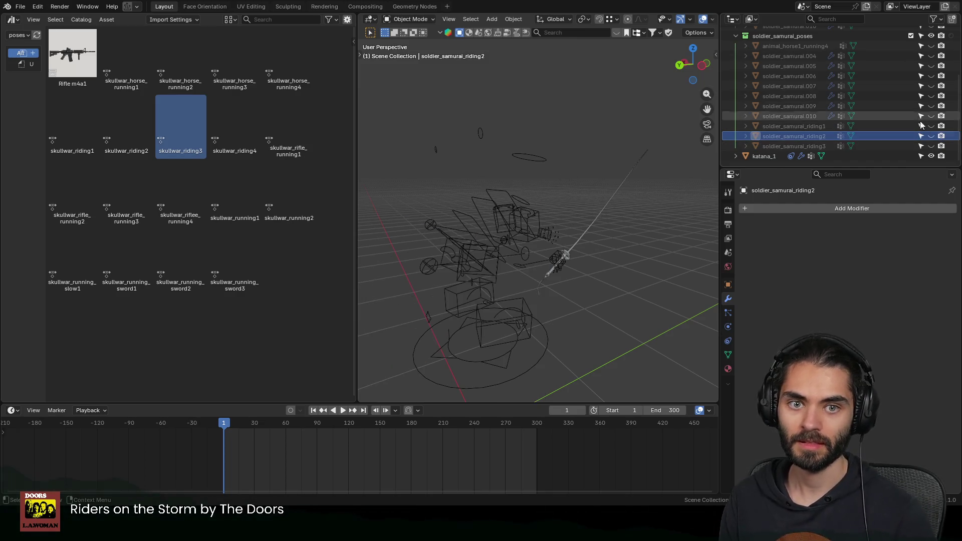
click(930, 46)
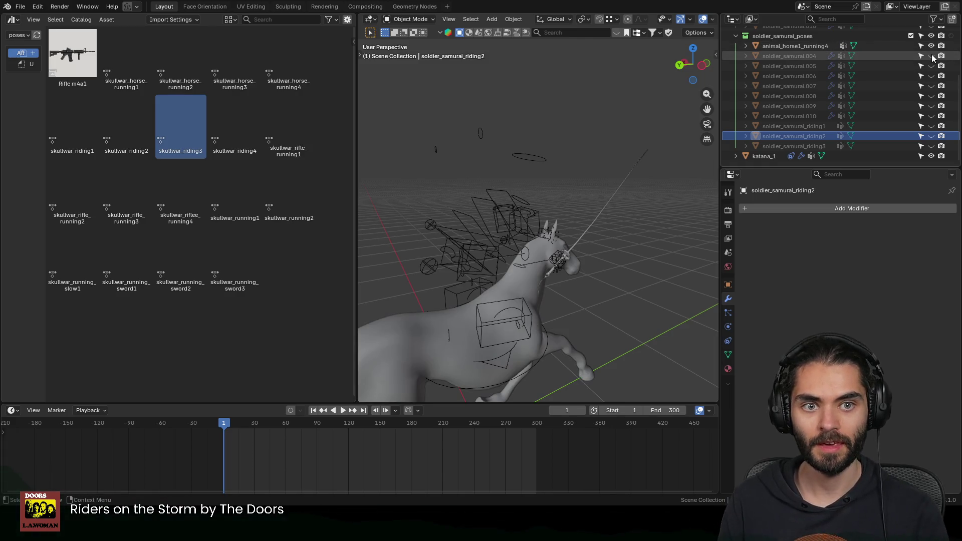
click(930, 56)
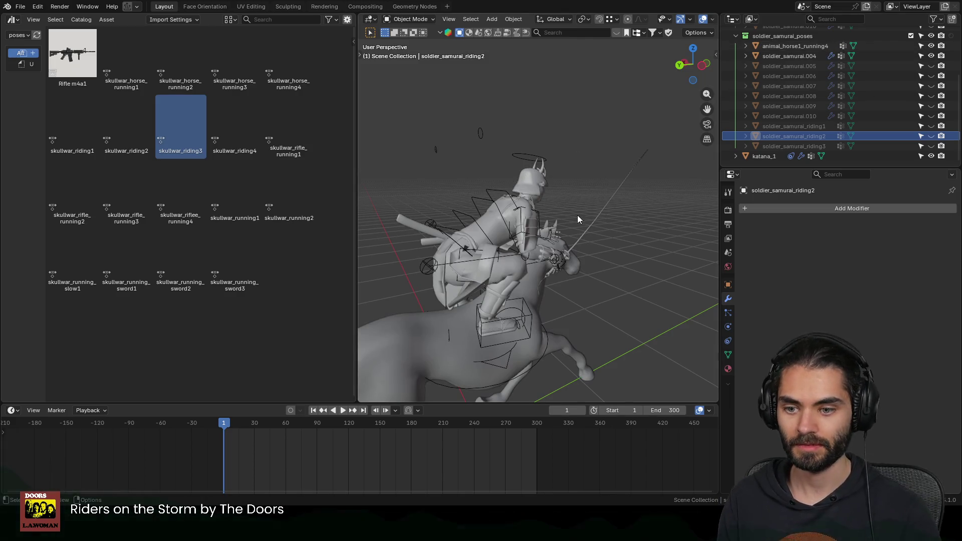
click(517, 309)
Step: Enter Pose Mode on the rig and apply the skullwar_riding4 pose from the Asset Browser
key(ctrl+Tab)
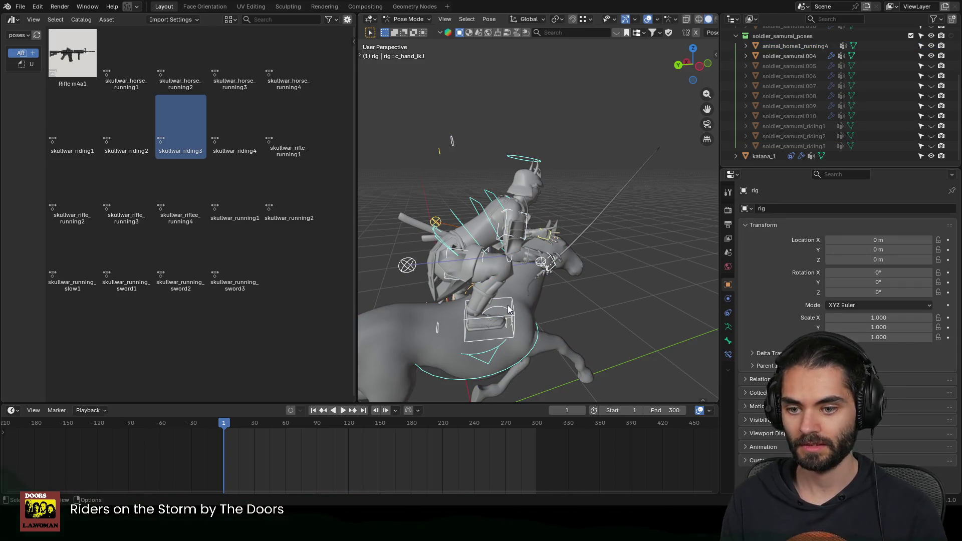
double_click(221, 113)
mouse_move(525, 180)
middle_down()
mouse_move(524, 230)
mouse_move(443, 246)
mouse_move(495, 201)
mouse_move(472, 210)
mouse_move(562, 211)
middle_up()
Step: Move the right hand IK control into place and rotate it about the vertical axis
click(375, 175)
mouse_move(375, 175)
middle_down()
mouse_move(500, 233)
mouse_move(588, 235)
mouse_move(393, 223)
middle_up()
key(g)
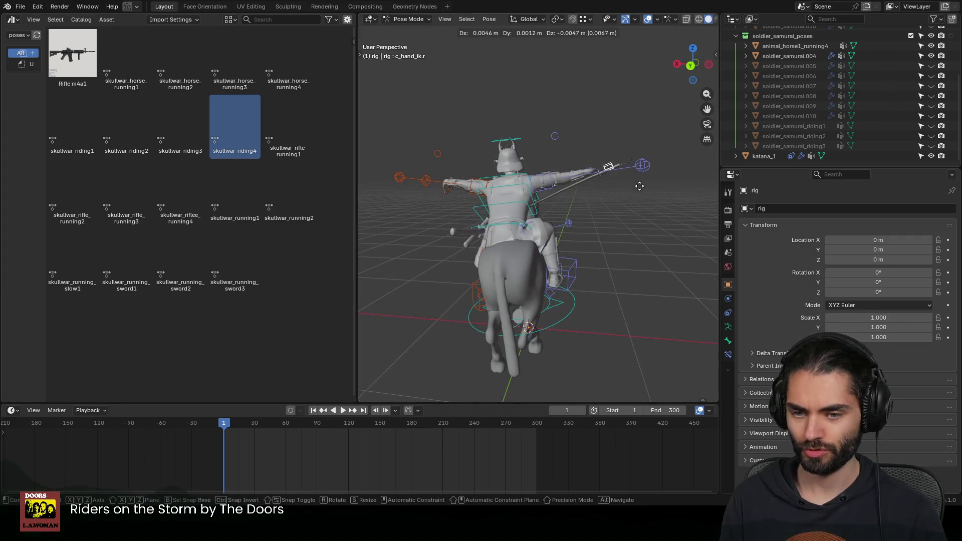
click(574, 238)
mouse_move(575, 238)
middle_down()
mouse_move(508, 217)
mouse_move(610, 231)
mouse_move(587, 221)
mouse_move(511, 235)
mouse_move(662, 206)
mouse_move(621, 208)
mouse_move(612, 193)
mouse_move(527, 262)
mouse_move(623, 238)
mouse_move(609, 242)
middle_up()
key(r)
key(z)
click(617, 232)
key(g)
click(615, 220)
Step: Refine the right hand with free and Z-axis rotations and another move to angle the katana
key(r)
key(r)
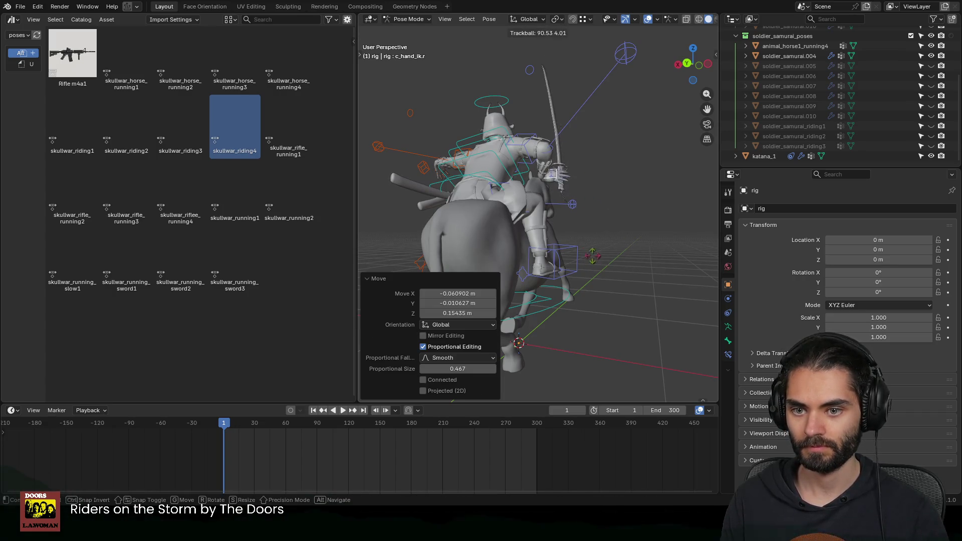
click(618, 203)
middle_drag(618, 204, 567, 260)
key(r)
key(z)
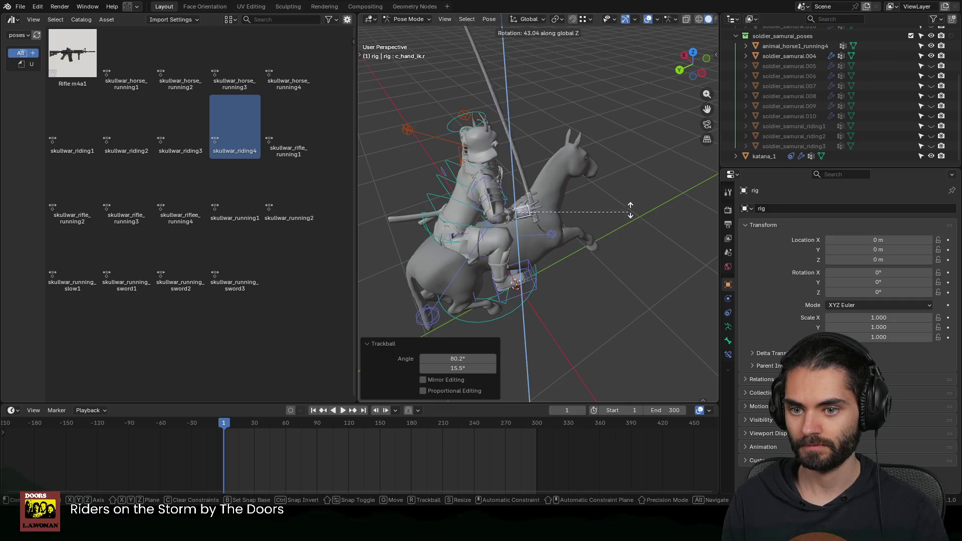
click(615, 209)
mouse_move(614, 209)
middle_down()
mouse_move(597, 190)
mouse_move(529, 191)
mouse_move(585, 191)
mouse_move(627, 216)
mouse_move(609, 203)
mouse_move(603, 161)
mouse_move(604, 208)
mouse_move(519, 209)
mouse_move(486, 230)
middle_up()
key(g)
key(o)
click(597, 211)
Step: Nudge the hand bone with a couple of small moves to settle the grip
click(602, 161)
key(g)
click(558, 225)
scroll(559, 224, up, 3)
key(g)
click(634, 277)
middle_drag(634, 277, 608, 248)
scroll(560, 227, up, 3)
Step: Move the rig's root control along one axis to seat the rider further forward and lower on the horse
mouse_move(561, 227)
middle_down()
mouse_move(625, 291)
mouse_move(572, 301)
middle_up()
click(572, 301)
key(g)
key(y)
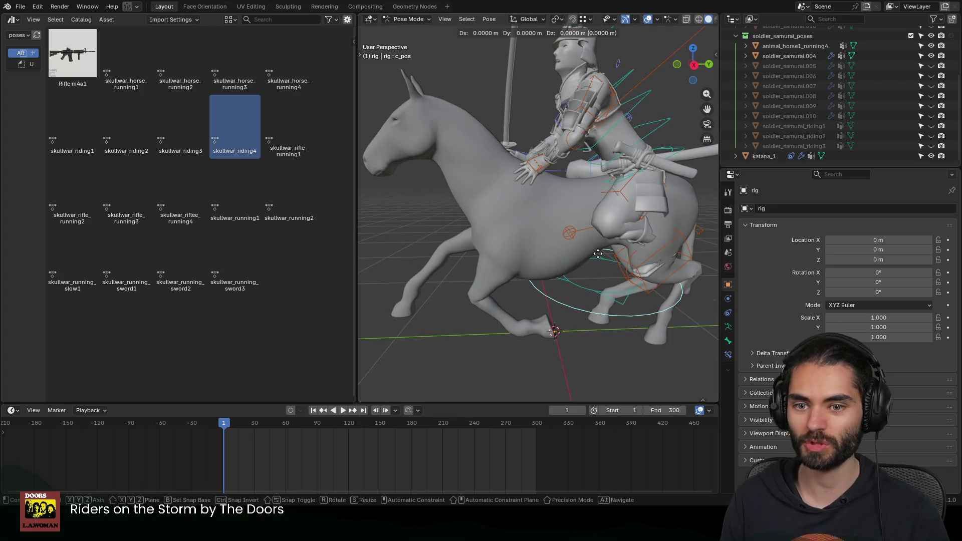
click(562, 259)
mouse_move(563, 255)
middle_down()
mouse_move(489, 235)
mouse_move(478, 220)
mouse_move(491, 229)
mouse_move(563, 214)
mouse_move(618, 183)
mouse_move(570, 224)
mouse_move(649, 211)
mouse_move(639, 208)
middle_up()
scroll(519, 217, down, 2)
mouse_move(554, 150)
middle_down()
mouse_move(457, 157)
mouse_move(515, 174)
mouse_move(590, 173)
mouse_move(593, 189)
mouse_move(565, 218)
mouse_move(595, 194)
mouse_move(589, 186)
mouse_move(509, 203)
middle_up()
Step: Nudge the right hand, then move and rotate the left hand control into position
click(565, 217)
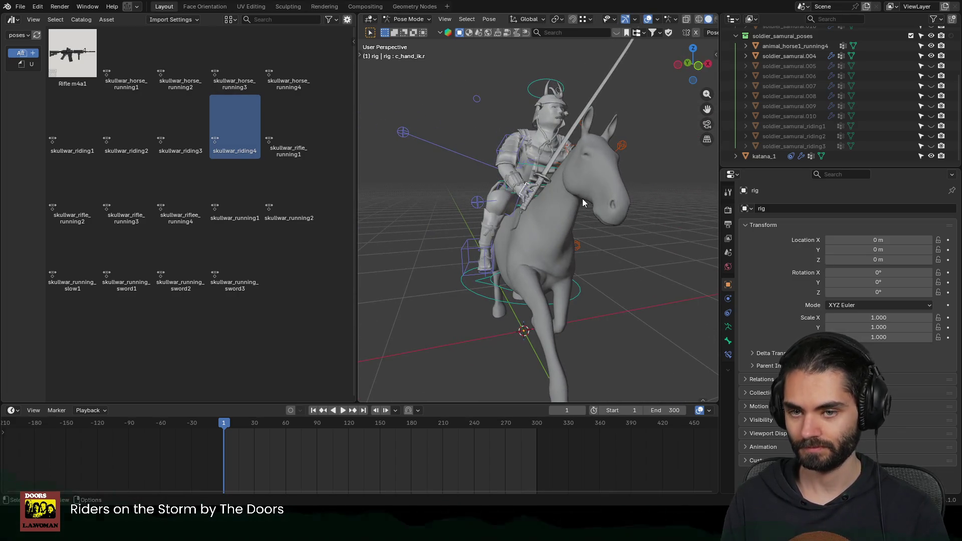
drag(583, 198, 594, 190)
middle_drag(594, 190, 531, 209)
click(532, 209)
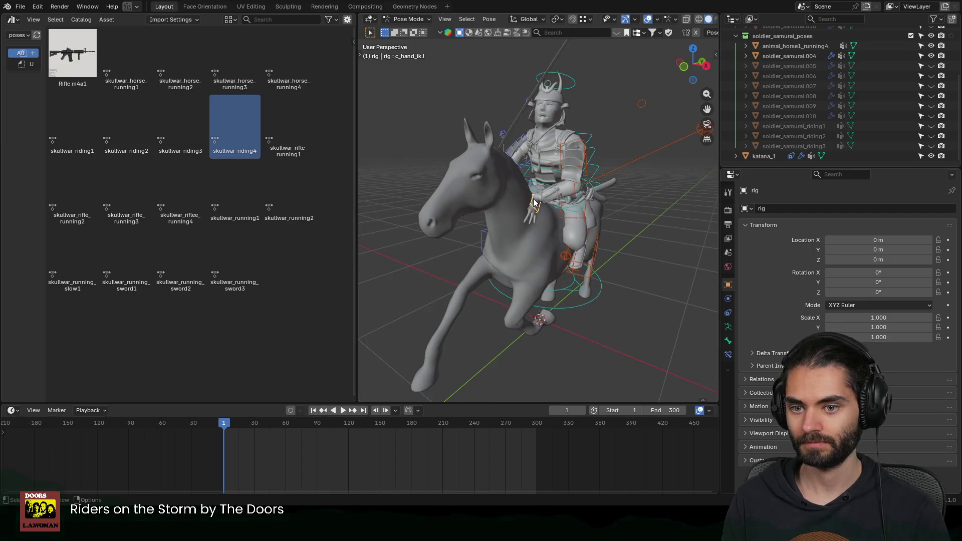
key(g)
click(596, 232)
mouse_move(598, 232)
middle_down()
mouse_move(617, 191)
mouse_move(644, 204)
middle_up()
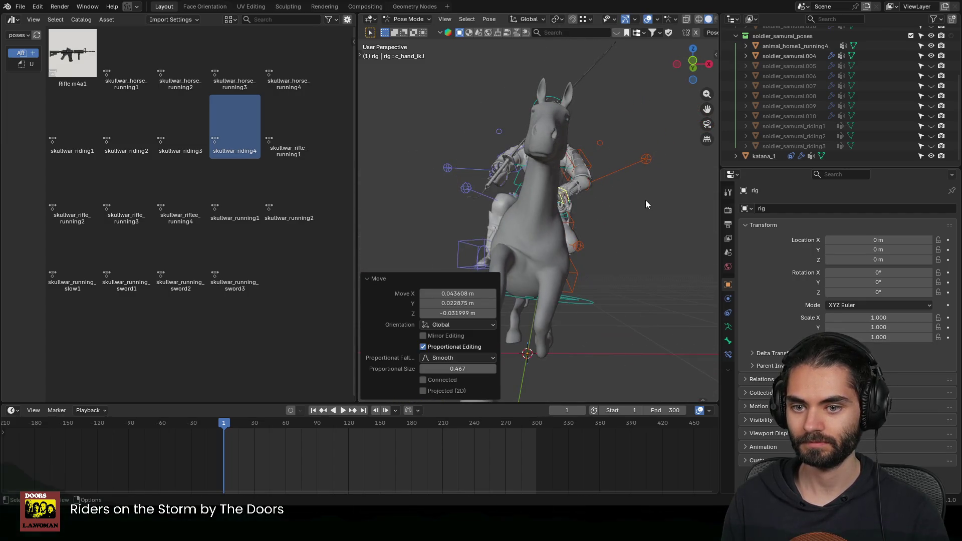
key(r)
click(610, 220)
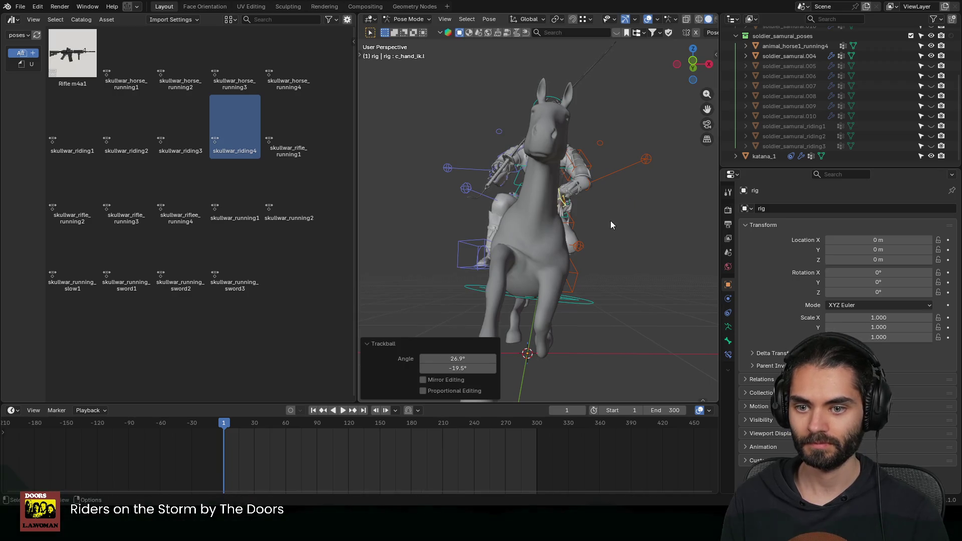
middle_drag(610, 221, 536, 232)
middle_drag(590, 132, 491, 194)
Step: Move the left elbow pole control, then leave Pose Mode back to object level
click(387, 166)
key(g)
click(566, 220)
mouse_move(566, 220)
middle_down()
mouse_move(598, 177)
mouse_move(611, 178)
mouse_move(607, 190)
middle_up()
scroll(557, 178, up, 3)
key(ctrl+Tab)
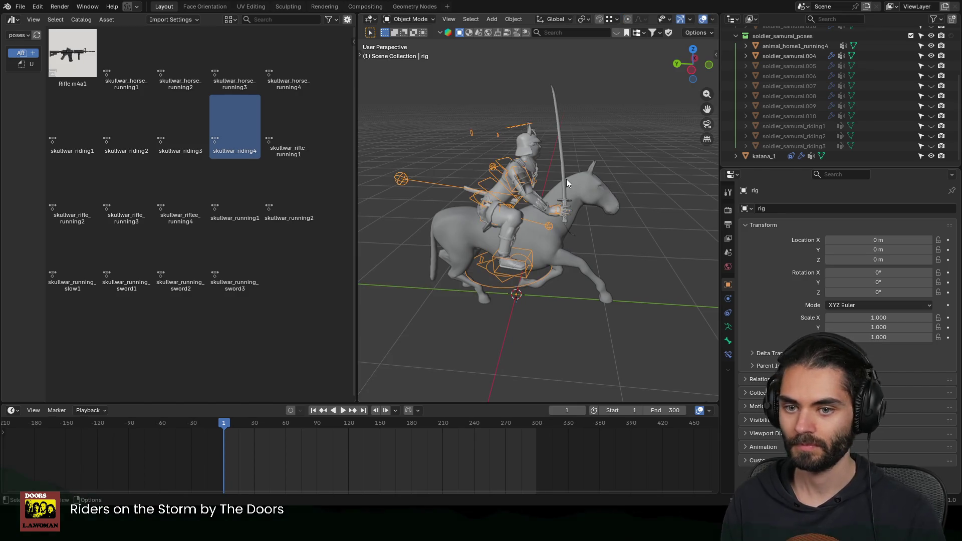
Step: Delete the posed soldier's shape keys and apply its rig modifier to bake the pose
click(566, 179)
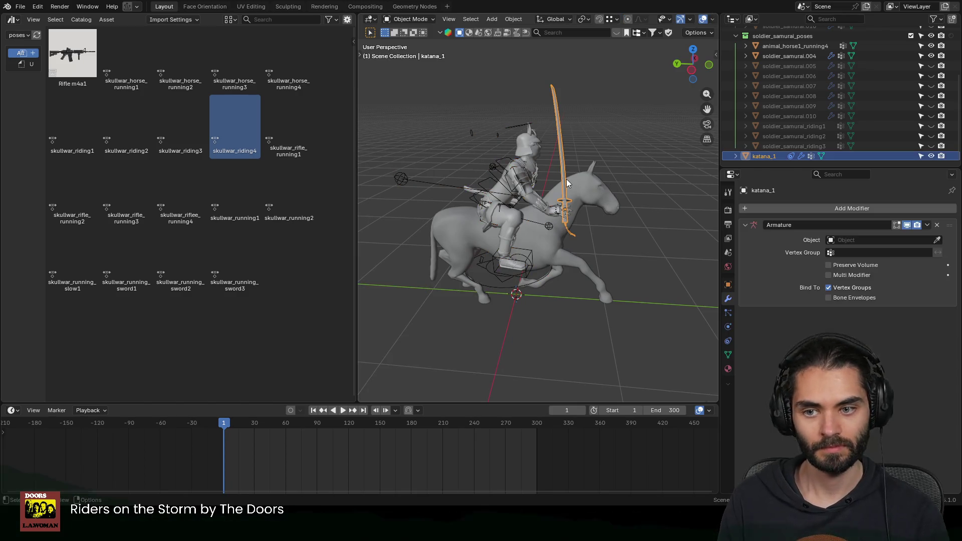
click(727, 355)
click(948, 340)
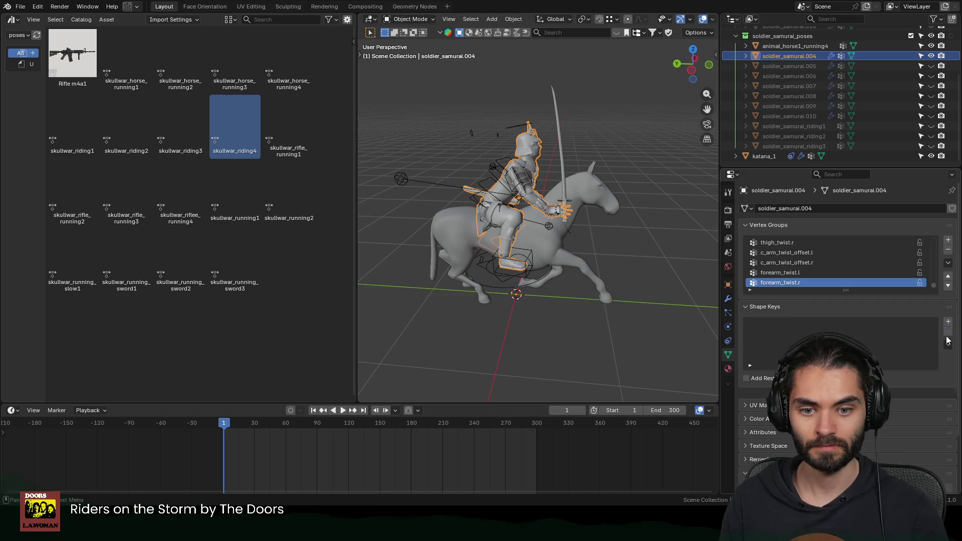
click(727, 298)
click(926, 226)
click(784, 245)
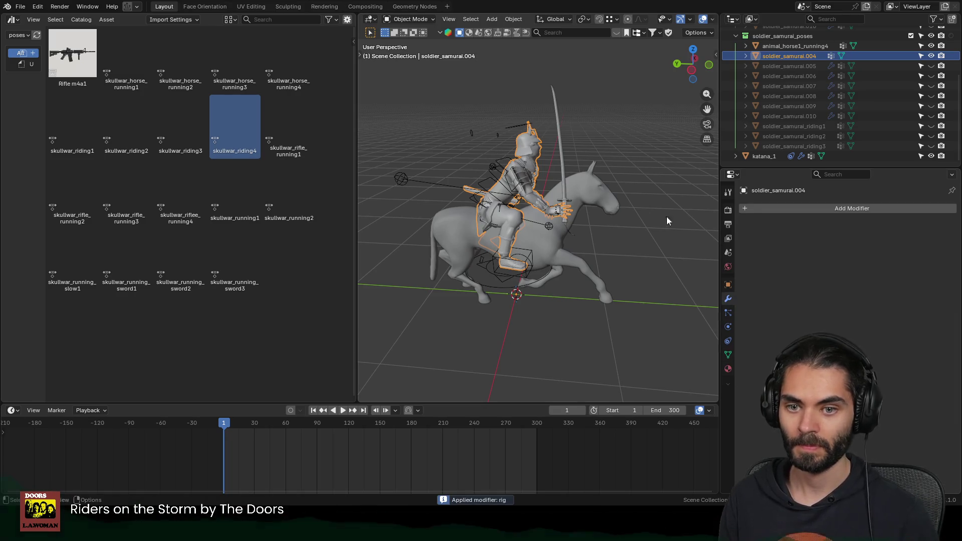
Step: Reposition the katana and duplicate it with Shift+D
click(562, 149)
key(g)
click(571, 154)
key(shift+d)
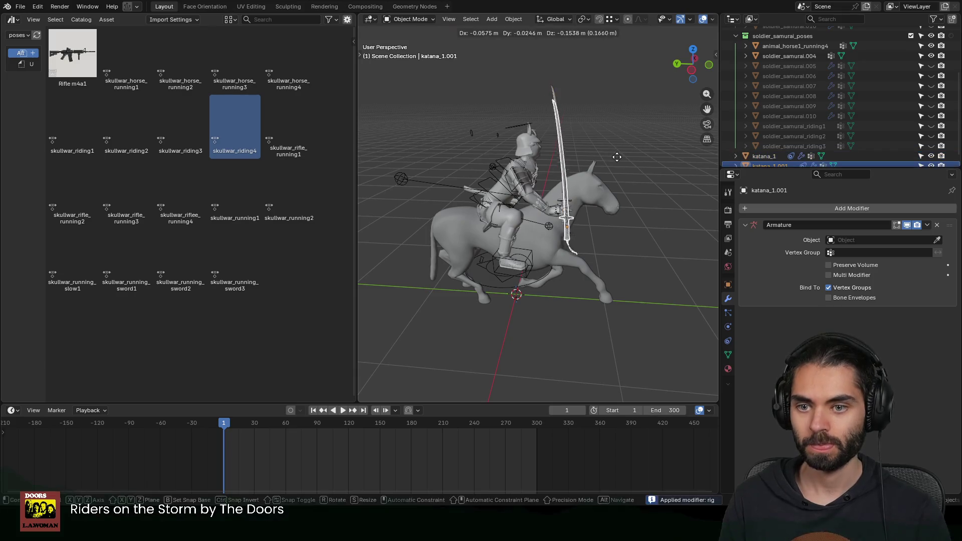
Step: Hide the baked rider and its horse in the outliner
click(533, 152)
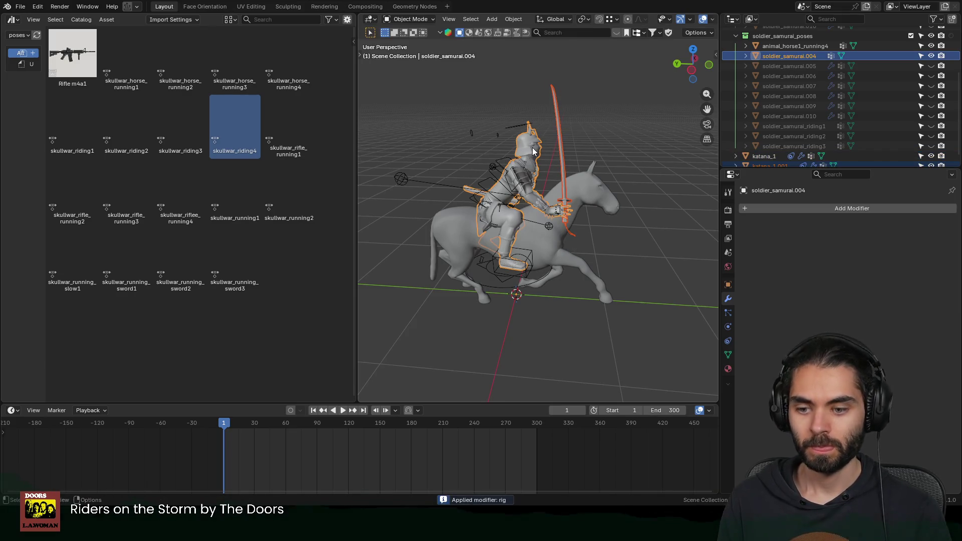
click(593, 184)
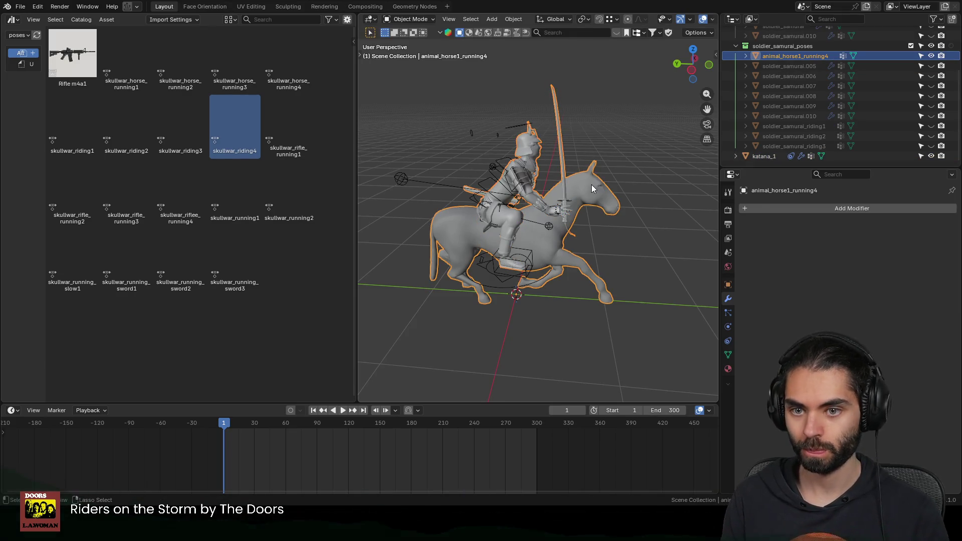
click(930, 56)
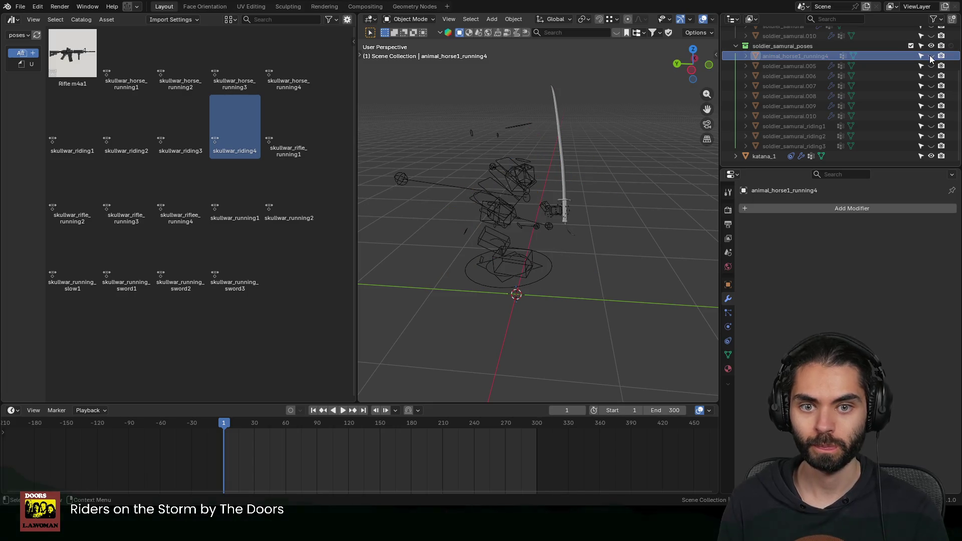
Step: Rename the baked rider to soldier_samurai_riding4 and show the next soldier copy
double_click(815, 145)
double_click(807, 56)
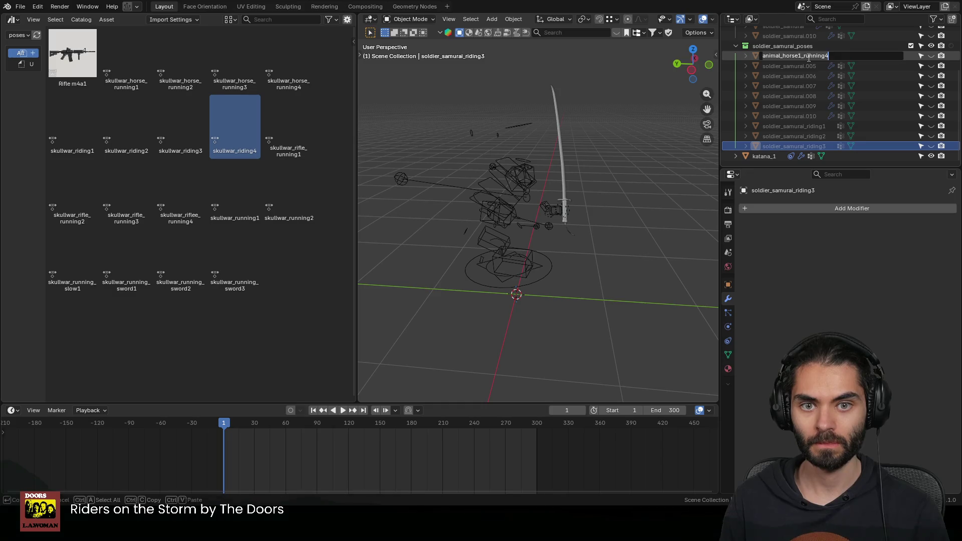
key(Return)
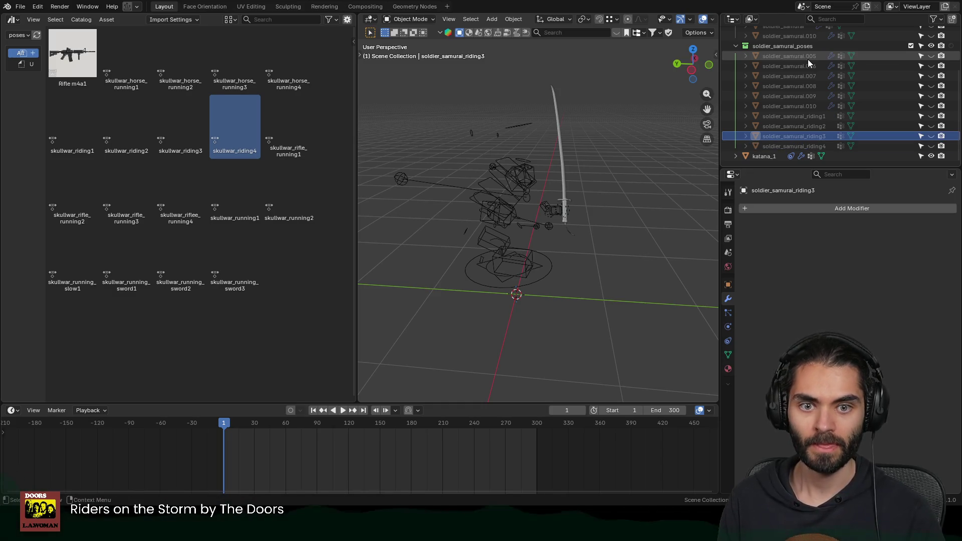
click(931, 56)
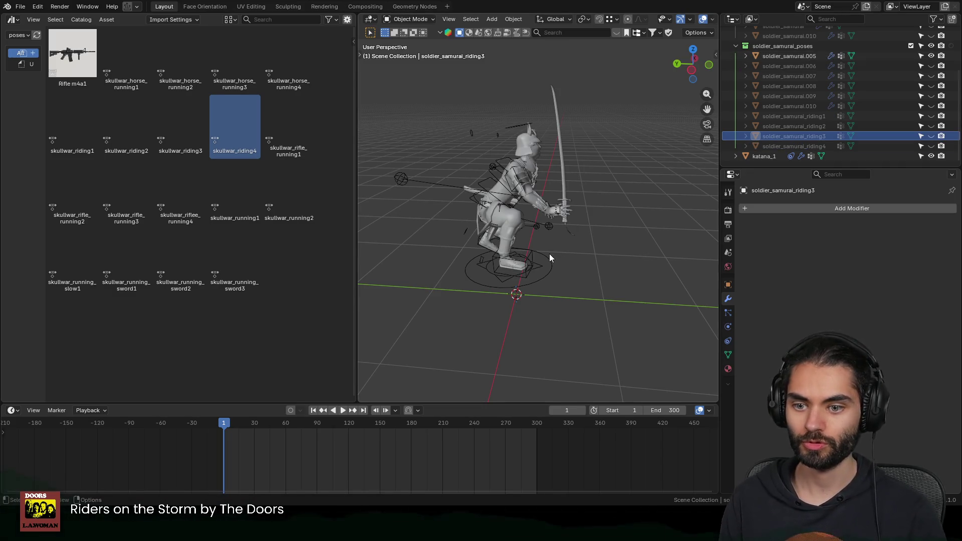
Step: Put samurai copy .005's rig in Pose Mode and apply the skullwar_running1 pose
click(548, 254)
scroll(575, 250, up, 2)
middle_drag(575, 249, 605, 261)
key(ctrl+Tab)
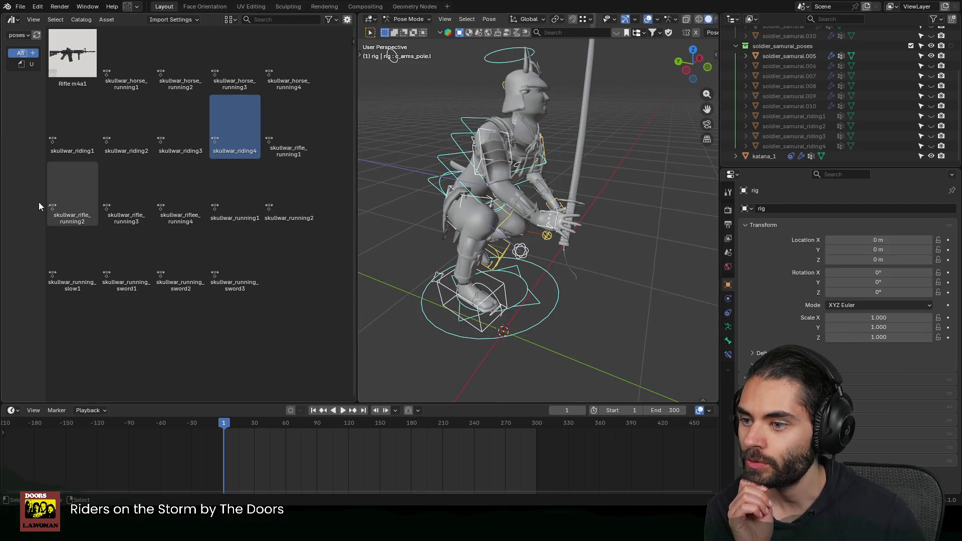
double_click(231, 198)
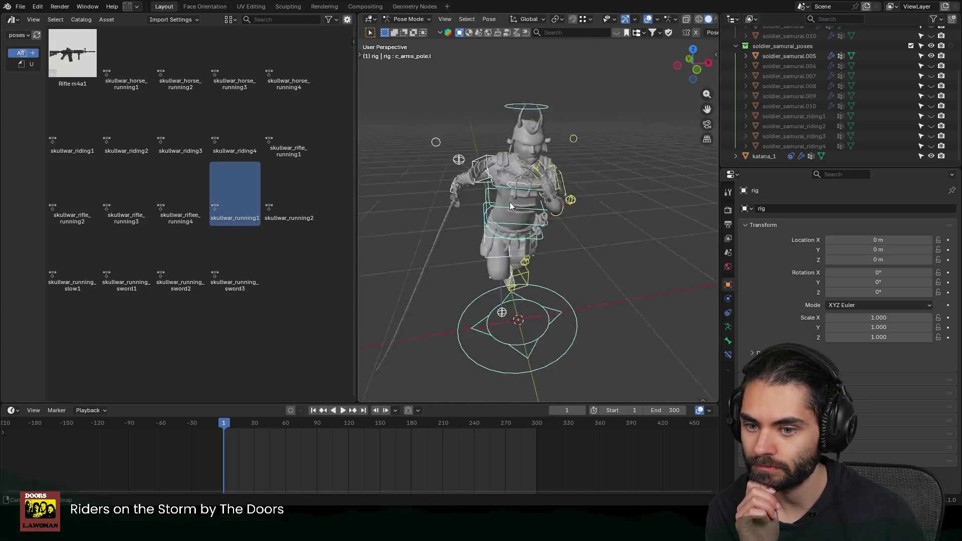
mouse_move(425, 195)
middle_down()
mouse_move(650, 194)
mouse_move(479, 202)
mouse_move(530, 194)
mouse_move(549, 251)
mouse_move(523, 233)
mouse_move(580, 230)
mouse_move(523, 237)
mouse_move(633, 263)
middle_up()
Step: Edit katana_1, try moving the blade tip, inspect it from the side, and undo the bend
click(568, 243)
key(Tab)
key(g)
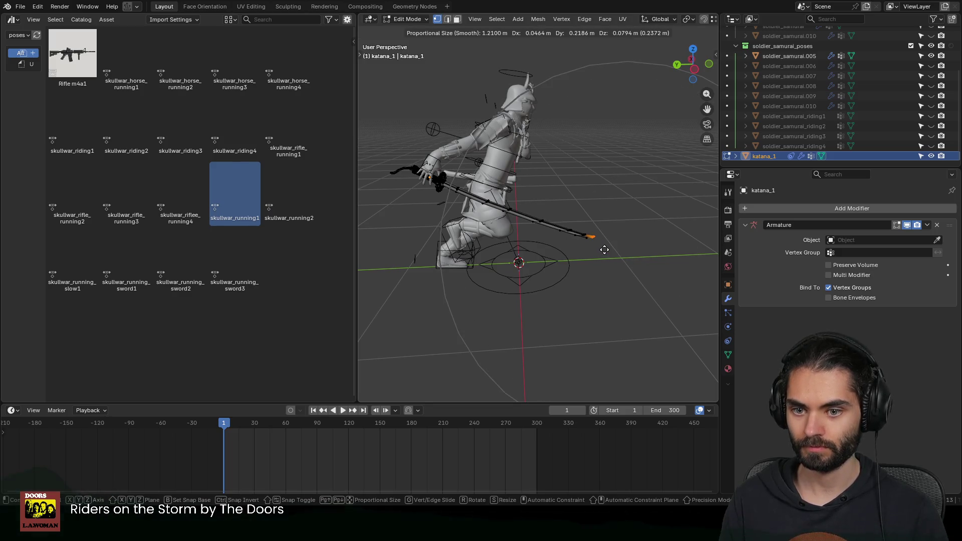
click(521, 223)
middle_drag(520, 223, 574, 217)
key(KP_Decimal)
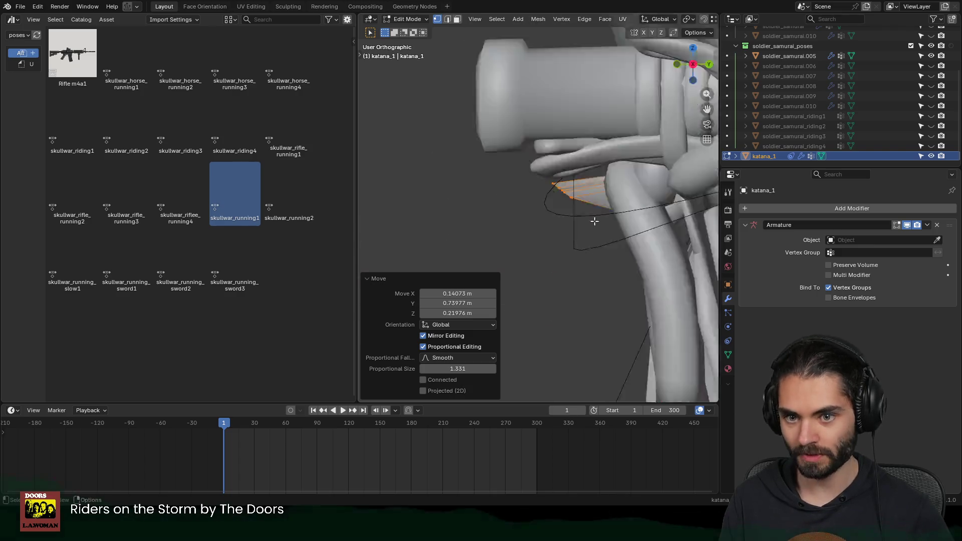
key(ctrl+KP_3)
scroll(595, 220, up, 2)
scroll(594, 220, down, 4)
scroll(594, 219, down, 4)
scroll(648, 218, down, 4)
scroll(648, 218, down, 2)
scroll(648, 222, down, 2)
key(ctrl+z)
scroll(646, 239, down, 5)
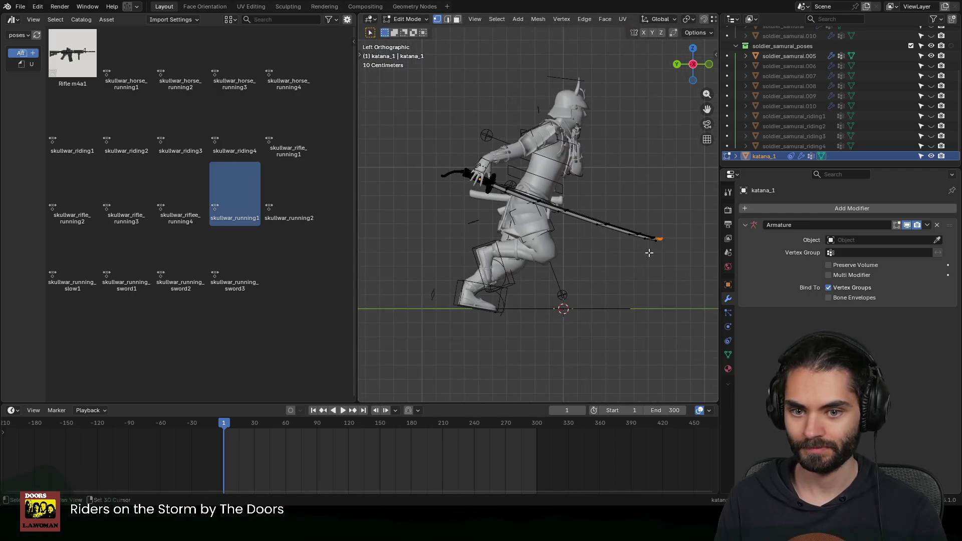
scroll(644, 255, up, 1)
Step: Slide then freely move the tip vertices along the blade and check the result from the top view
key(shift+v)
key(g)
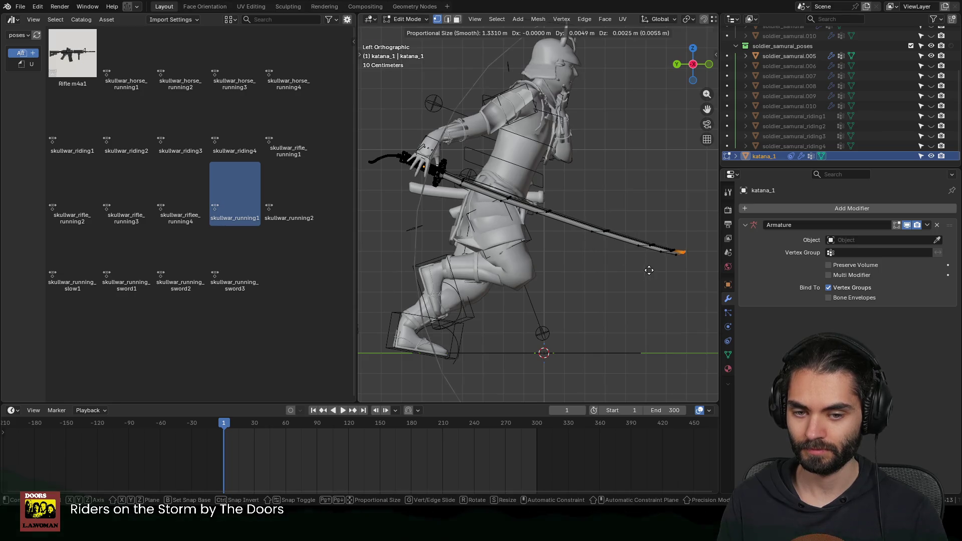
click(512, 225)
middle_drag(512, 226, 545, 245)
key(KP_7)
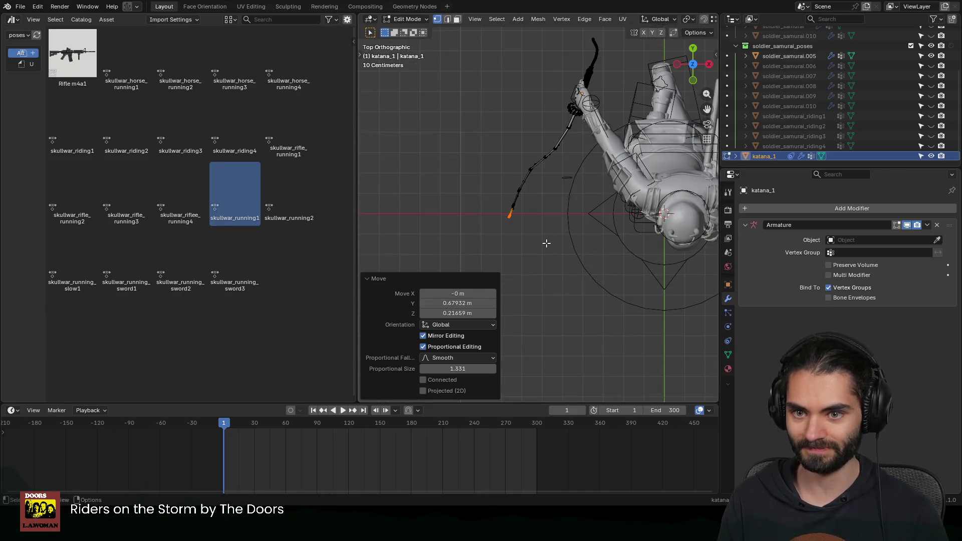
middle_drag(564, 196, 549, 184)
scroll(550, 185, up, 5)
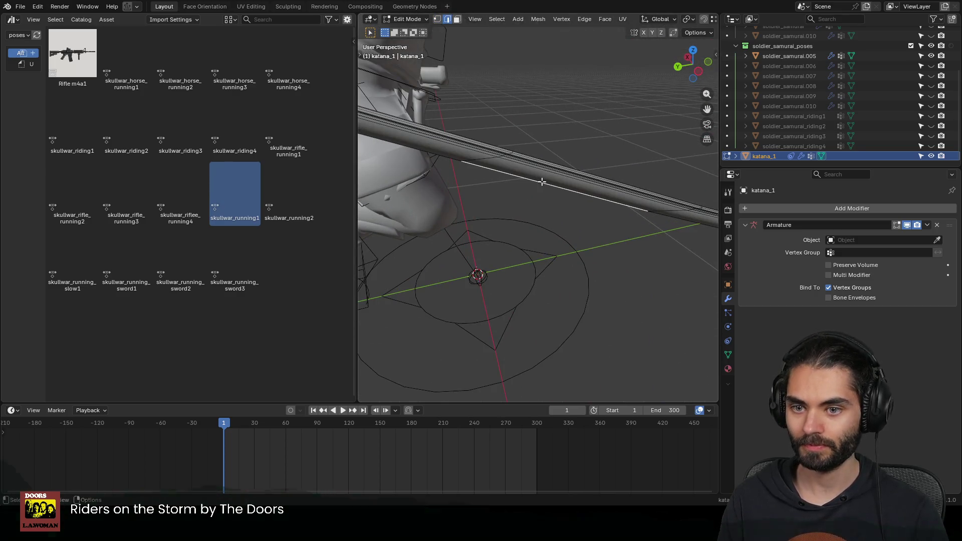
scroll(659, 21, down, 3)
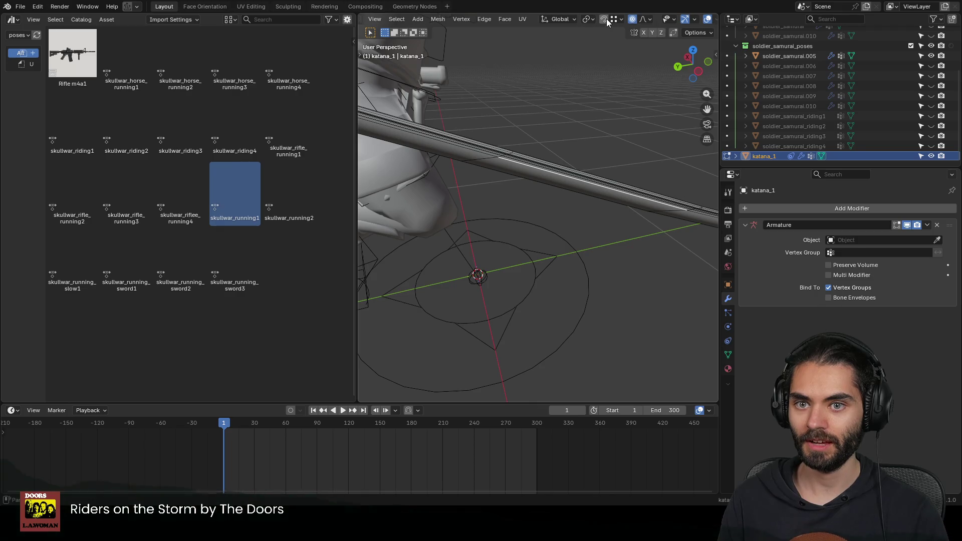
Step: Create an Edge transform orientation and move the tip vertices along its Y axis to lengthen the blade
click(565, 20)
click(592, 52)
middle_drag(567, 264, 574, 264)
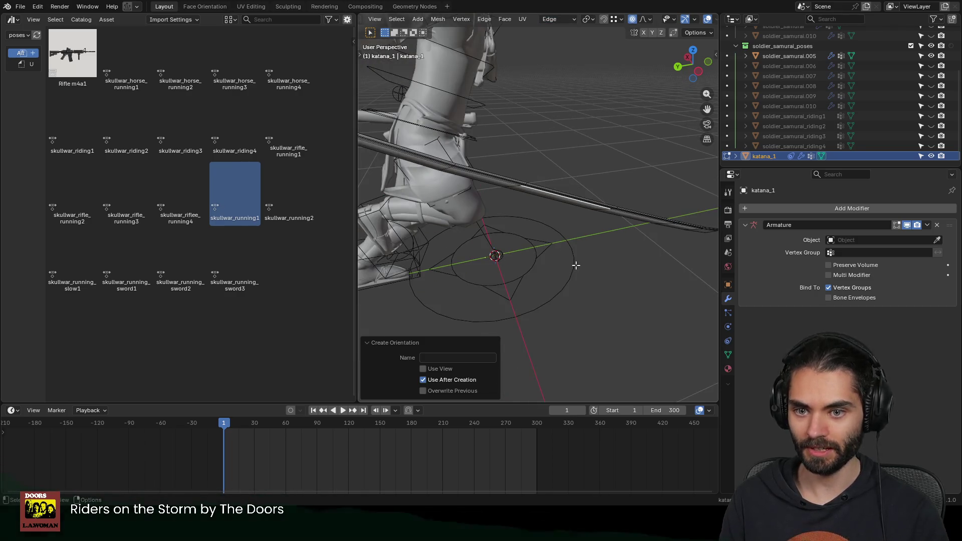
key(KP_7)
scroll(576, 265, down, 3)
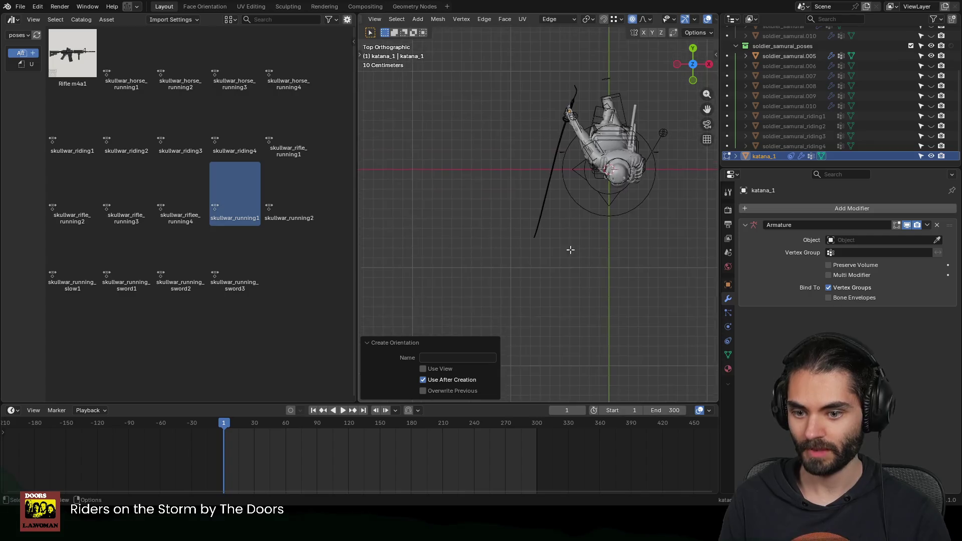
drag(562, 285, 492, 235)
scroll(494, 236, up, 3)
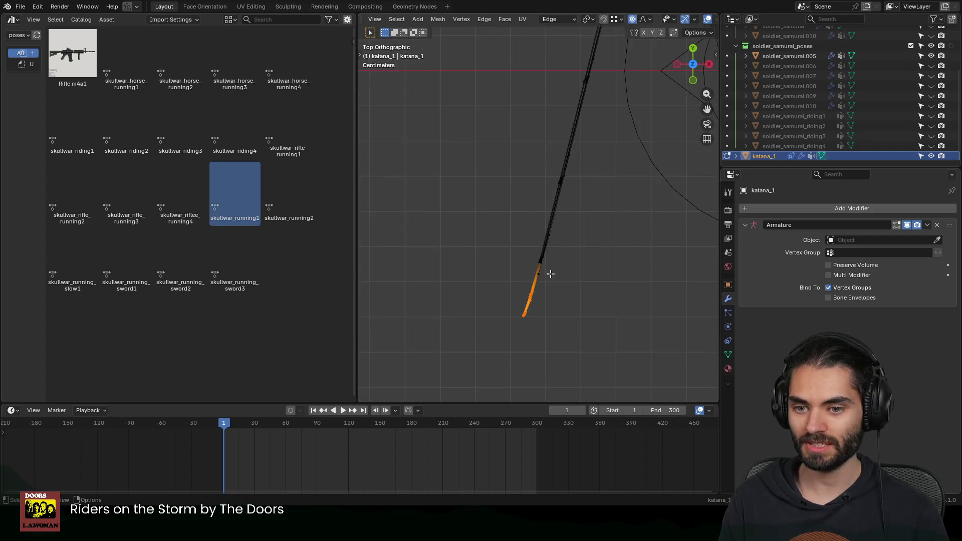
scroll(549, 273, down, 3)
key(g)
key(y)
click(581, 170)
mouse_move(582, 170)
middle_down()
mouse_move(545, 208)
mouse_move(576, 225)
mouse_move(555, 247)
mouse_move(565, 205)
mouse_move(484, 268)
mouse_move(419, 281)
mouse_move(375, 272)
mouse_move(504, 236)
mouse_move(571, 259)
mouse_move(546, 276)
middle_up()
Step: Box-select the tip vertices in wireframe, extend them further along the blade axis, and exit Edit Mode
key(Tab)
scroll(572, 259, down, 1)
key(Tab)
key(shift+z)
key(b)
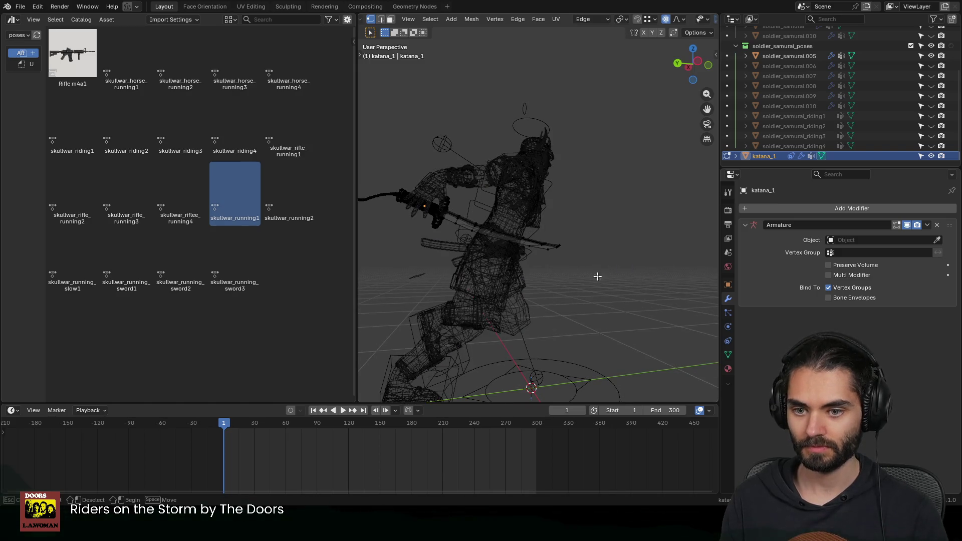
key(shift+z)
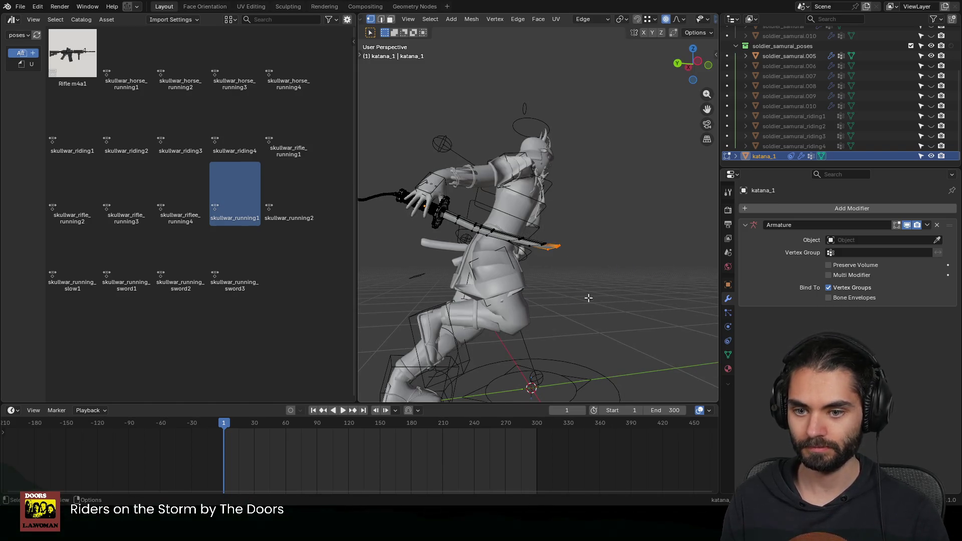
middle_drag(544, 292, 547, 289)
key(g)
key(x)
key(y)
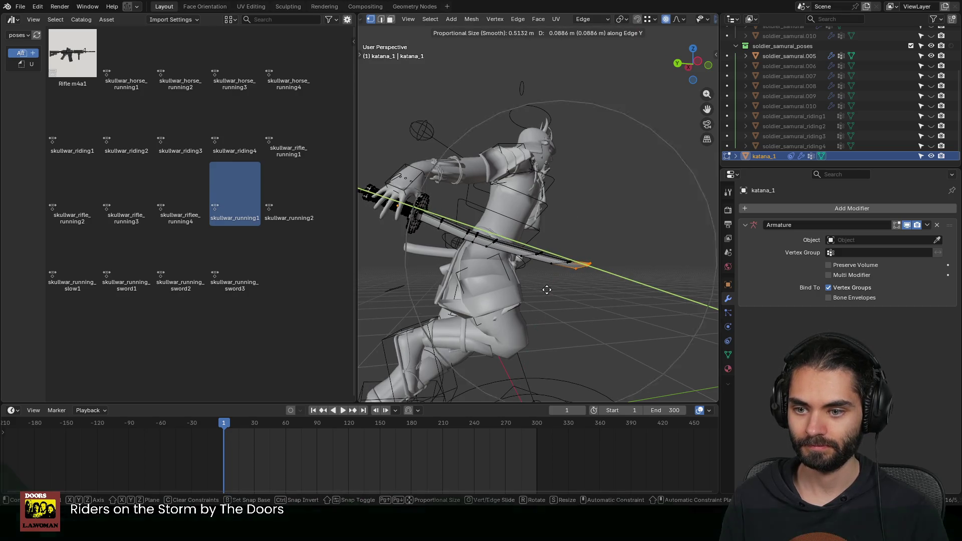
click(556, 291)
key(Tab)
middle_drag(563, 250, 460, 245)
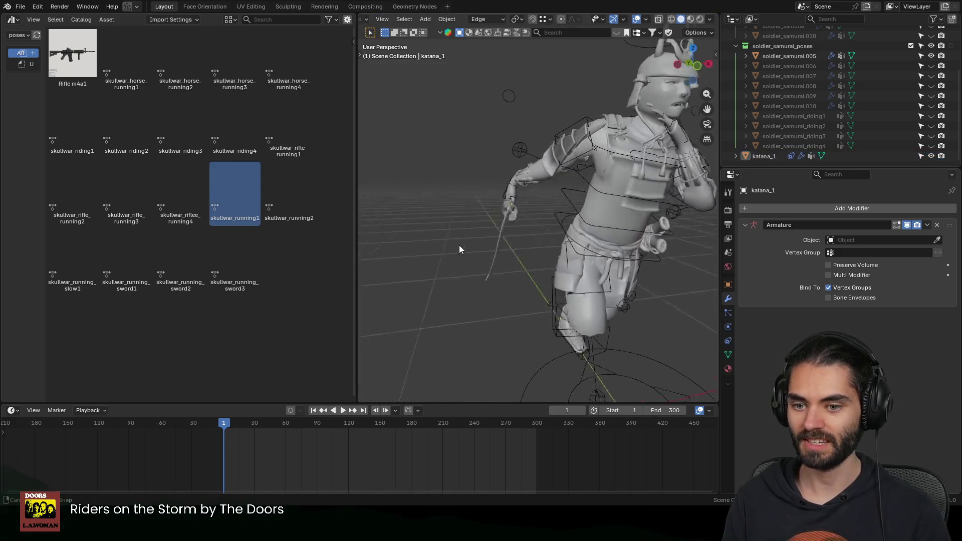
scroll(369, 225, up, 3)
scroll(524, 221, down, 3)
scroll(537, 236, down, 2)
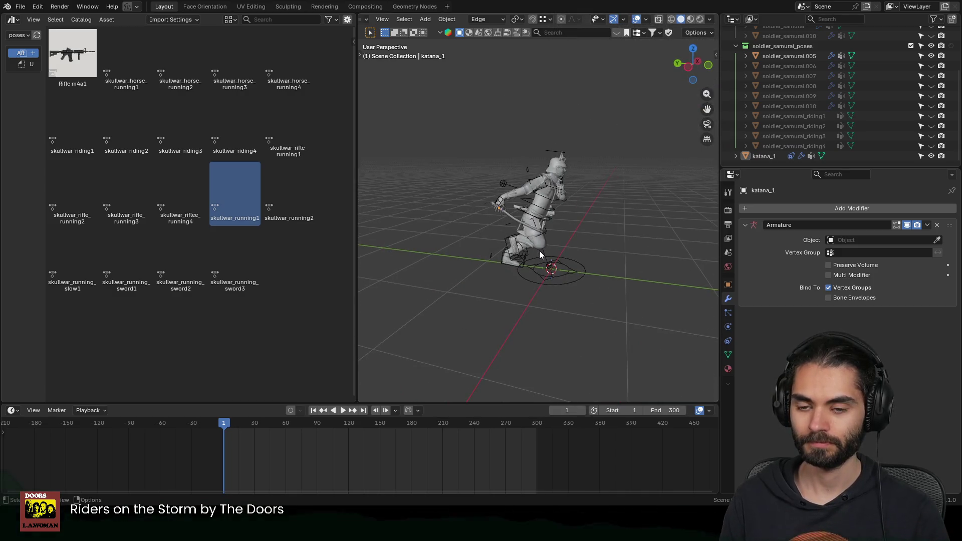
scroll(541, 219, up, 3)
Step: Select the samurai rig, enter Pose Mode and reposition the right hand control (c_hand_ik.r)
mouse_move(542, 221)
middle_down()
mouse_move(500, 205)
mouse_move(520, 225)
mouse_move(557, 233)
mouse_move(420, 214)
mouse_move(579, 205)
middle_up()
click(420, 214)
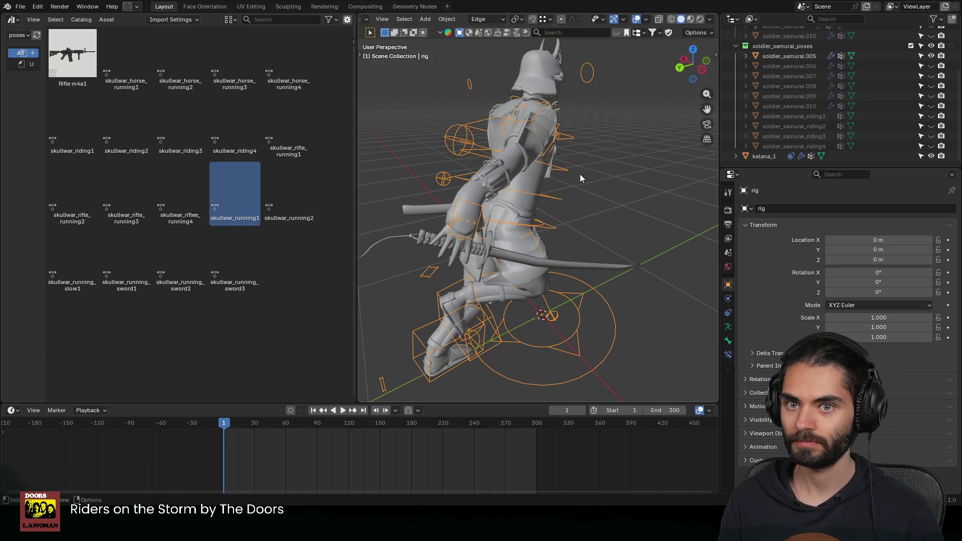
click(497, 19)
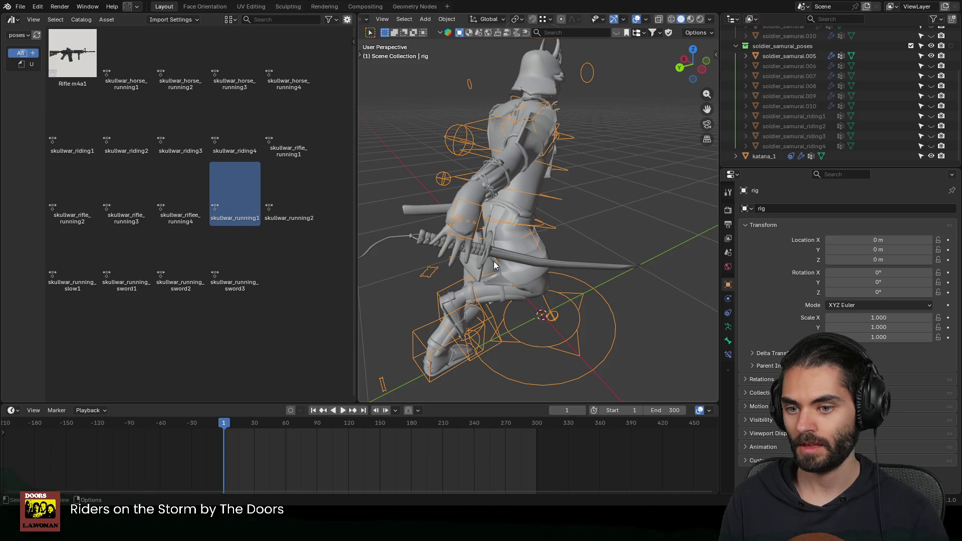
key(ctrl+Tab)
key(g)
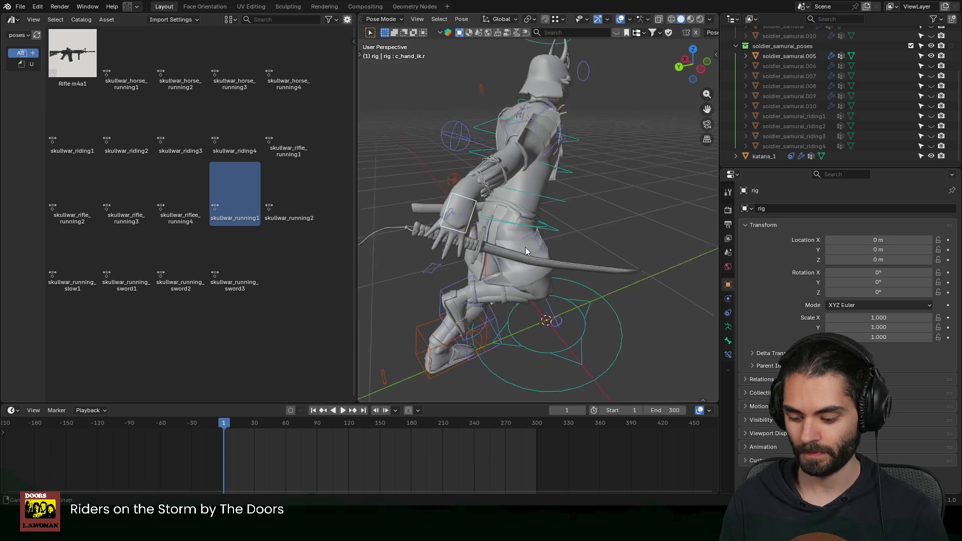
click(567, 238)
middle_drag(567, 238, 457, 235)
key(g)
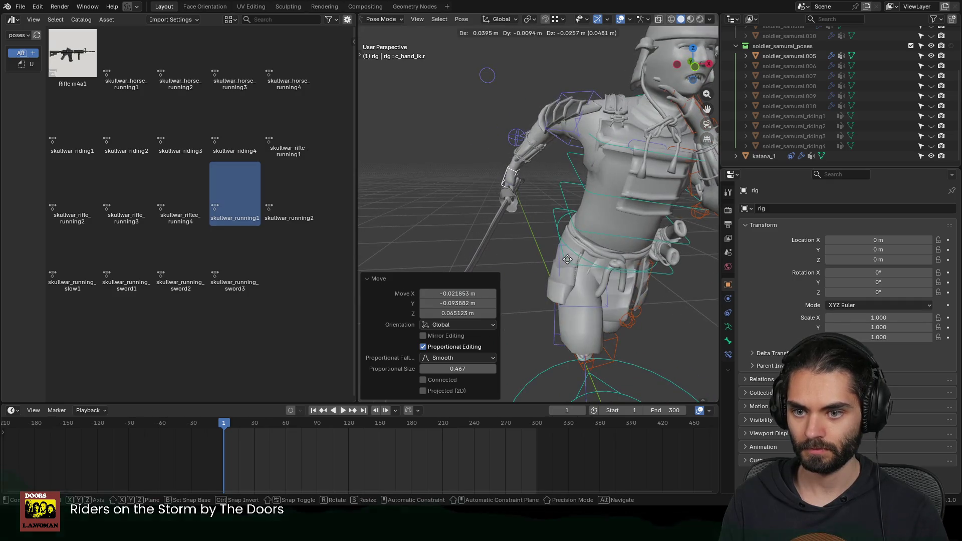
click(595, 263)
middle_drag(594, 262, 541, 230)
scroll(541, 230, down, 5)
Step: Raise the left hand control (c_hand_ik.l) in front of the chest and begin rotating it
middle_drag(590, 208, 512, 212)
scroll(502, 117, up, 5)
click(495, 89)
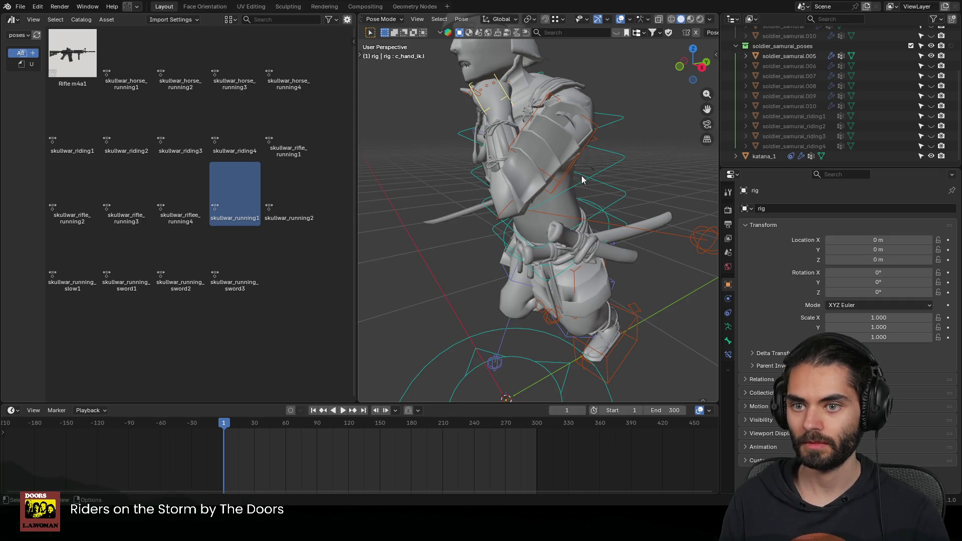
key(g)
click(481, 142)
mouse_move(482, 142)
middle_down()
mouse_move(623, 236)
mouse_move(510, 231)
middle_up()
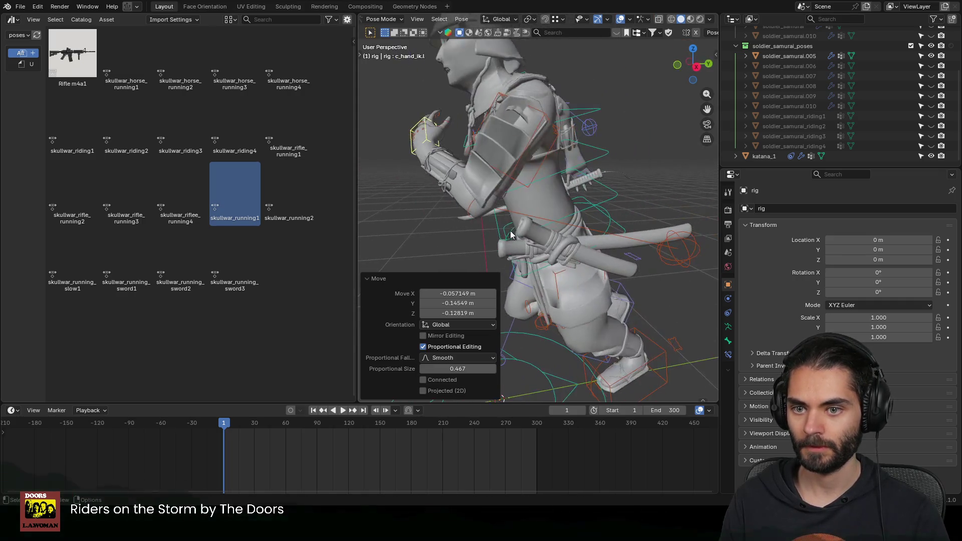
key(g)
click(523, 249)
key(r)
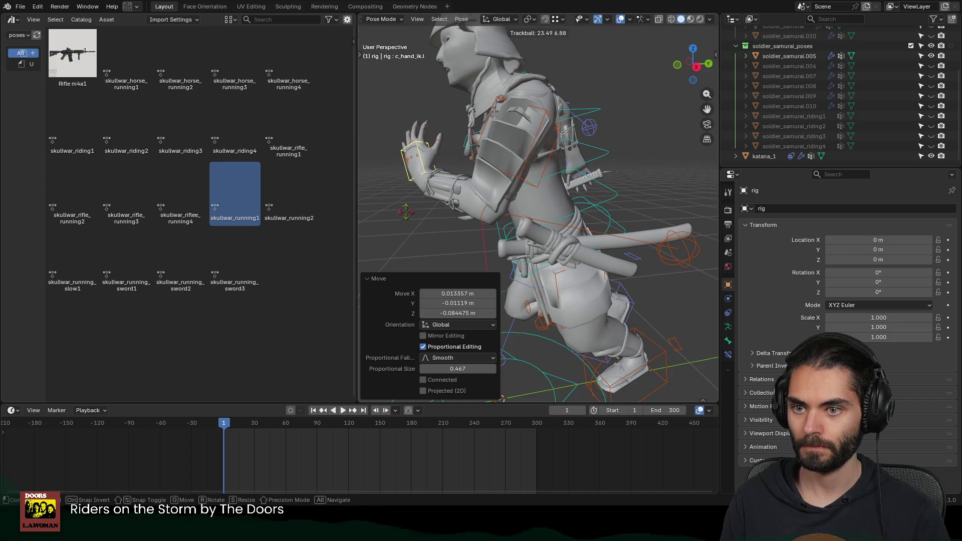